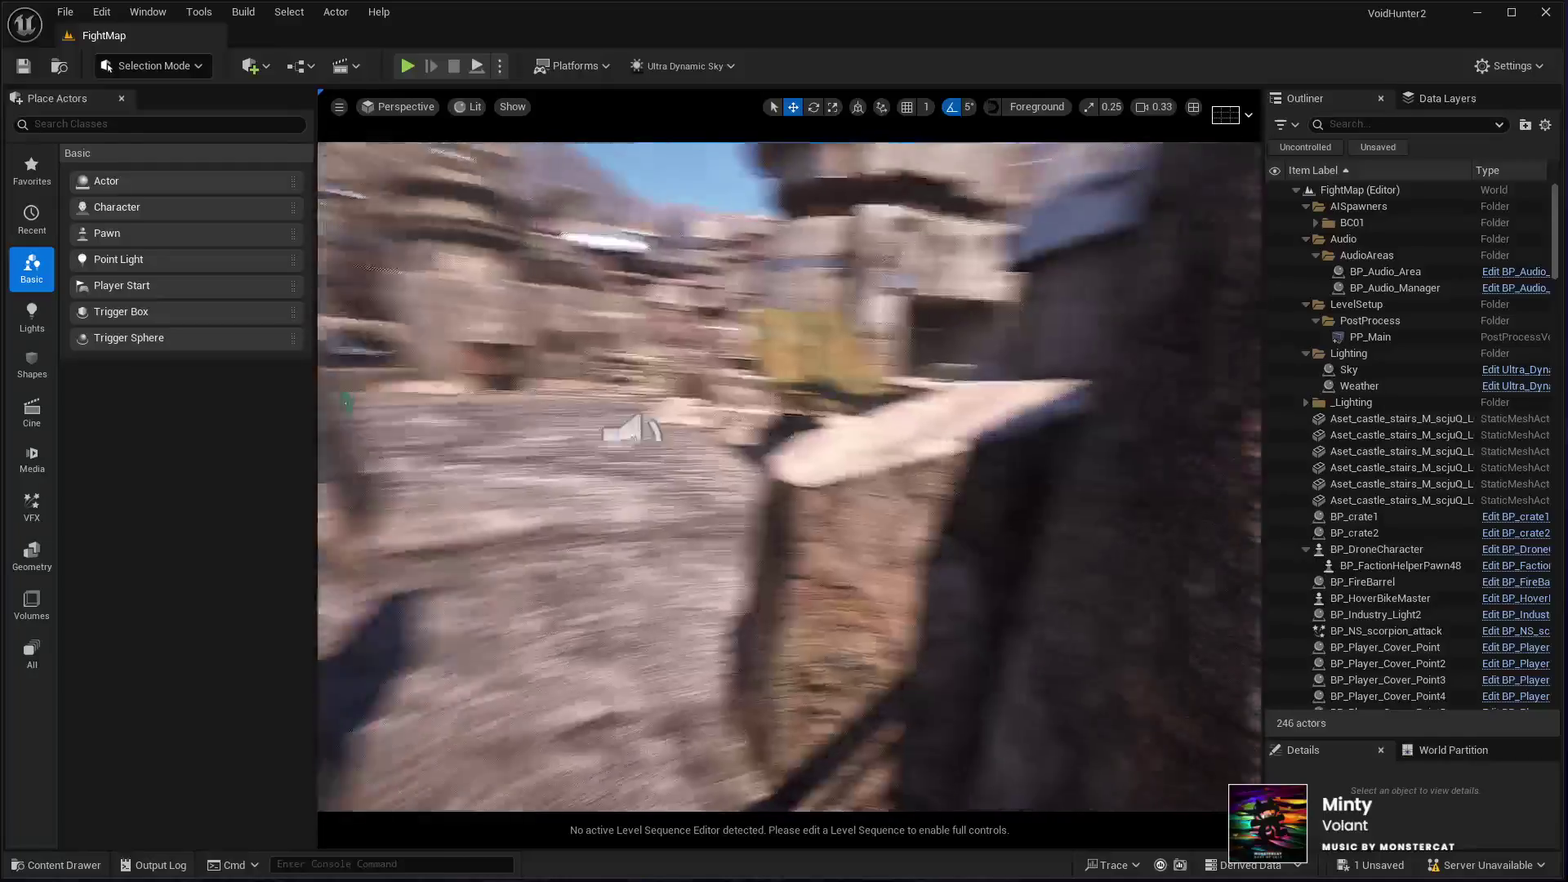
pyautogui.press('w')
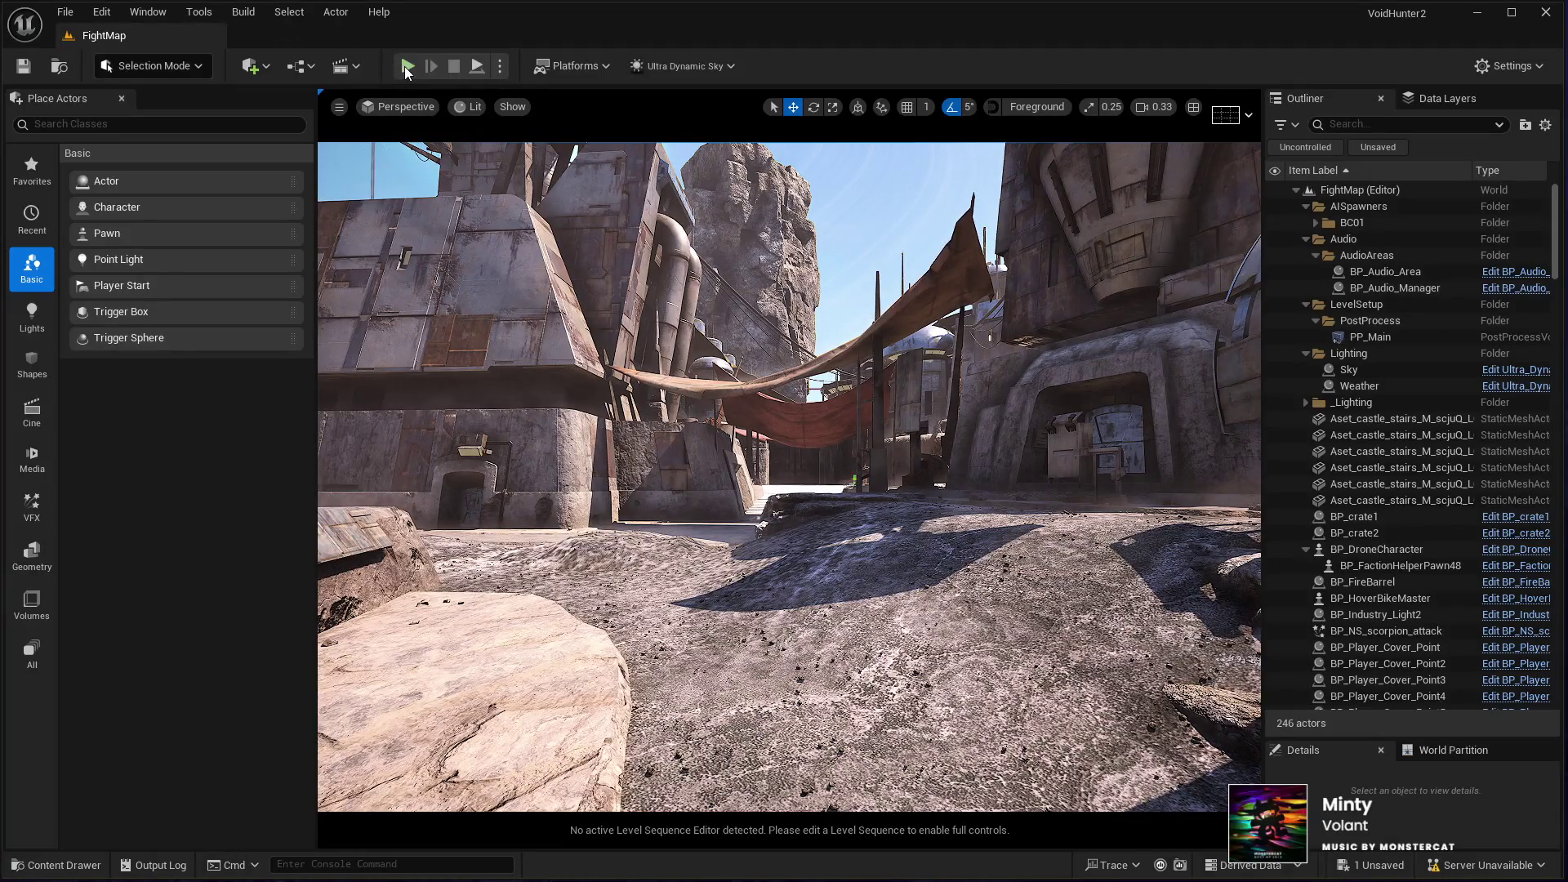
# Step: Fly the camera toward the tarp shelter and launch FightMap in Play In Editor
pyautogui.hotkey('alt', 'p')
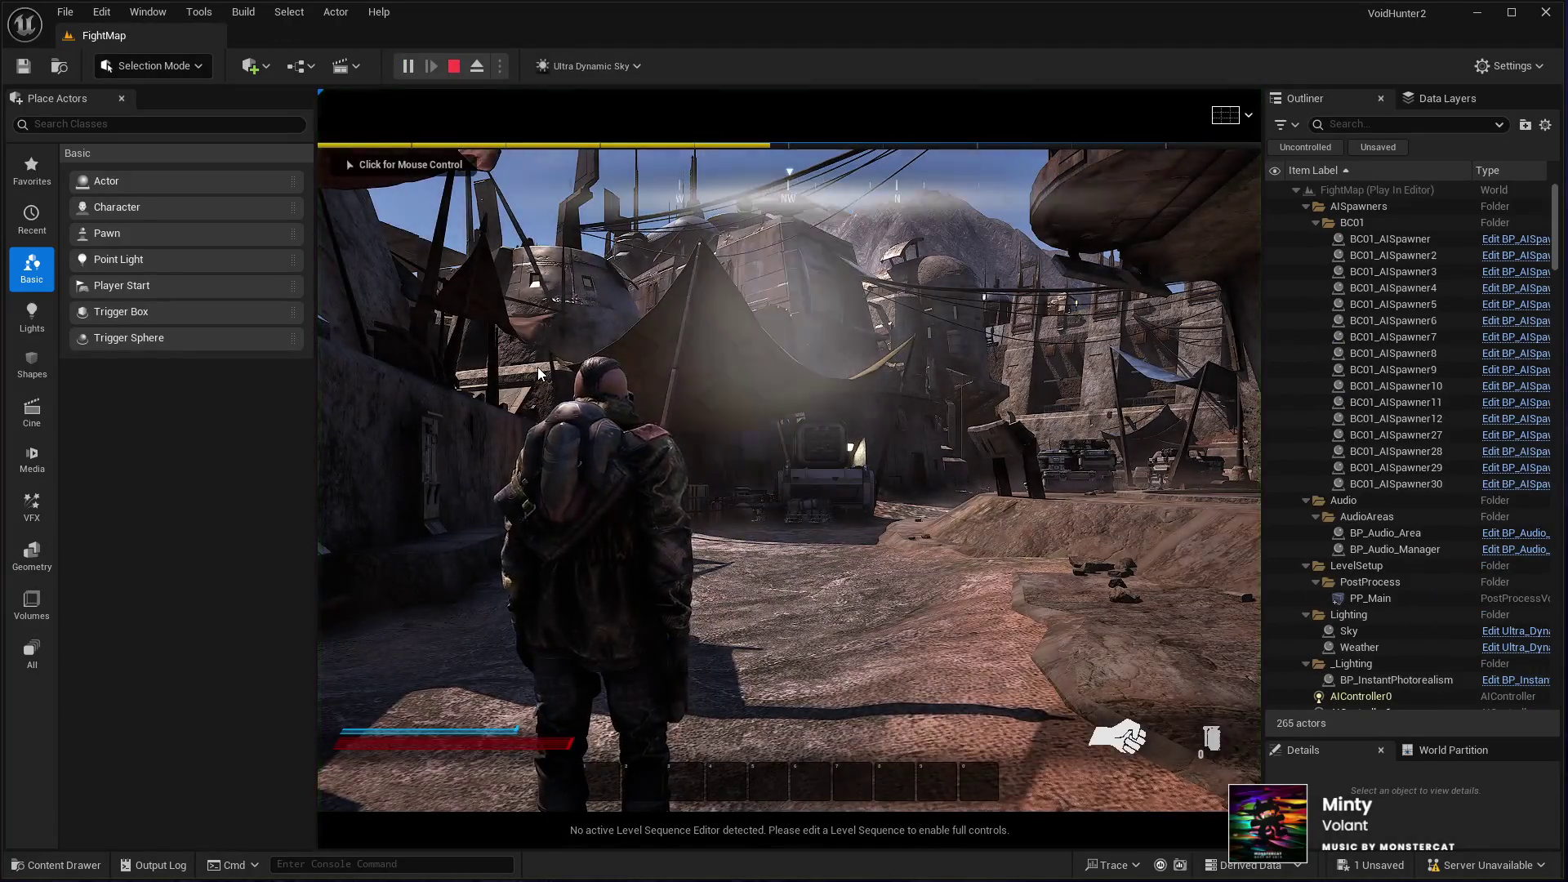
# Step: Capture the mouse, run the character through the alleys past the vehicles, then go fullscreen
pyautogui.click(539, 372)
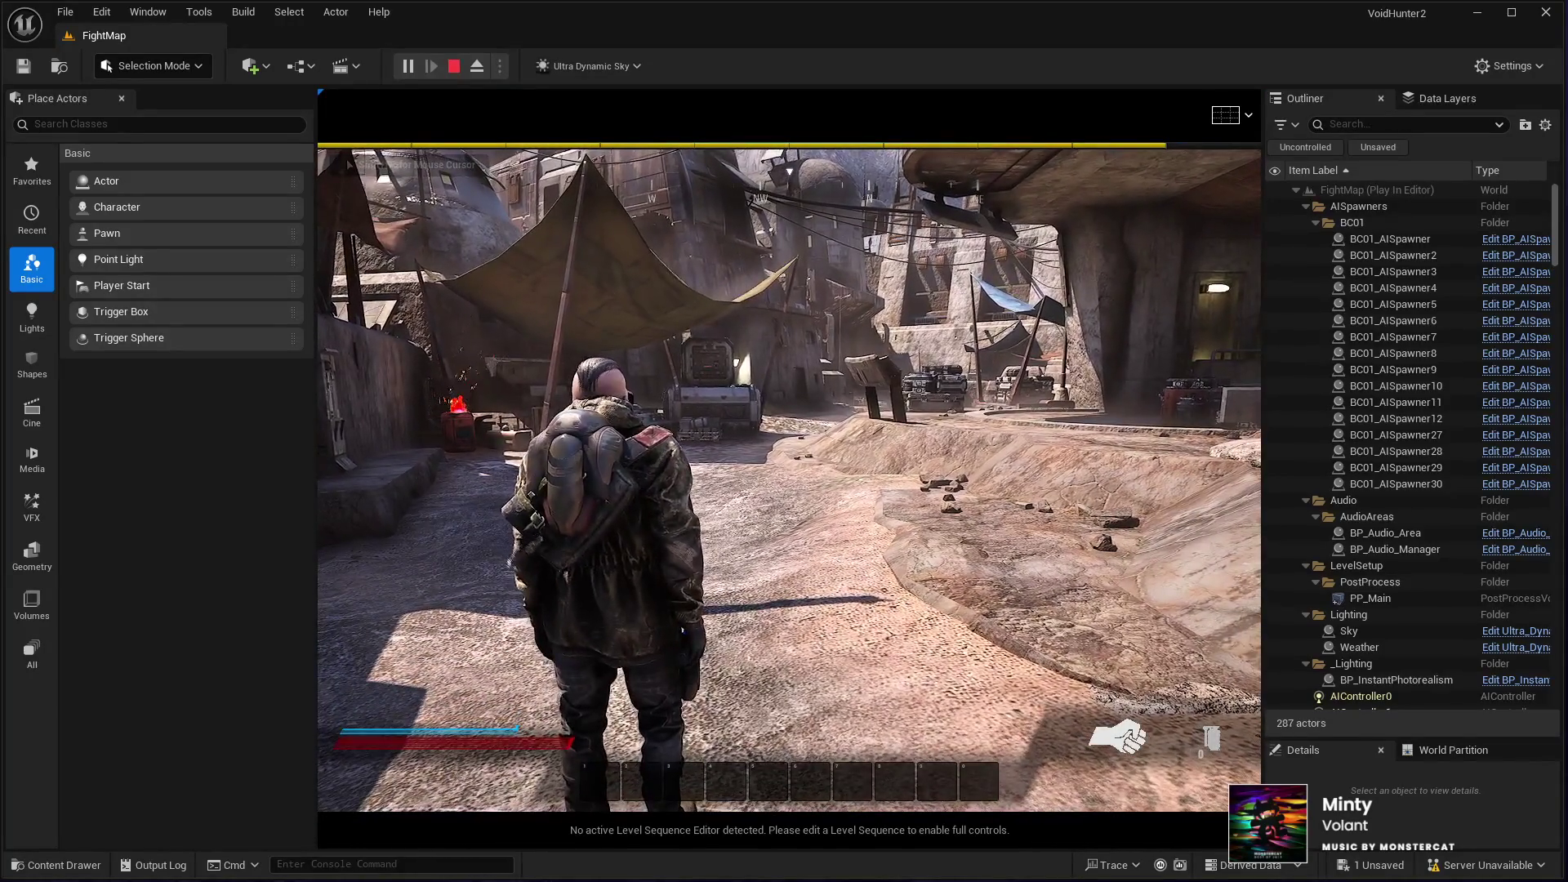
pyautogui.press('w')
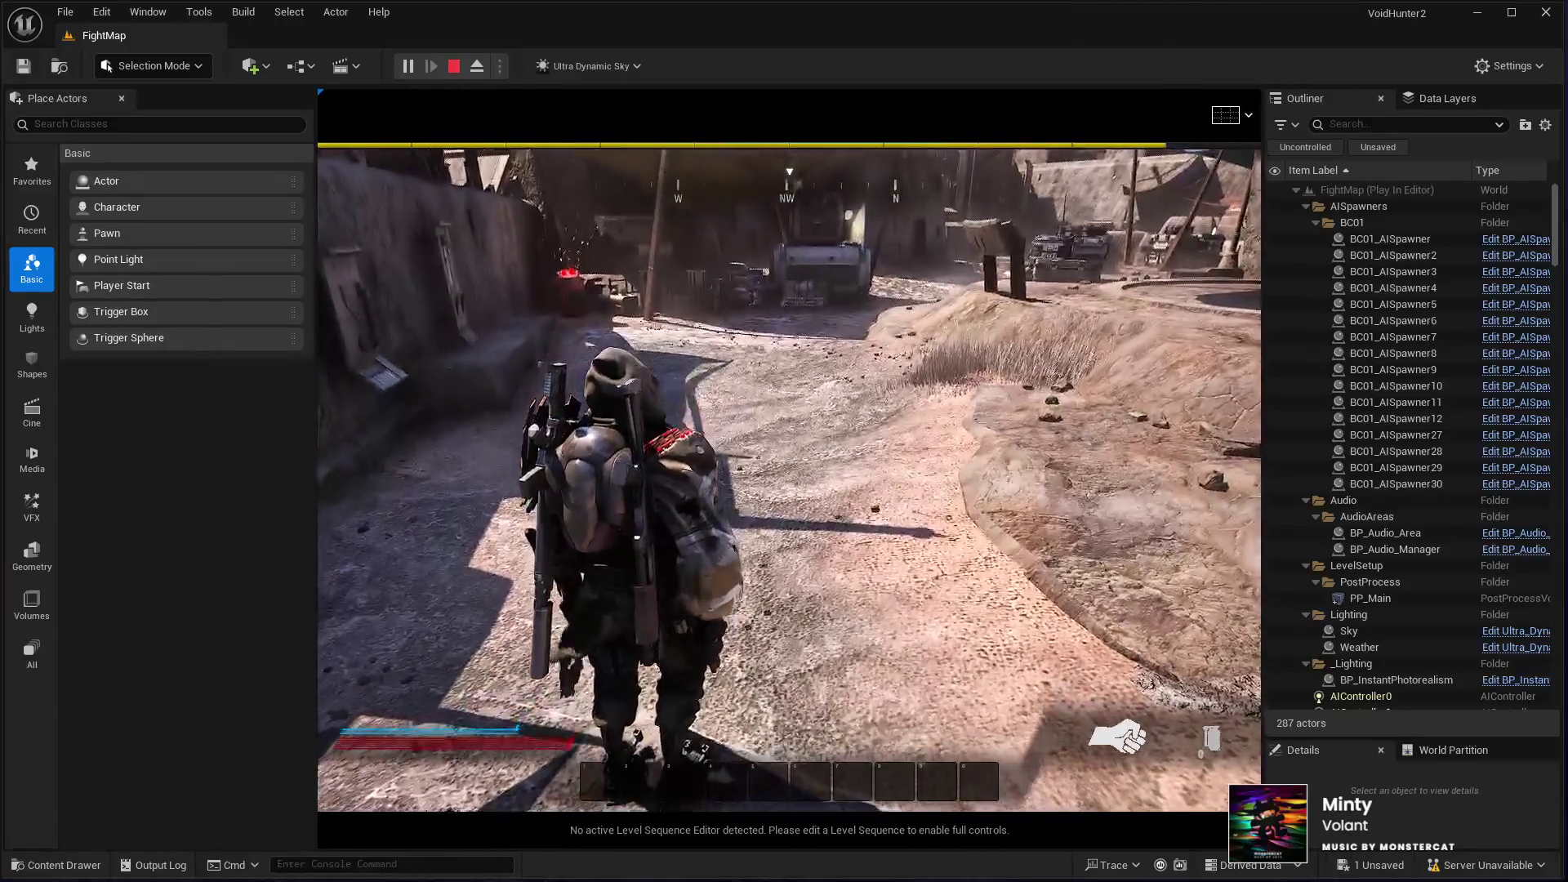
pyautogui.press('w')
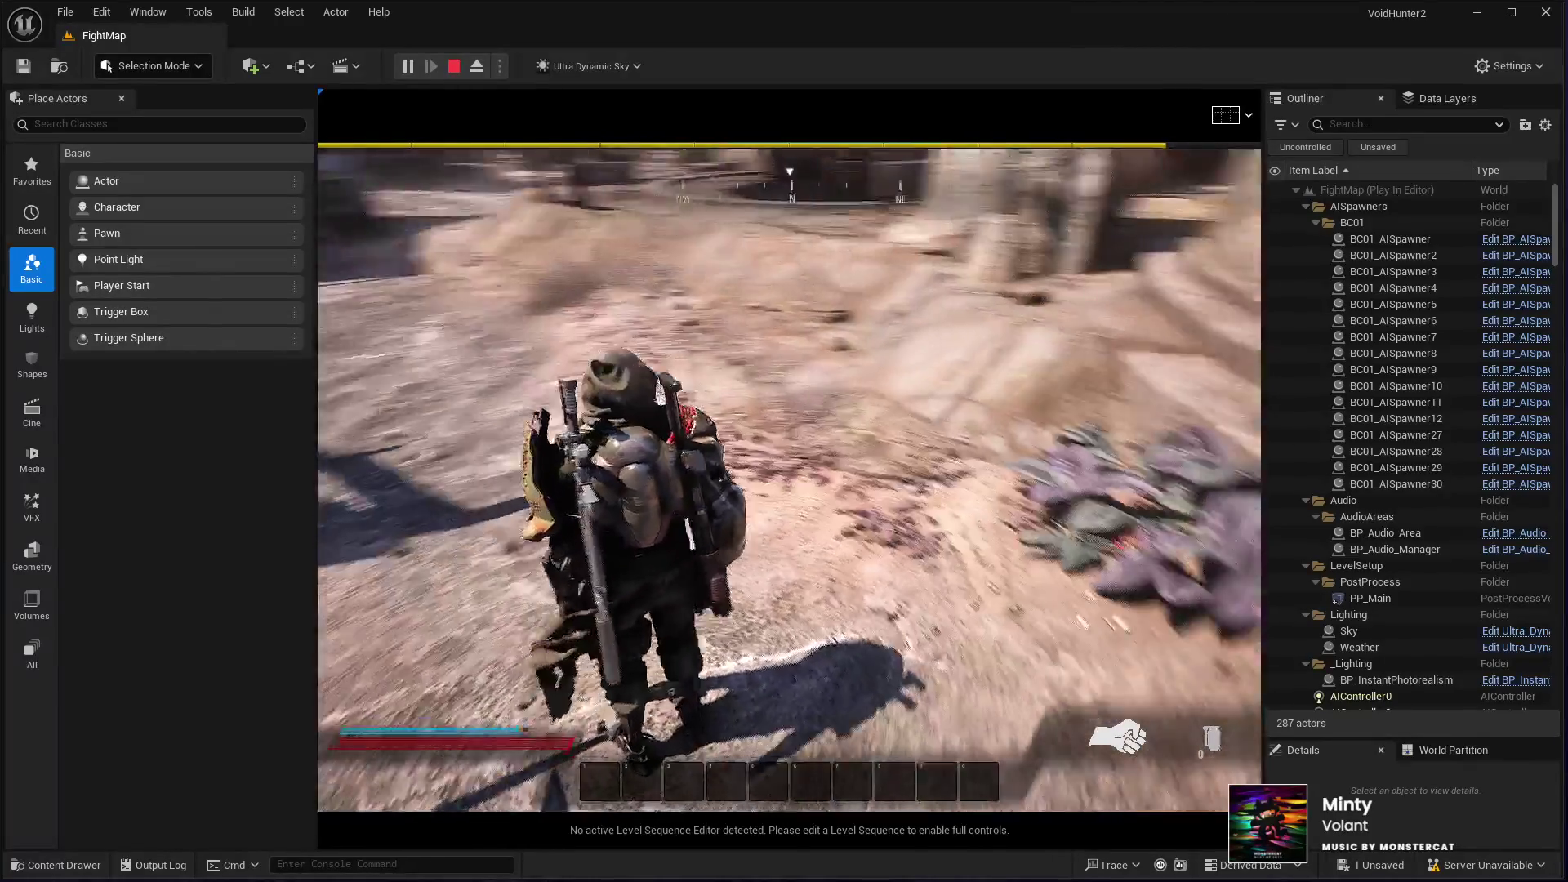
pyautogui.press('w')
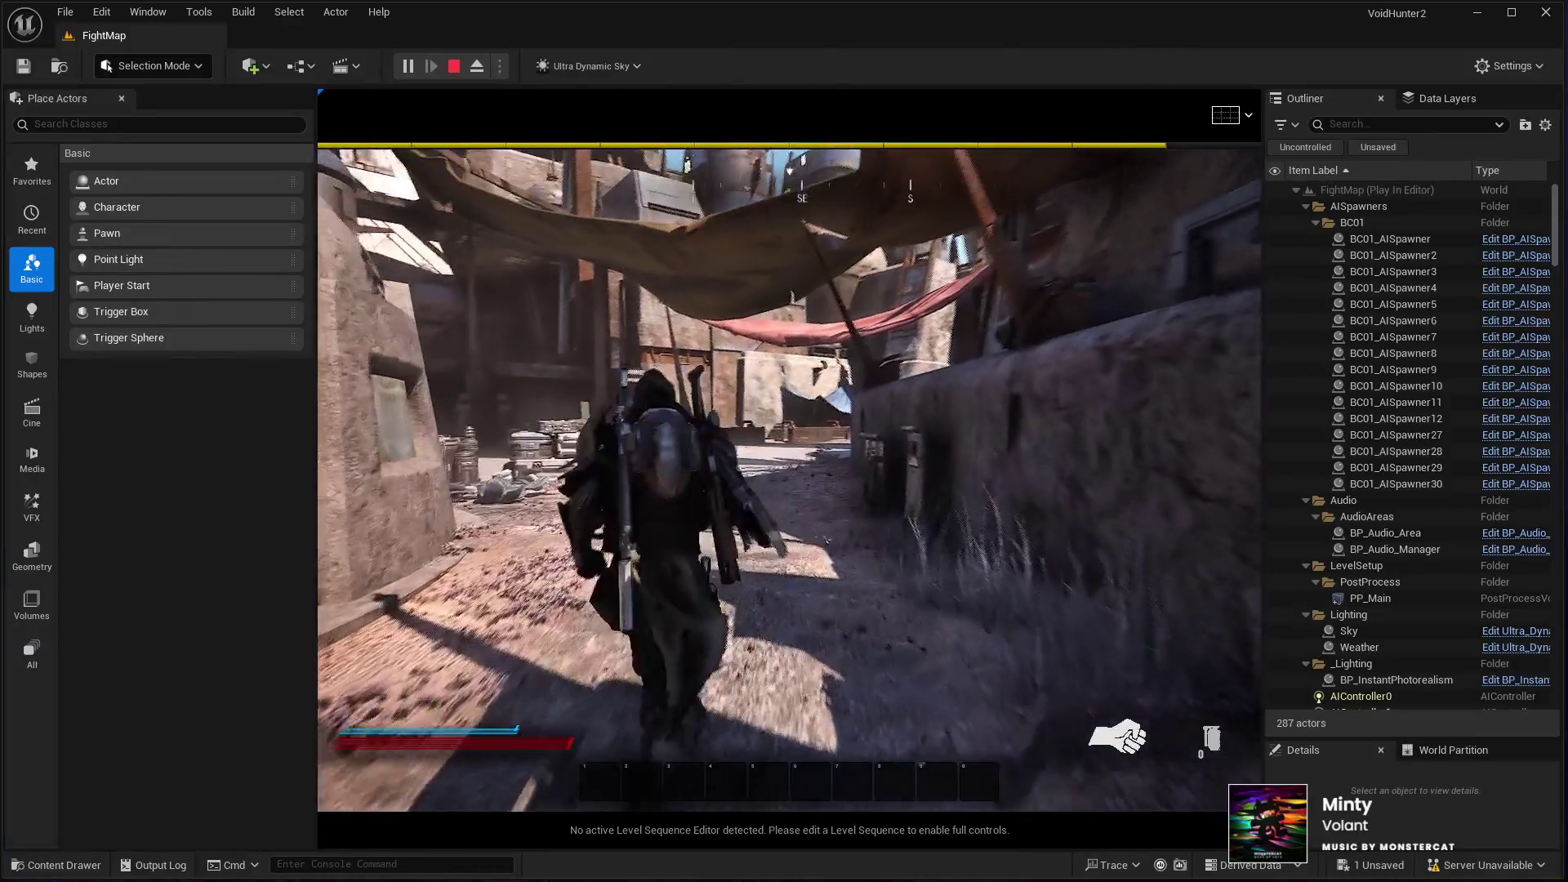
pyautogui.press('w')
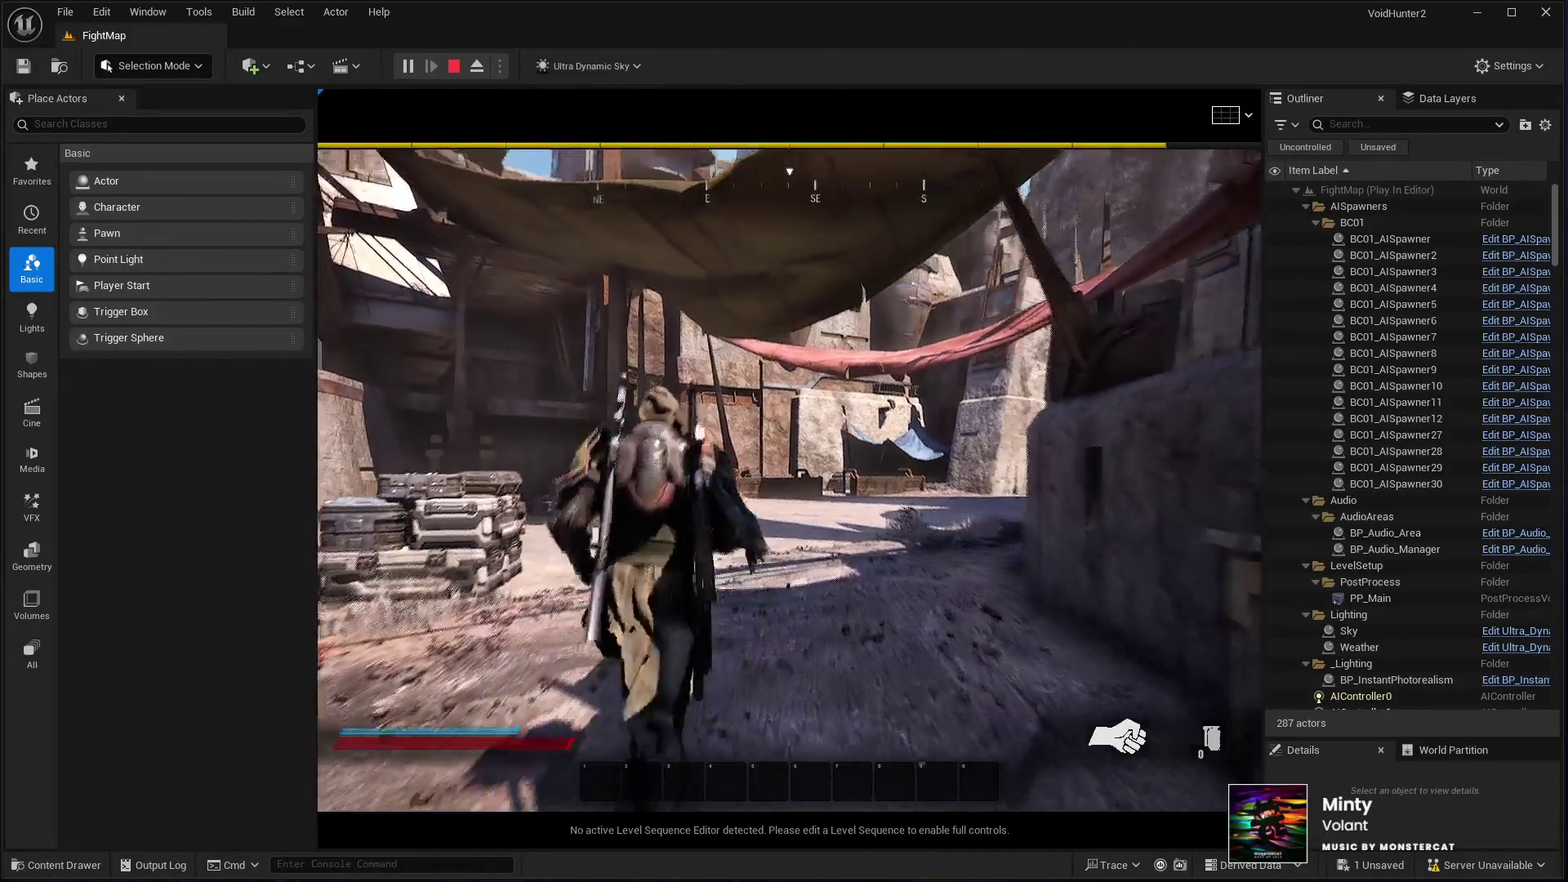
pyautogui.press('w')
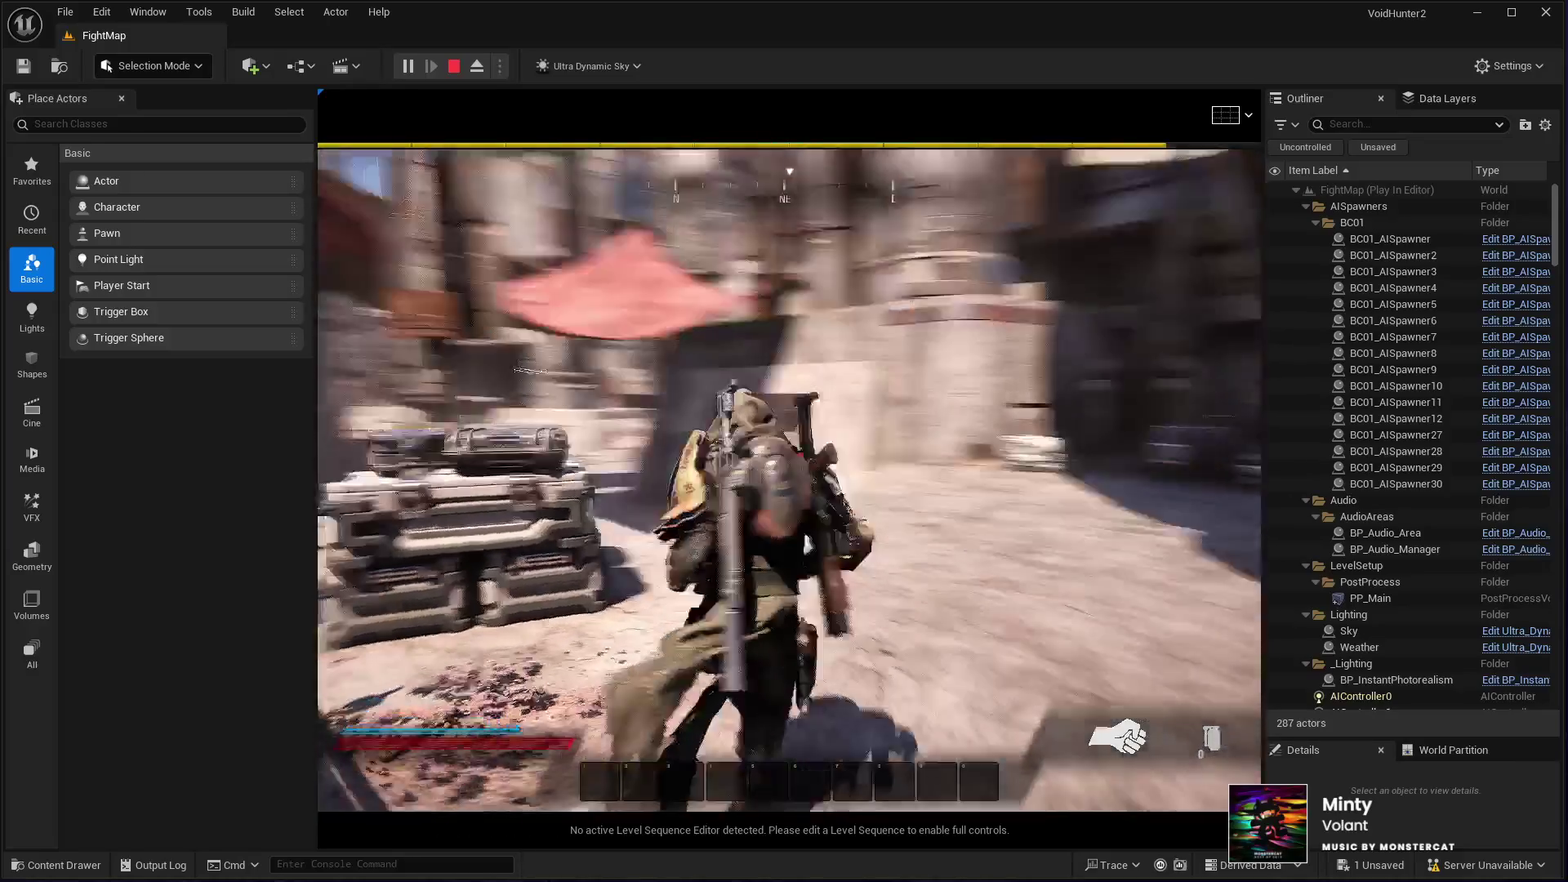
pyautogui.press('w')
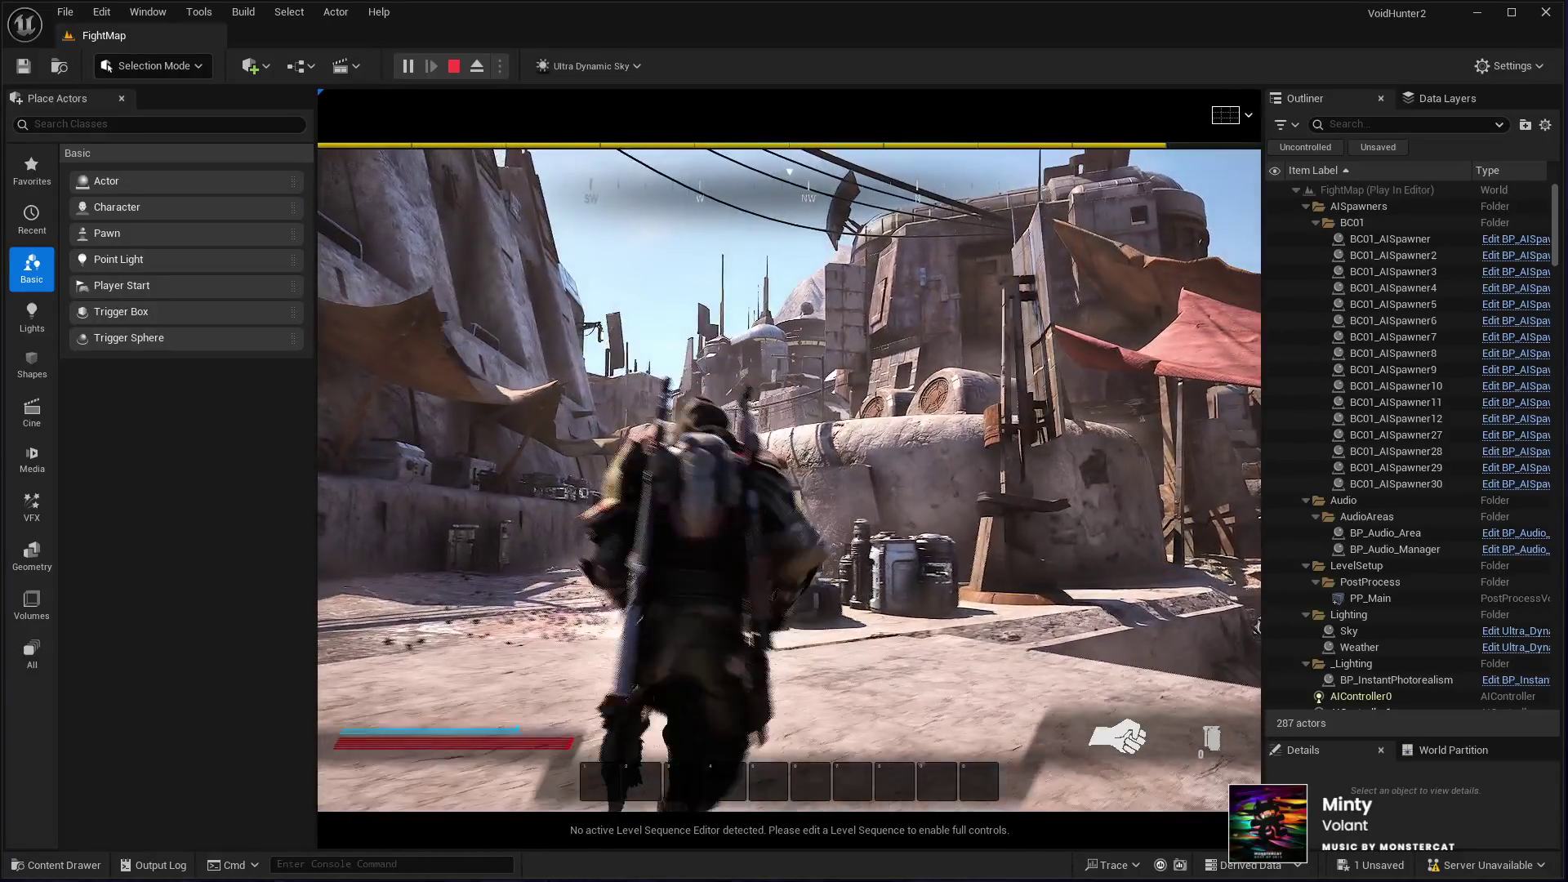
pyautogui.press('F11')
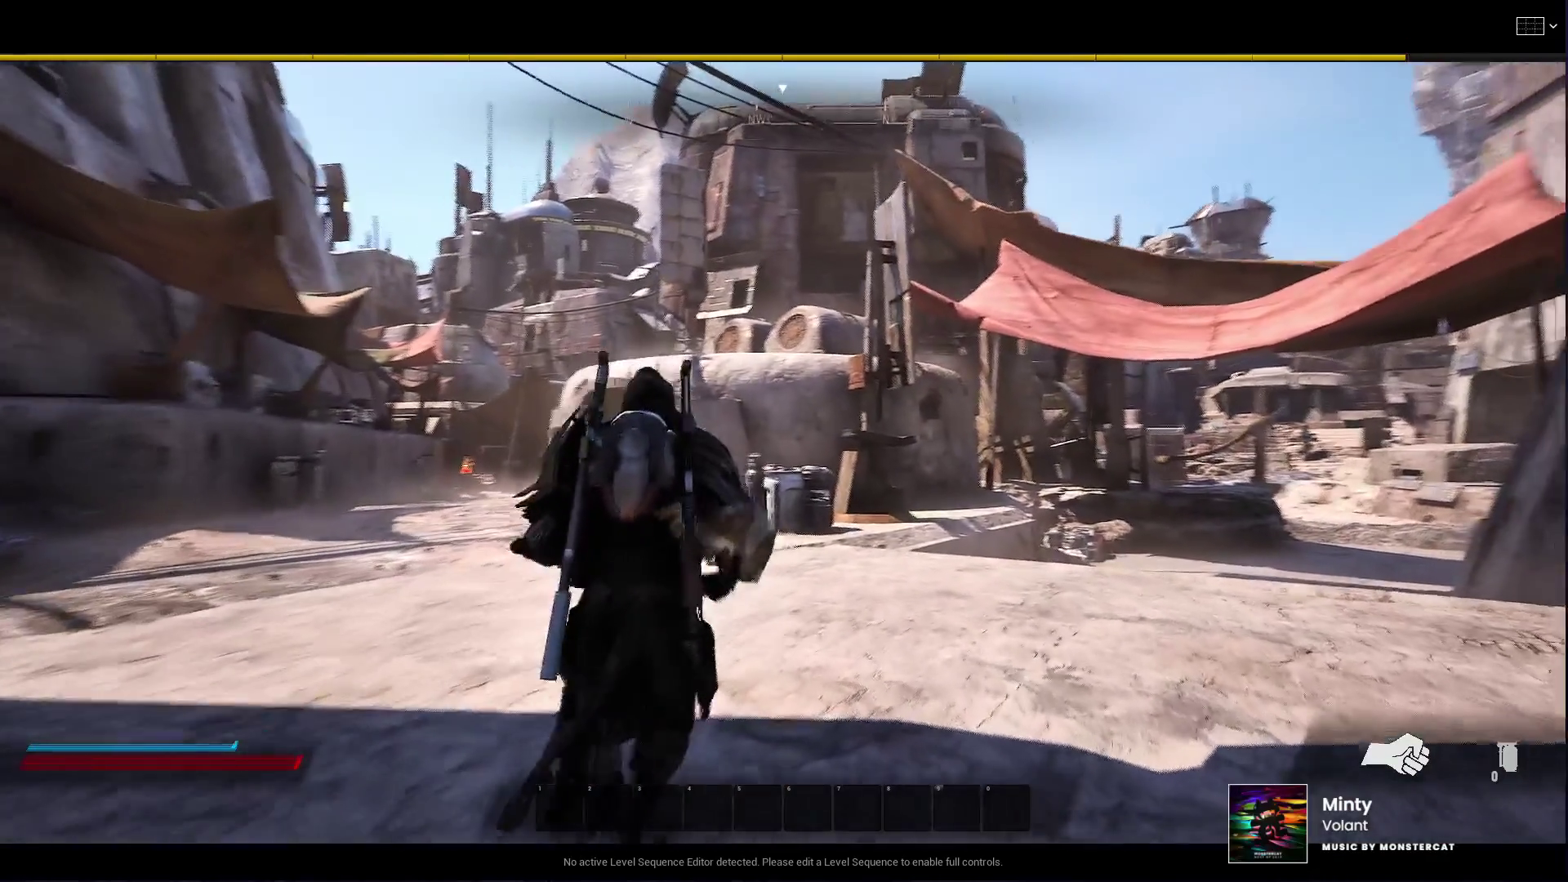
# Step: Run into town, sprint up the stairs and walk the character to the crates by the drone
pyautogui.press('f')
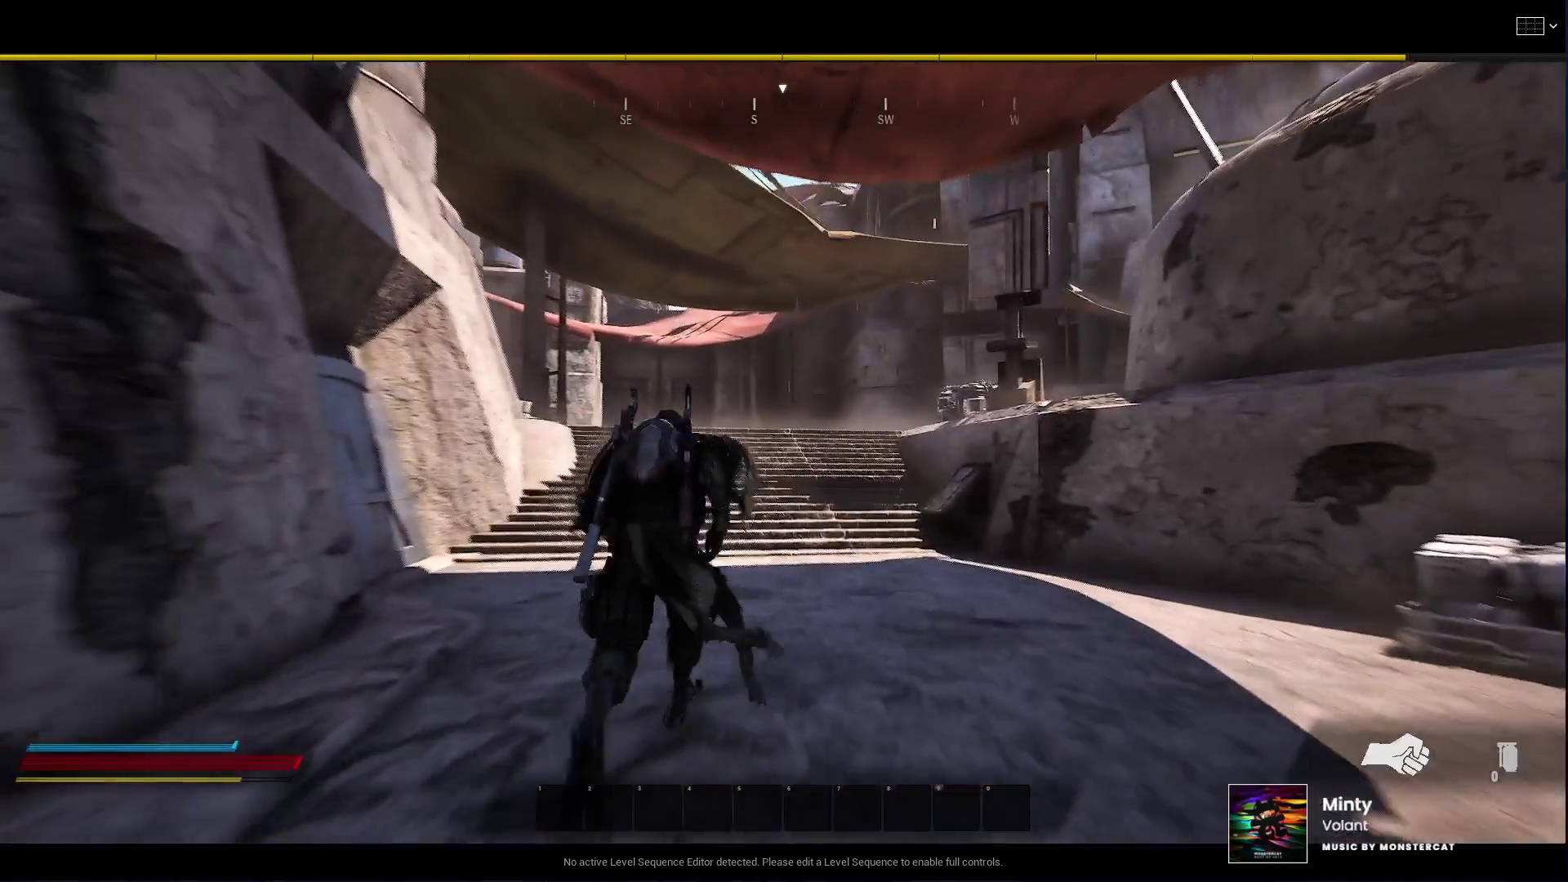
pyautogui.hotkey('shift', 'w')
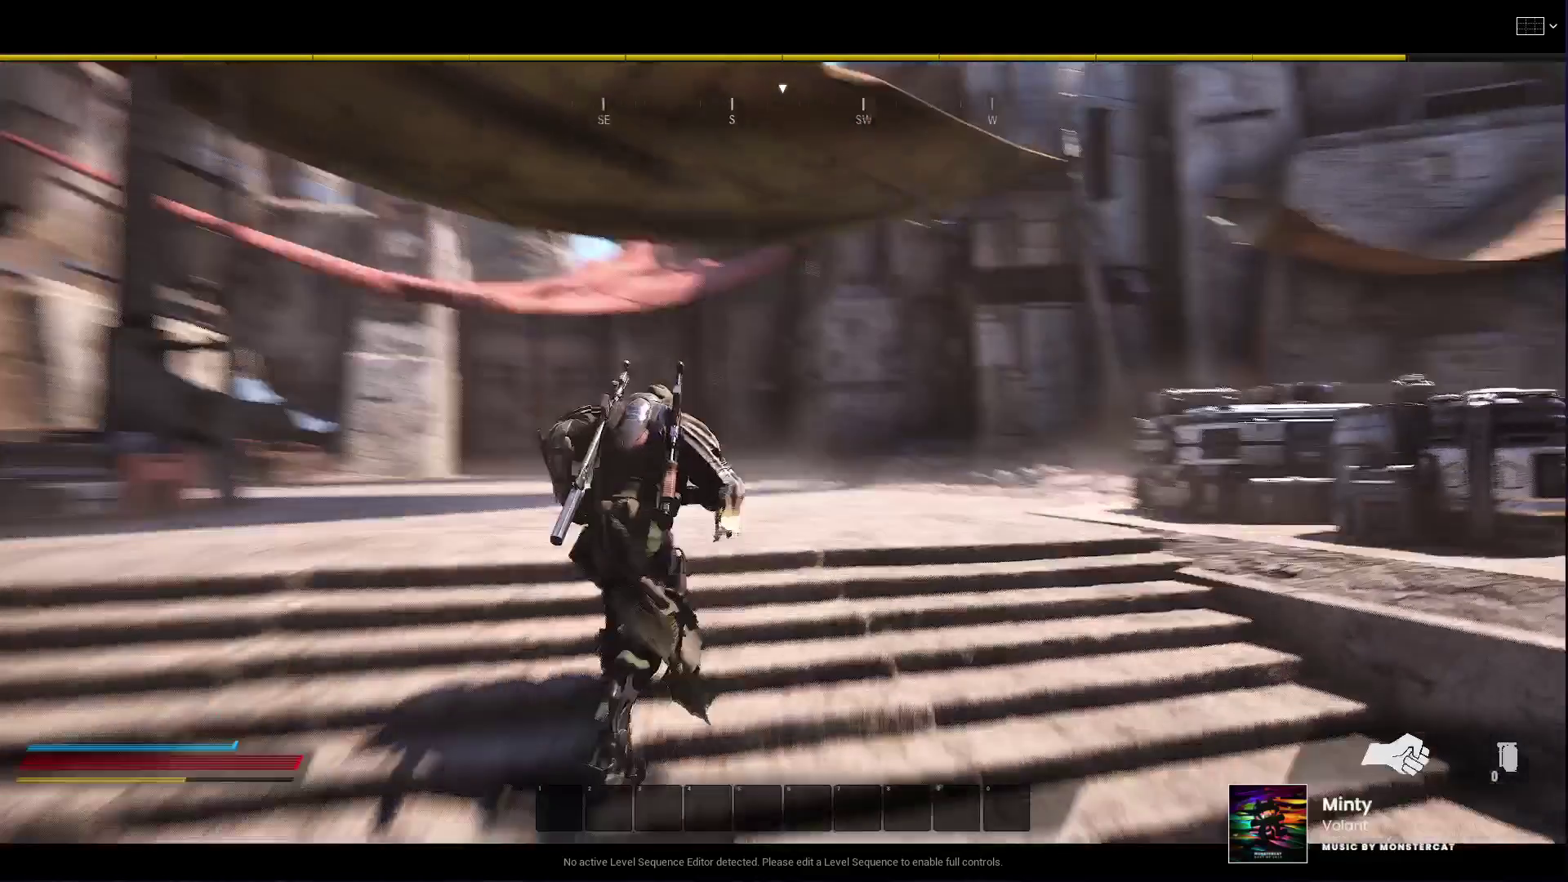
pyautogui.hotkey('shift', 'w')
pyautogui.press('w')
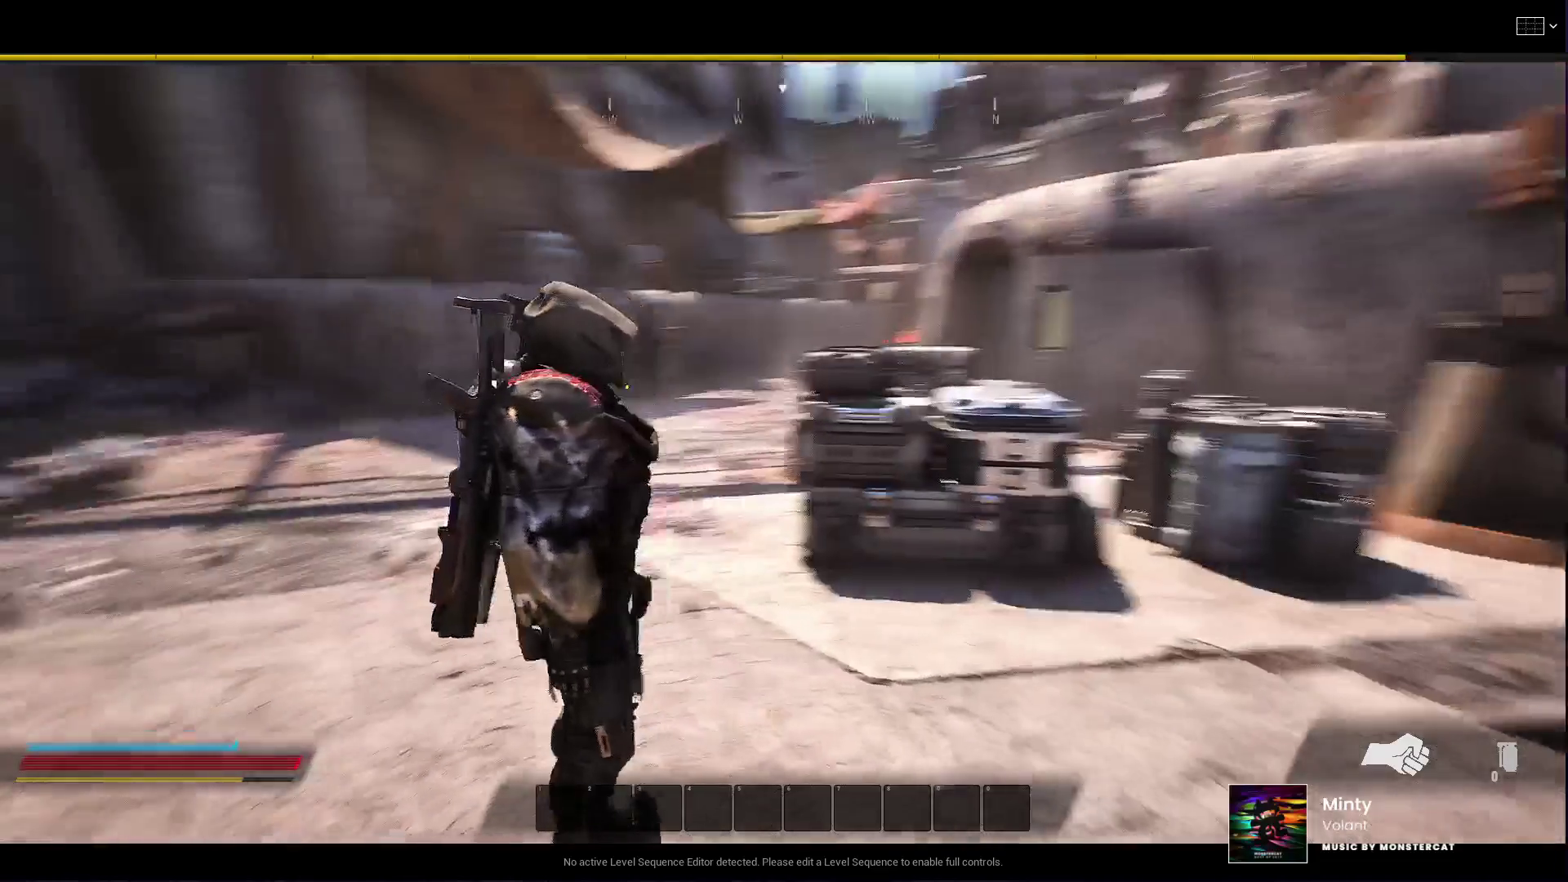
pyautogui.press('s')
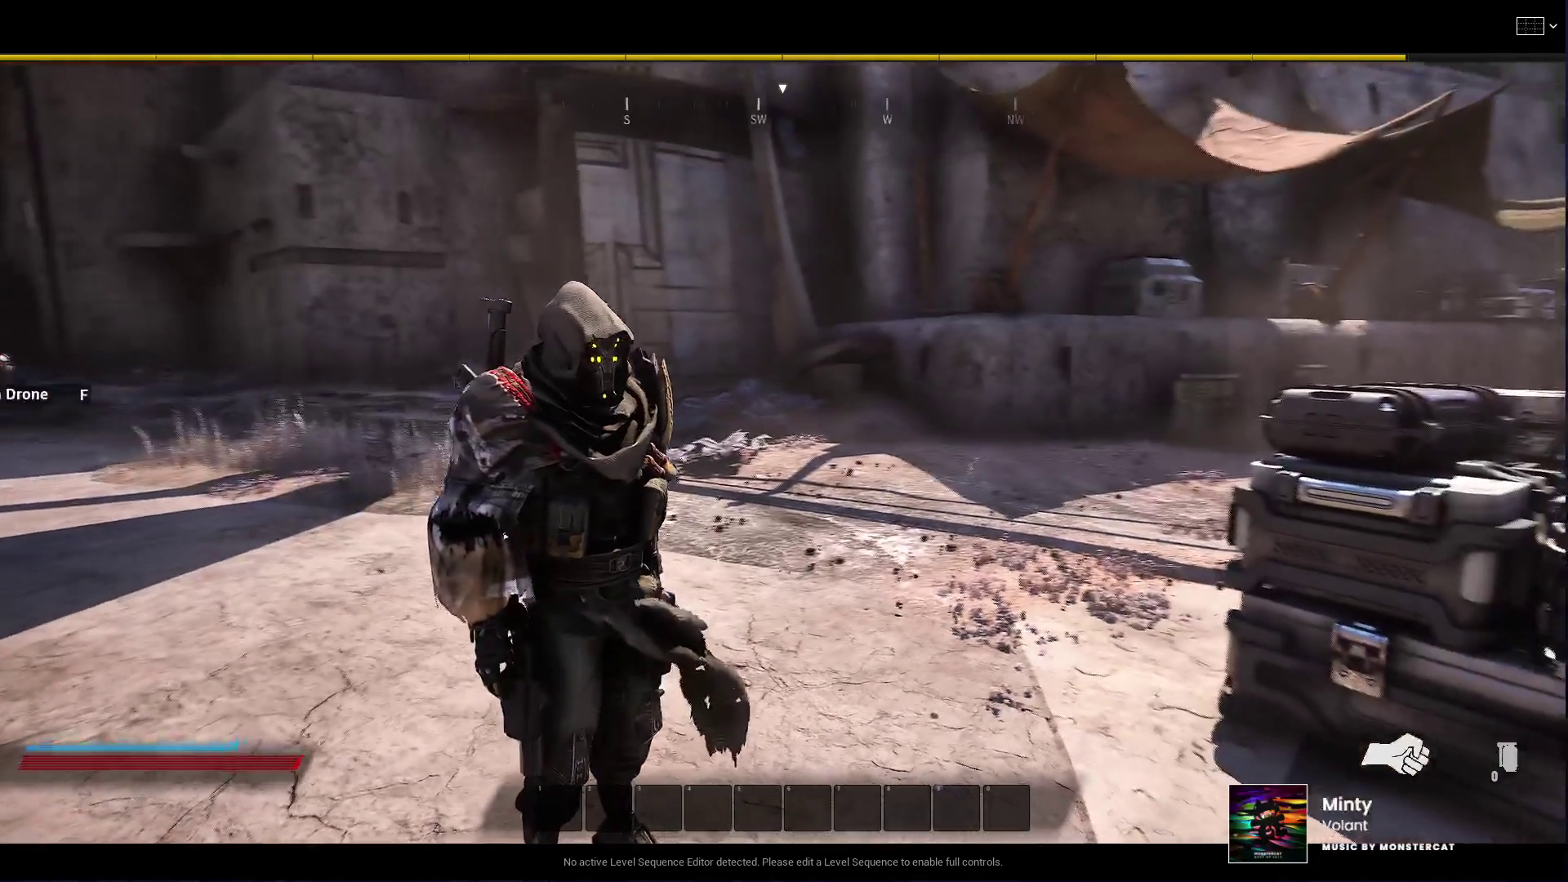
pyautogui.press('w')
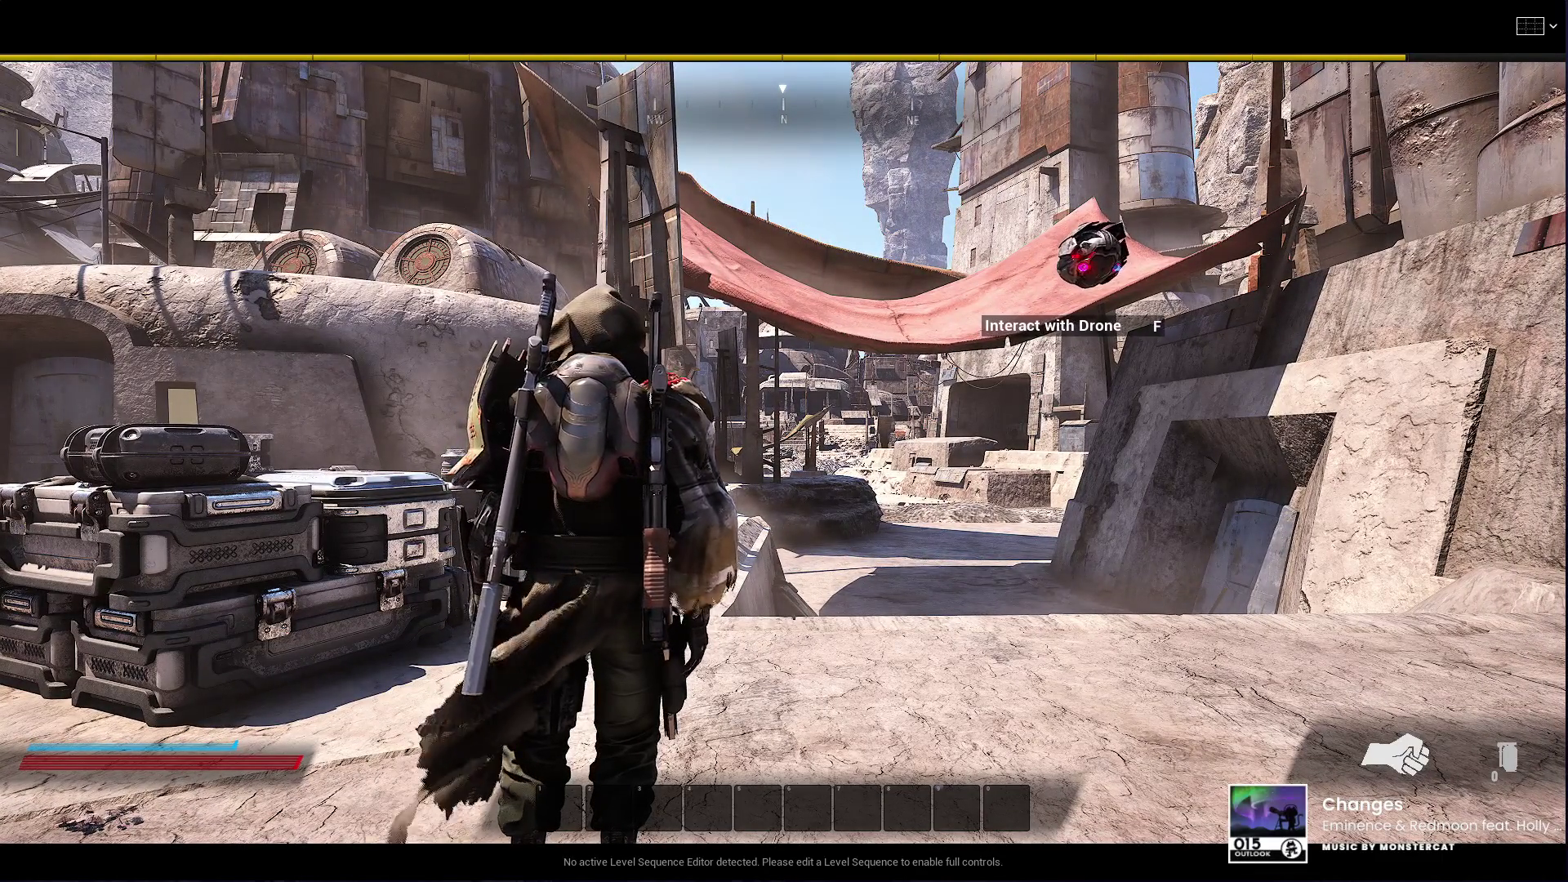
# Step: Open photo mode, orbit the free camera along the street, then close and reopen photo mode
pyautogui.press('p')
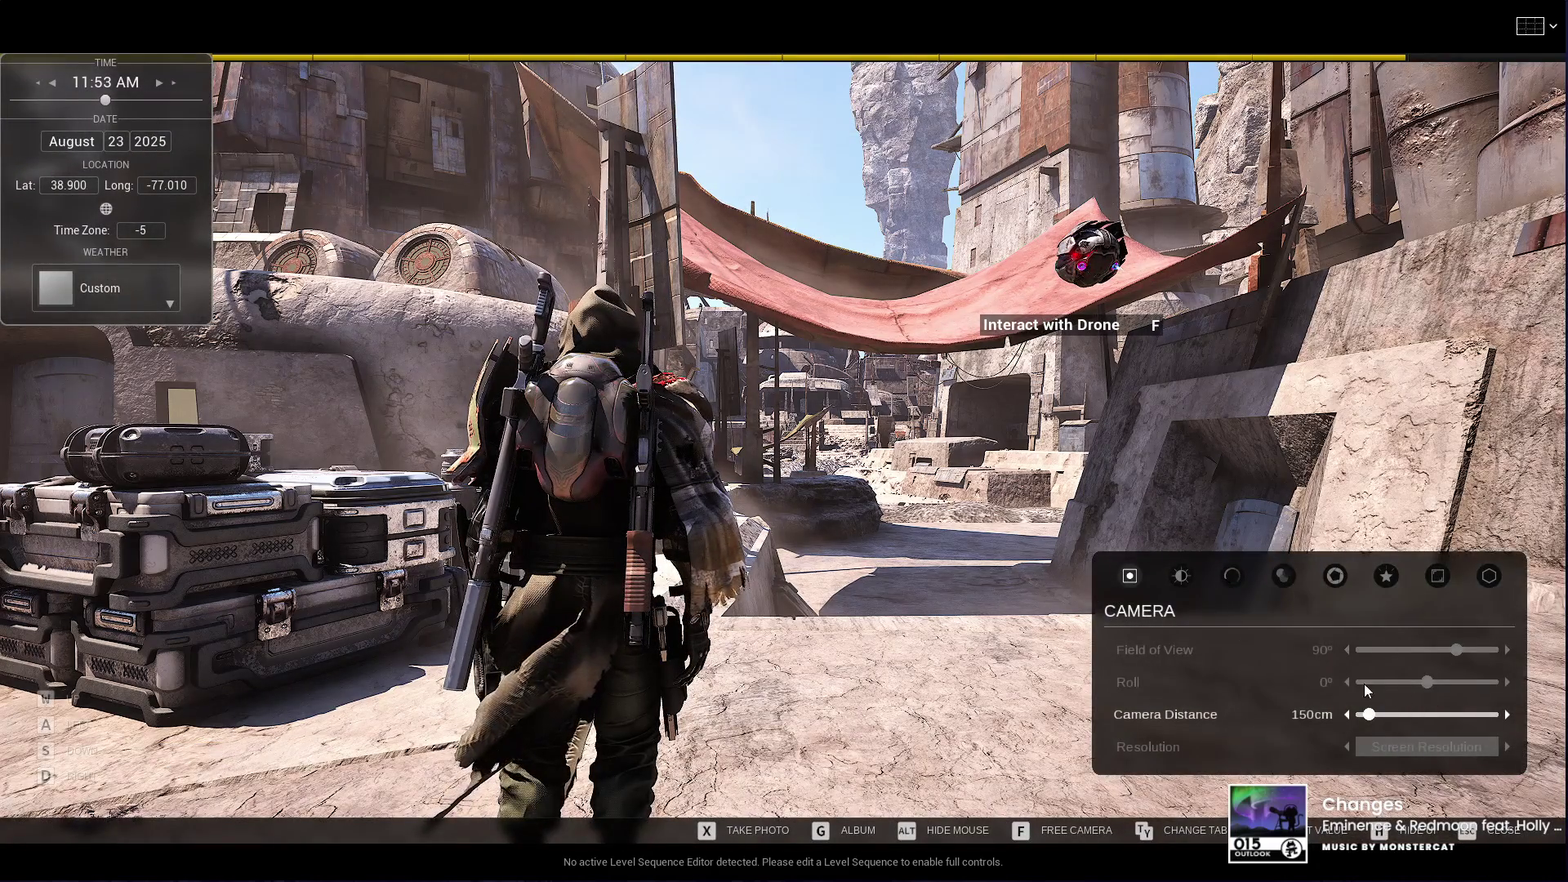
pyautogui.click(1073, 834)
pyautogui.moveTo(790, 607)
pyautogui.mouseDown()
pyautogui.moveTo(32, 611)
pyautogui.moveTo(1135, 668)
pyautogui.mouseUp()
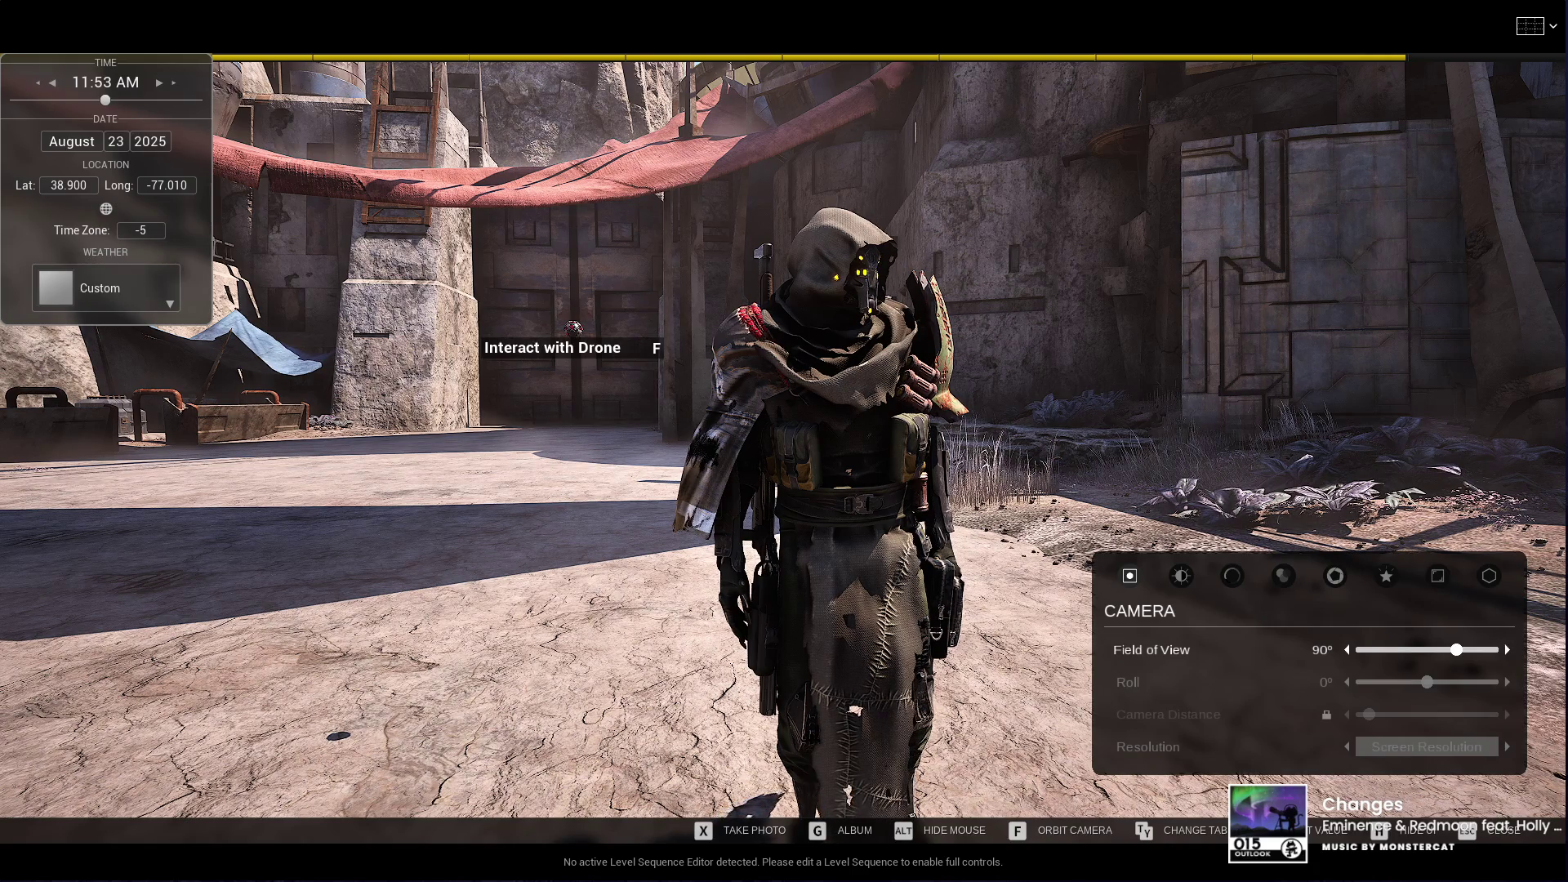
pyautogui.press('s')
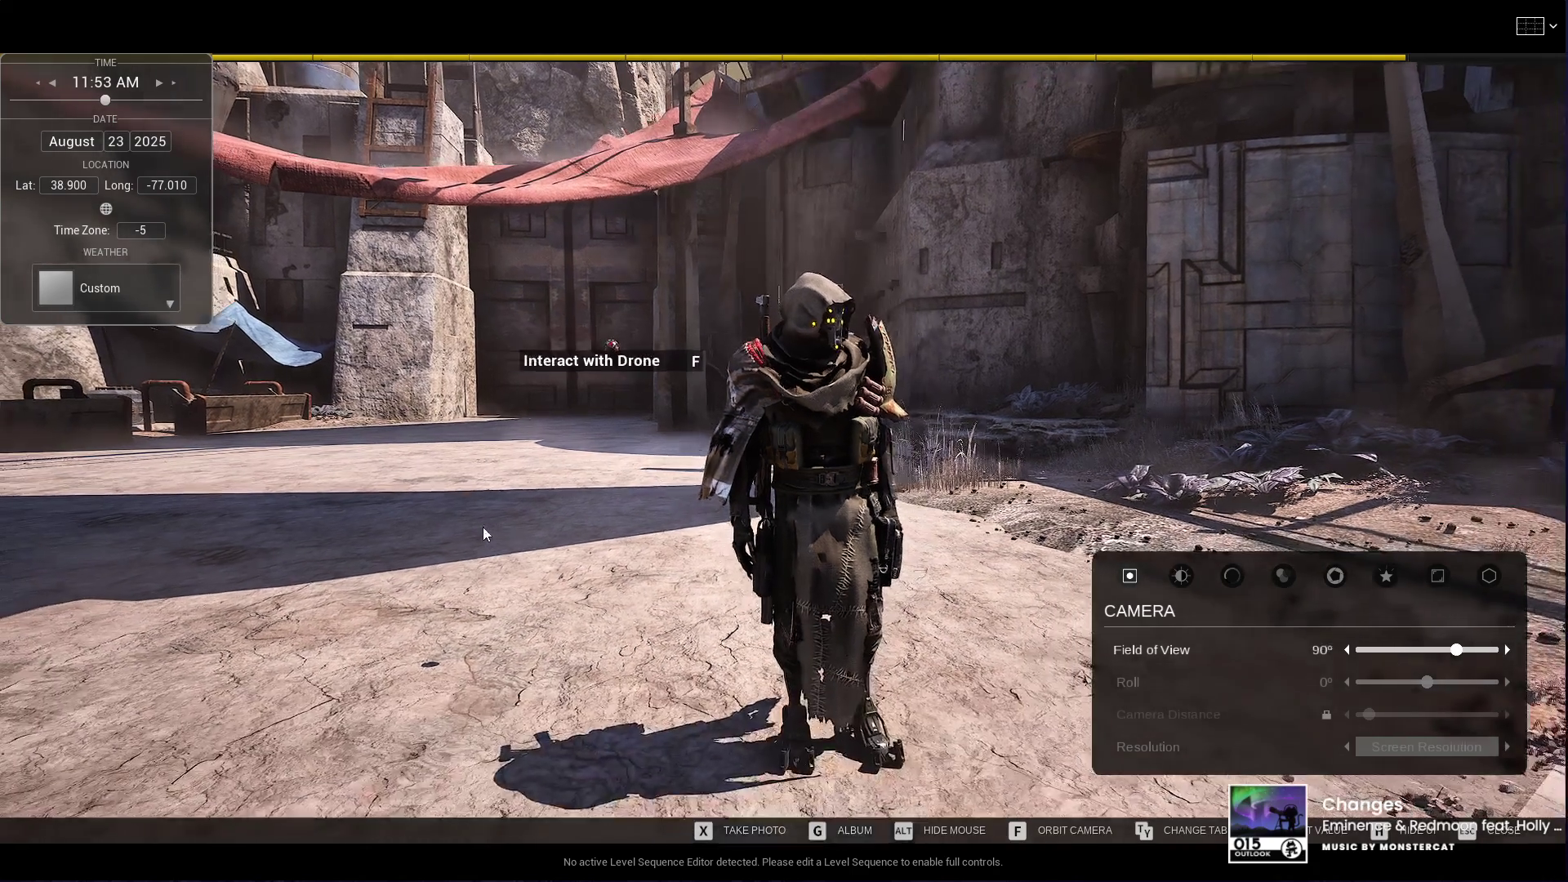
pyautogui.press('d')
pyautogui.click(1482, 833)
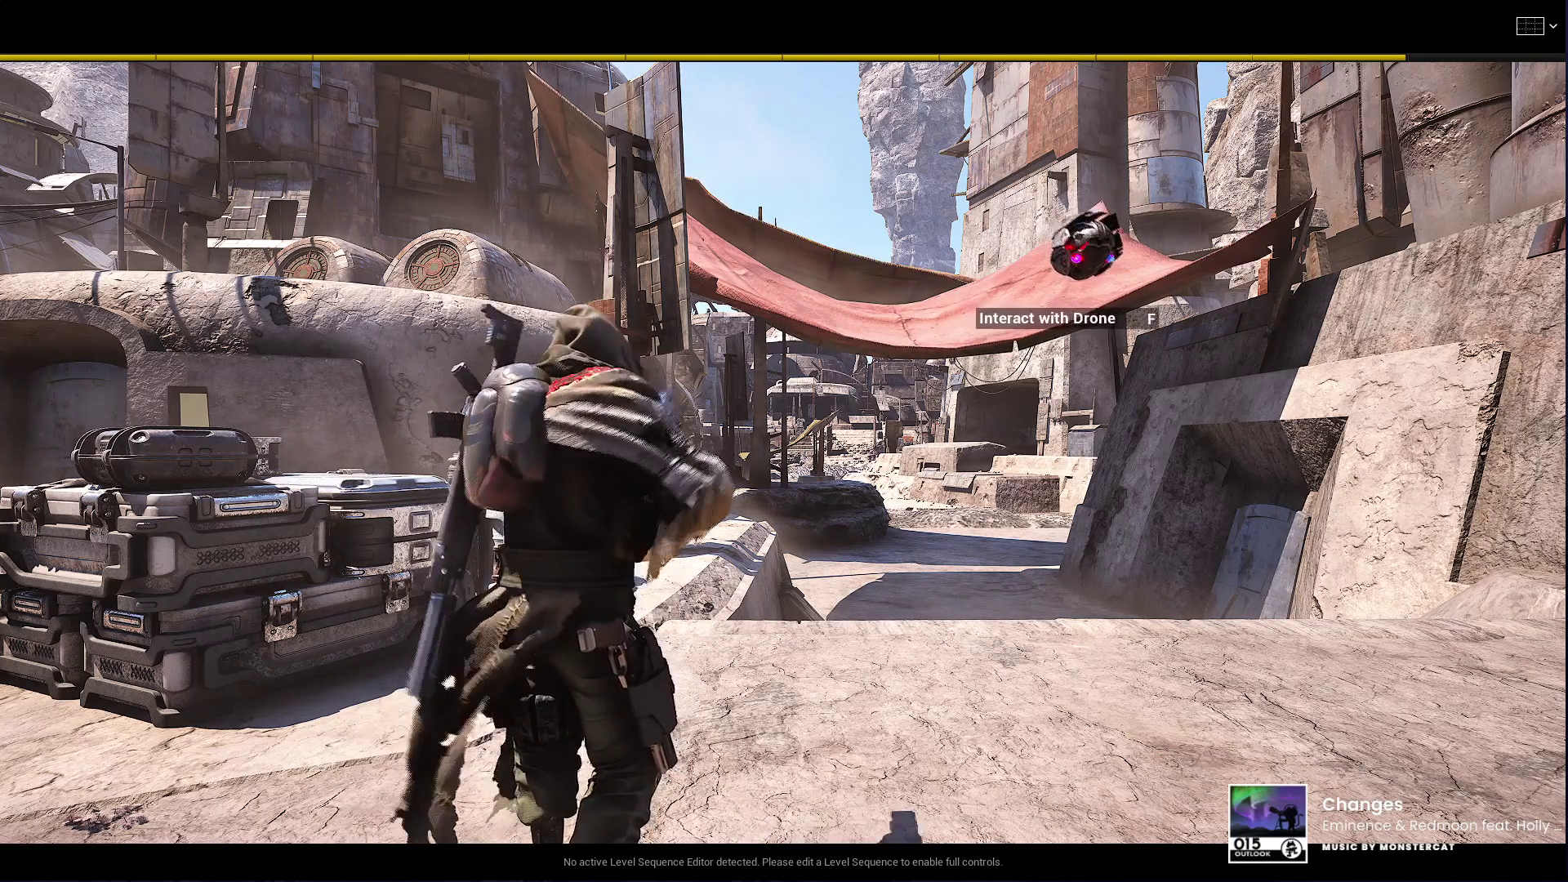
pyautogui.press('p')
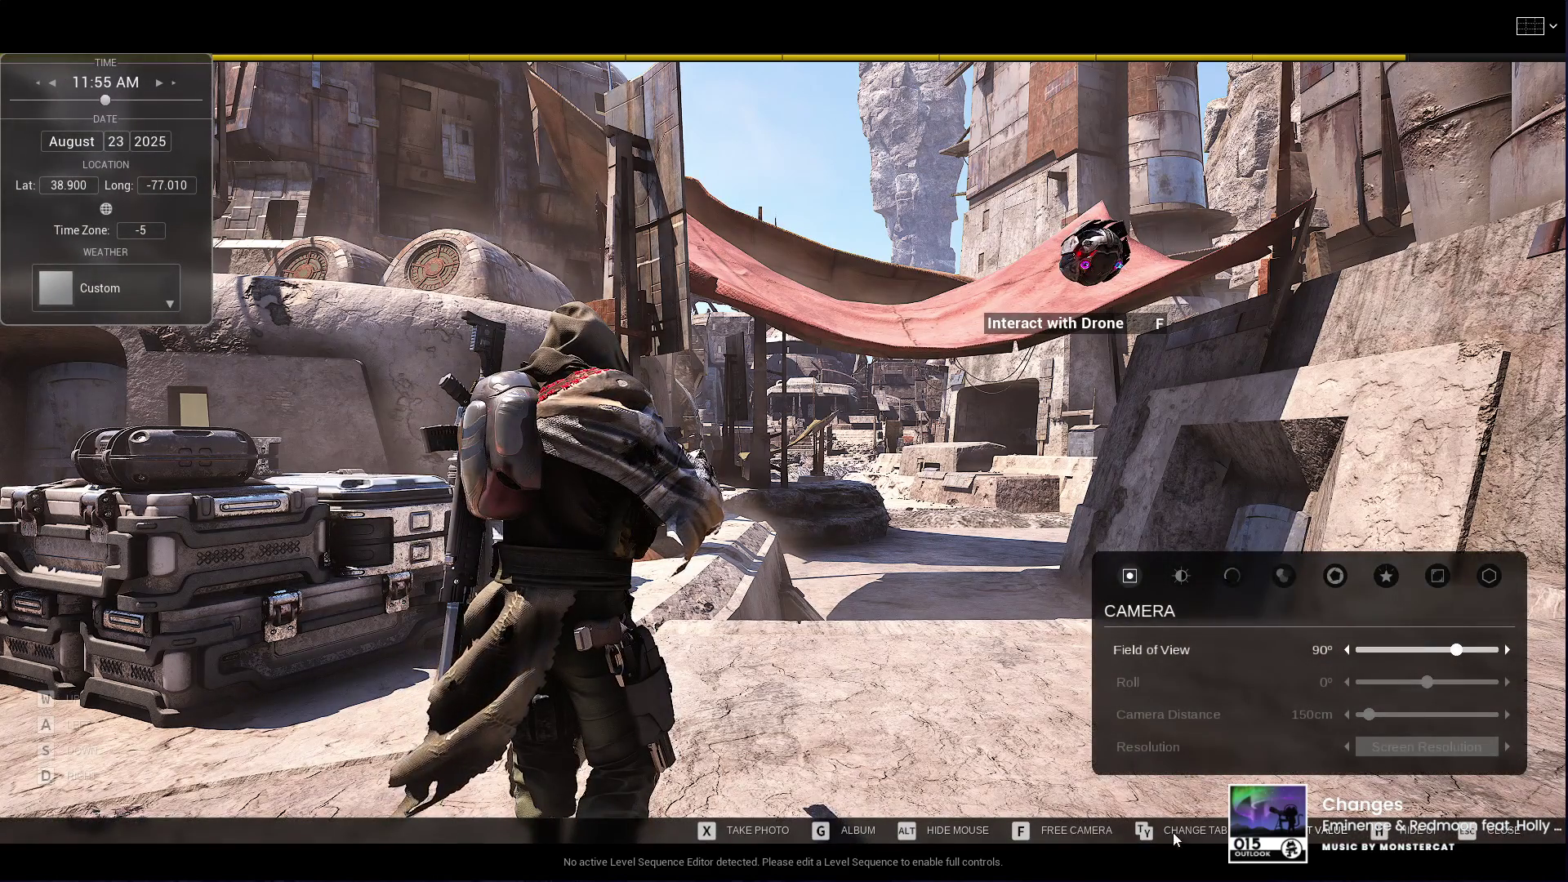
# Step: Frame a closer free-camera shot of the character at 79° field of view and 13° roll
pyautogui.click(1029, 831)
pyautogui.moveTo(963, 792); pyautogui.dragTo(61, 799)
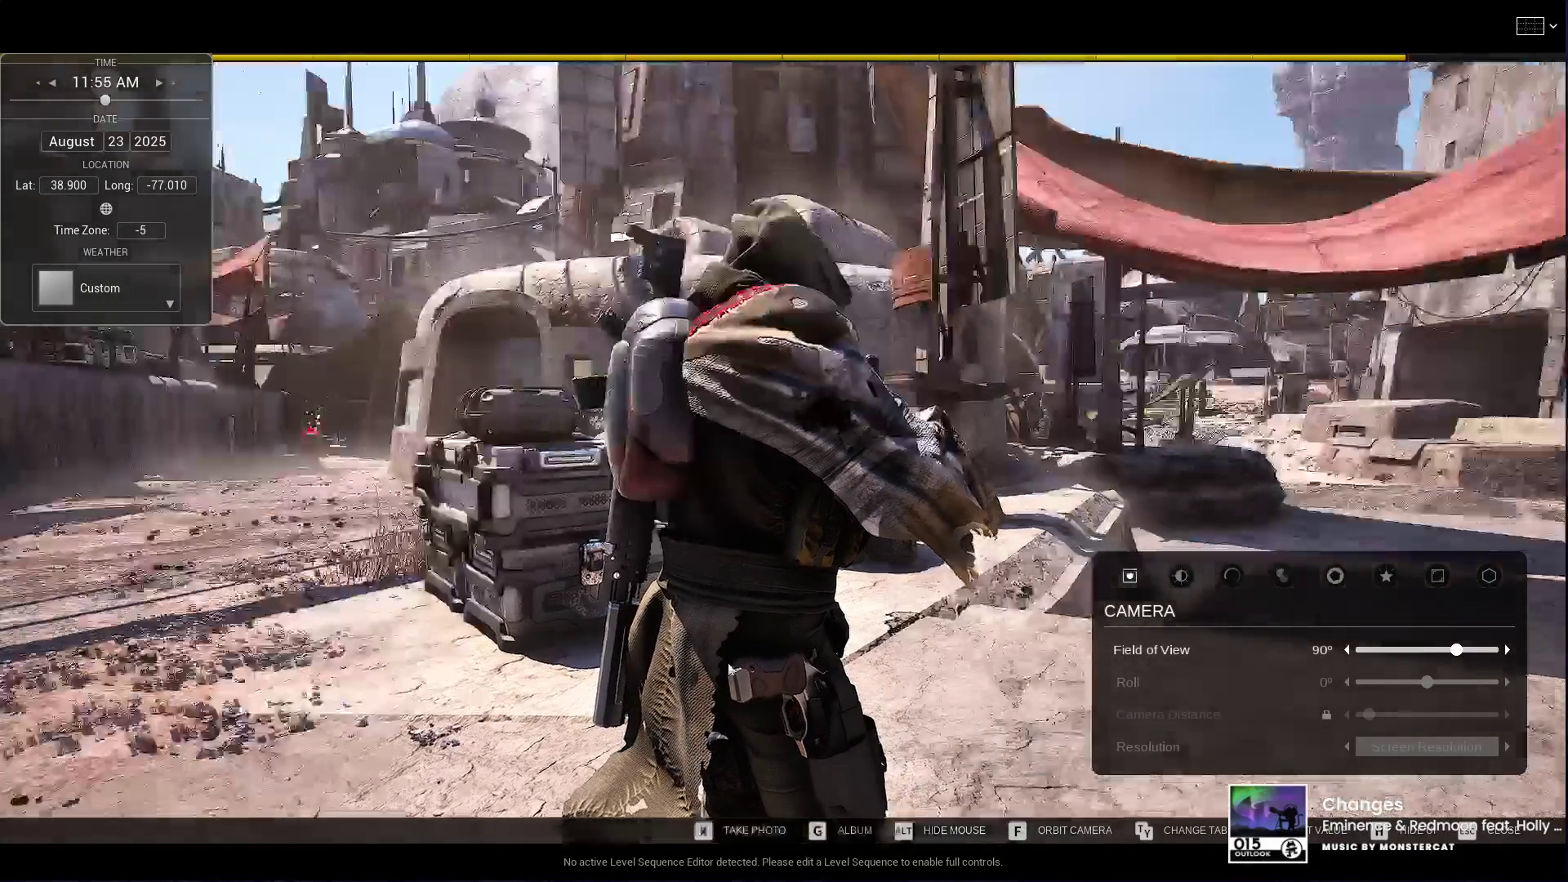
pyautogui.moveTo(1225, 523)
pyautogui.mouseDown()
pyautogui.moveTo(833, 523)
pyautogui.moveTo(441, 627)
pyautogui.moveTo(49, 694)
pyautogui.mouseUp()
pyautogui.moveTo(471, 631)
pyautogui.mouseDown()
pyautogui.moveTo(465, 529)
pyautogui.moveTo(492, 553)
pyautogui.mouseUp()
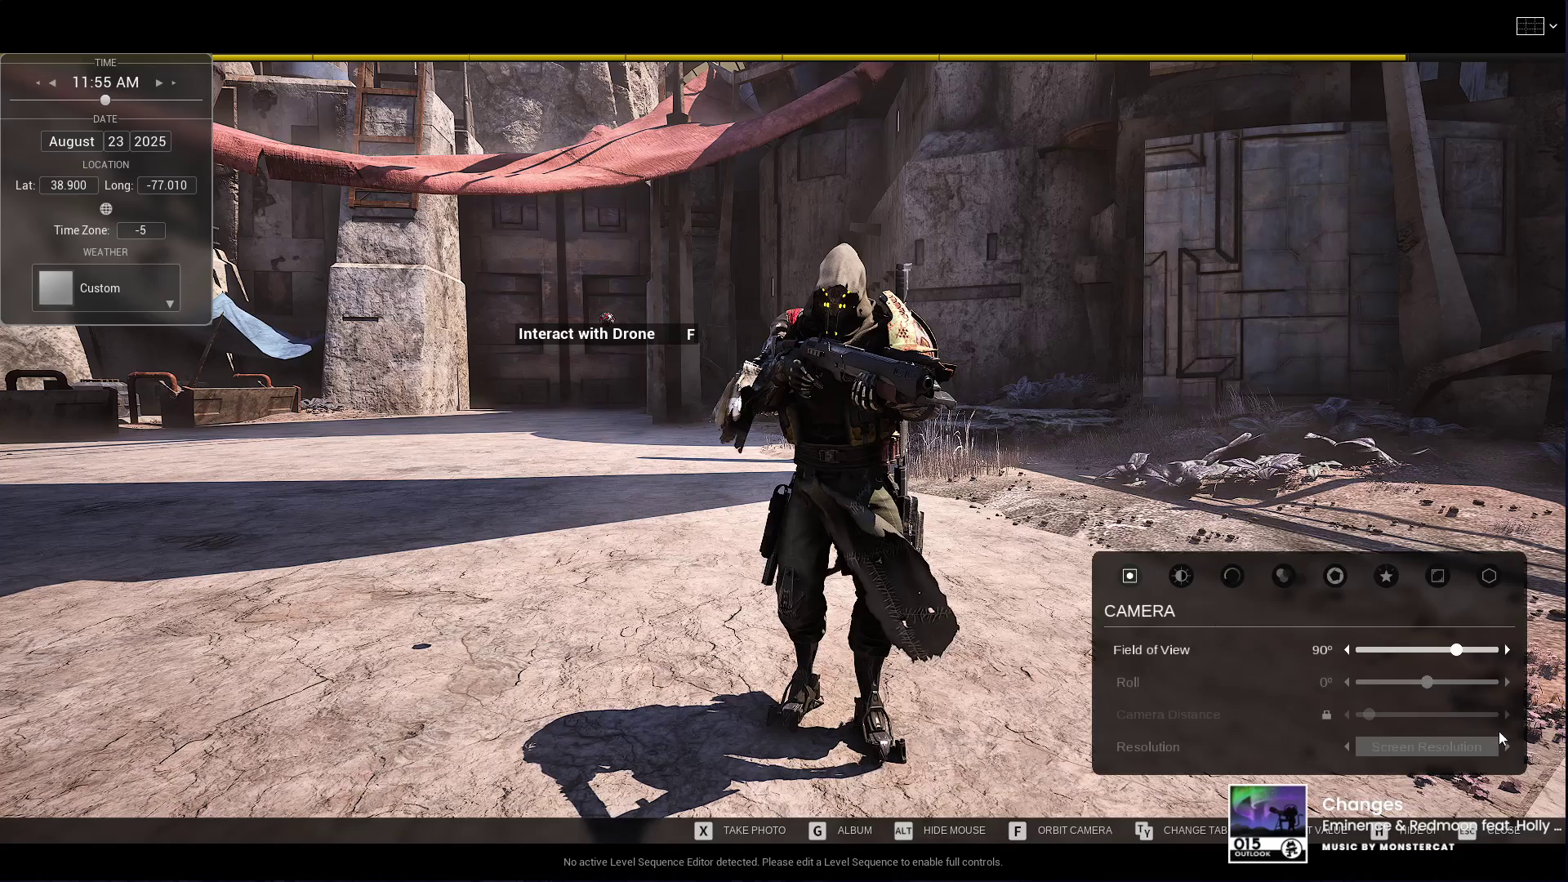
pyautogui.moveTo(1456, 650)
pyautogui.mouseDown()
pyautogui.moveTo(1422, 650)
pyautogui.moveTo(1443, 650)
pyautogui.moveTo(1407, 682)
pyautogui.moveTo(1431, 686)
pyautogui.mouseUp()
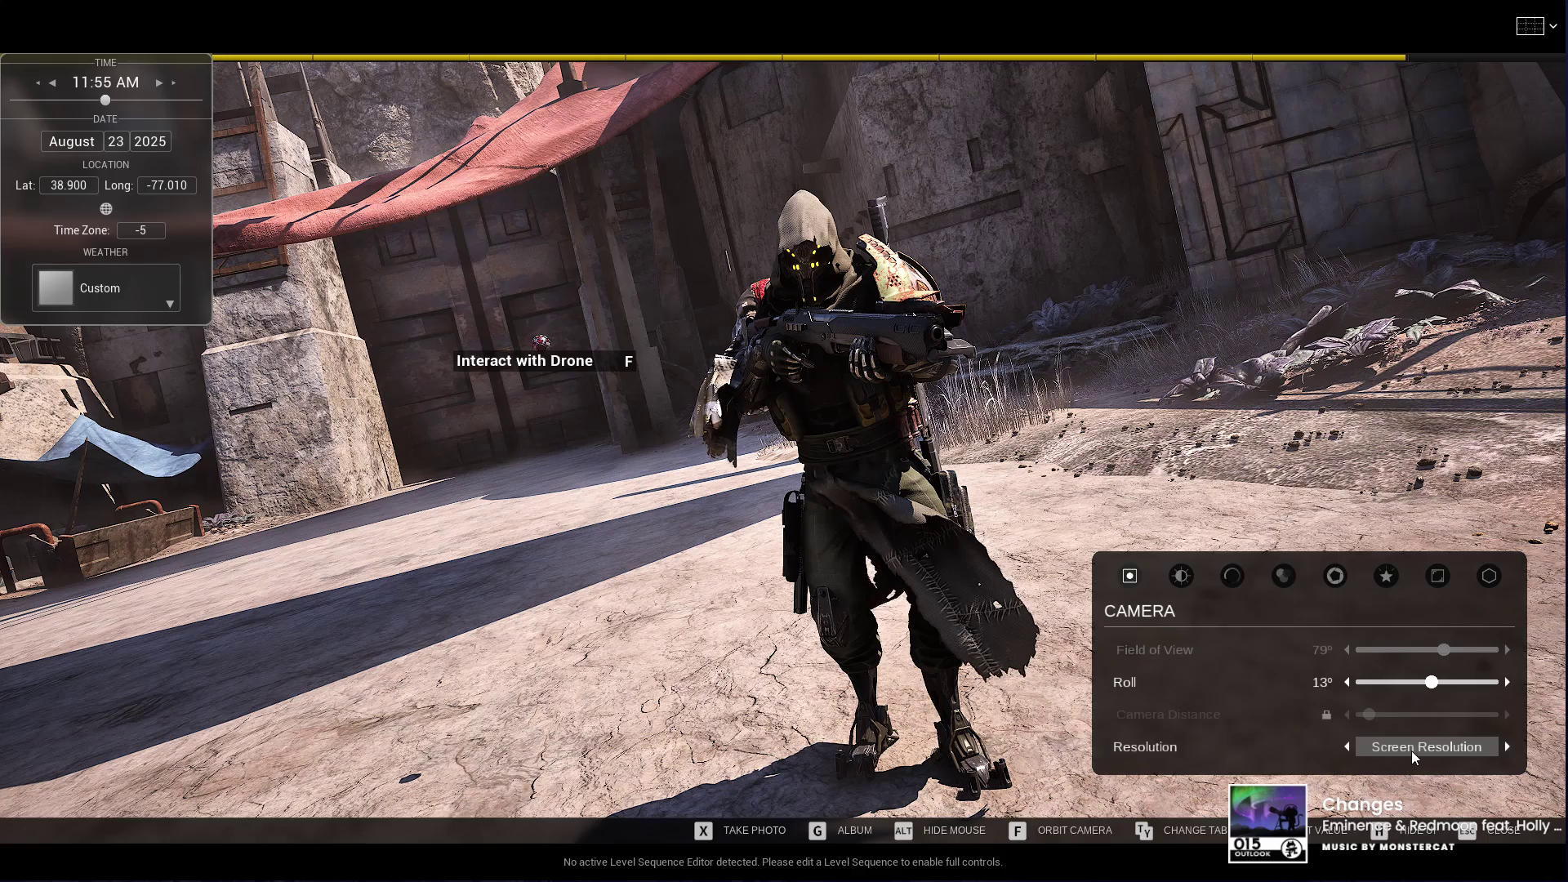
# Step: Set the photo resolution to UHD (2160p) and raise Display brightness to 52
pyautogui.click(1508, 747)
pyautogui.click(1508, 747)
pyautogui.click(1507, 746)
pyautogui.click(1186, 578)
pyautogui.moveTo(1431, 659)
pyautogui.mouseDown()
pyautogui.moveTo(1431, 682)
pyautogui.moveTo(1396, 682)
pyautogui.moveTo(1477, 719)
pyautogui.moveTo(1431, 724)
pyautogui.mouseUp()
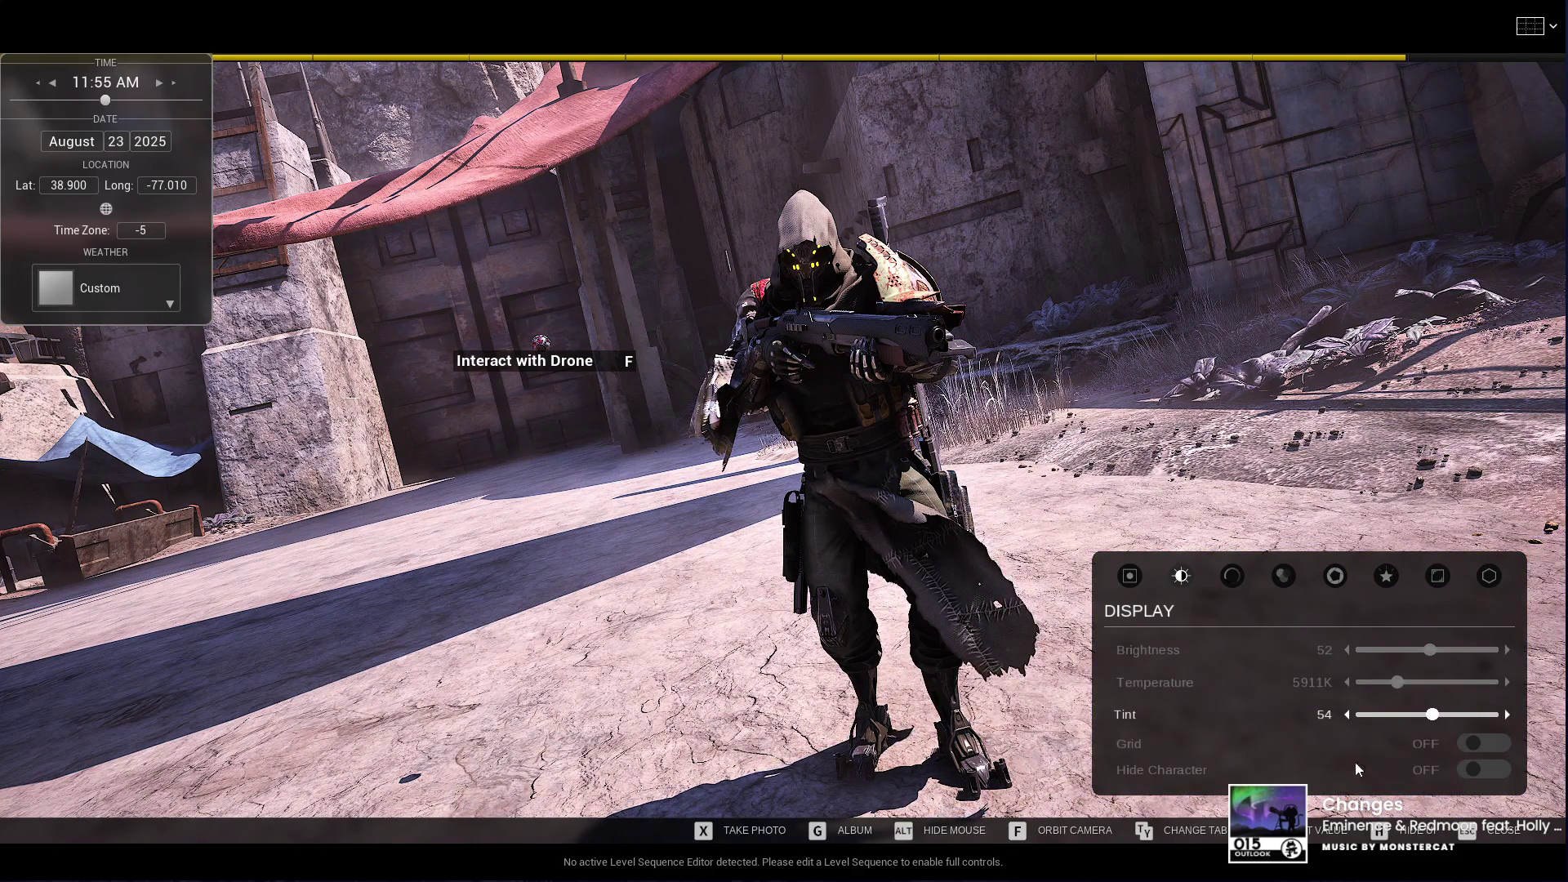
# Step: Leave the grid overlay off and the character visible after toggling each, then show Filter settings
pyautogui.click(1480, 741)
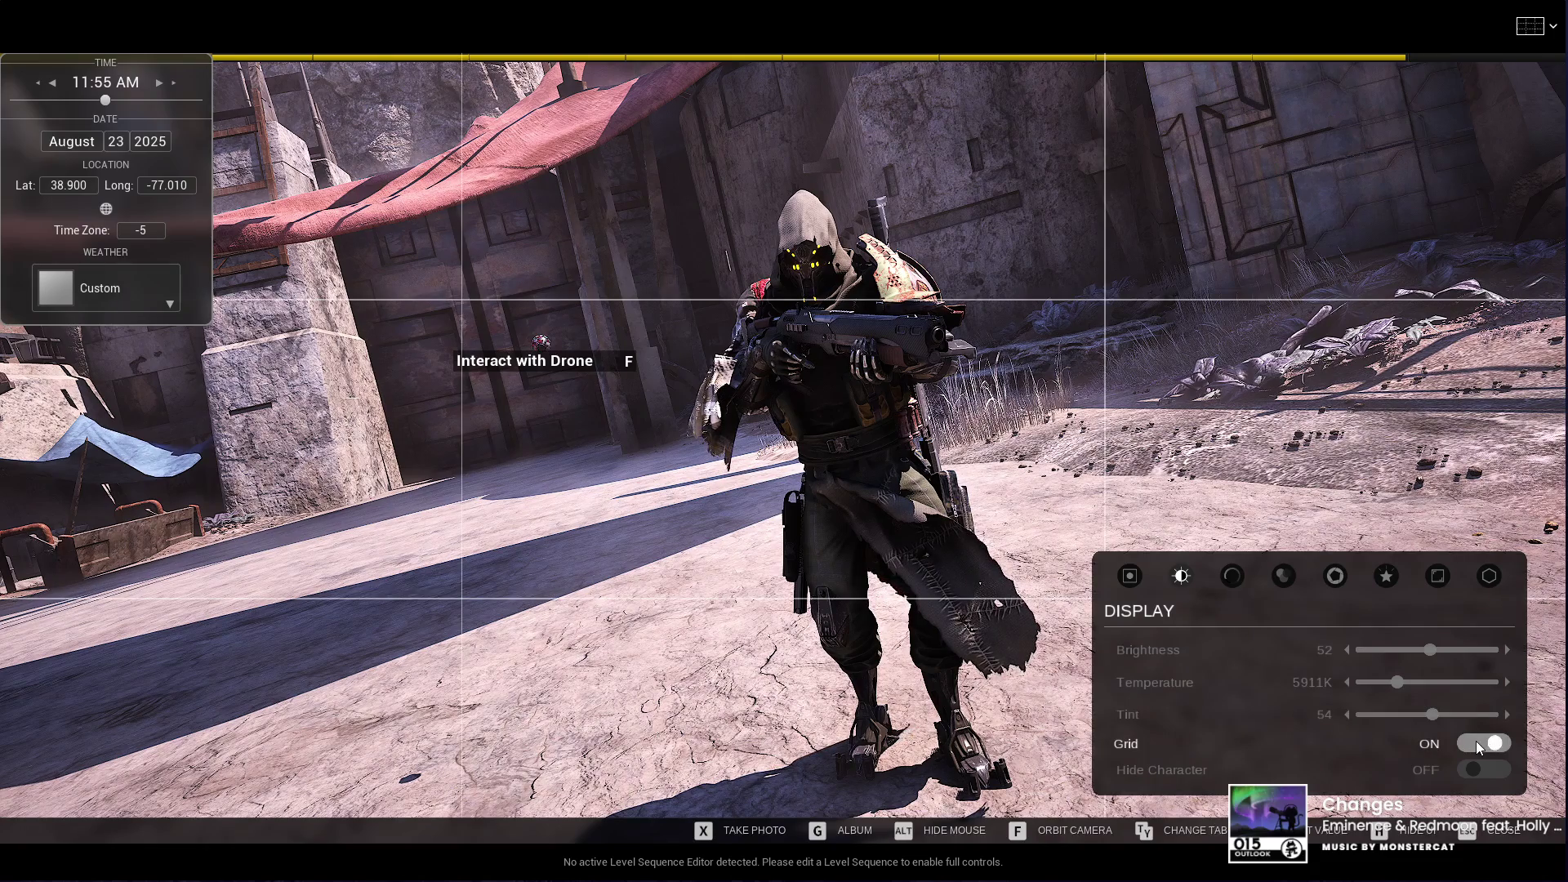
pyautogui.click(1483, 743)
pyautogui.click(1469, 773)
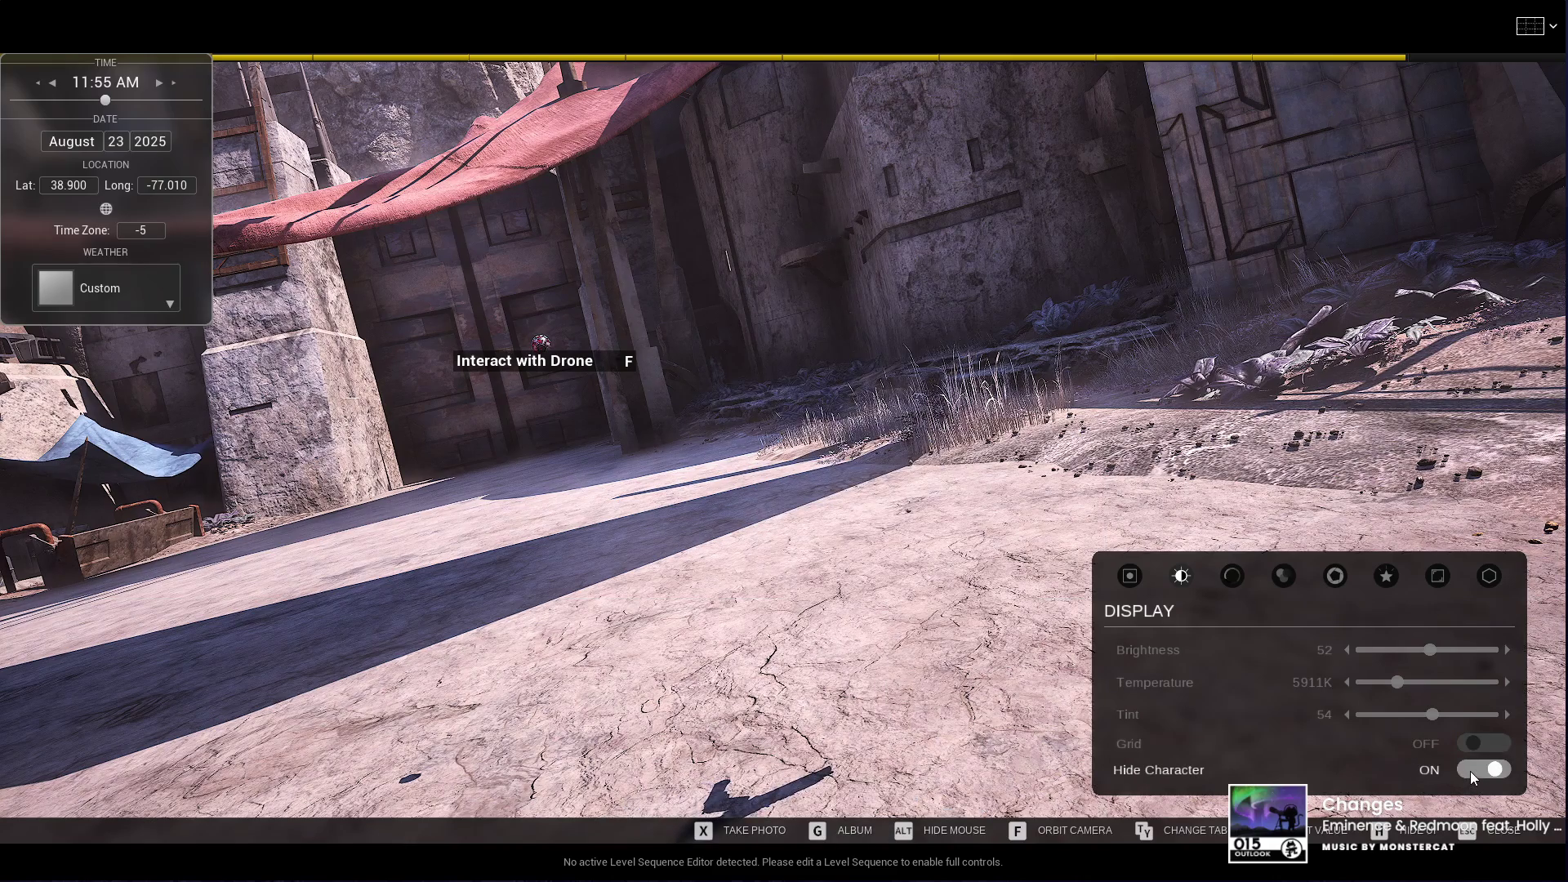
pyautogui.click(1476, 770)
pyautogui.click(1234, 577)
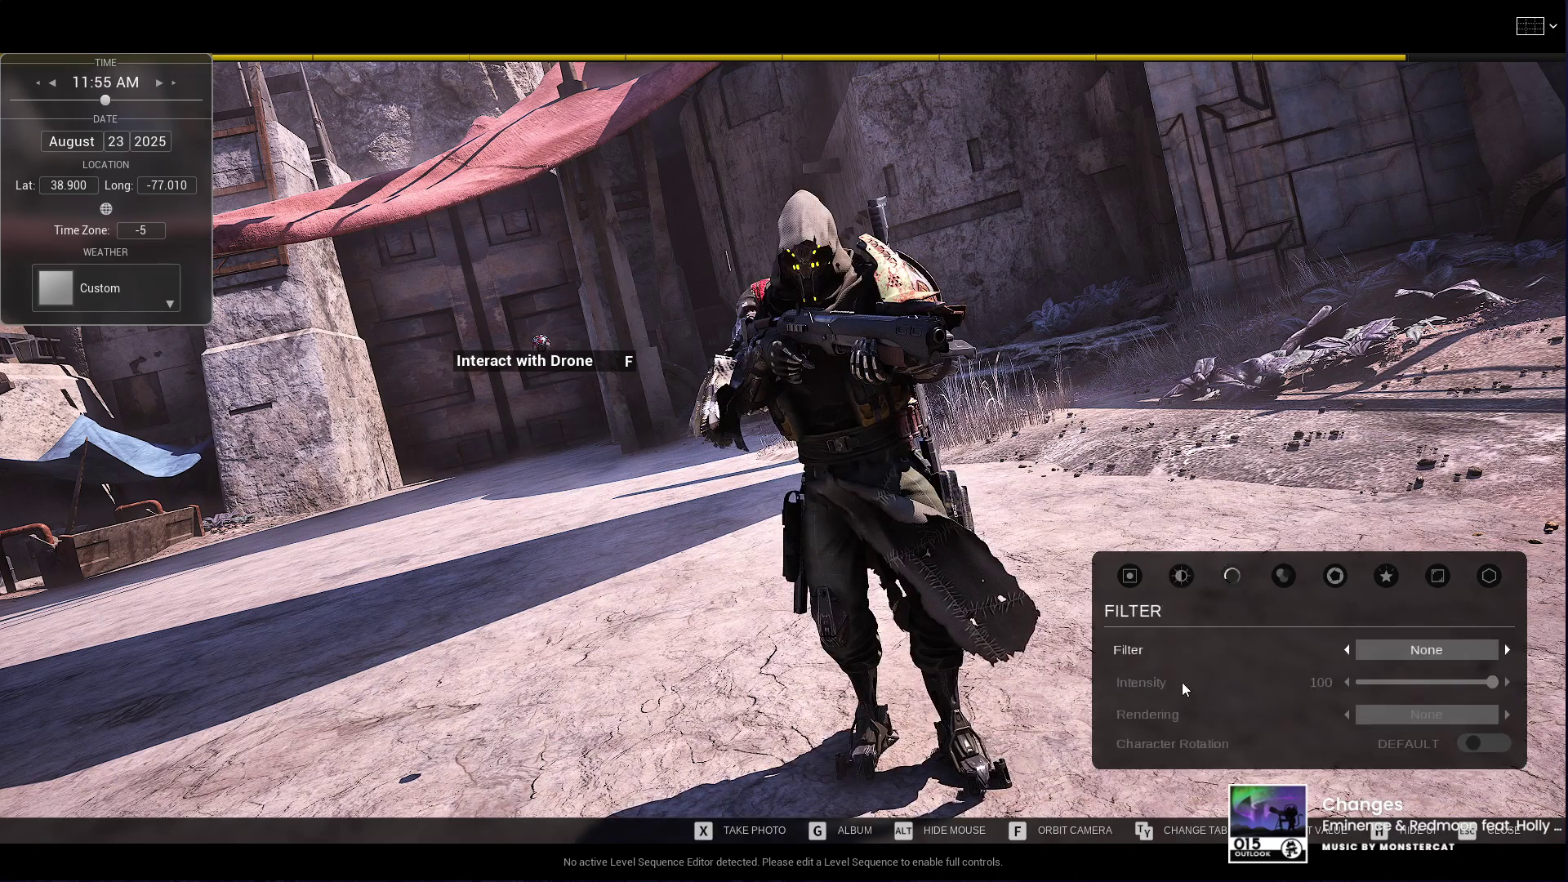
# Step: Cycle through the colour filters and settle on Polaroid with intensity 59
pyautogui.click(1507, 649)
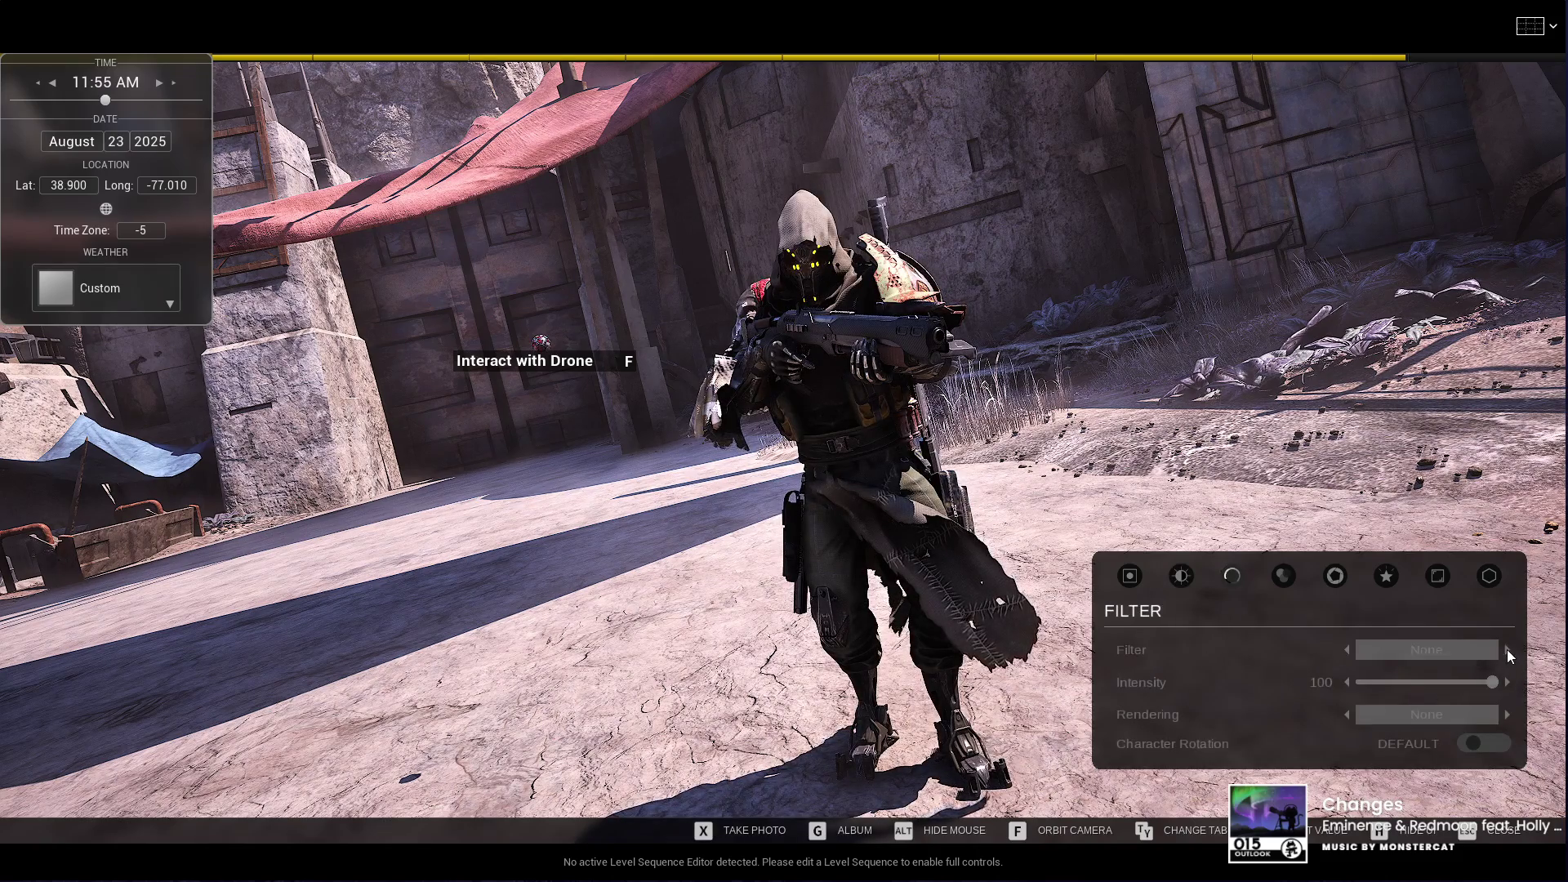
pyautogui.click(1507, 649)
pyautogui.click(1507, 648)
pyautogui.click(1507, 648)
pyautogui.click(1507, 649)
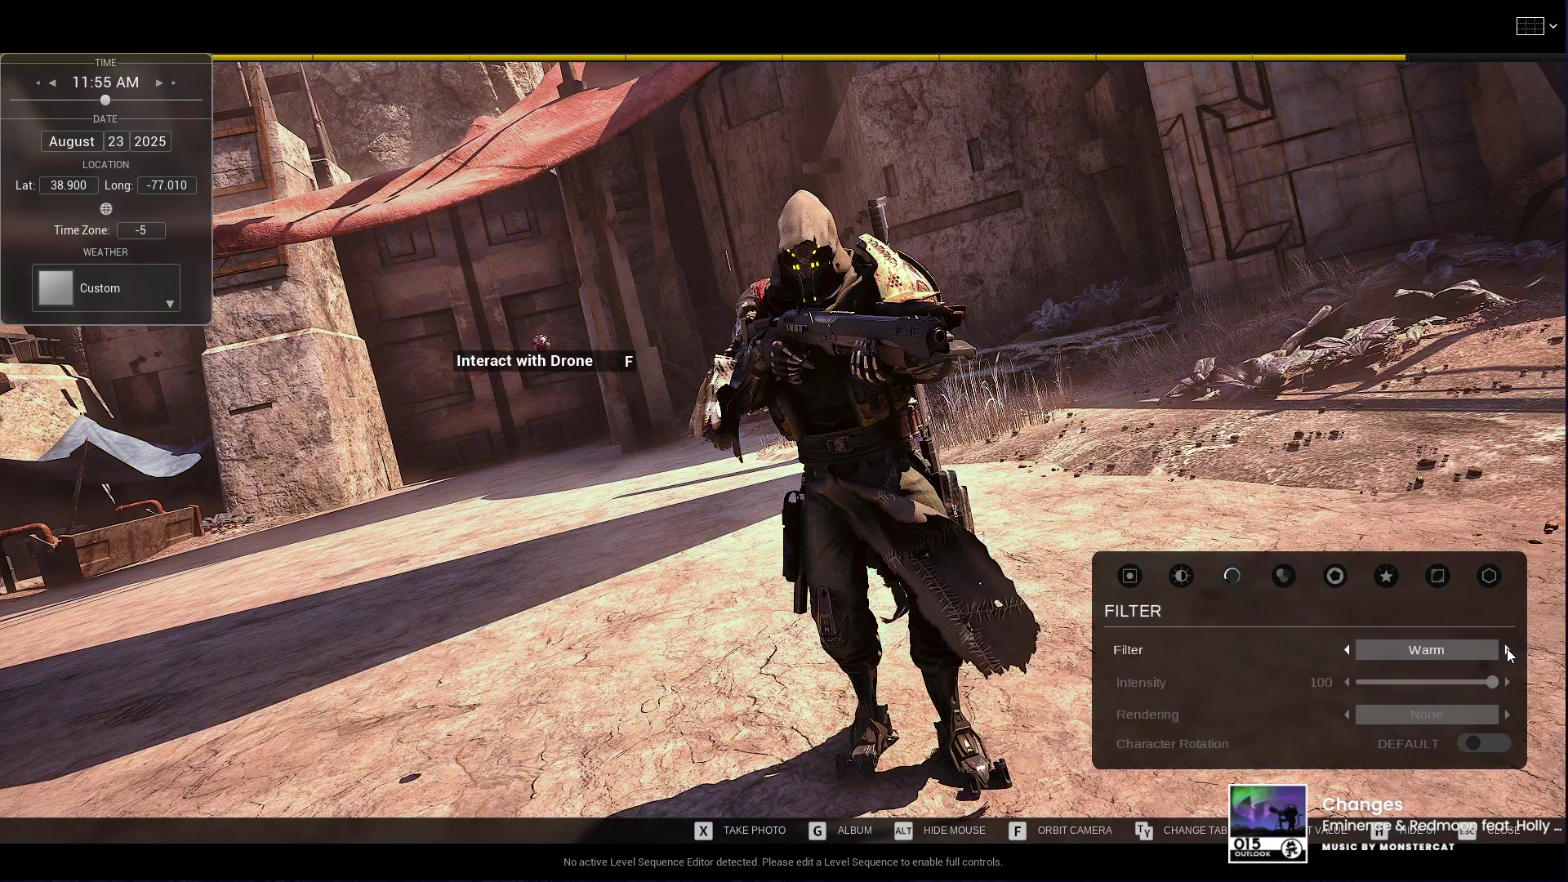
pyautogui.click(1507, 649)
pyautogui.click(1507, 648)
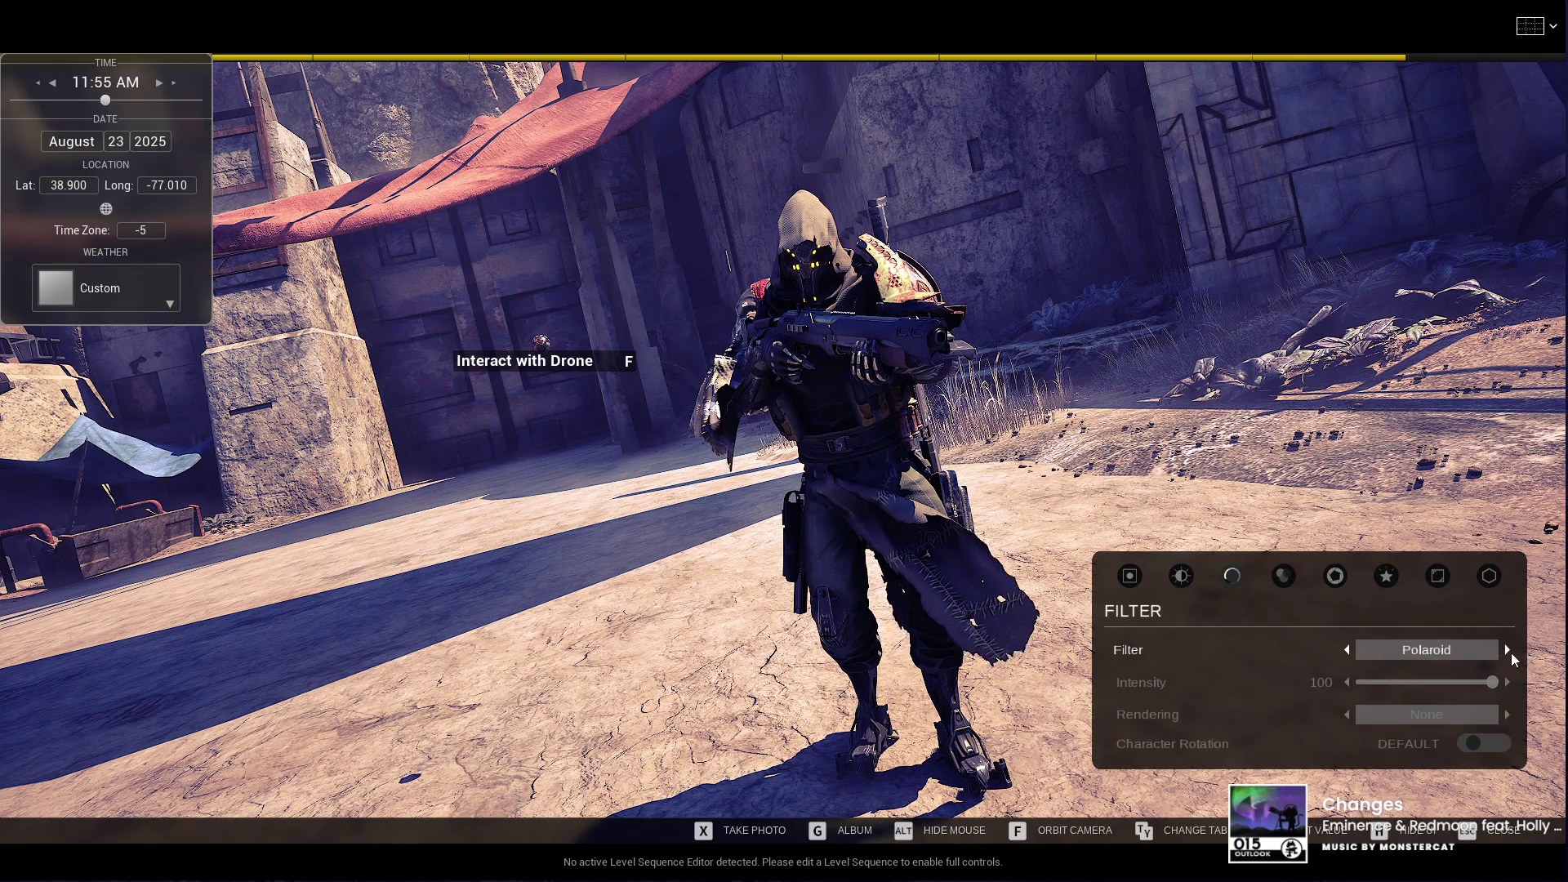
pyautogui.click(1508, 650)
pyautogui.click(1508, 649)
pyautogui.click(1508, 649)
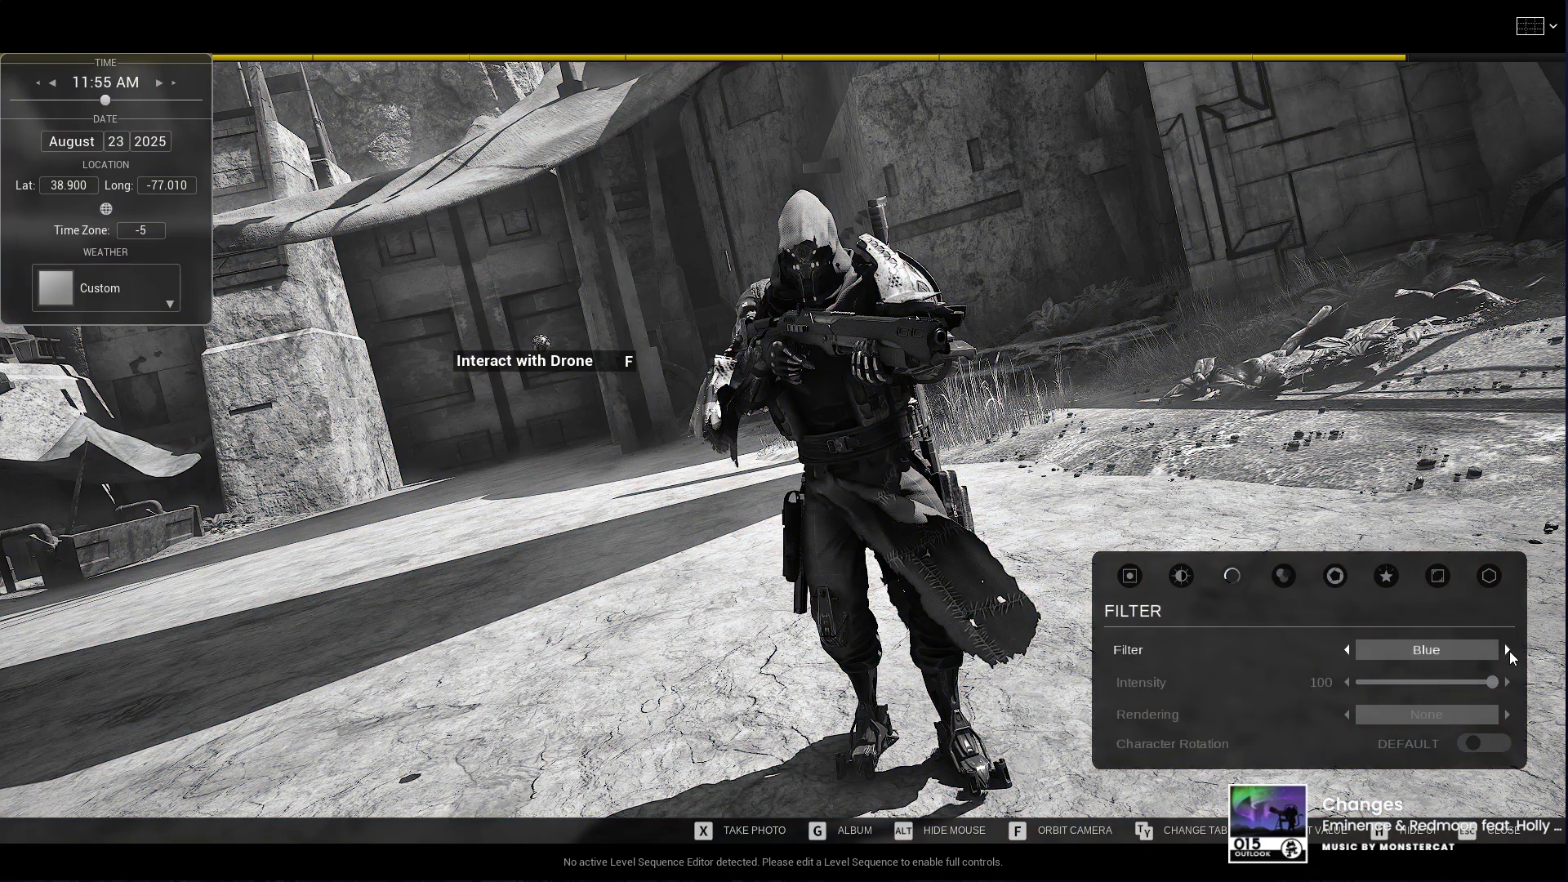
pyautogui.moveTo(1493, 682); pyautogui.dragTo(1408, 682)
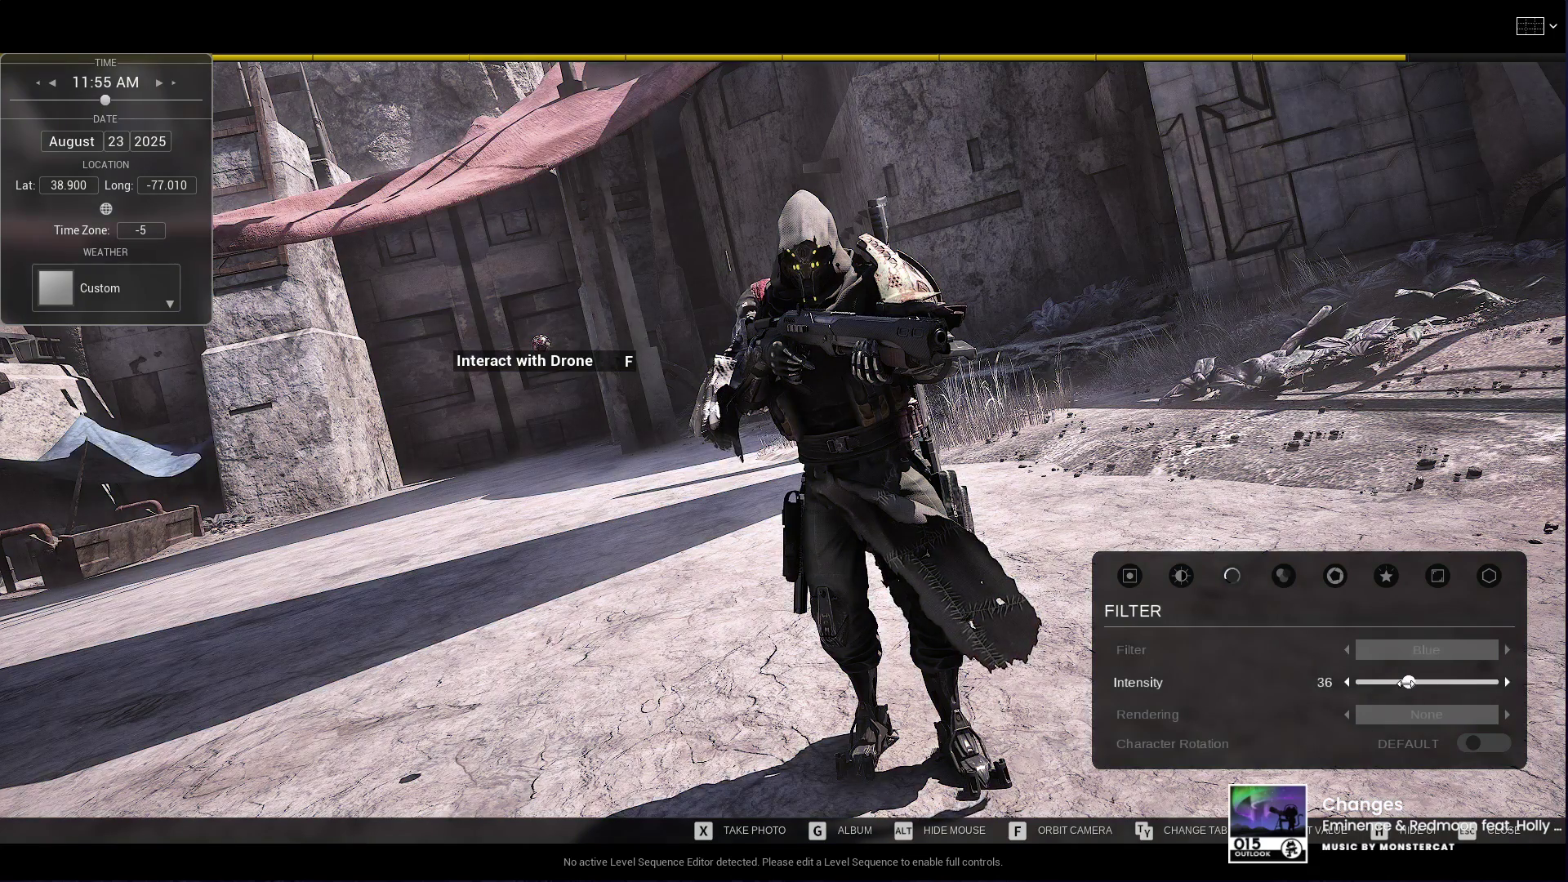
pyautogui.click(1347, 649)
pyautogui.click(1347, 650)
pyautogui.click(1346, 650)
pyautogui.moveTo(1408, 682)
pyautogui.mouseDown()
pyautogui.moveTo(1530, 704)
pyautogui.moveTo(1384, 683)
pyautogui.moveTo(1438, 683)
pyautogui.mouseUp()
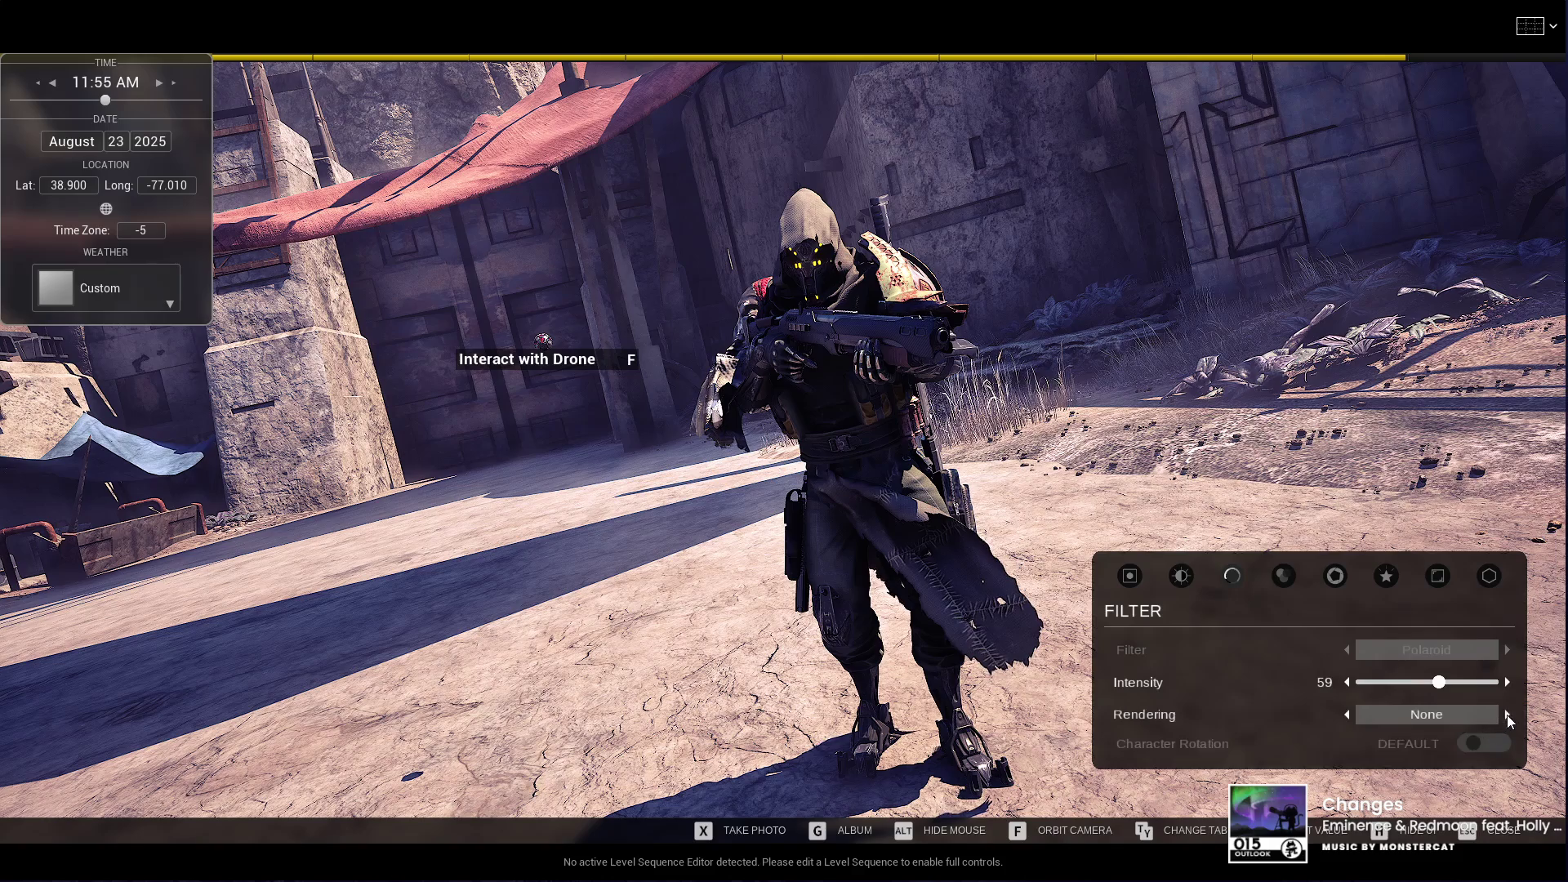
# Step: Preview Outline, Pixelated, Heat and Inverted Draw rendering styles, then set rendering back to None
pyautogui.click(1507, 714)
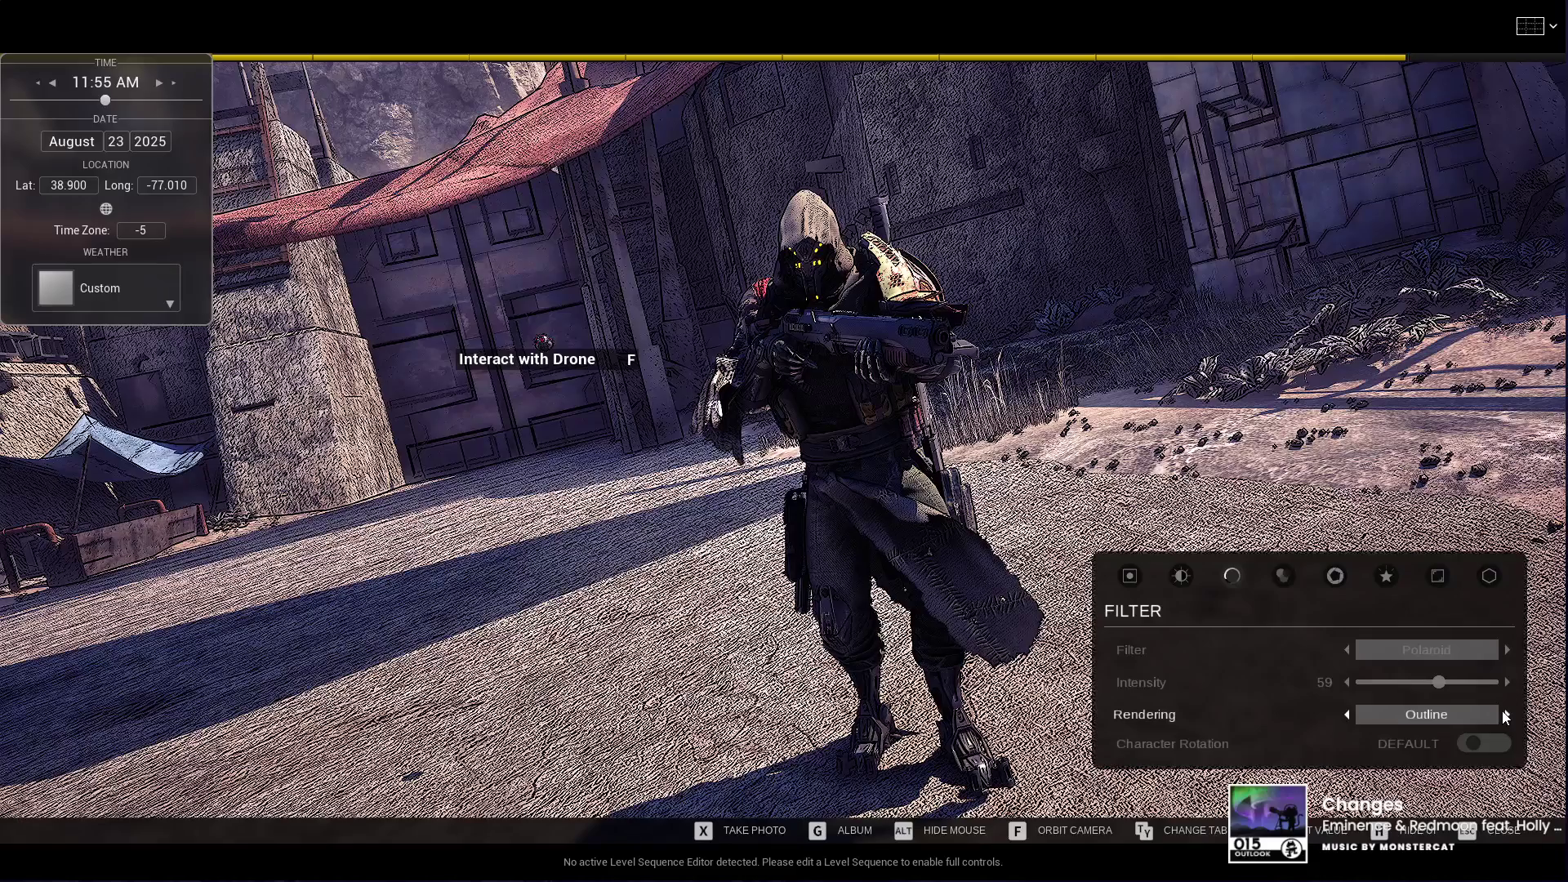
pyautogui.click(1507, 715)
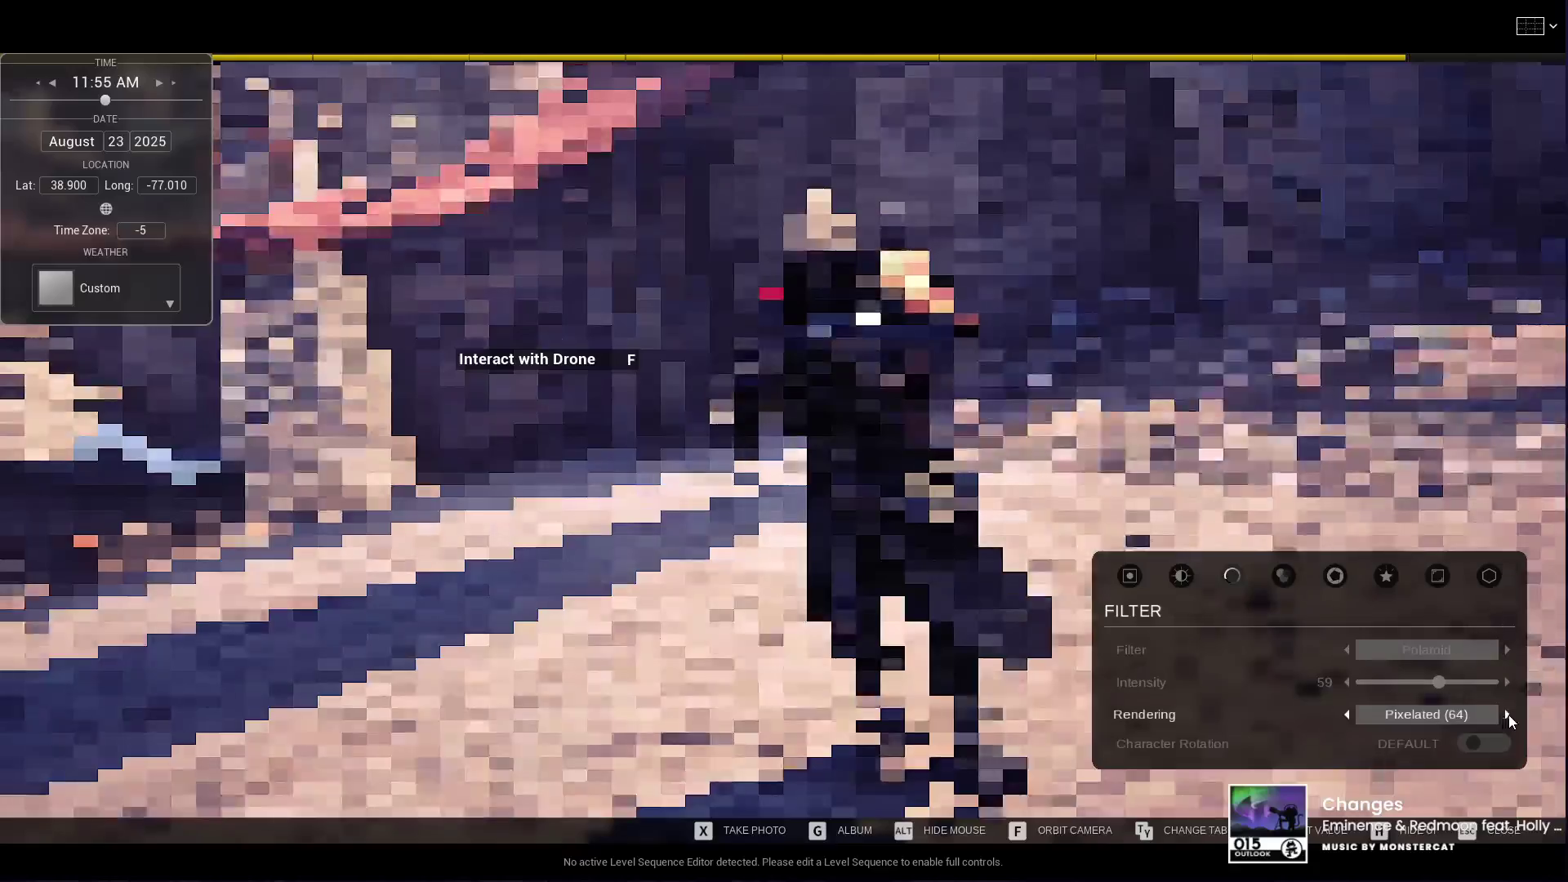
pyautogui.click(1507, 715)
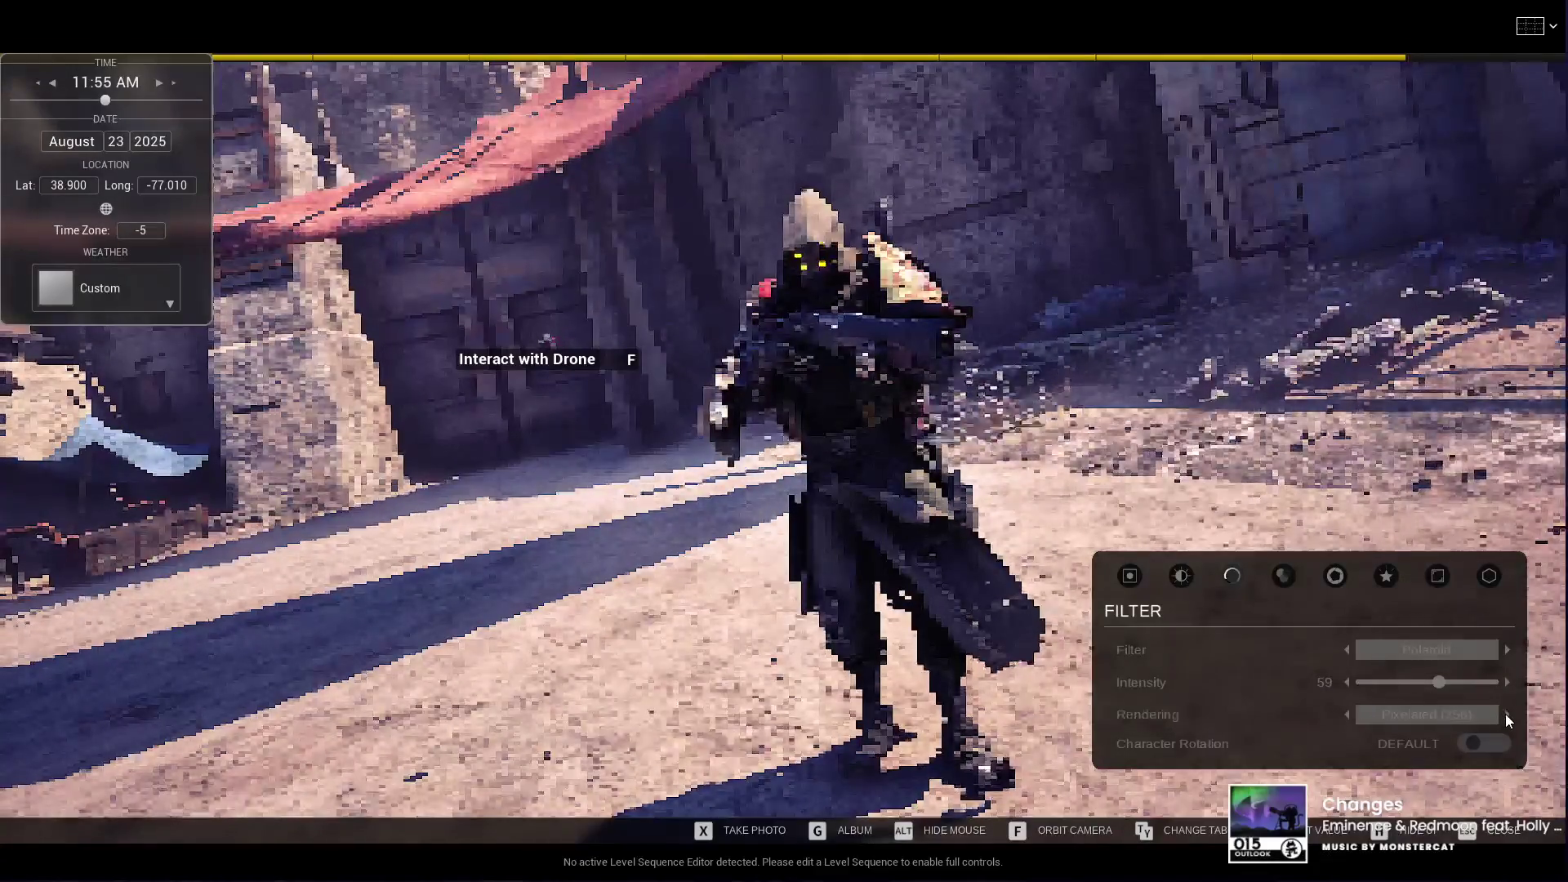
pyautogui.click(1507, 715)
pyautogui.click(1507, 715)
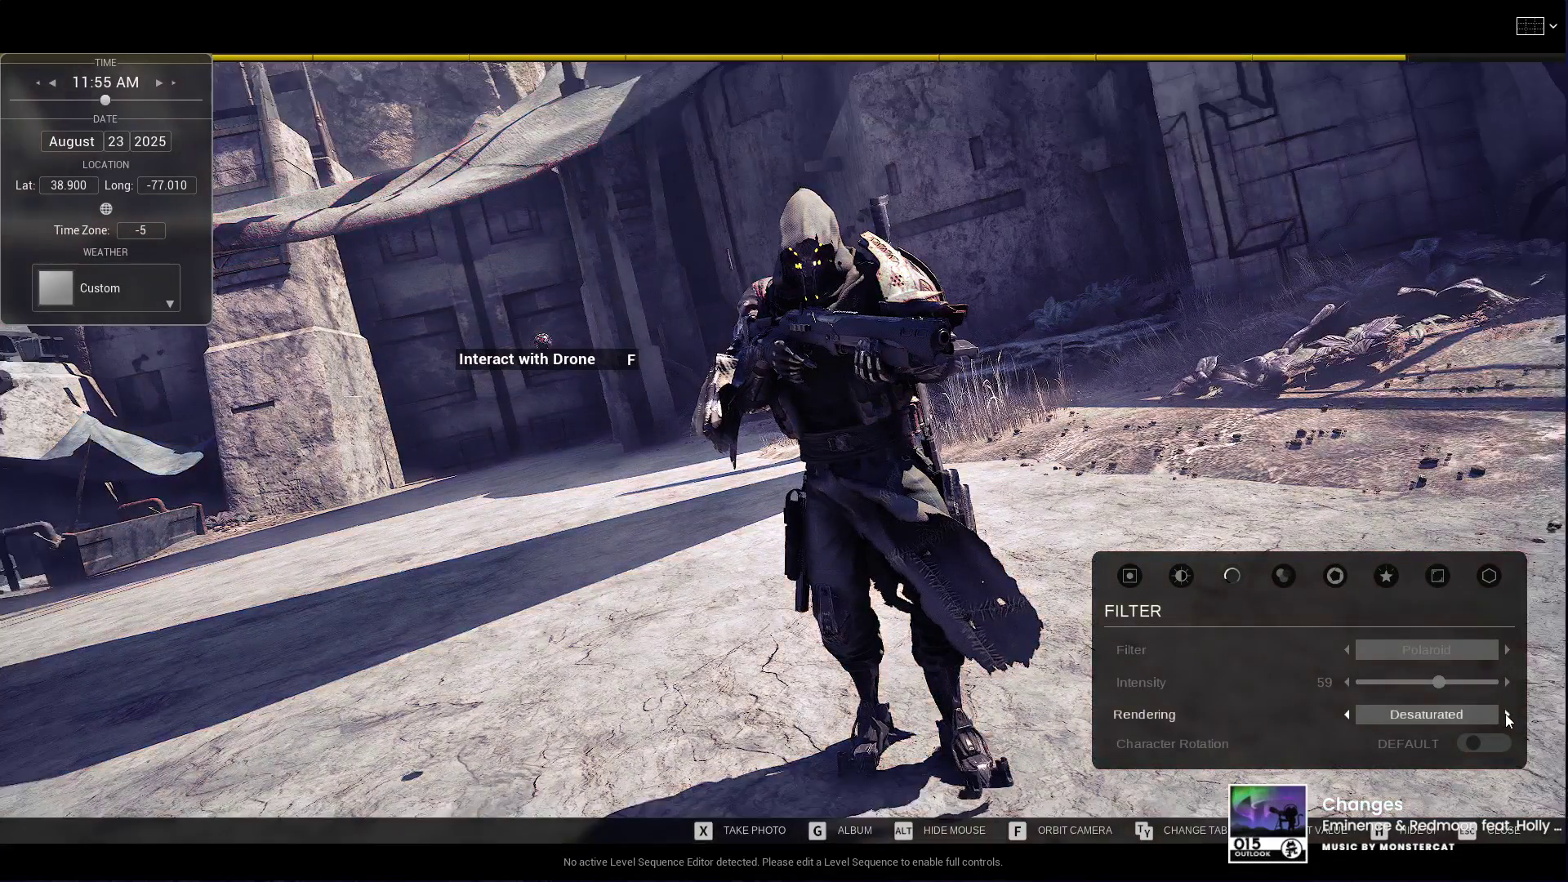
pyautogui.click(1507, 714)
pyautogui.click(1507, 715)
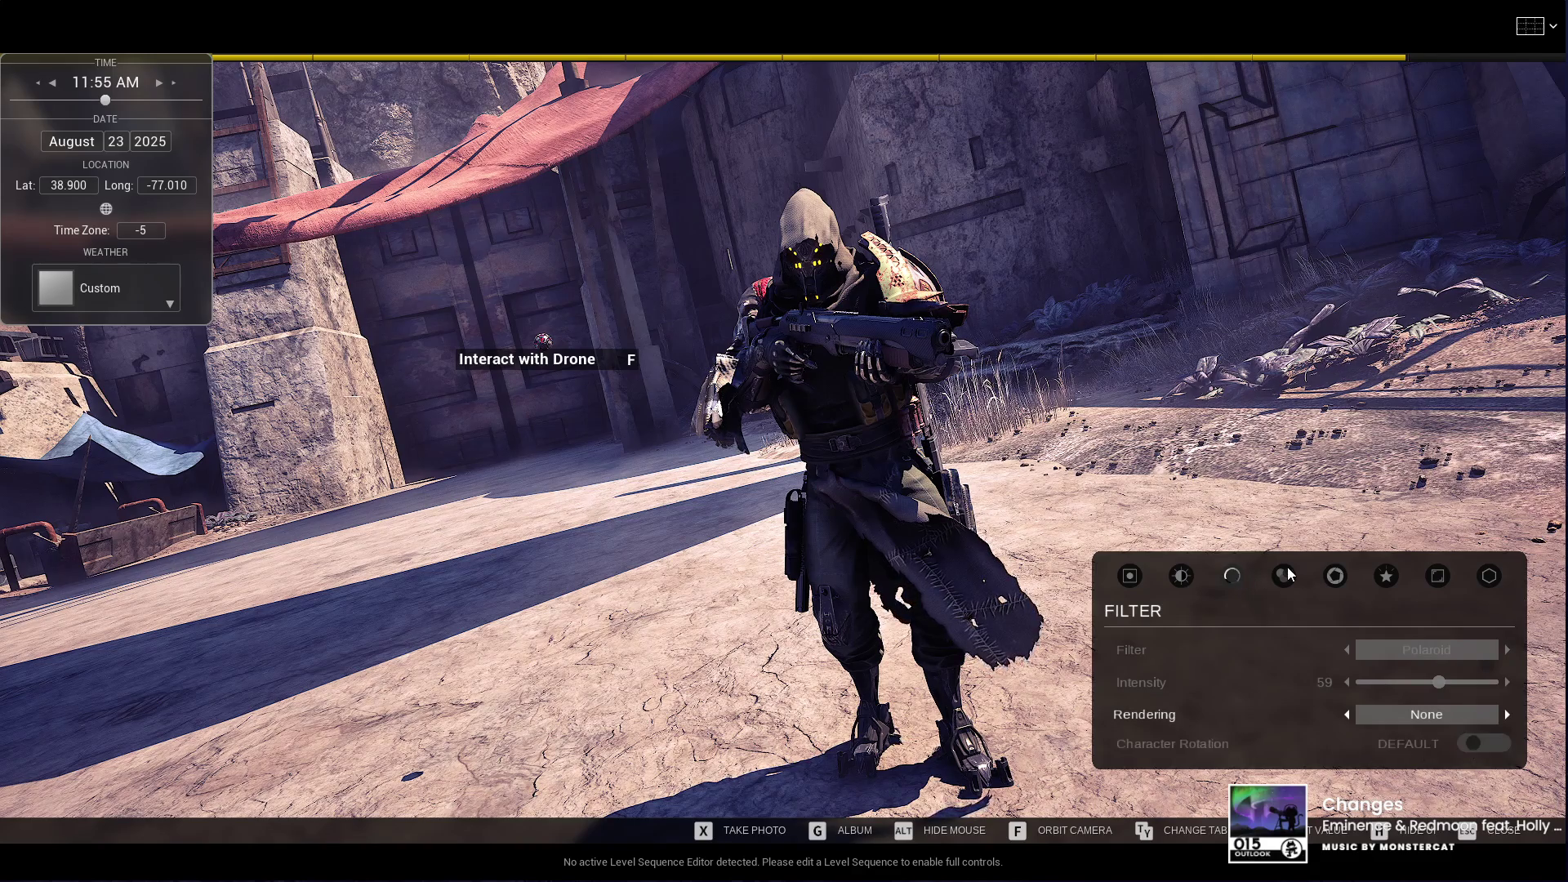
# Step: In Color Grading, drag the Saturation intensity slider from 50 up to 59
pyautogui.press('Tab')
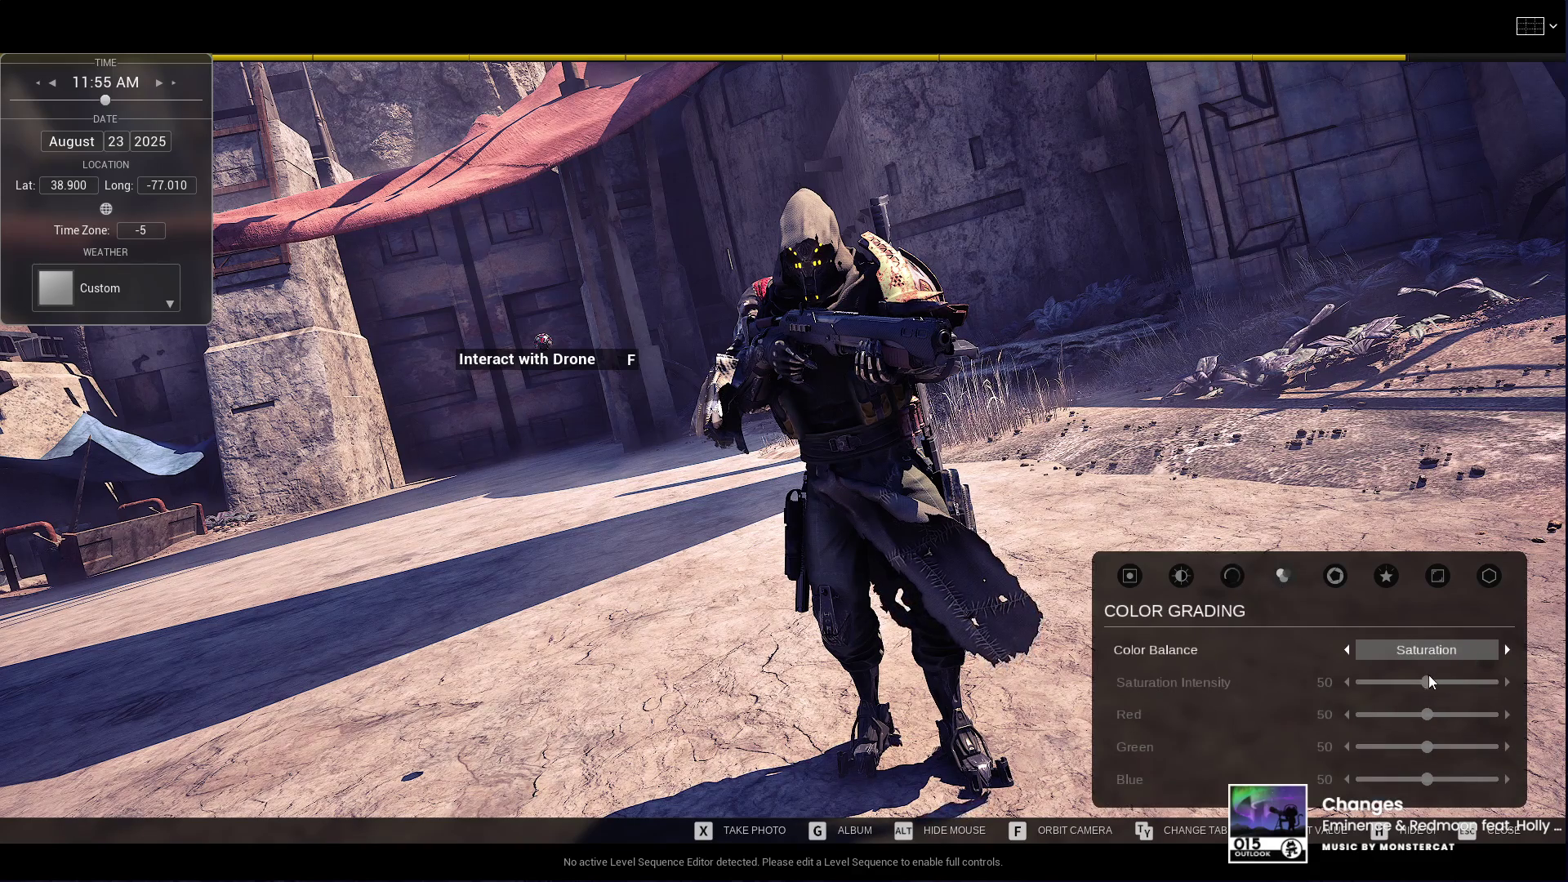
pyautogui.moveTo(1429, 682)
pyautogui.mouseDown()
pyautogui.moveTo(1471, 685)
pyautogui.moveTo(1396, 686)
pyautogui.moveTo(1481, 690)
pyautogui.moveTo(1439, 701)
pyautogui.mouseUp()
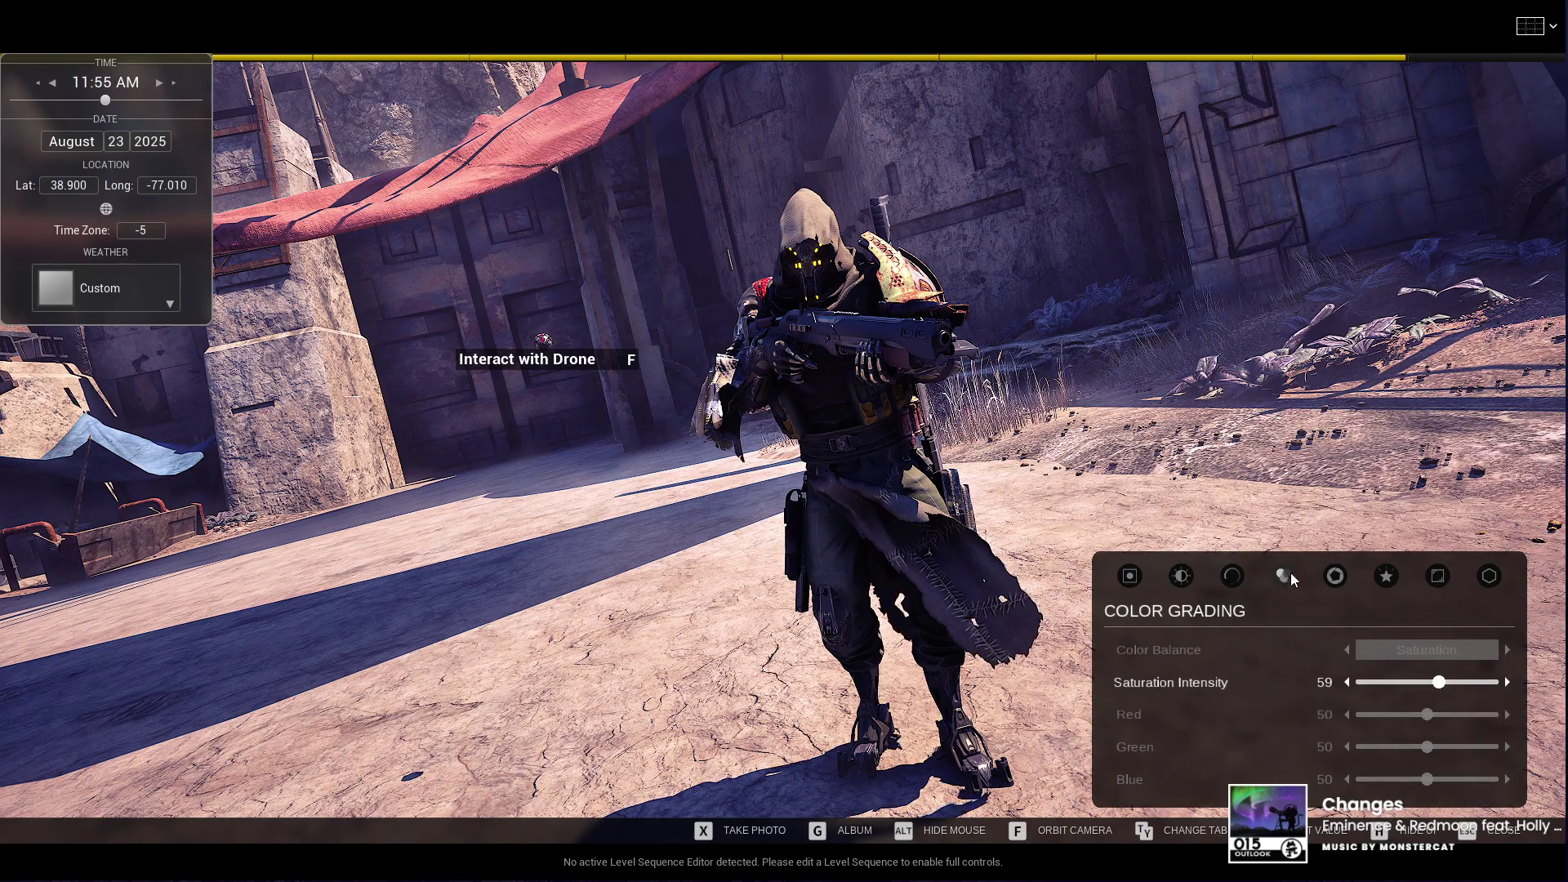
# Step: Set Chromatic Aberration to 32 under Screen Effects, then exit photo mode to gameplay
pyautogui.click(1389, 579)
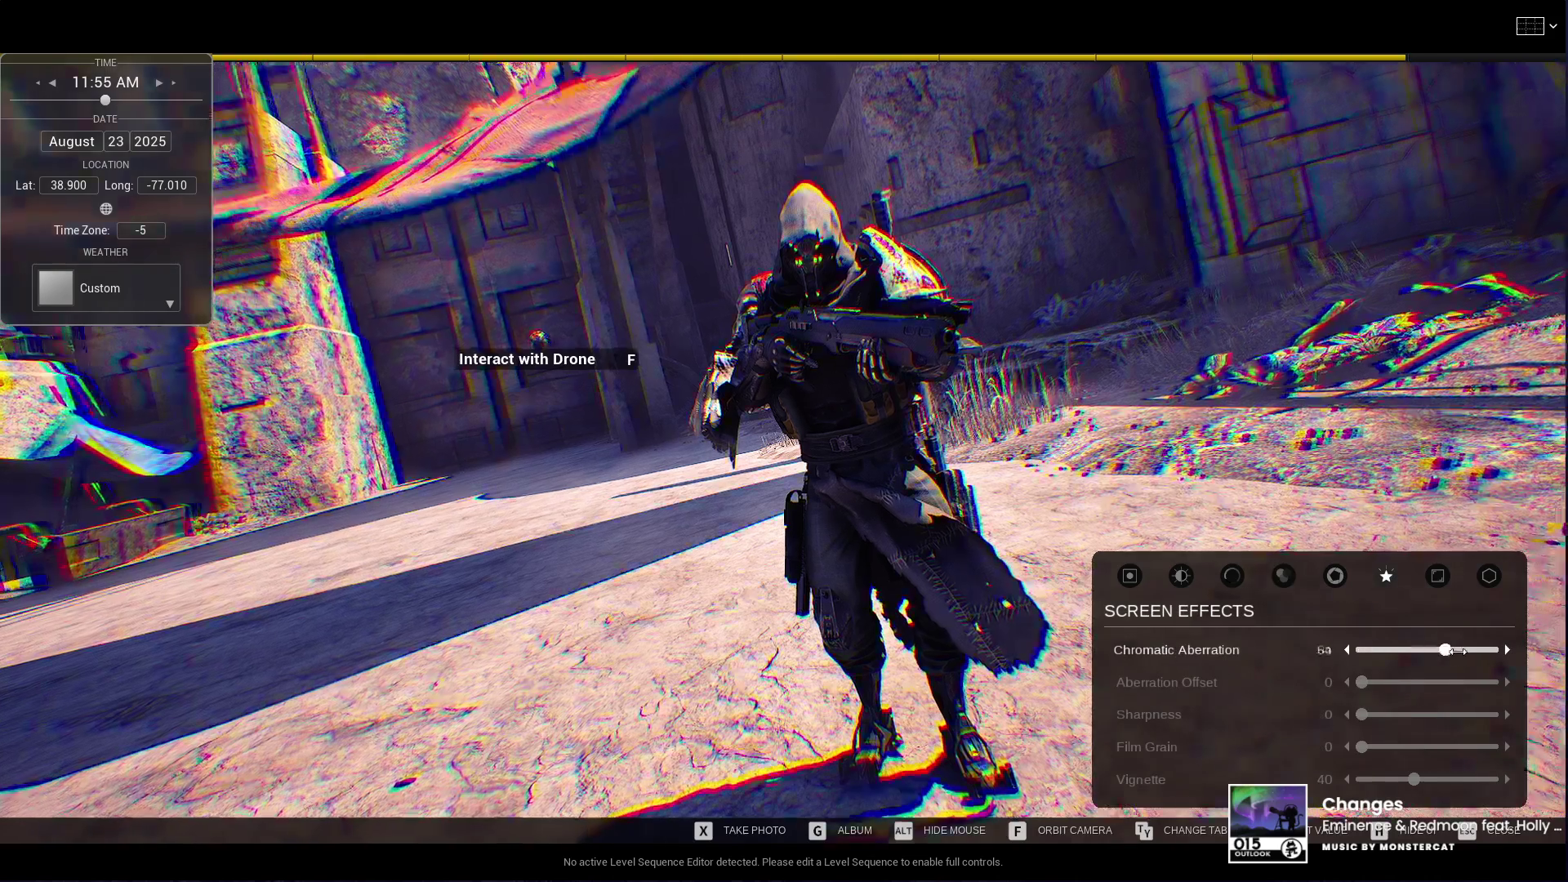
pyautogui.moveTo(1460, 651); pyautogui.dragTo(1416, 651)
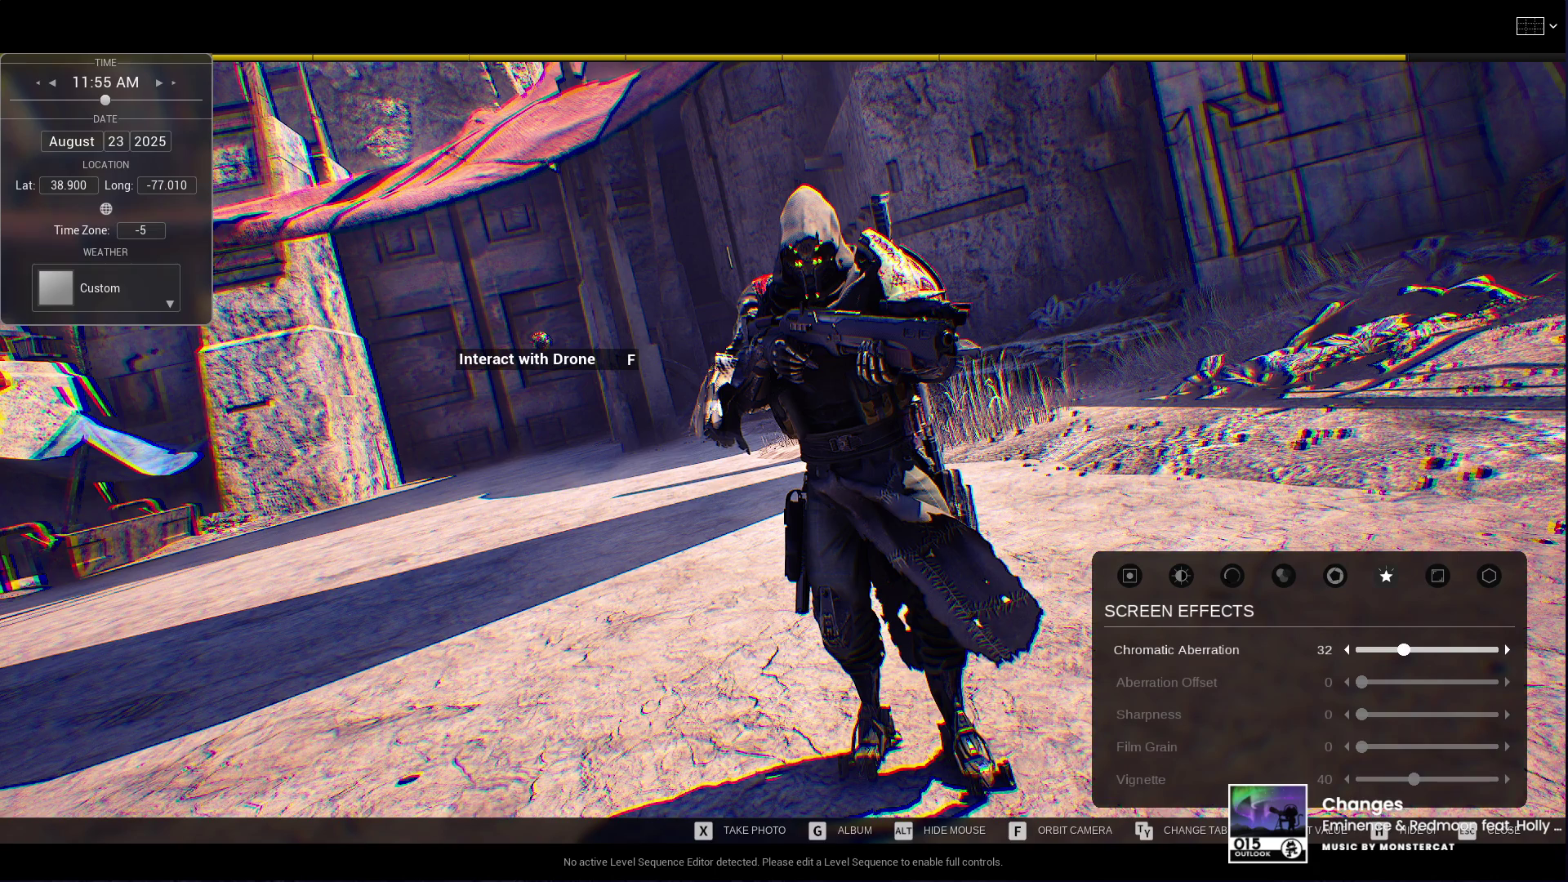
pyautogui.press('Escape')
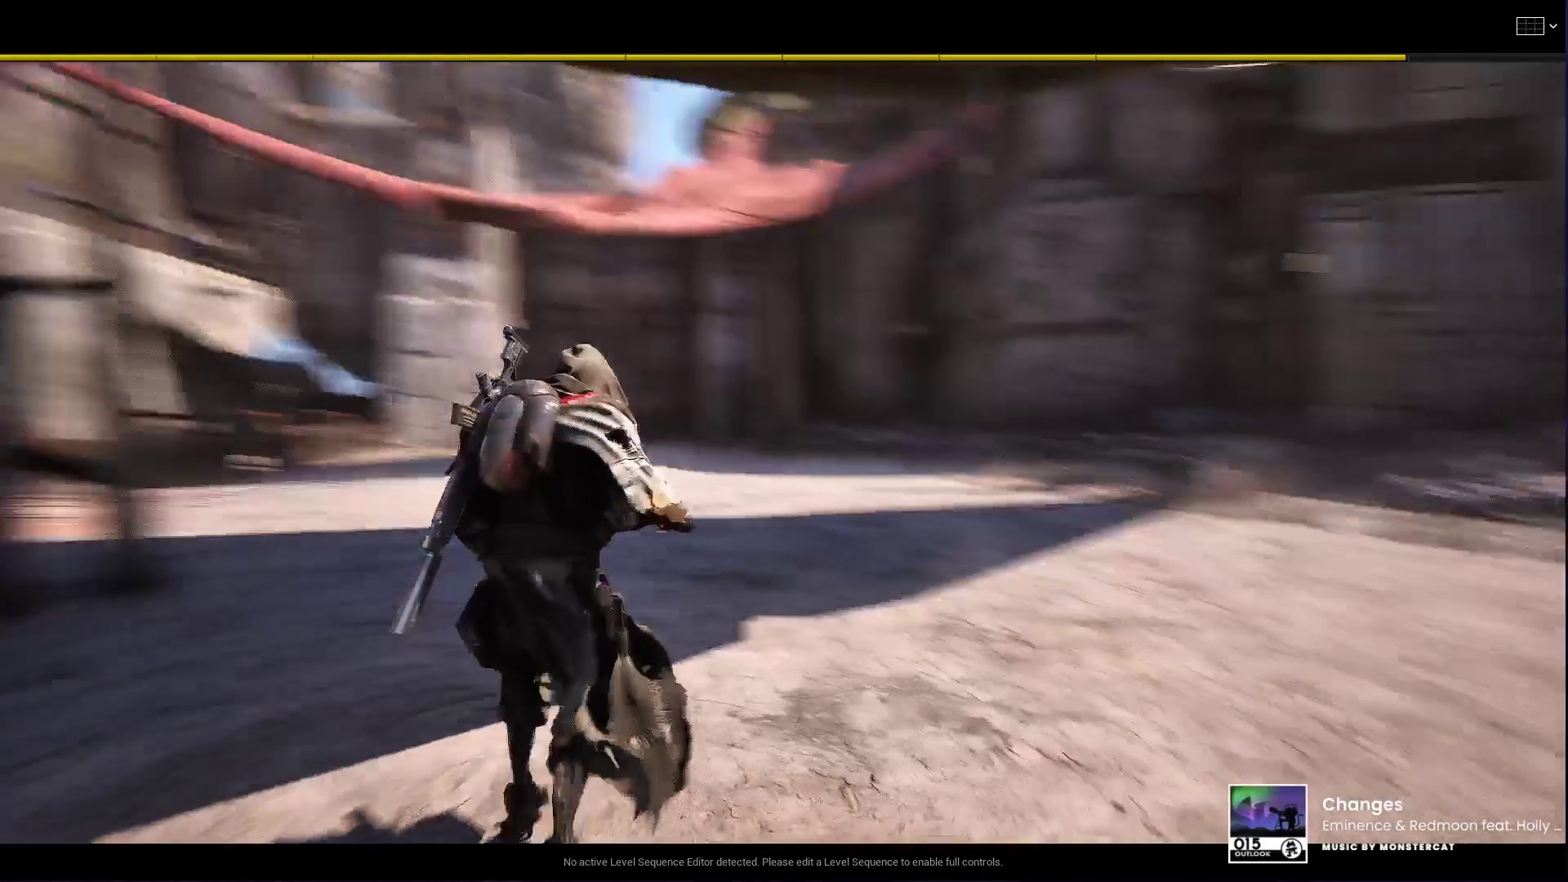
# Step: Stop the playtest, fly through the town in the editor, and select the courtyard landscape floor
pyautogui.press('Escape')
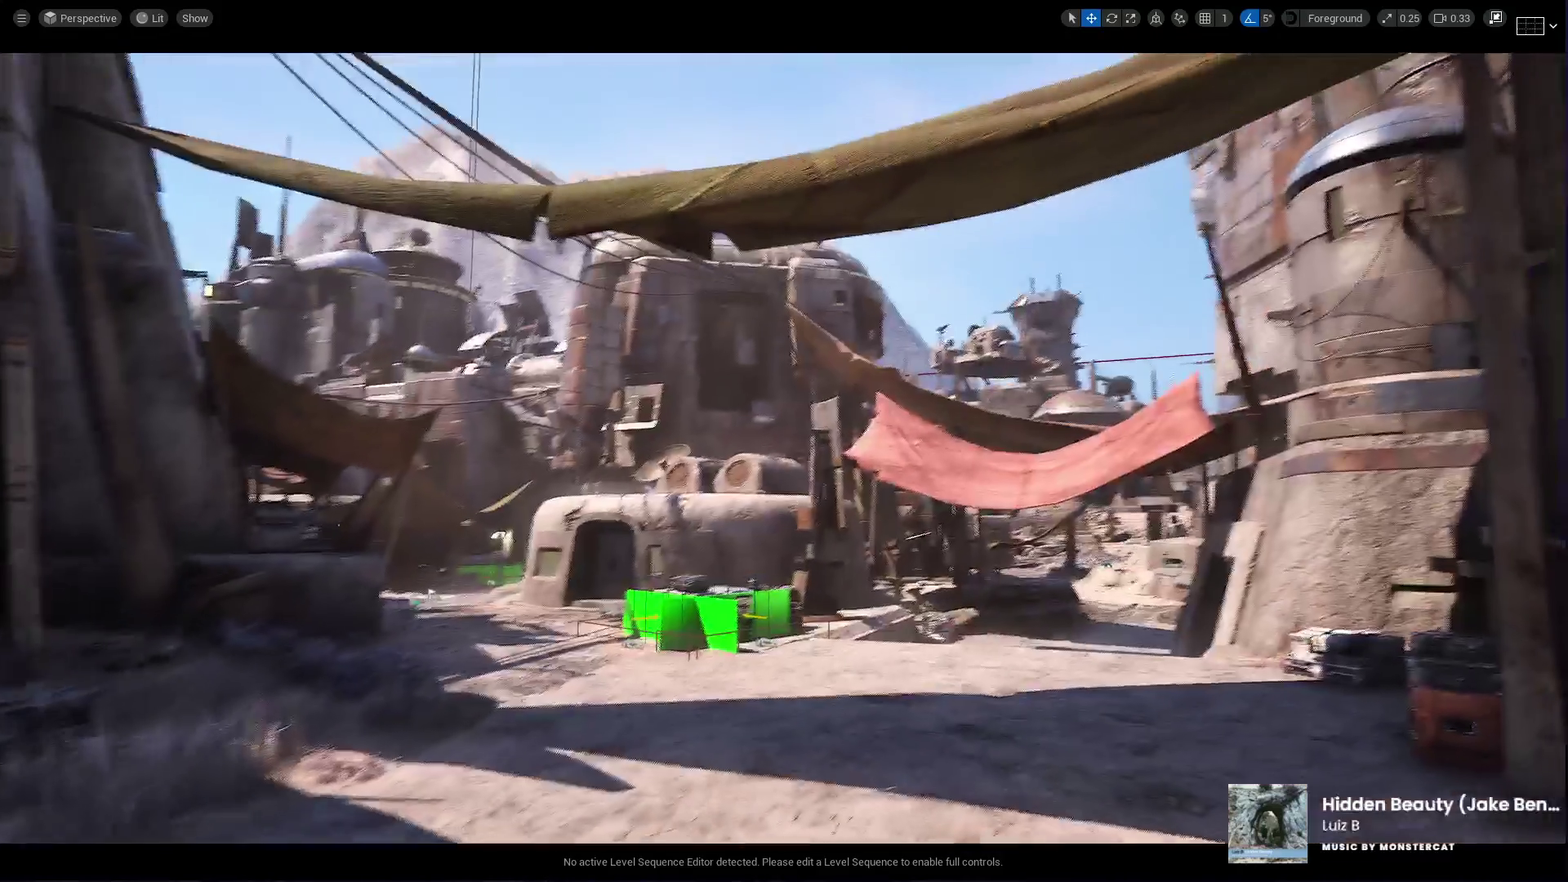
pyautogui.click(768, 735)
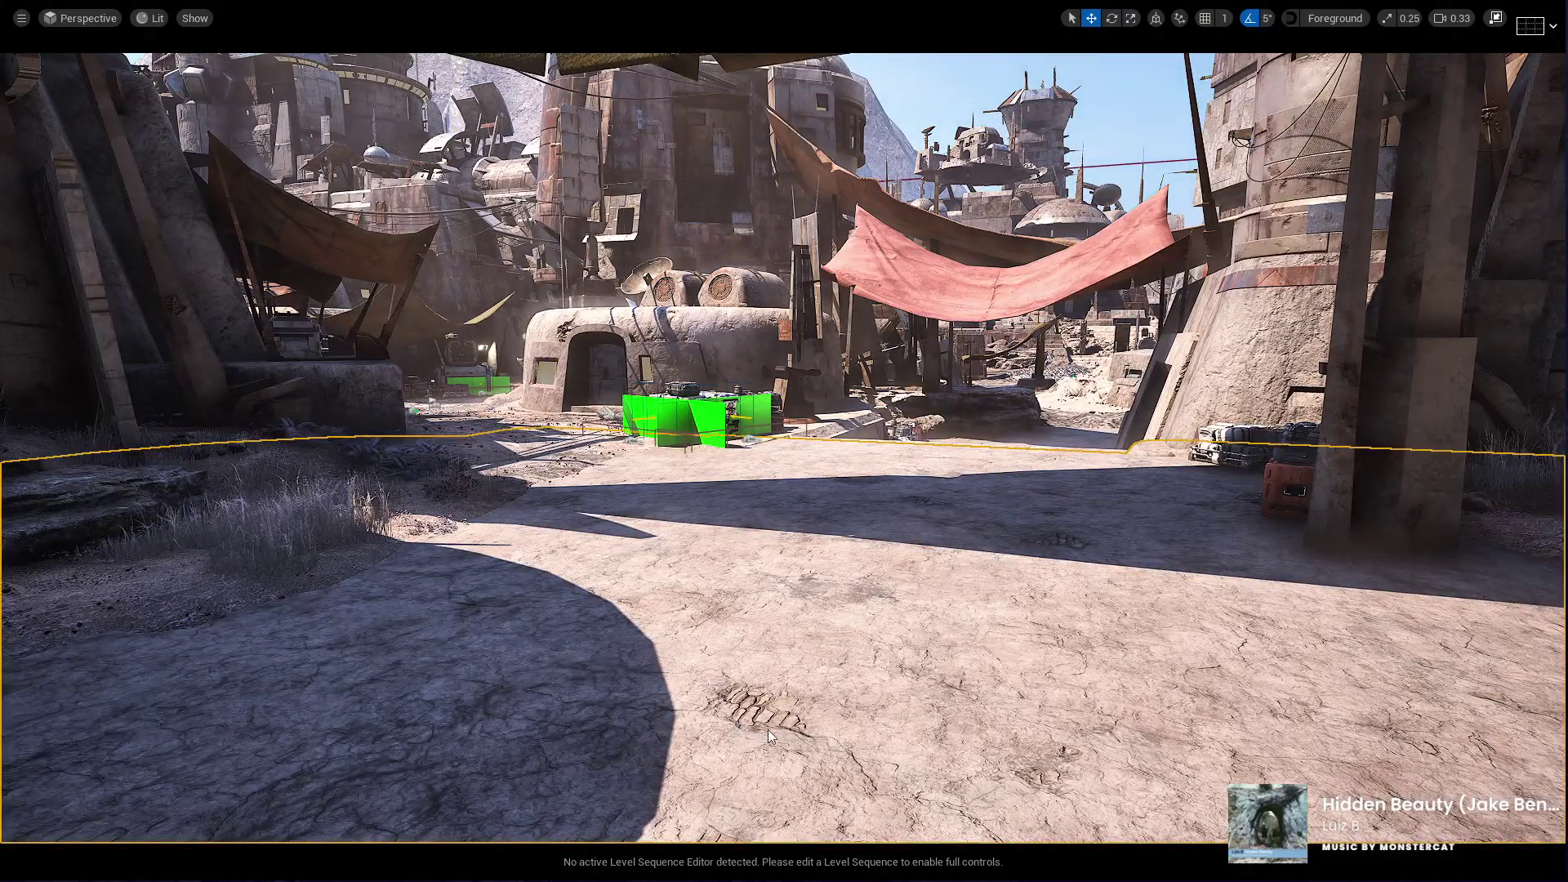
# Step: Start a Play In Editor session of the FightMap desert level
pyautogui.hotkey('alt', 'p')
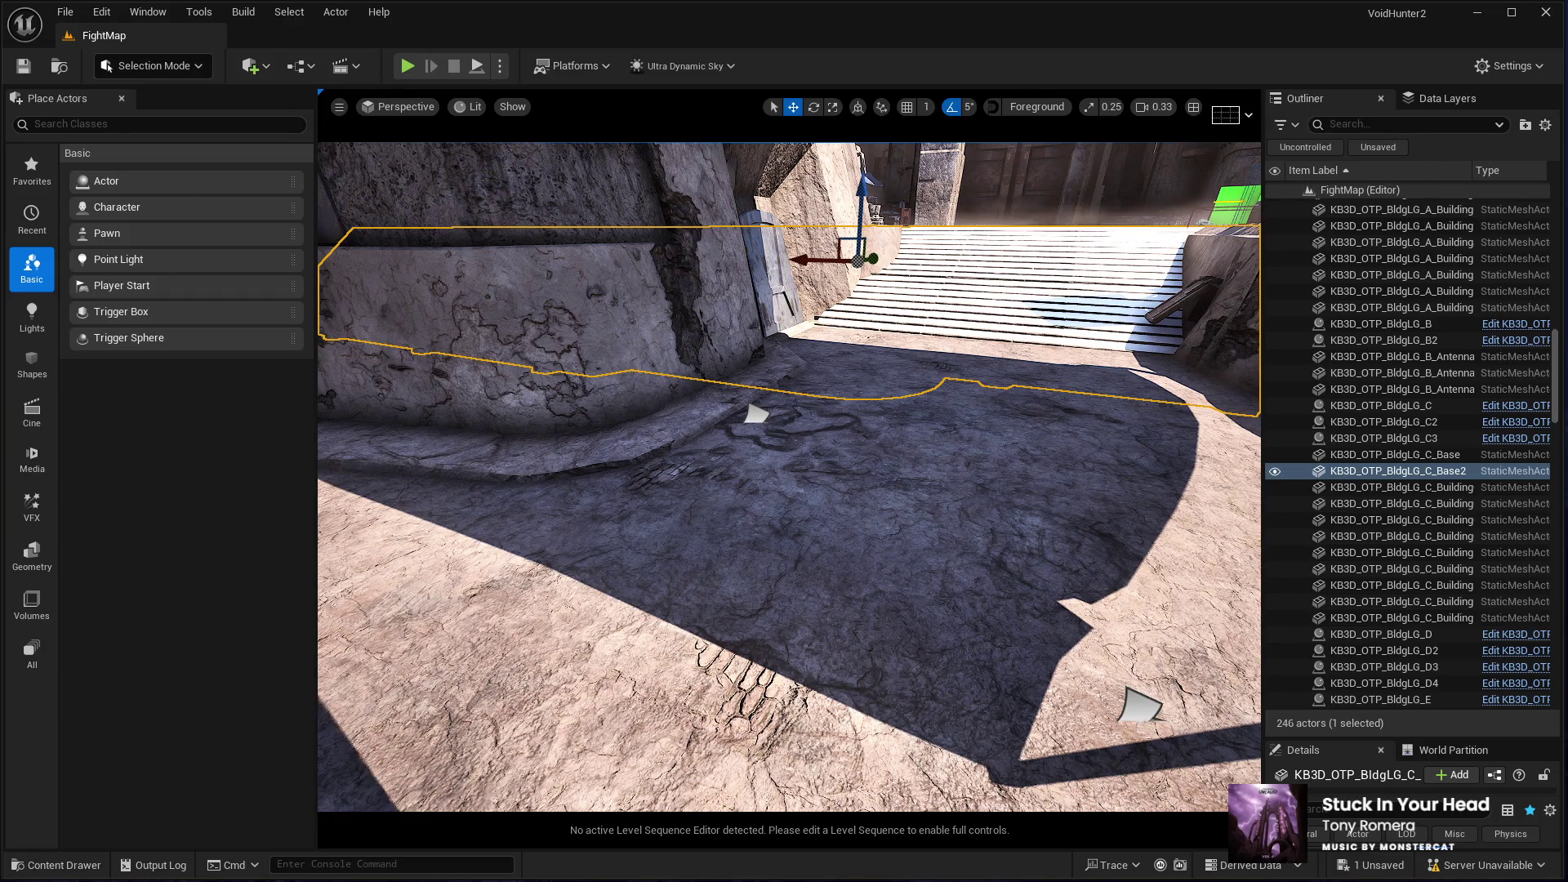
# Step: Detach the Content Browser and review the BP_Man through BP_Man8 character blueprints
pyautogui.moveTo(57, 98)
pyautogui.mouseDown()
pyautogui.moveTo(265, 115)
pyautogui.moveTo(294, 35)
pyautogui.mouseUp()
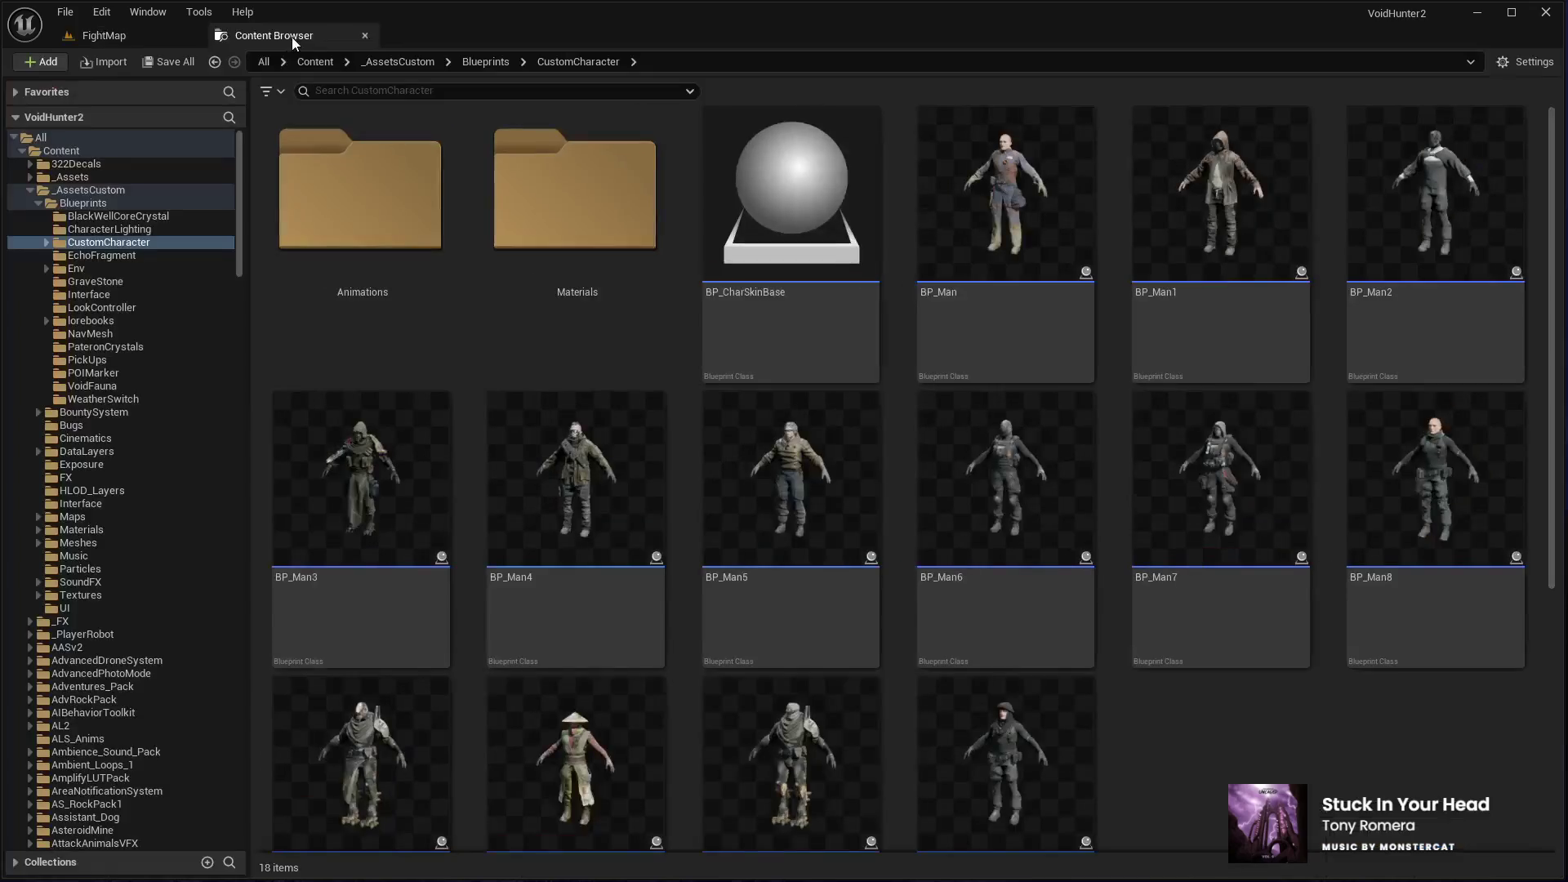
pyautogui.click(976, 230)
pyautogui.click(1221, 229)
pyautogui.click(1436, 164)
pyautogui.click(1469, 445)
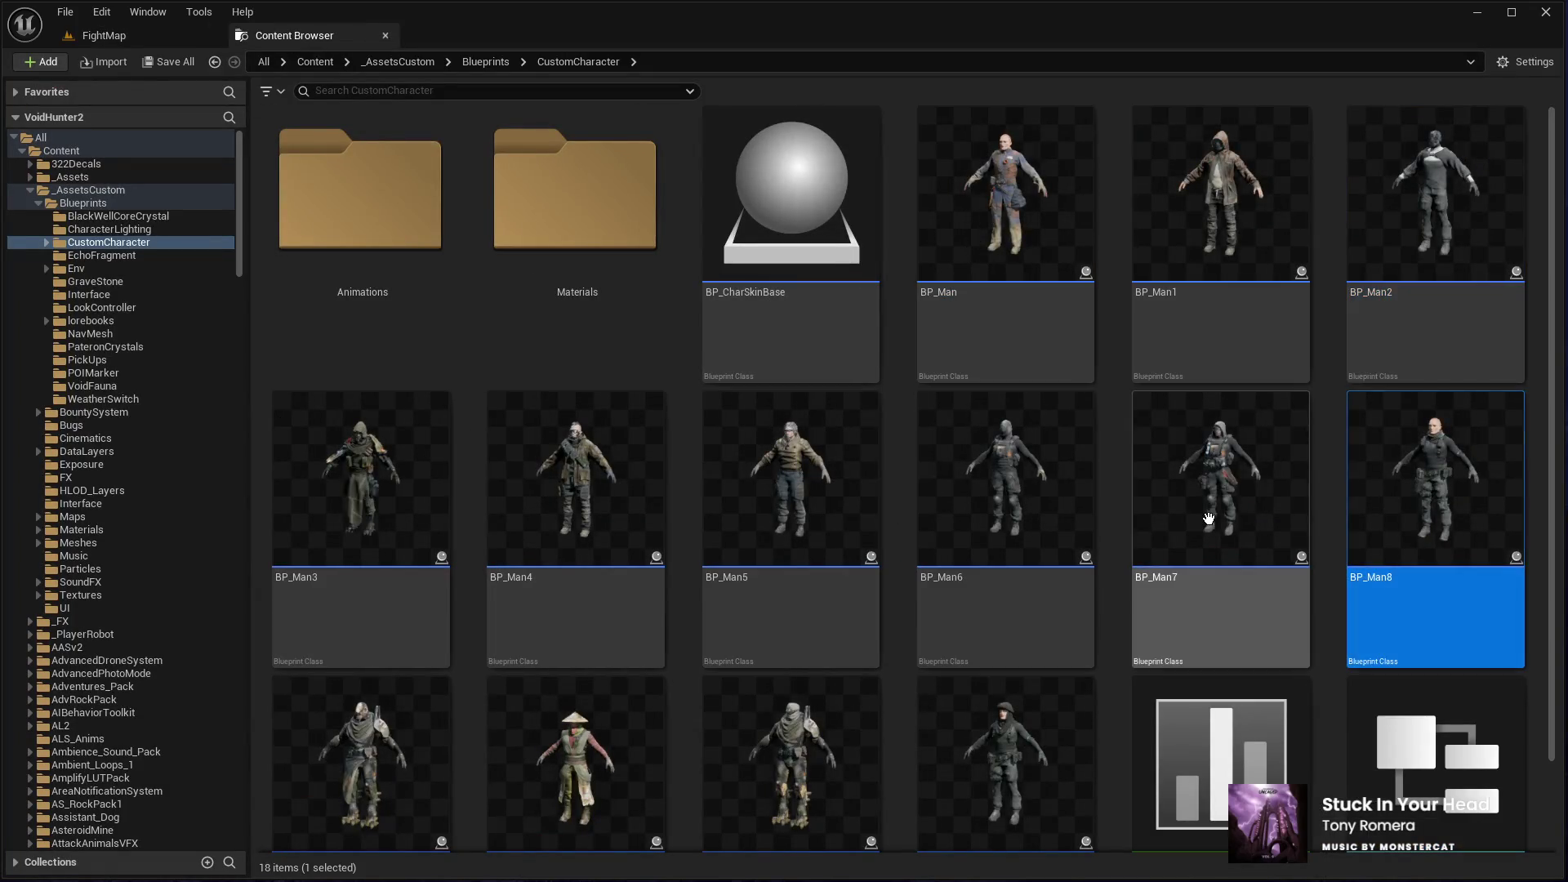
pyautogui.click(1217, 498)
pyautogui.click(1030, 511)
pyautogui.click(804, 514)
pyautogui.click(602, 507)
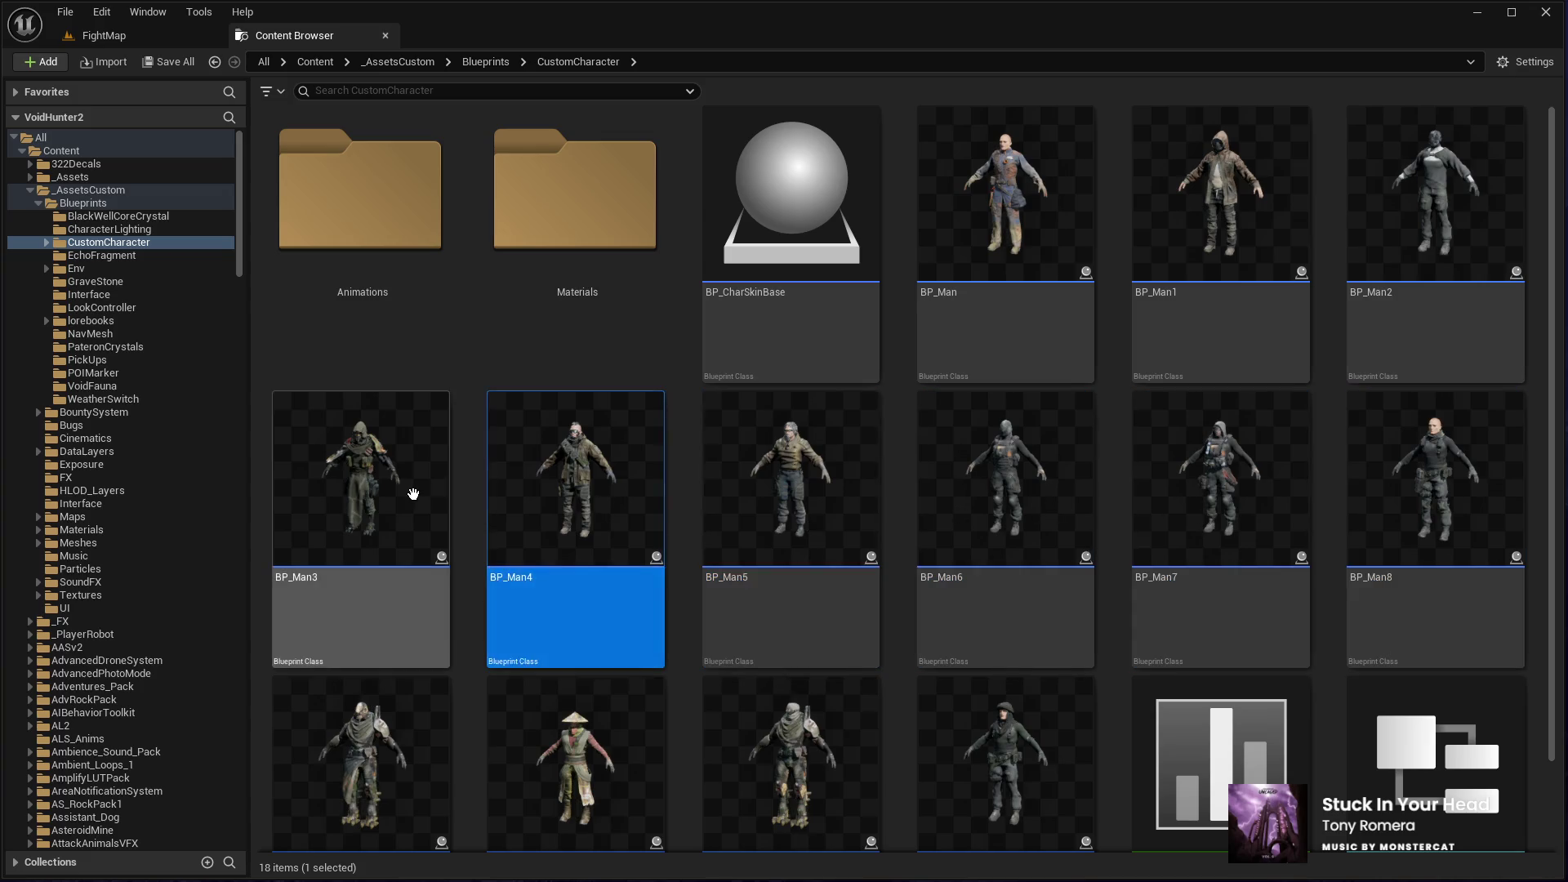
pyautogui.click(409, 494)
# Step: Check the third-row characters, pick the helmeted soldier, and open DT_CharacterSkinOptions
pyautogui.click(372, 753)
pyautogui.click(572, 761)
pyautogui.click(1013, 764)
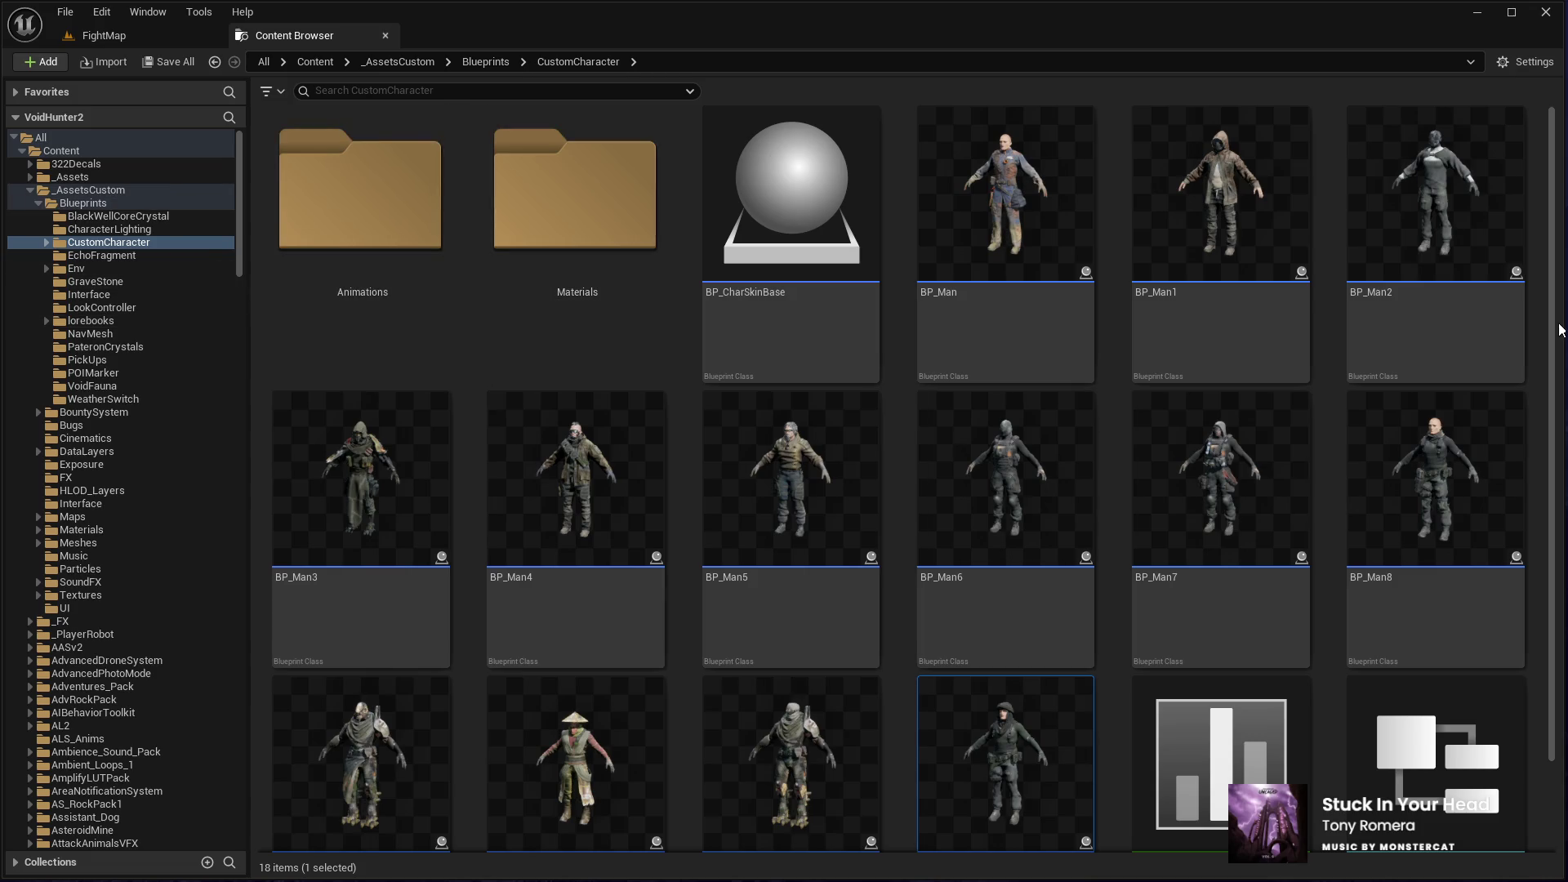
pyautogui.scroll(-2, 1225, 326)
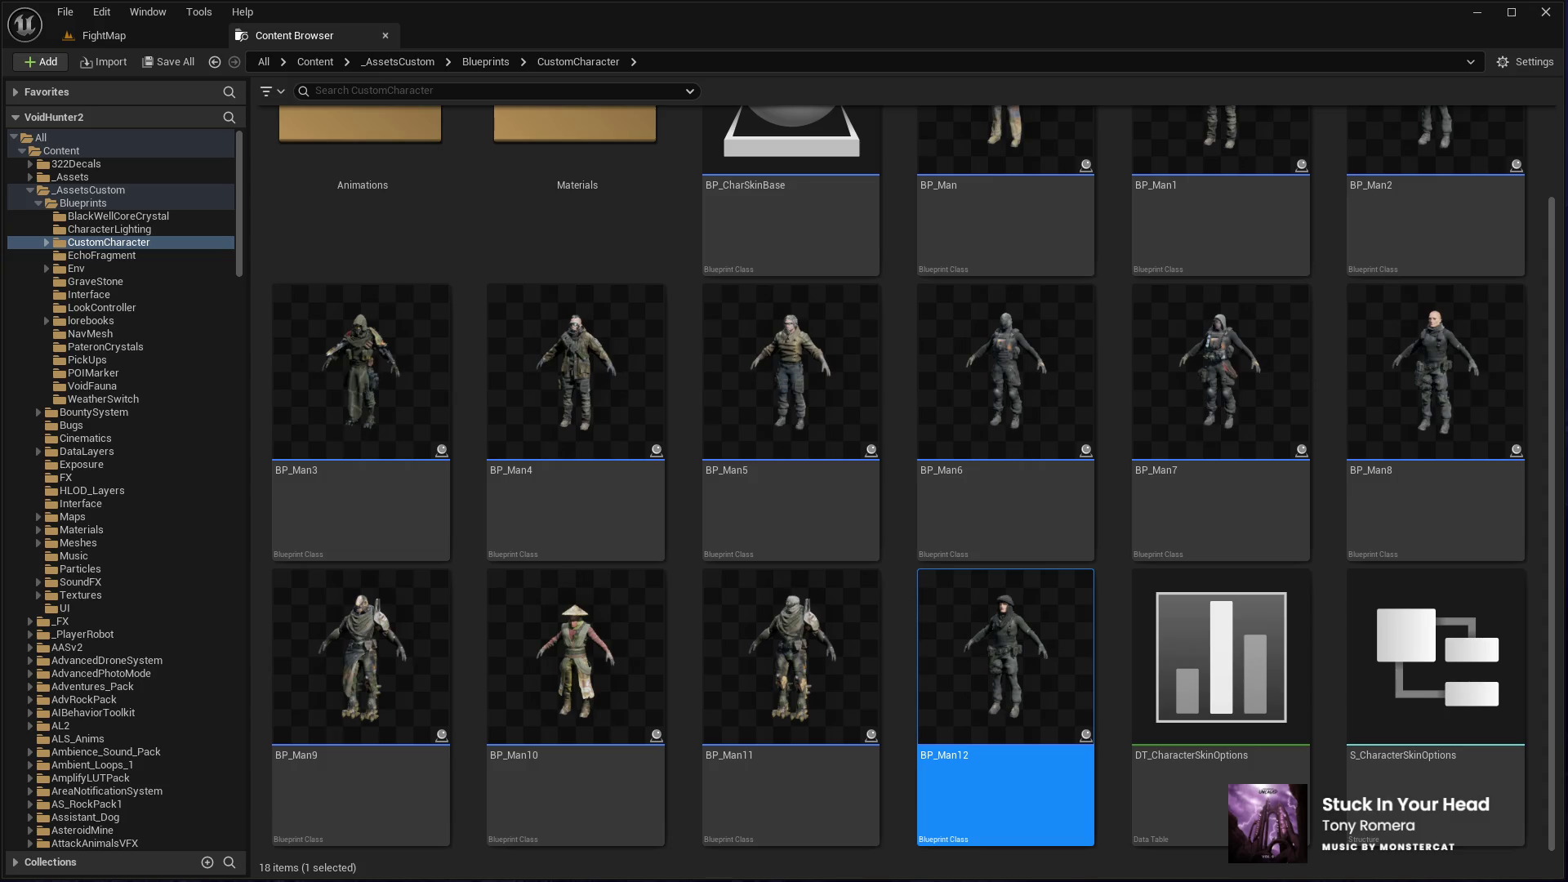
pyautogui.doubleClick(1209, 641)
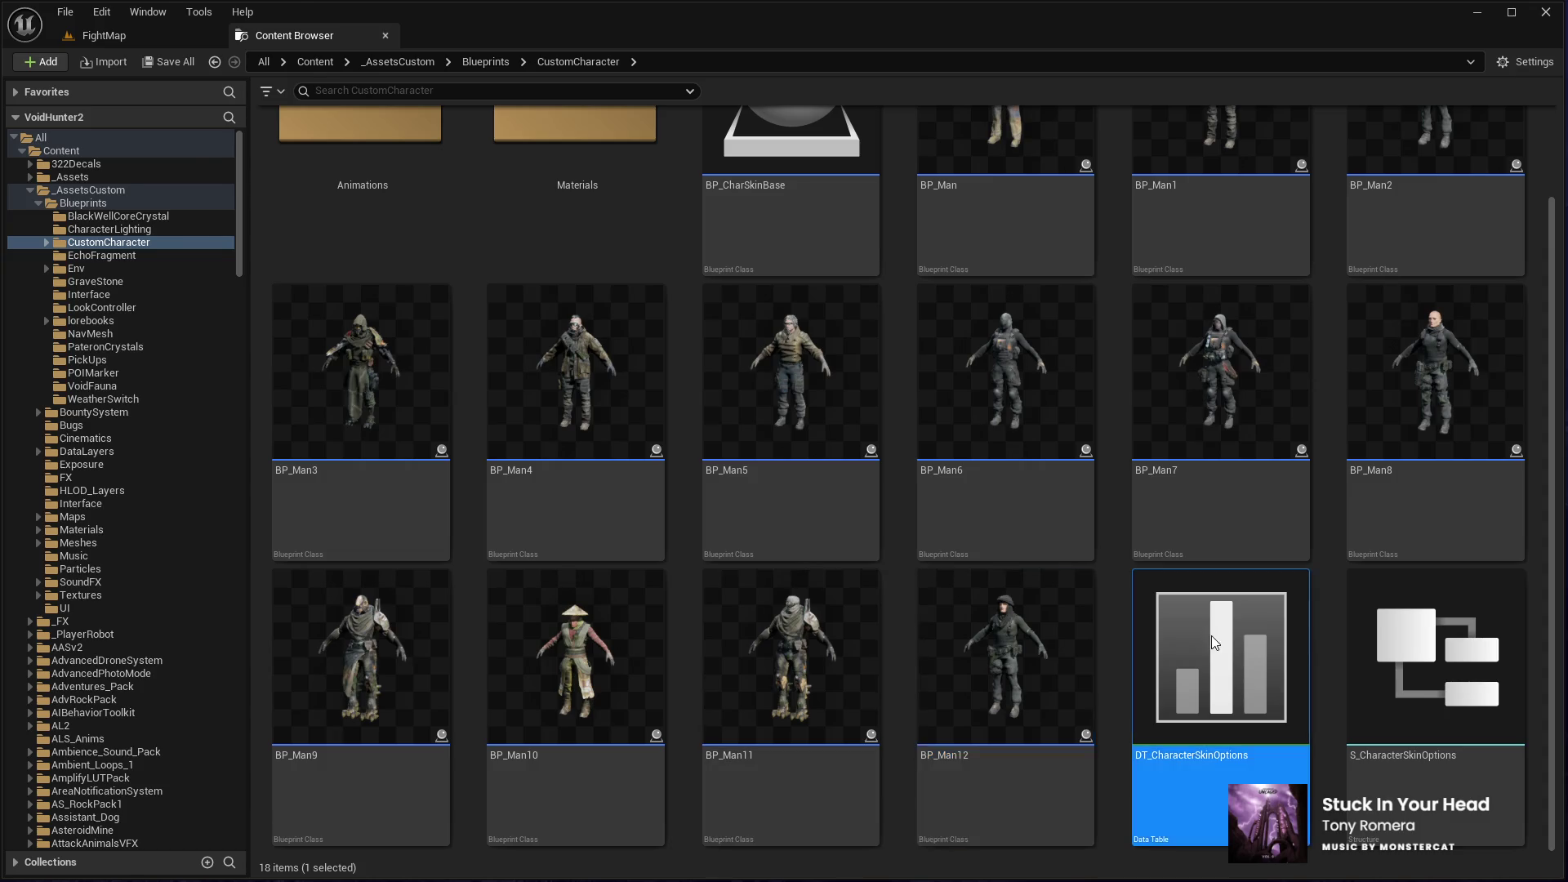
# Step: In DT_CharacterSkinOptions, turn off IsBoostJumpActive? and HasBionicLegs? for the Starter skin
pyautogui.click(104, 35)
pyautogui.click(488, 35)
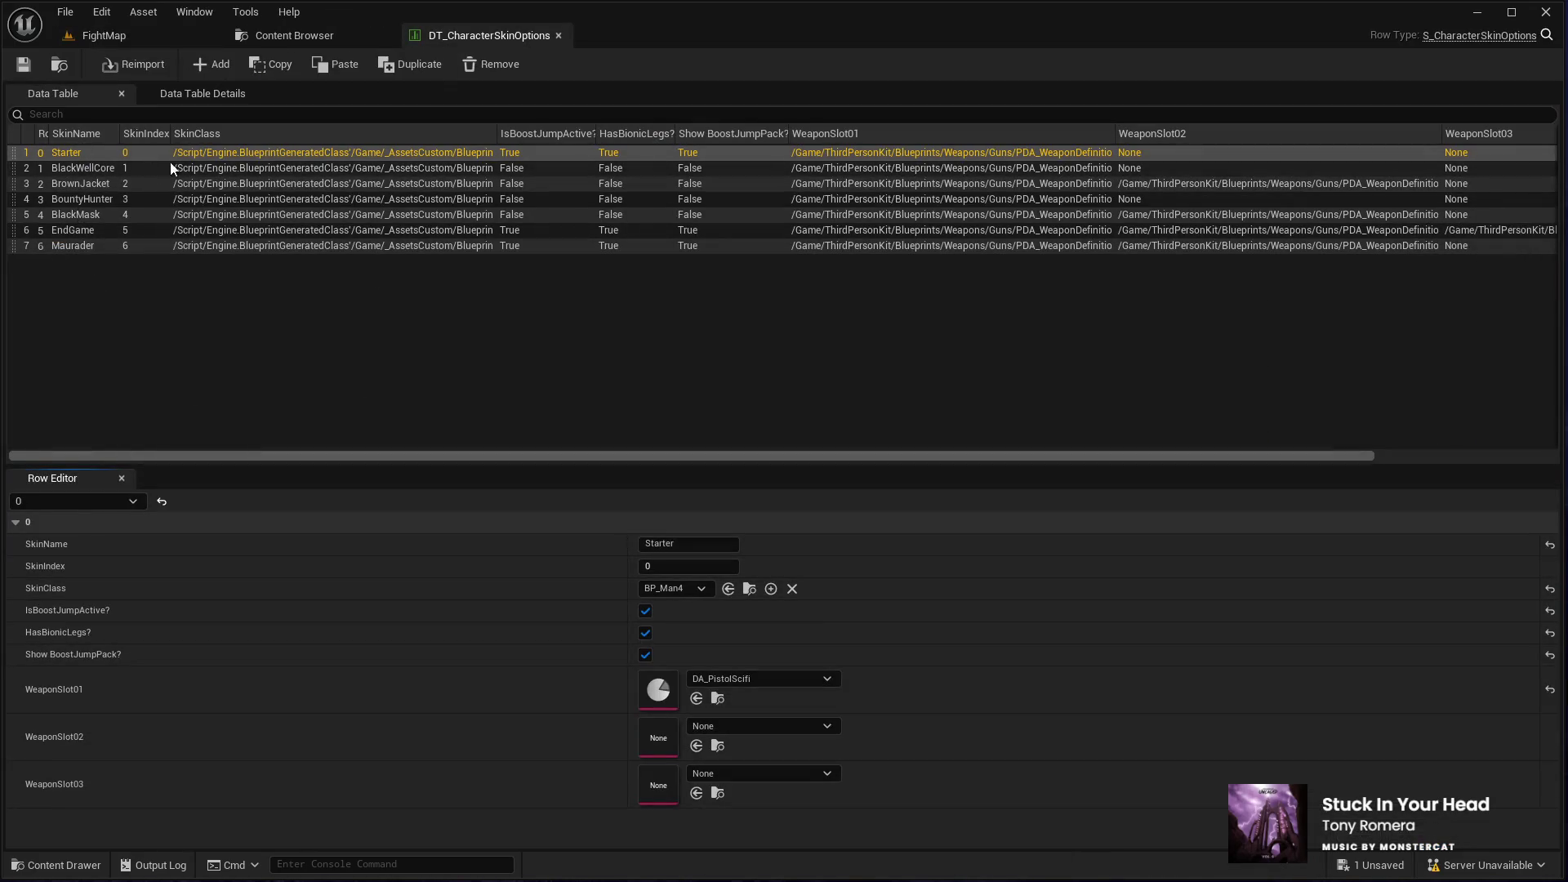
pyautogui.click(647, 610)
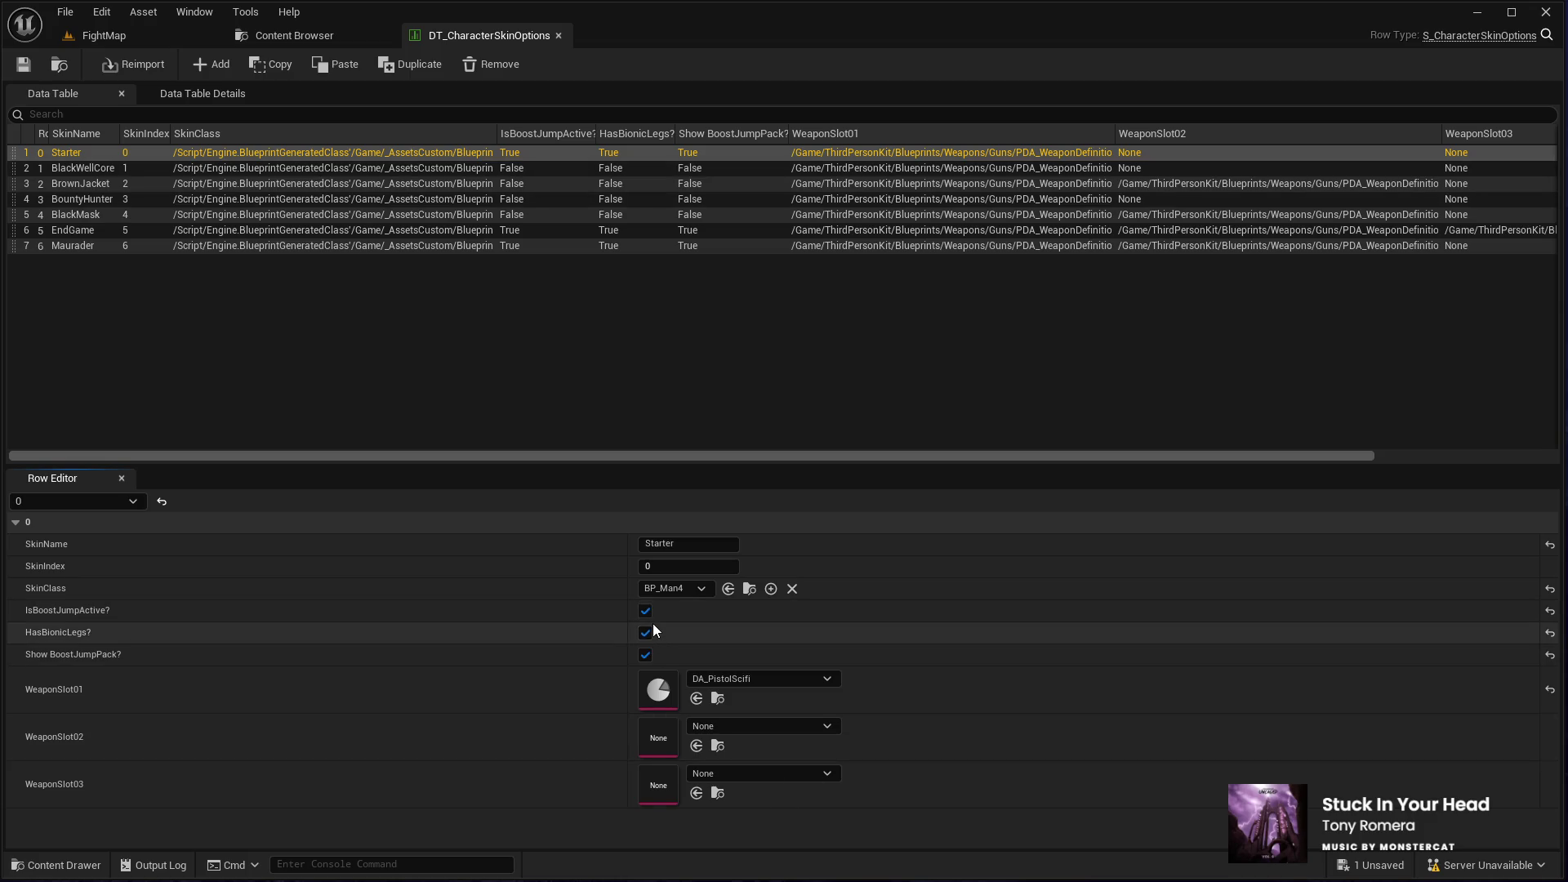
pyautogui.click(647, 632)
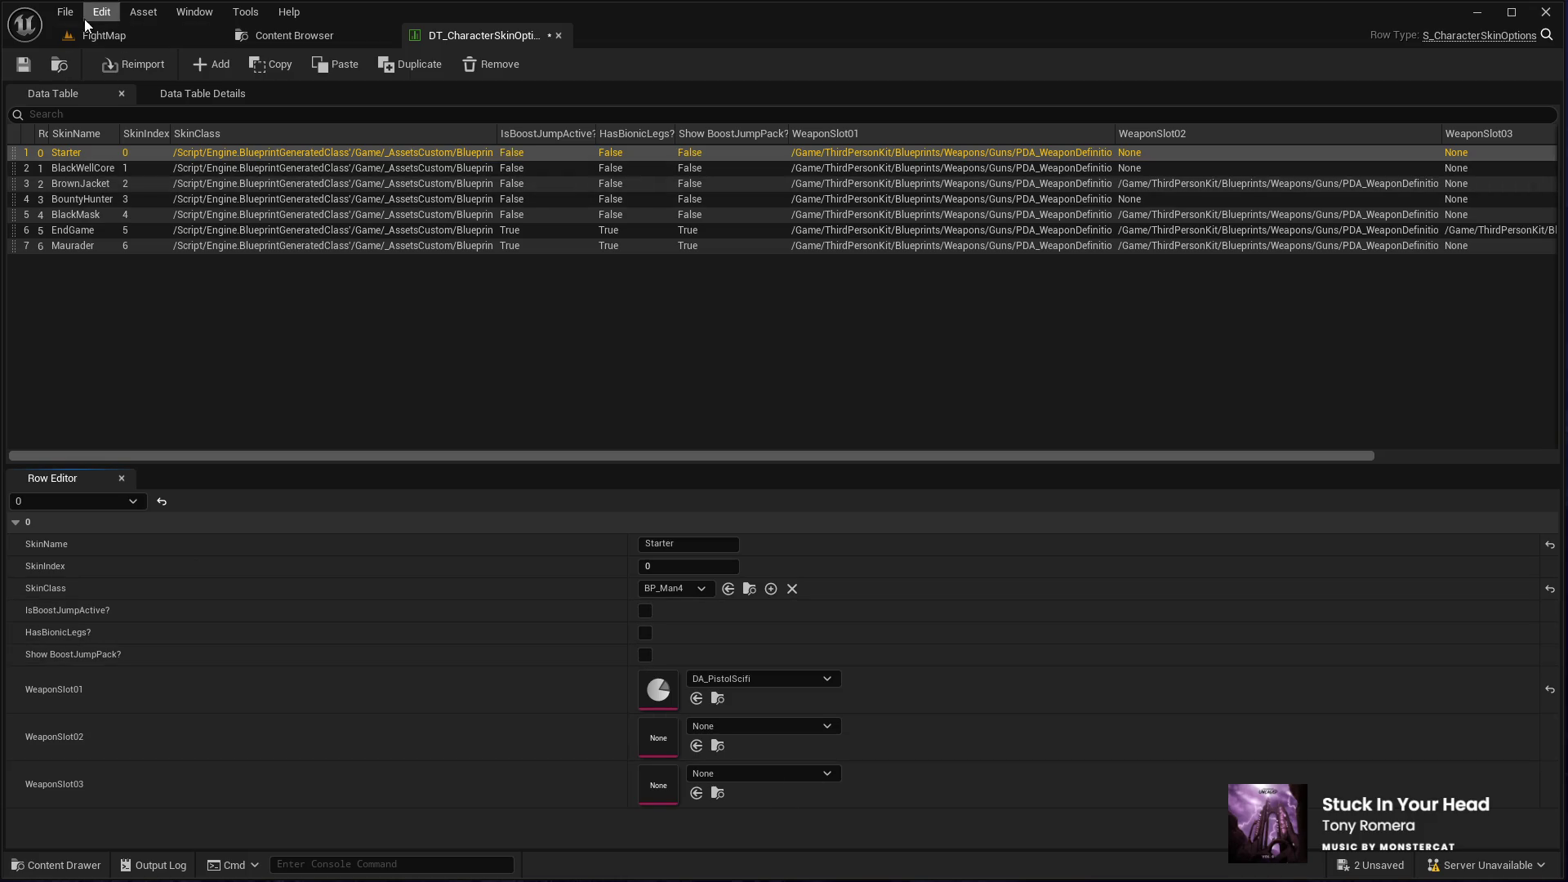
# Step: Return to FightMap and select the courtyard floor piece C_Base
pyautogui.click(104, 35)
pyautogui.moveTo(616, 525); pyautogui.dragTo(806, 664)
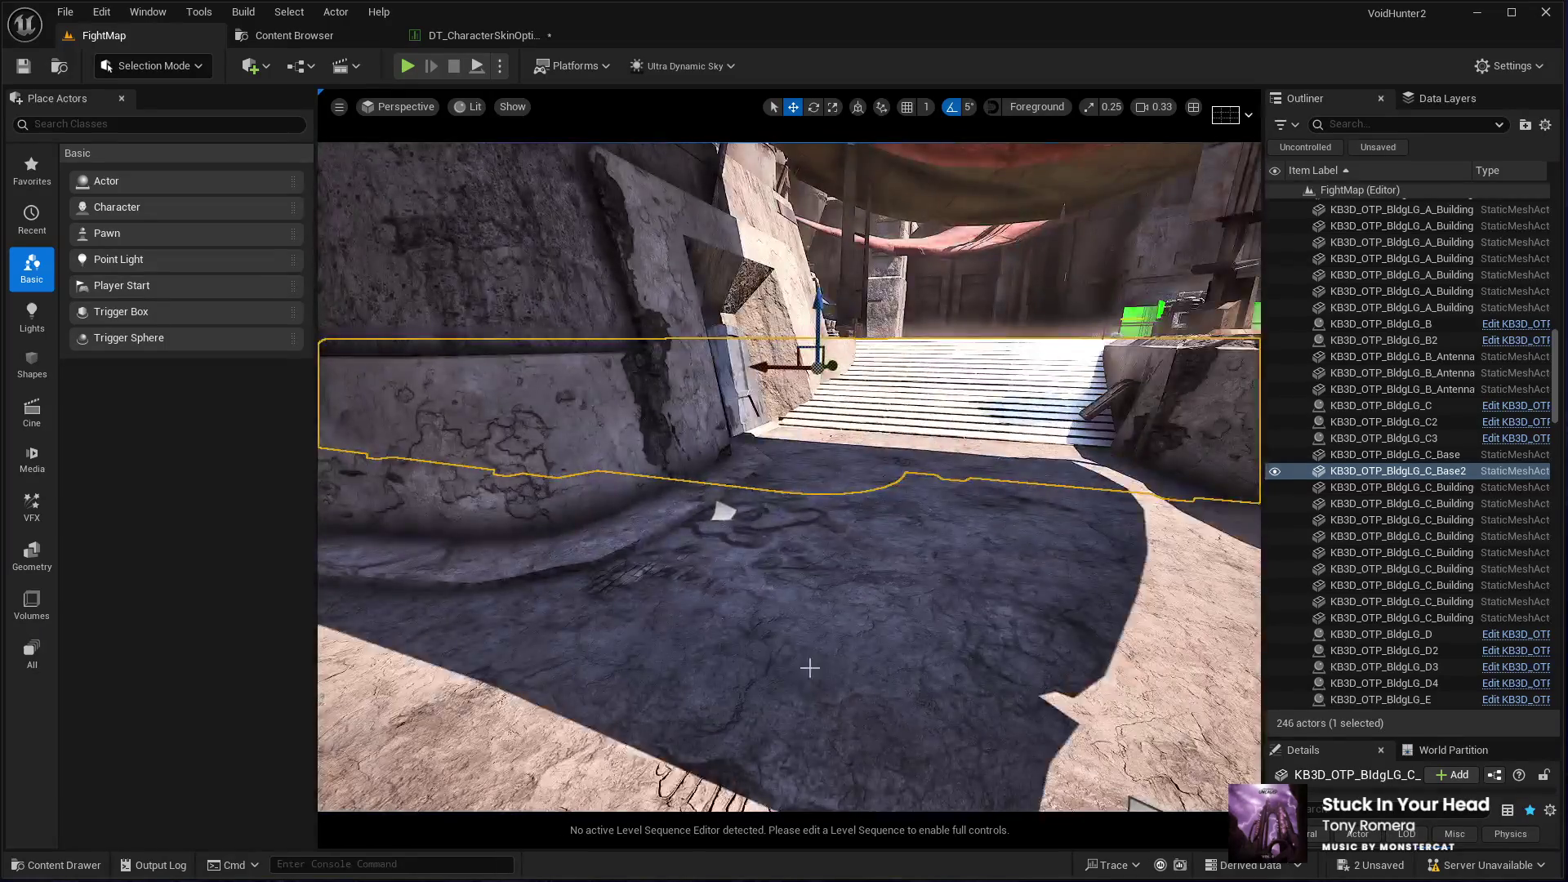
pyautogui.click(807, 665)
pyautogui.hotkey('alt', 'p')
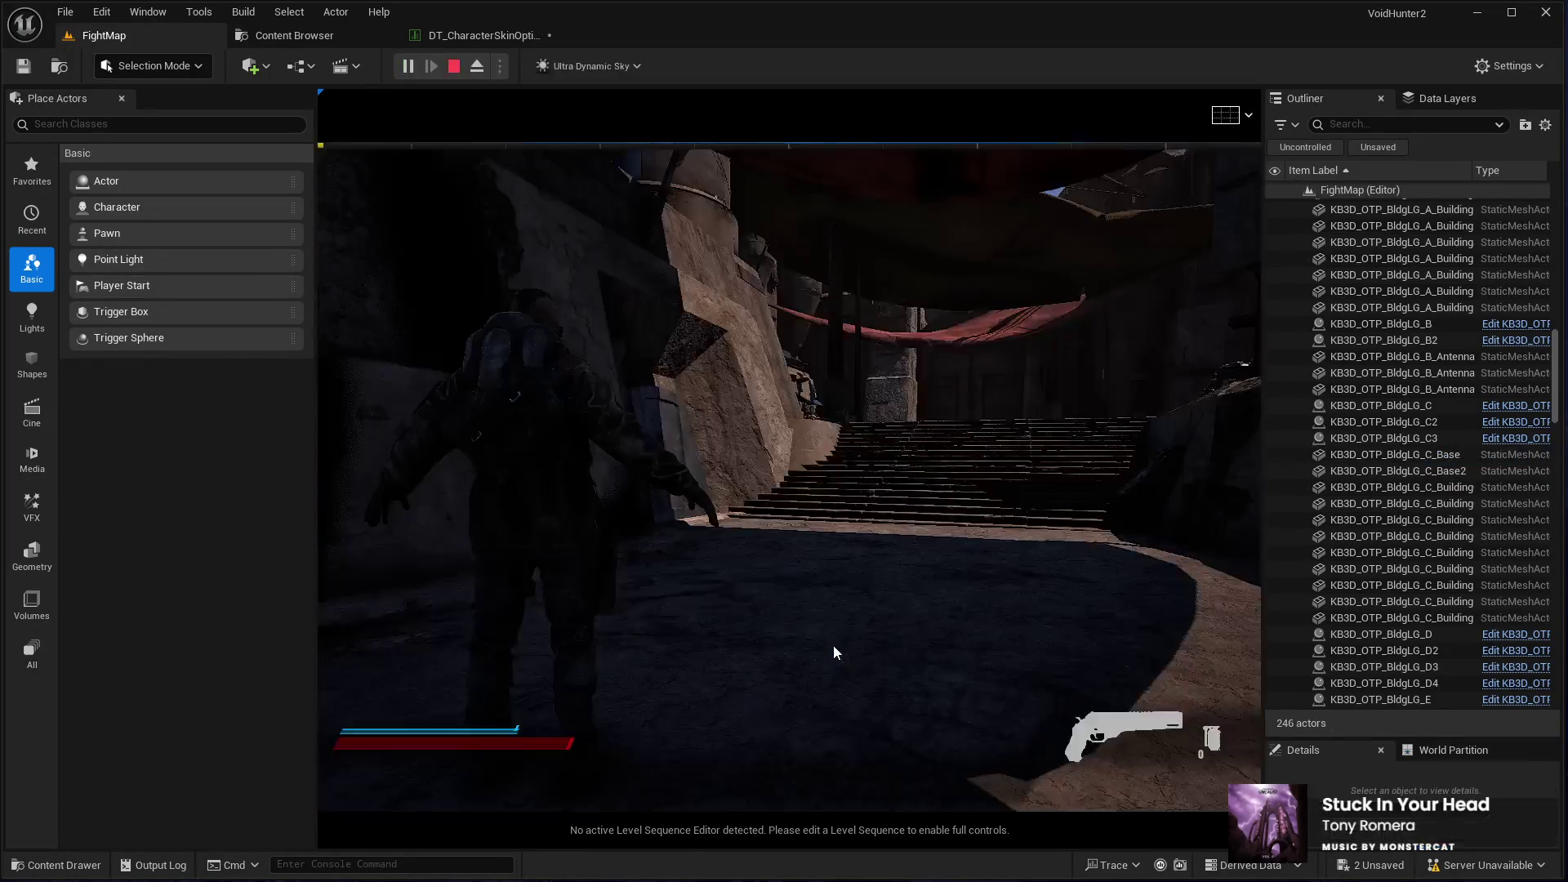
pyautogui.press('w')
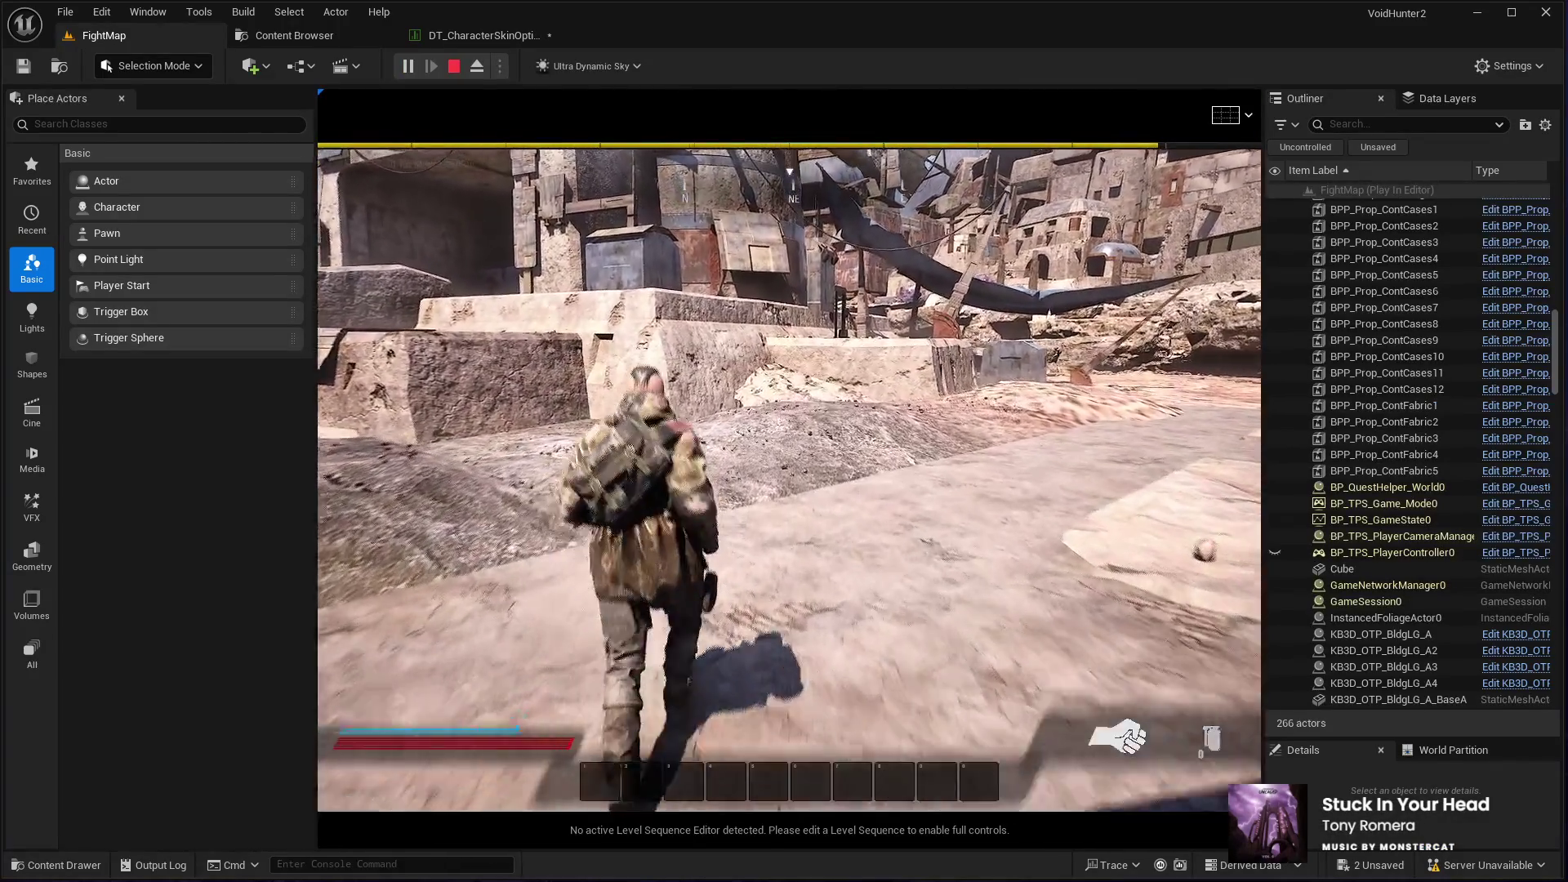
pyautogui.press('1')
pyautogui.moveTo(784, 441)
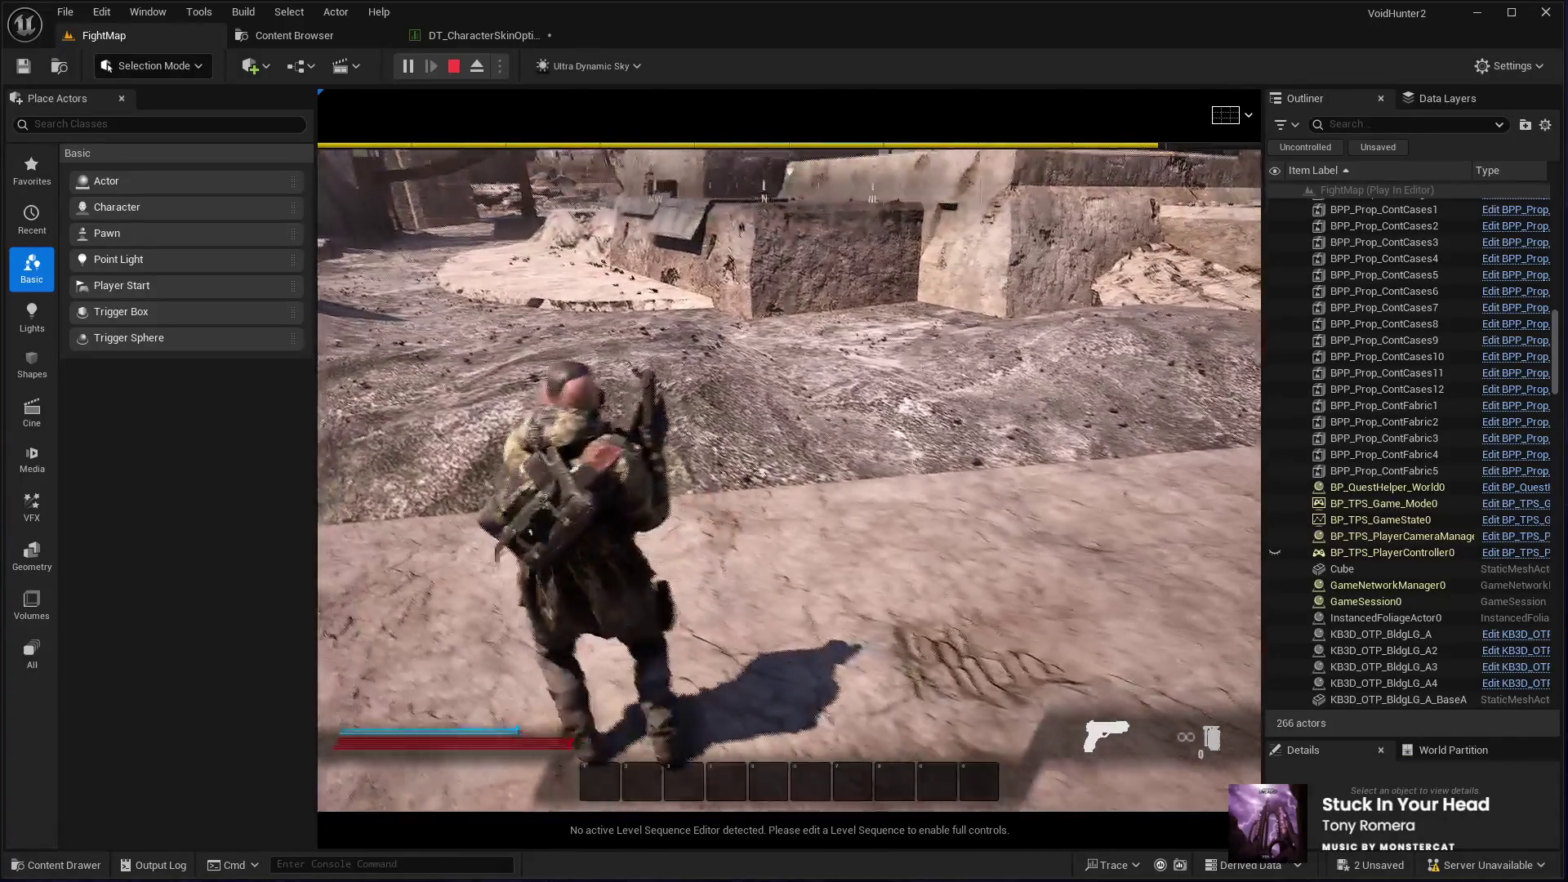
pyautogui.press('F8')
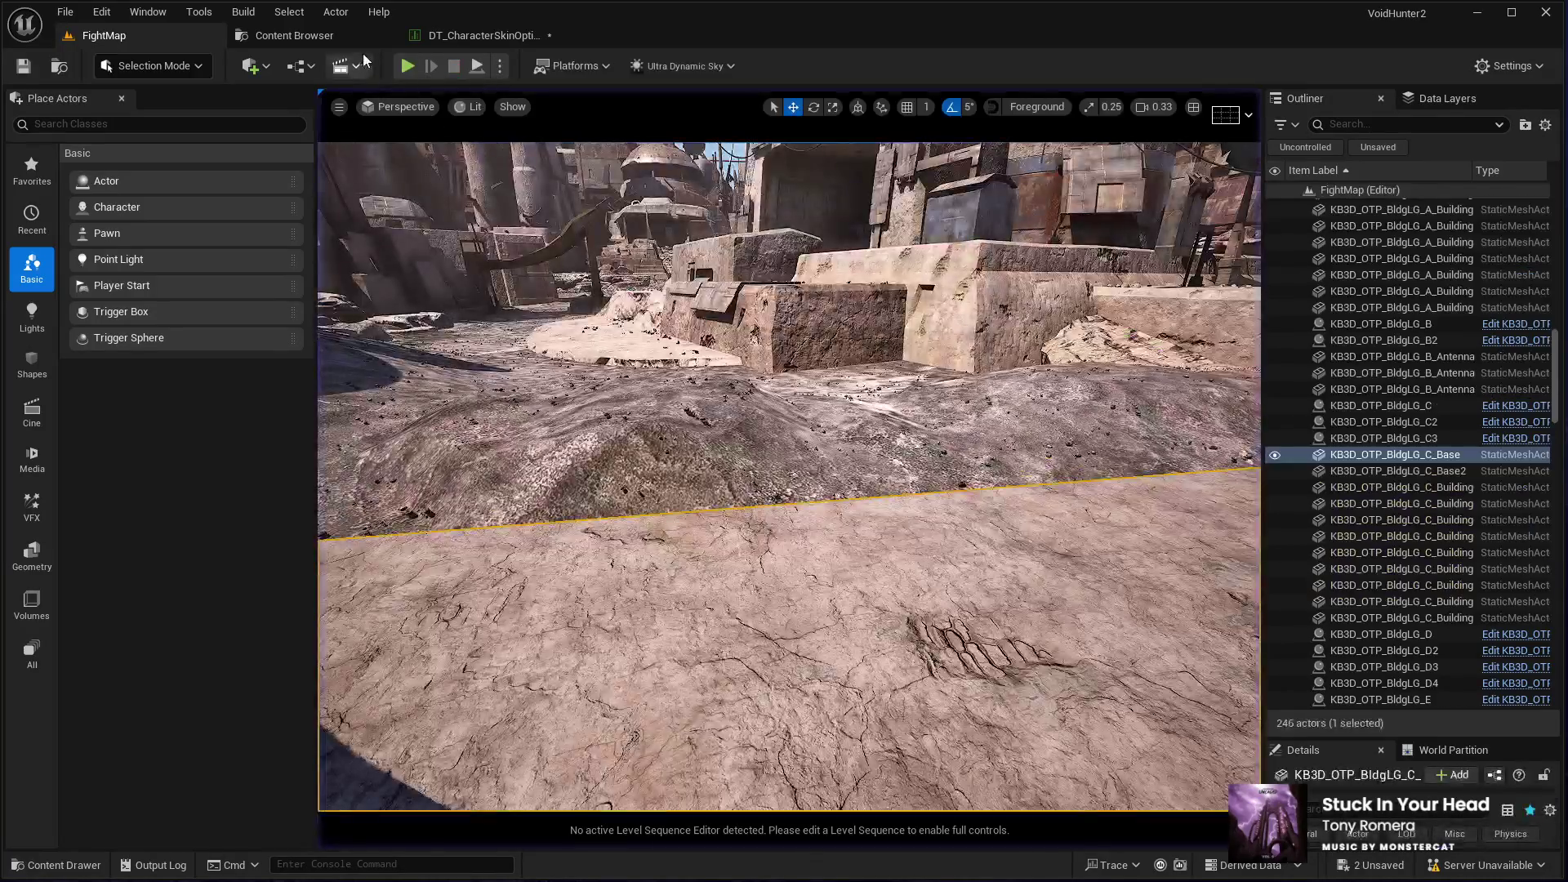
# Step: Re-enable HasBionicLegs? and IsBoostJumpActive? for the Starter skin in DT_CharacterSkinOptions
pyautogui.click(490, 35)
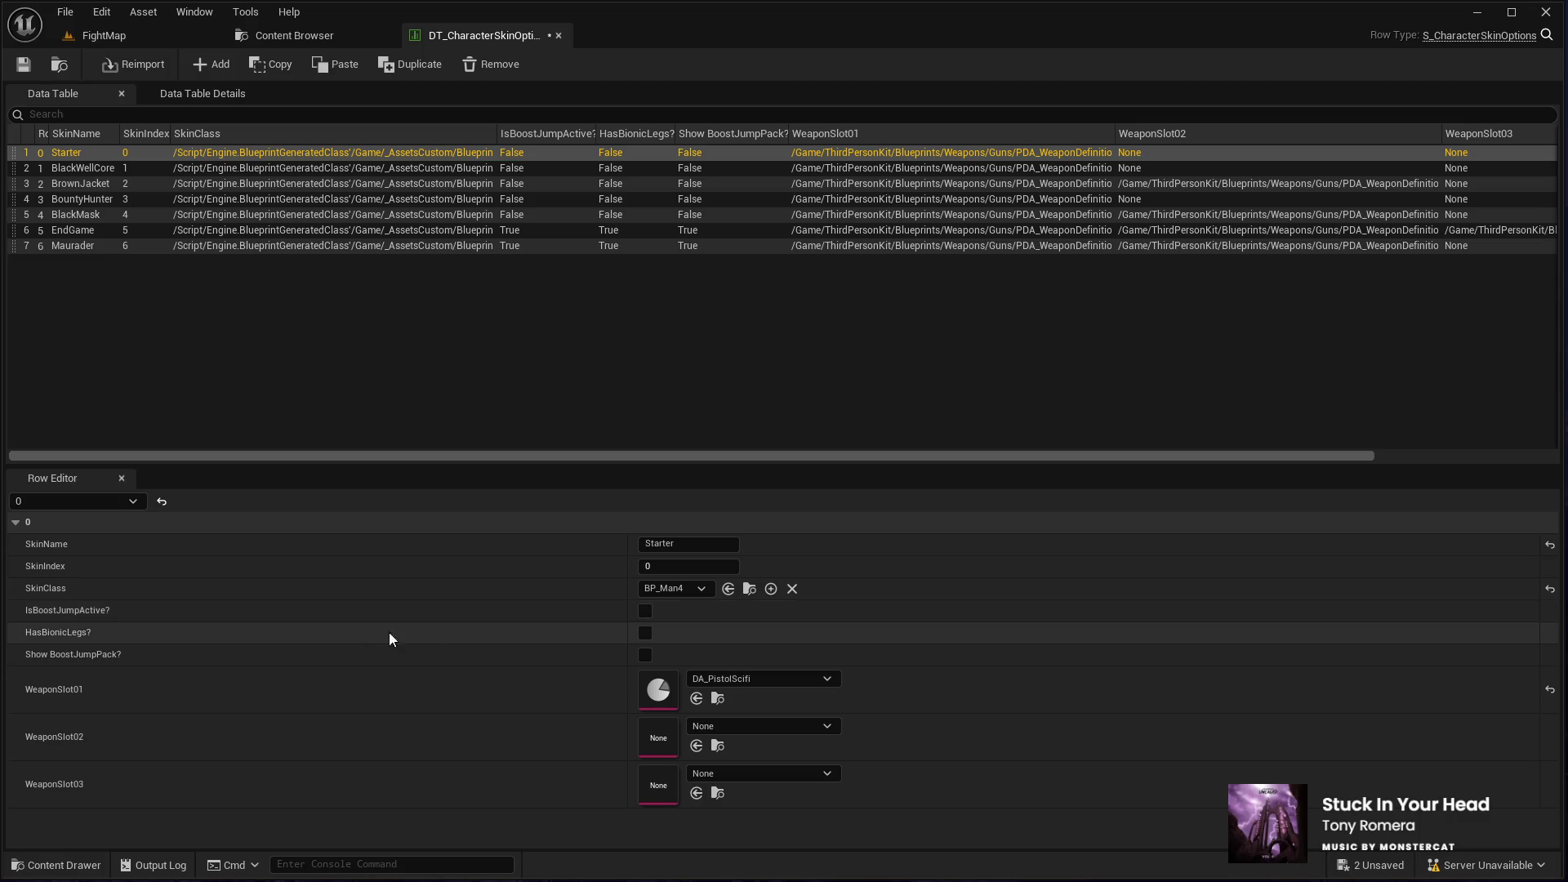
pyautogui.click(645, 631)
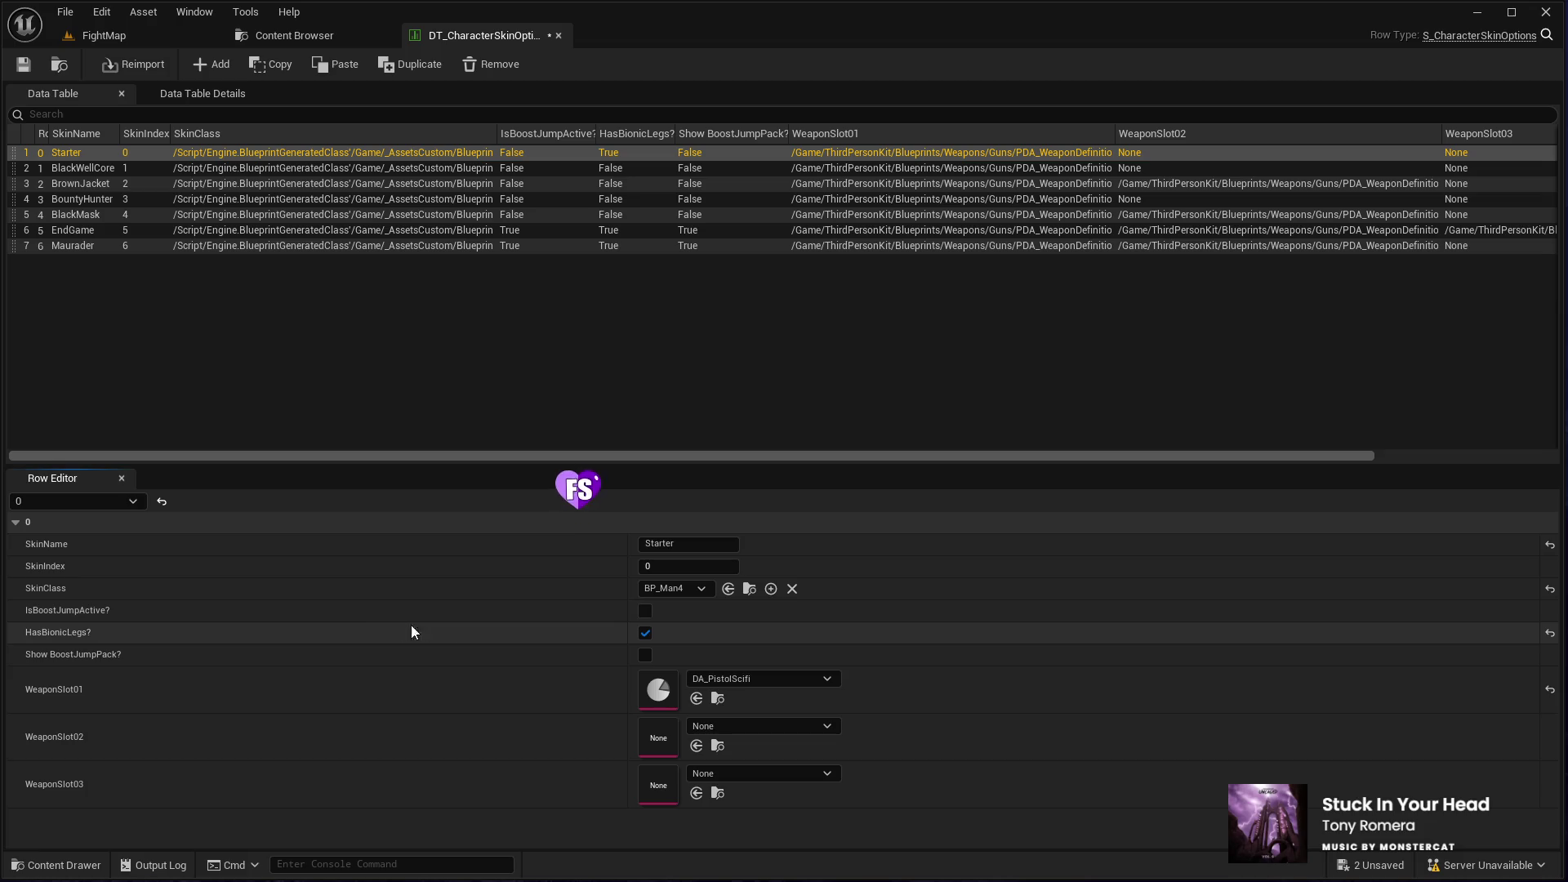
pyautogui.click(645, 611)
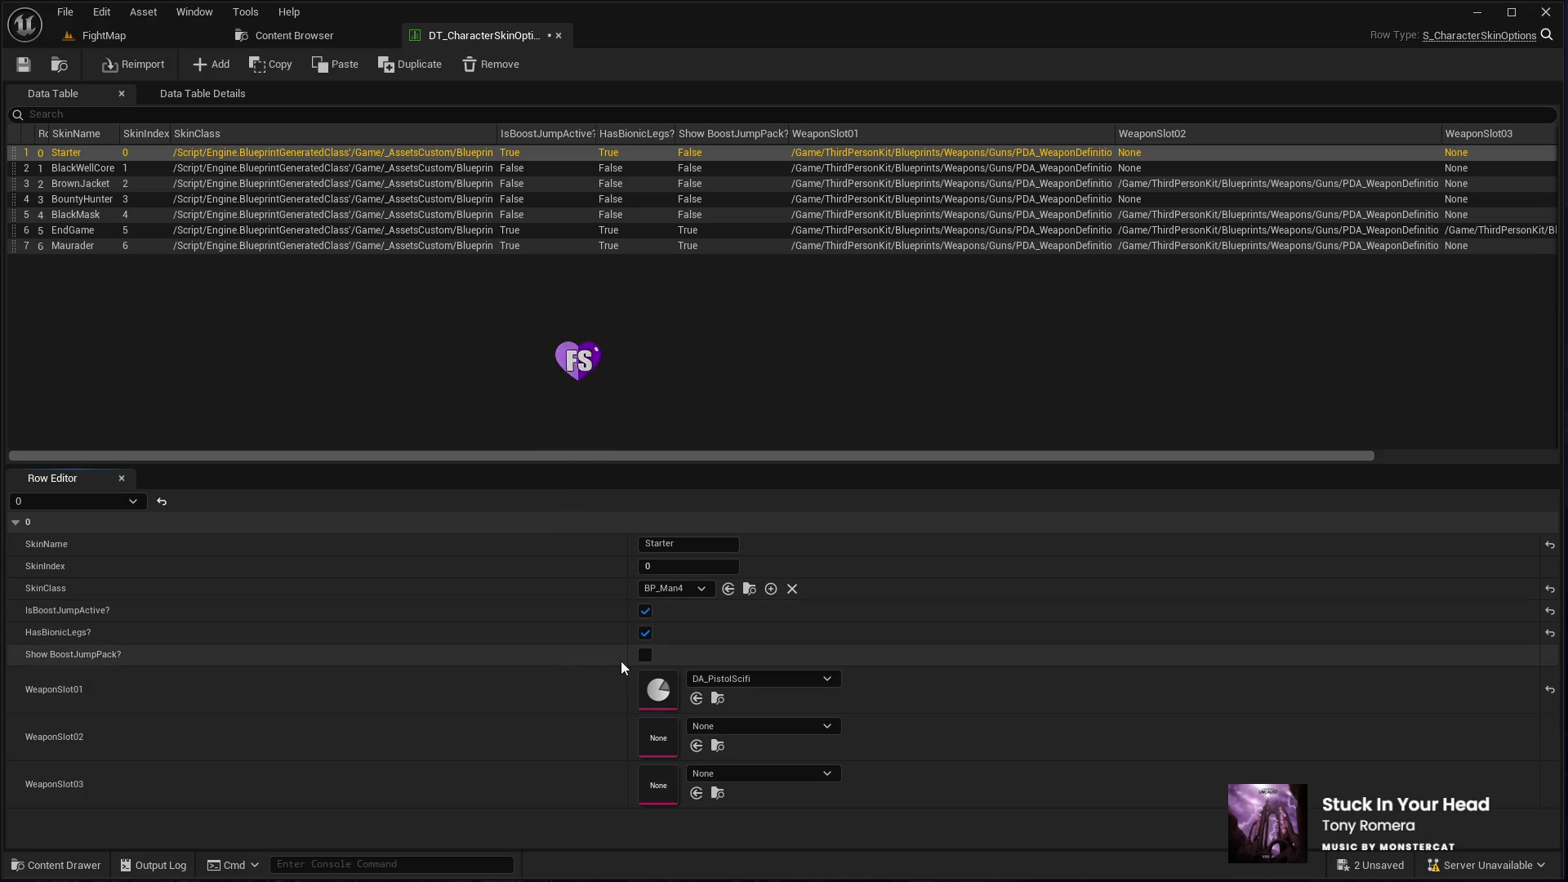
# Step: Back in FightMap, start a new playtest with the game viewport in control
pyautogui.click(95, 39)
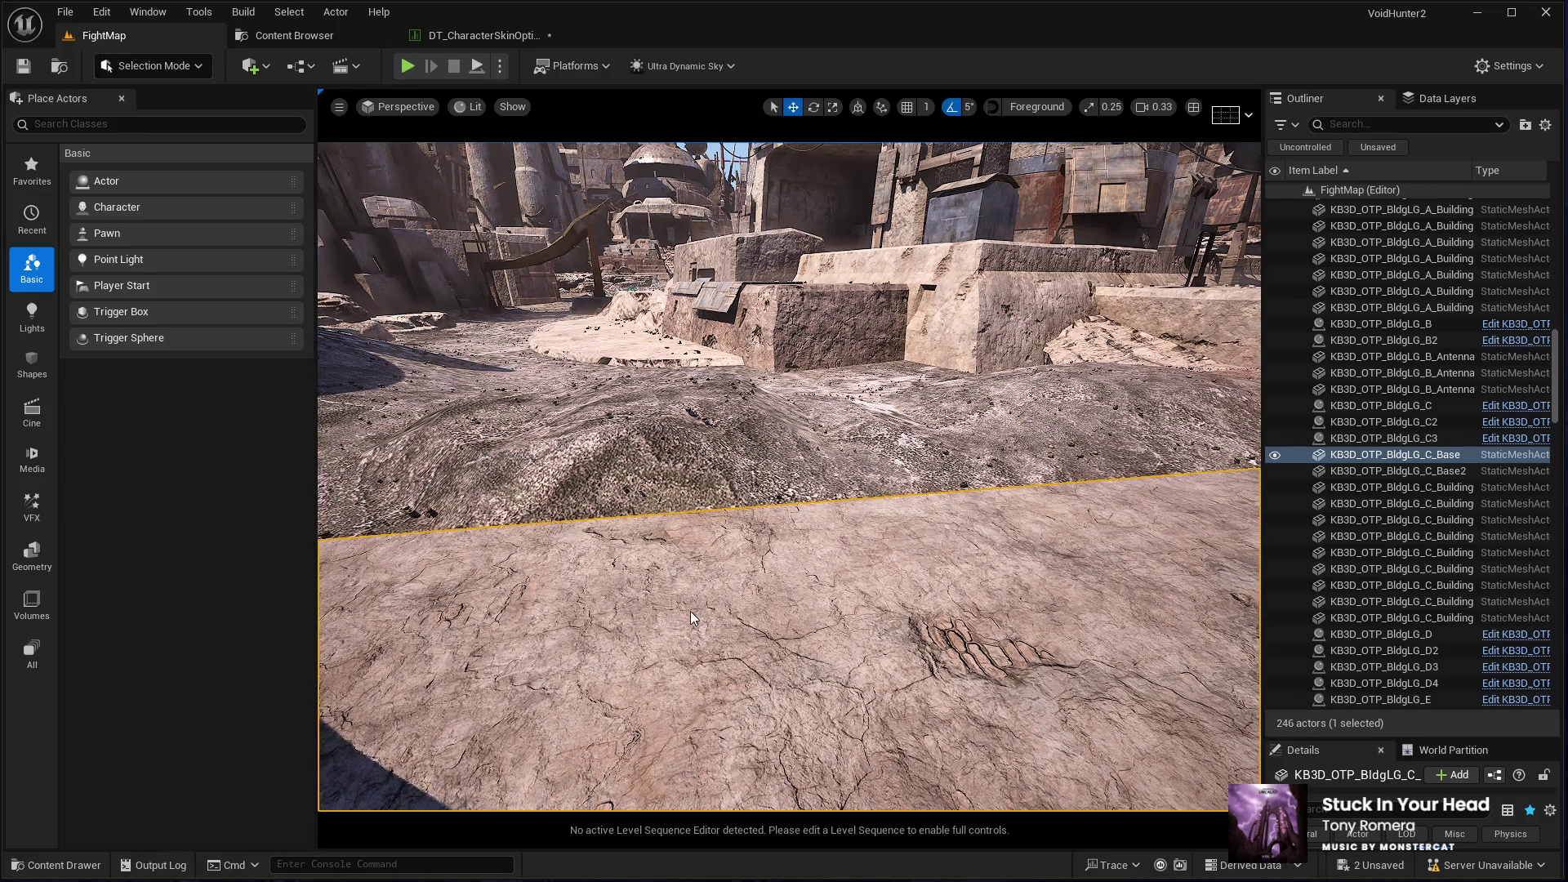
pyautogui.hotkey('alt', 'p')
pyautogui.click(673, 606)
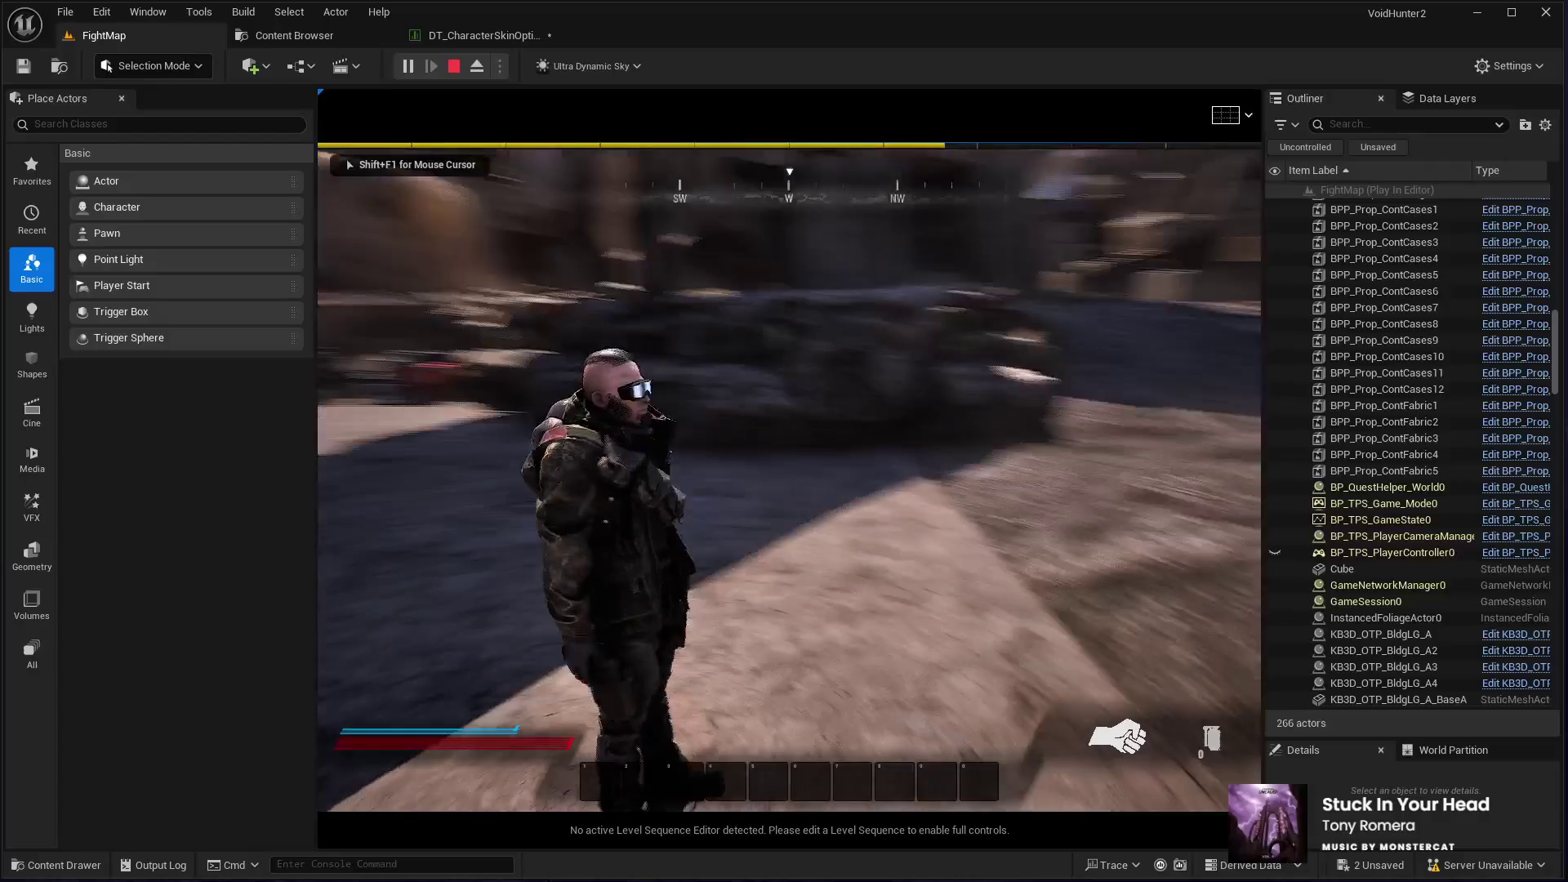
# Step: Run, jump, roll and boost the character toward the stairs and buildings, then end the playtest
pyautogui.press('w')
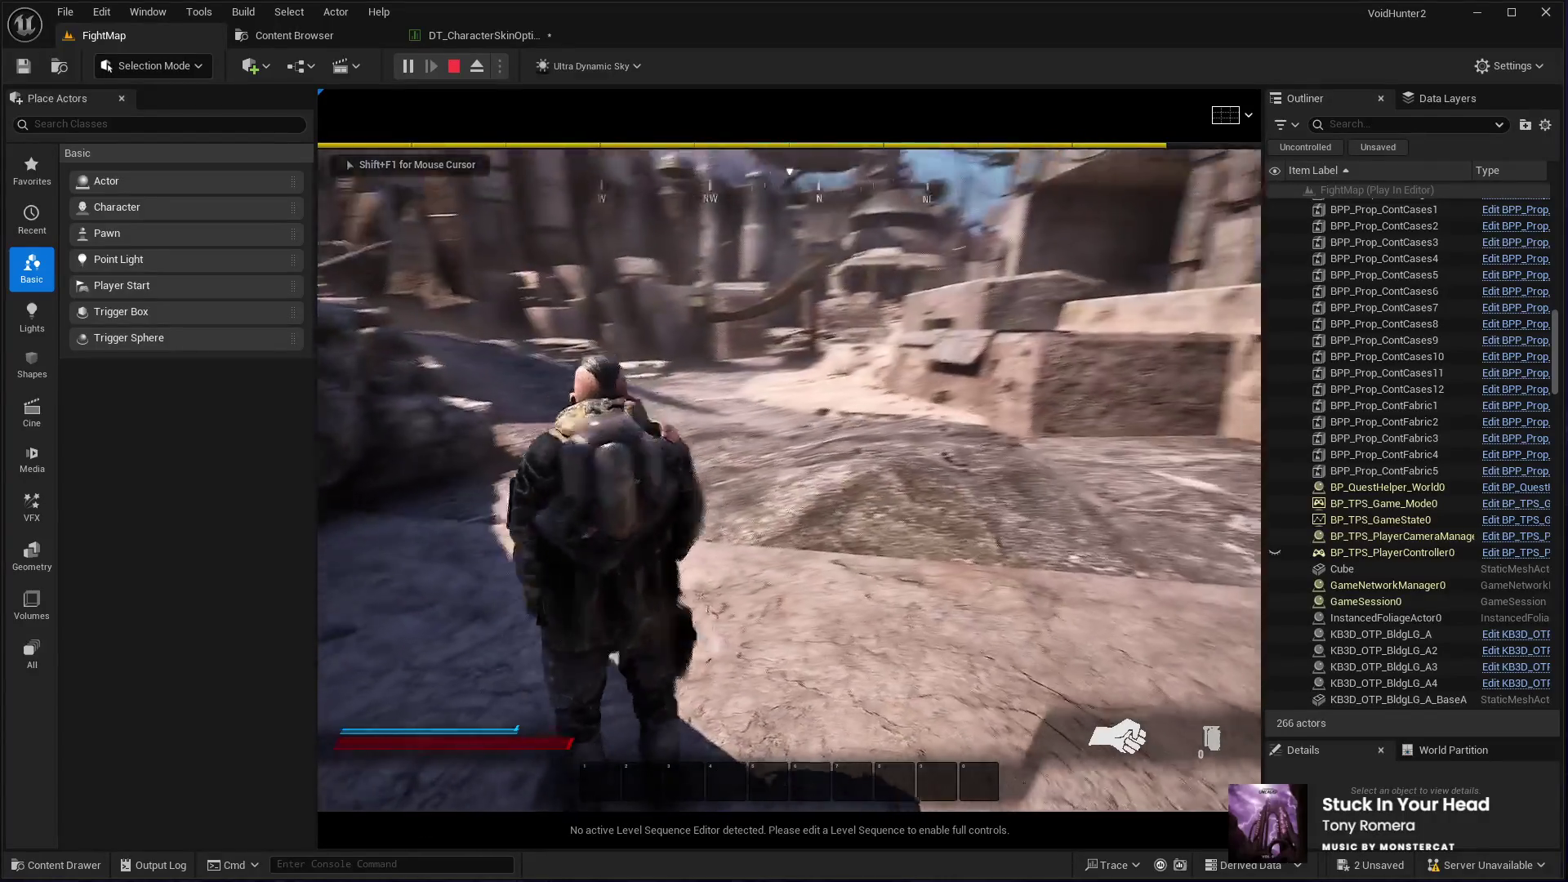
pyautogui.press('space')
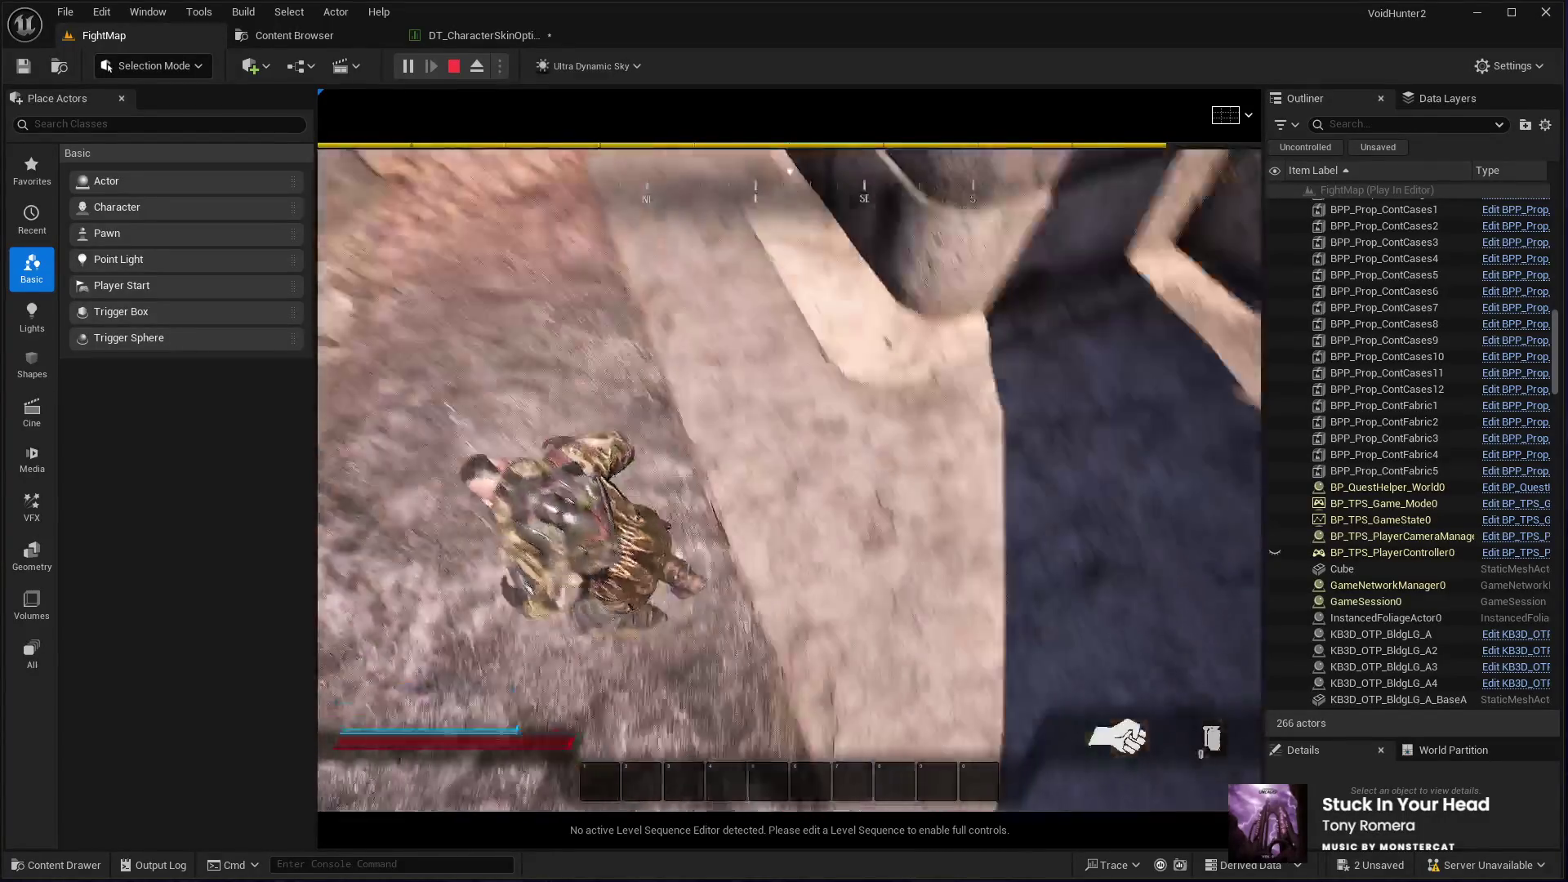
pyautogui.press('space')
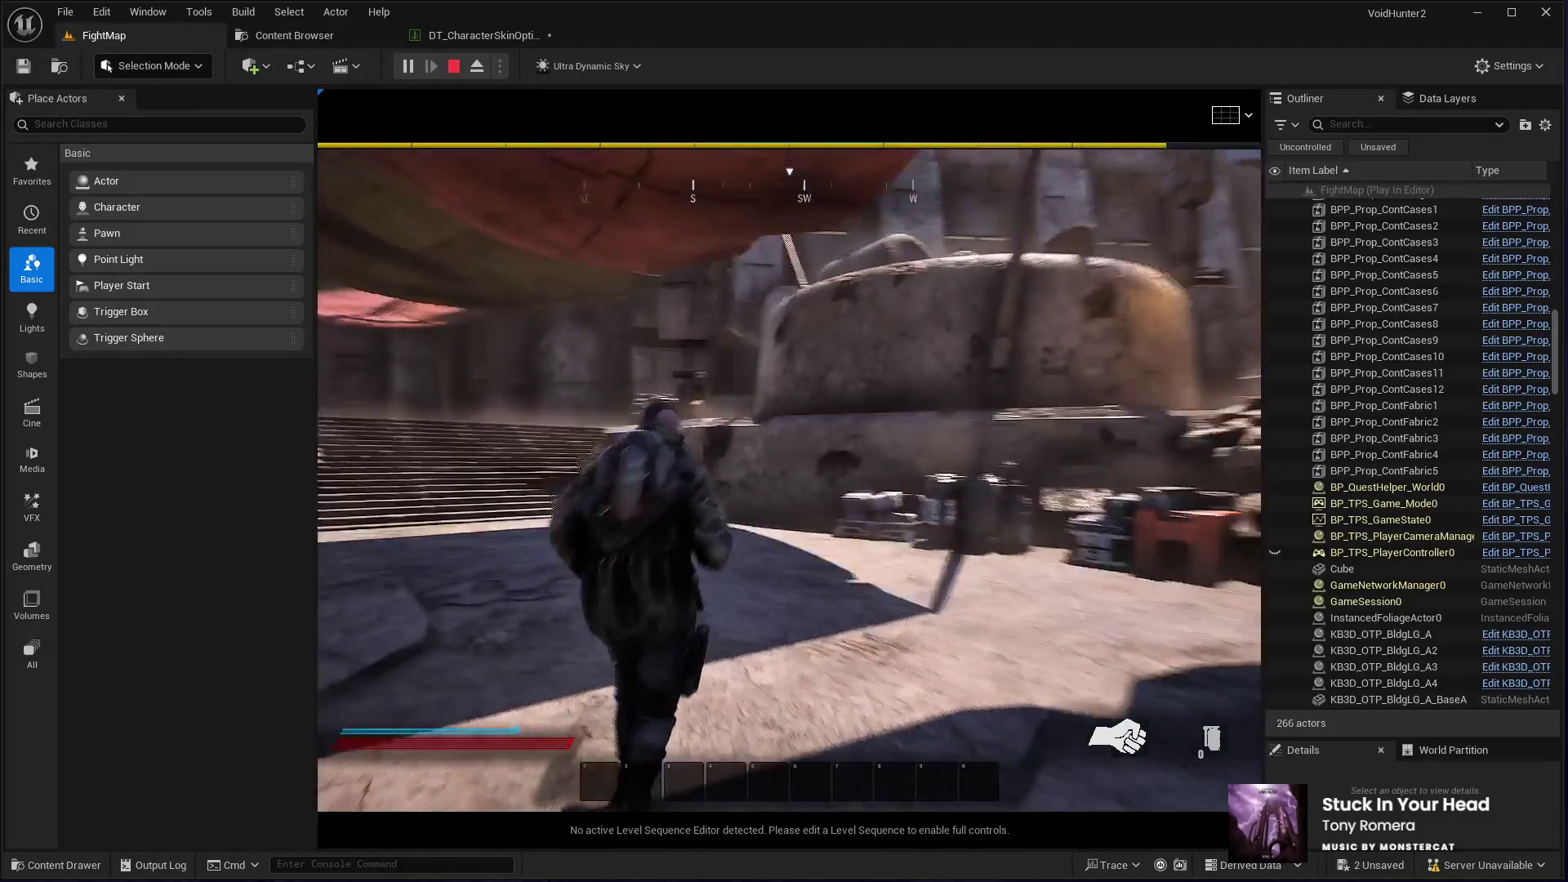
pyautogui.press('space')
pyautogui.press('w')
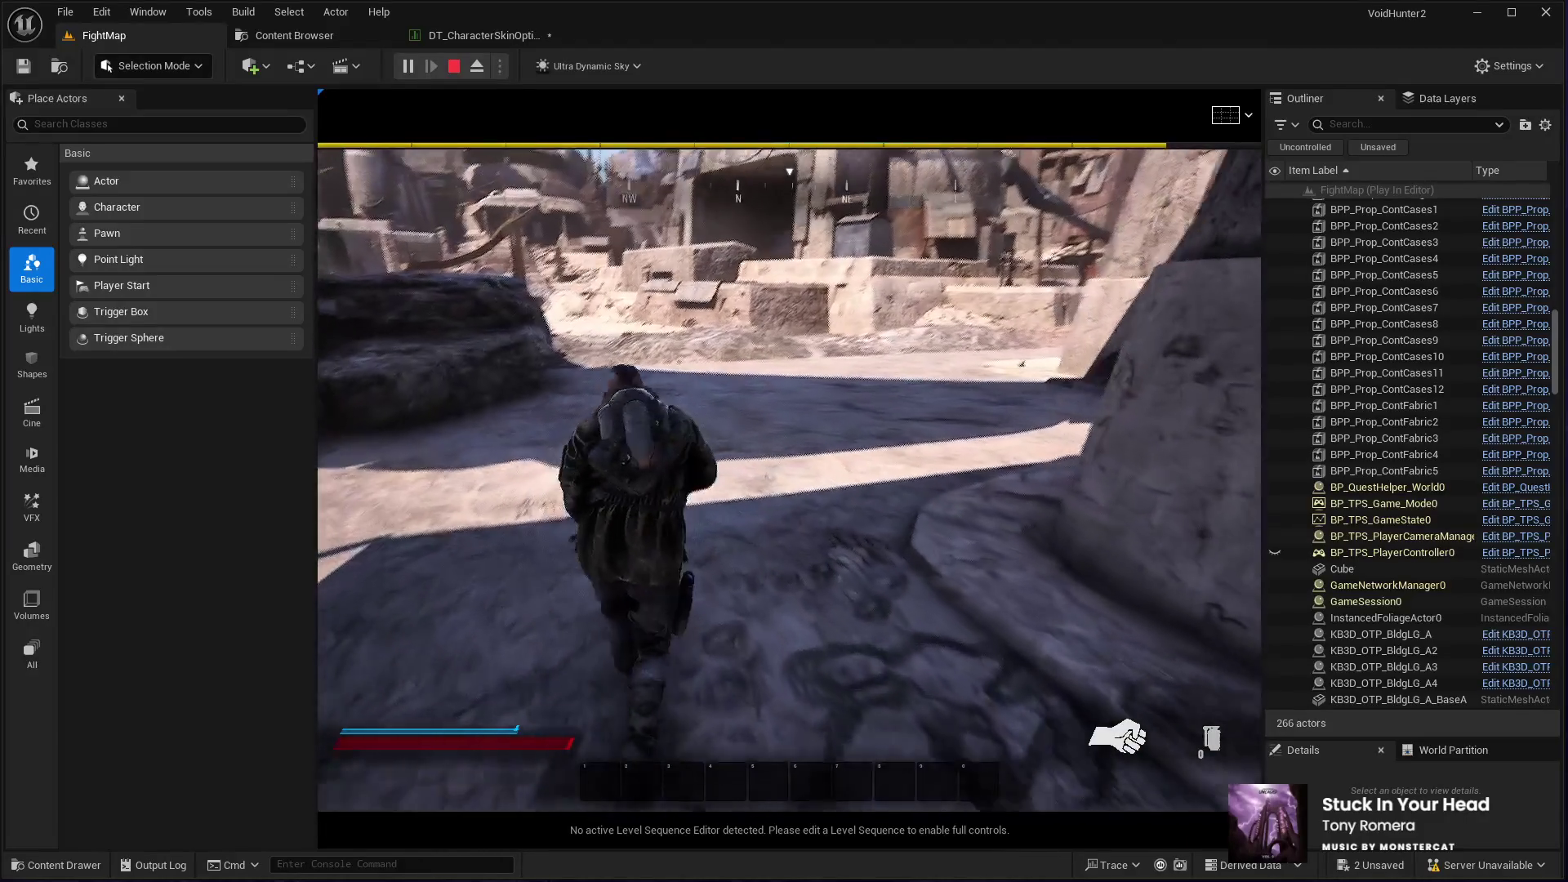
pyautogui.press('space')
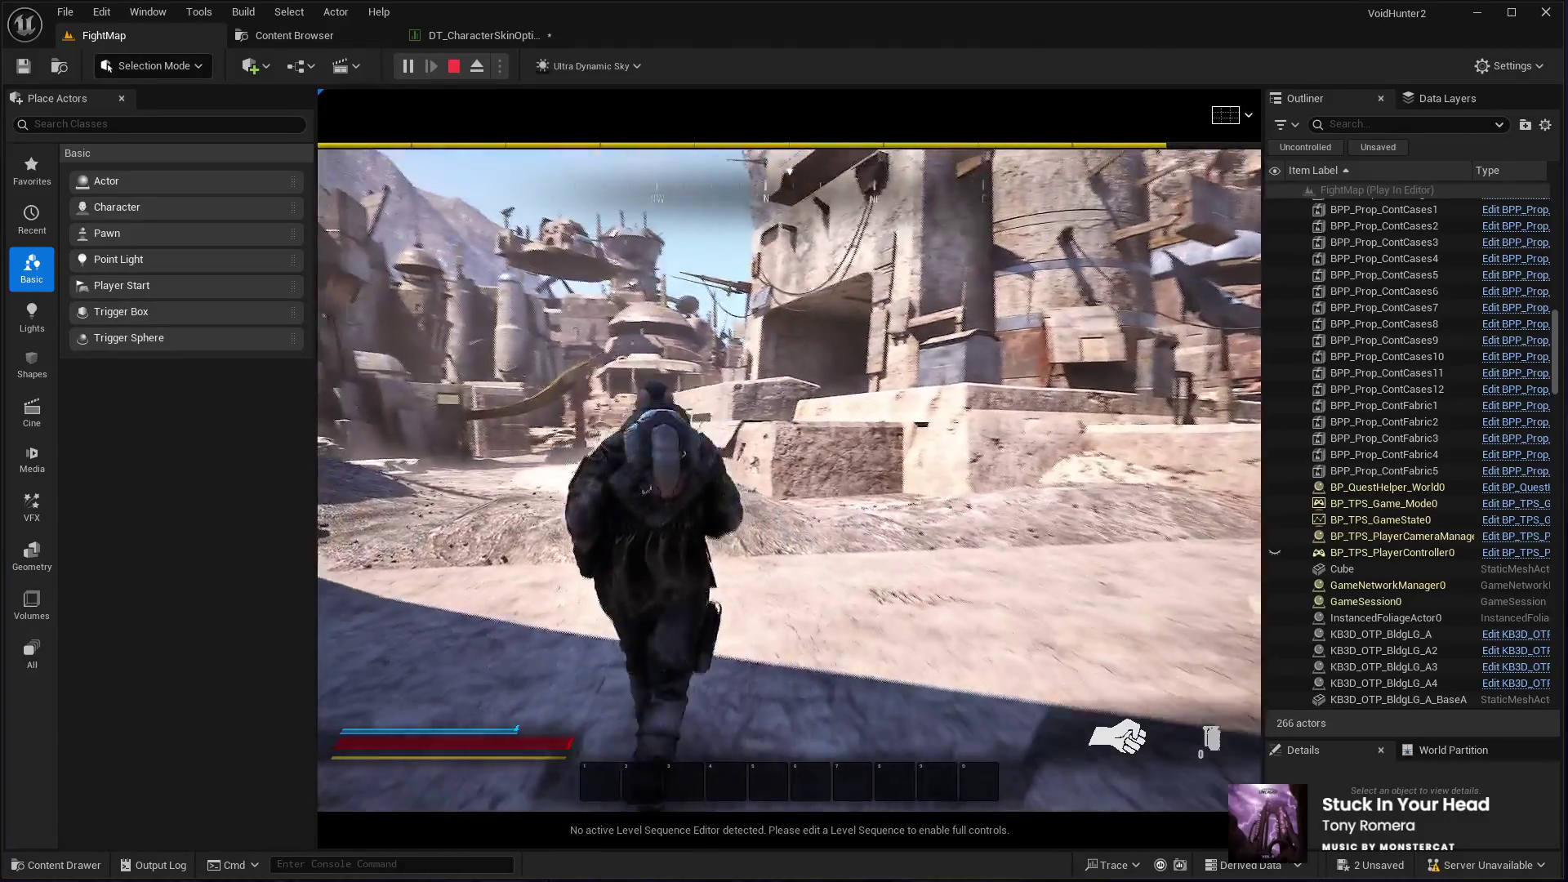
pyautogui.press('space')
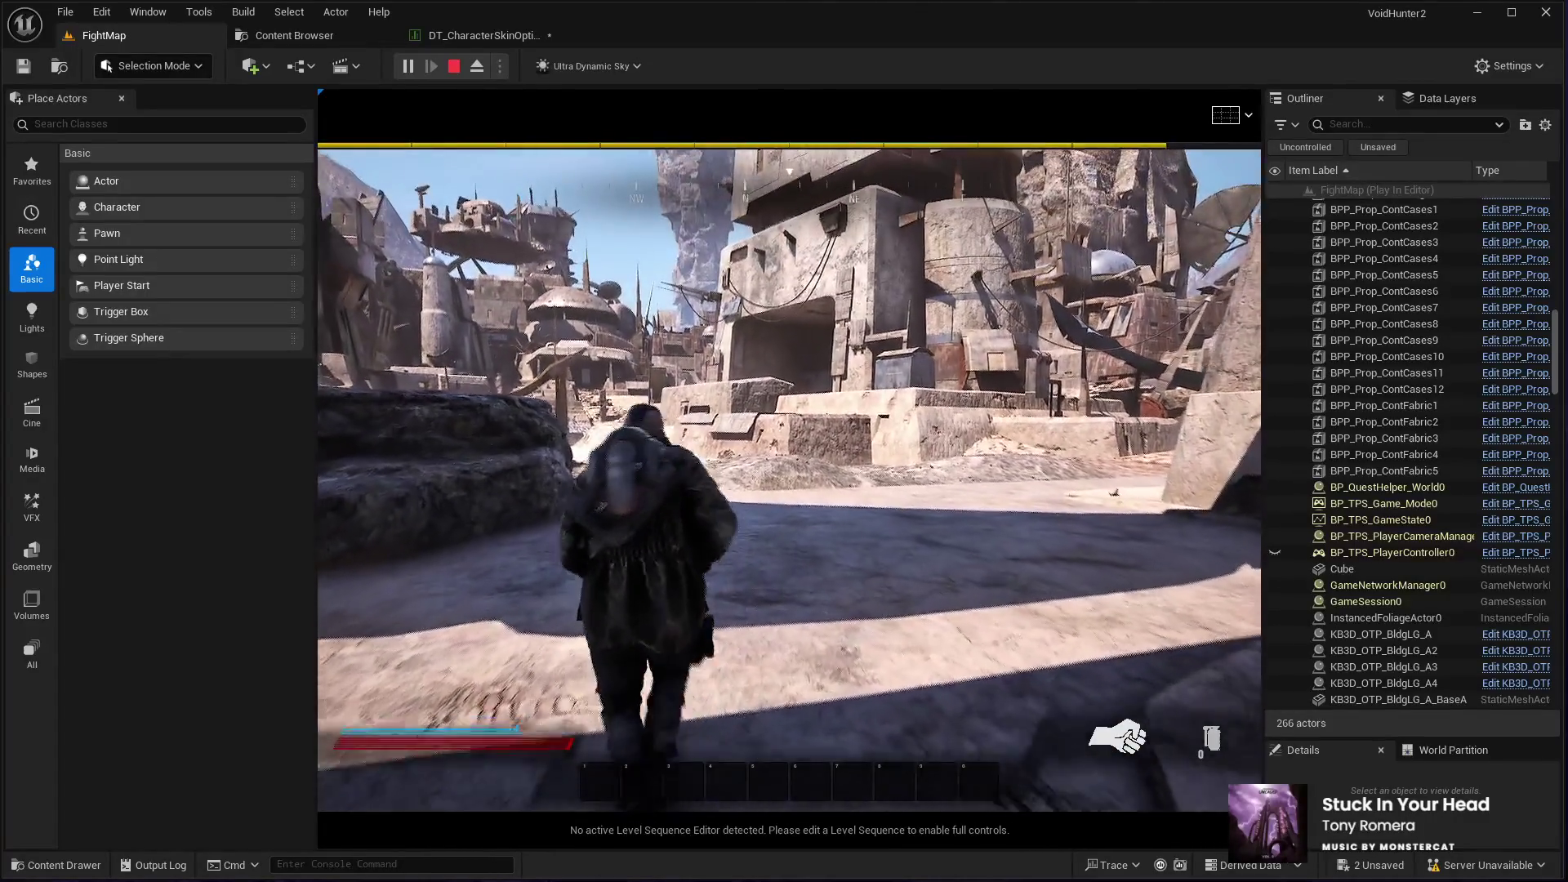
pyautogui.press('Escape')
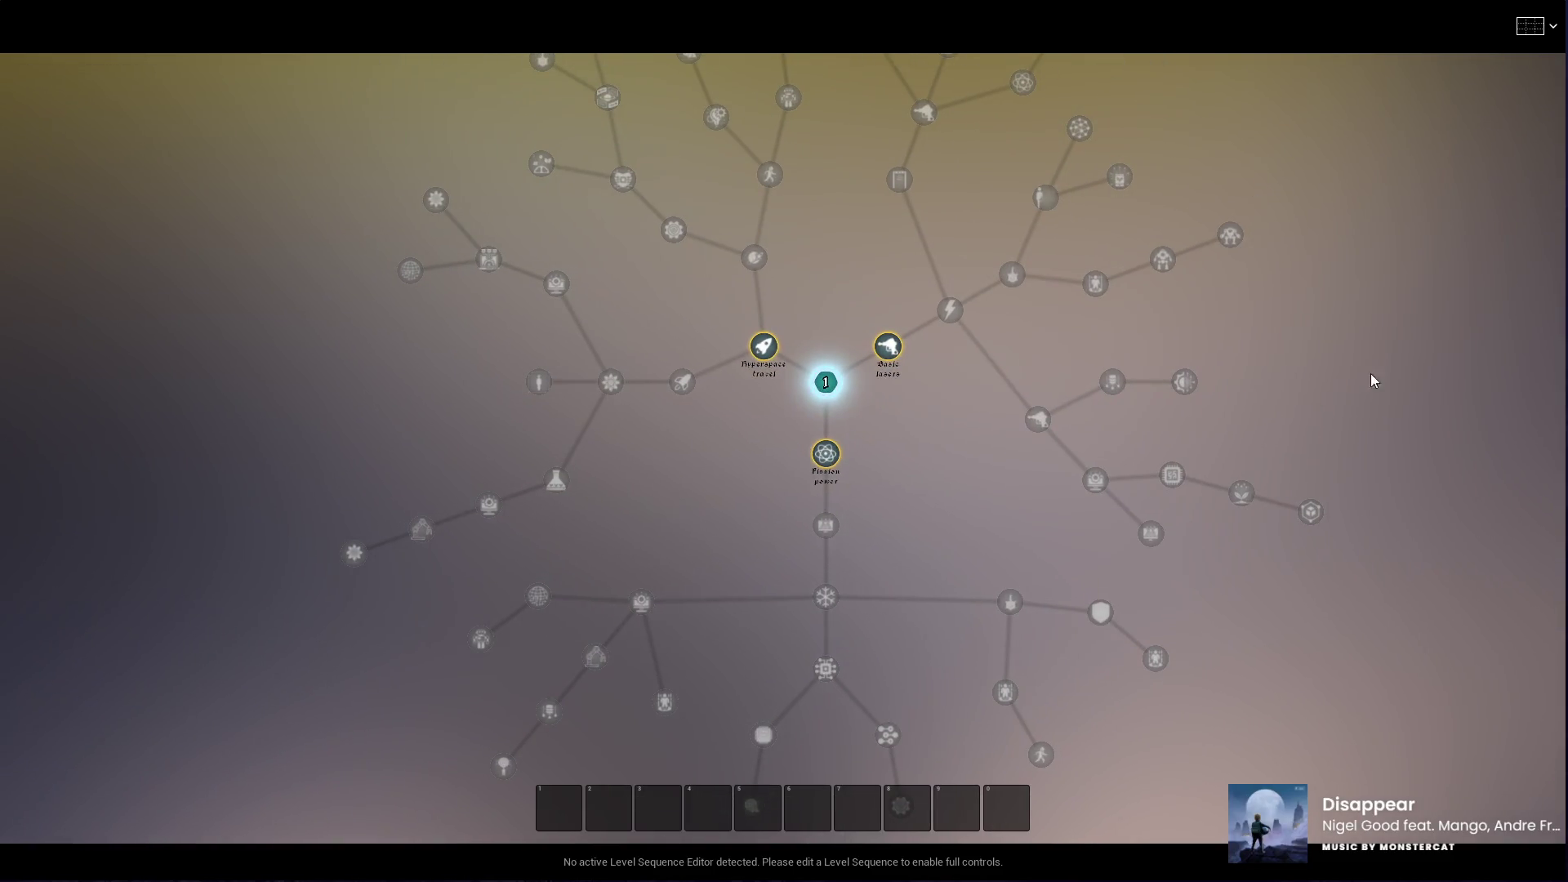
# Step: Browse the skill tree's branches, then close it to resume playing
pyautogui.scroll(3, 807, 440)
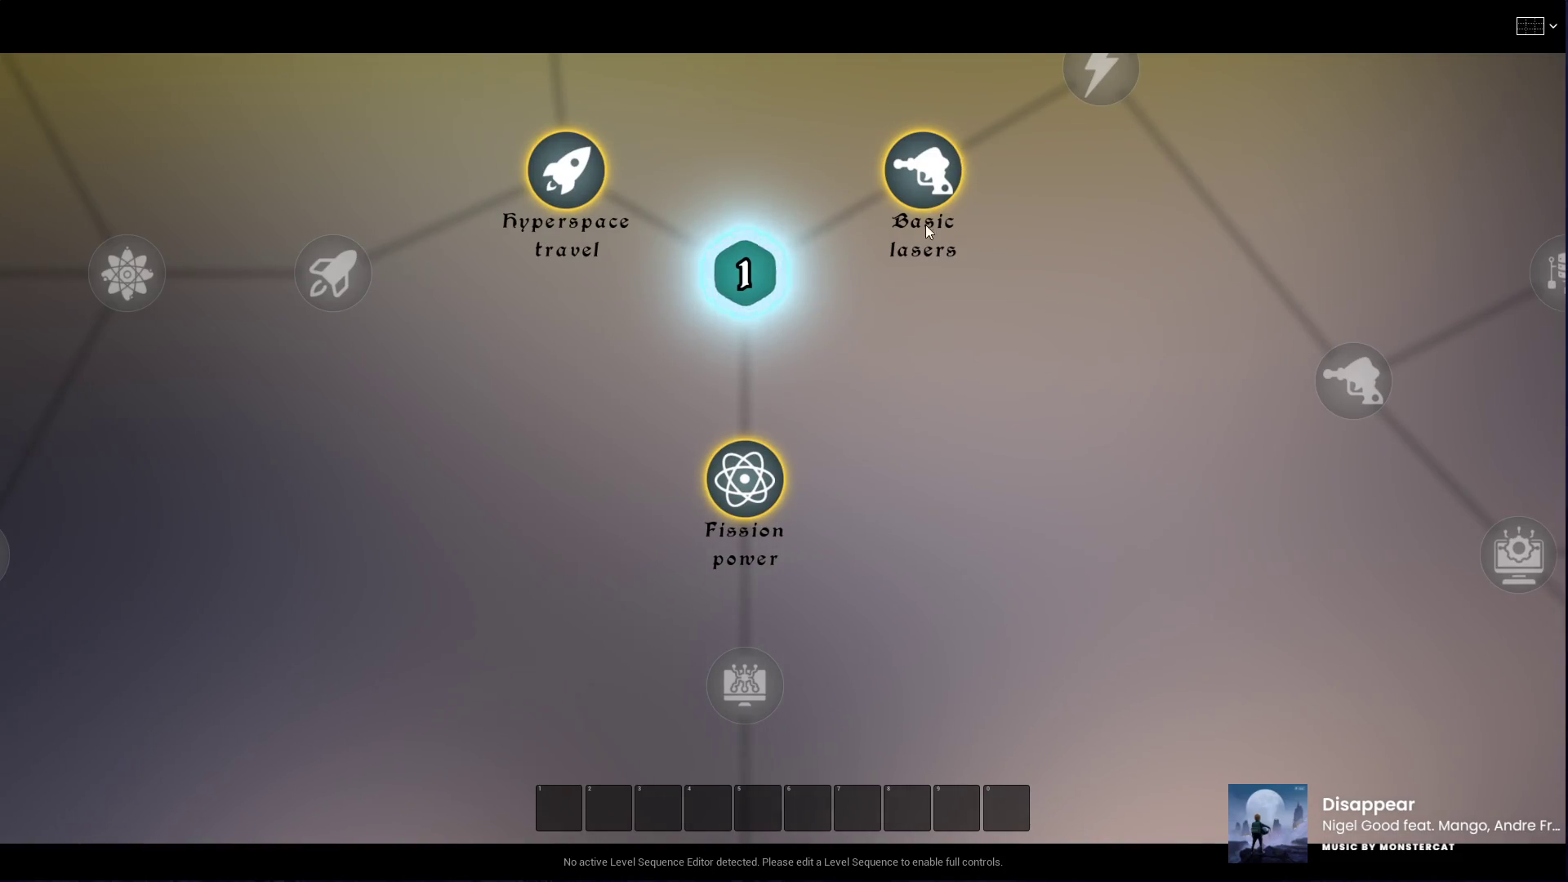
pyautogui.scroll(-3, 631, 385)
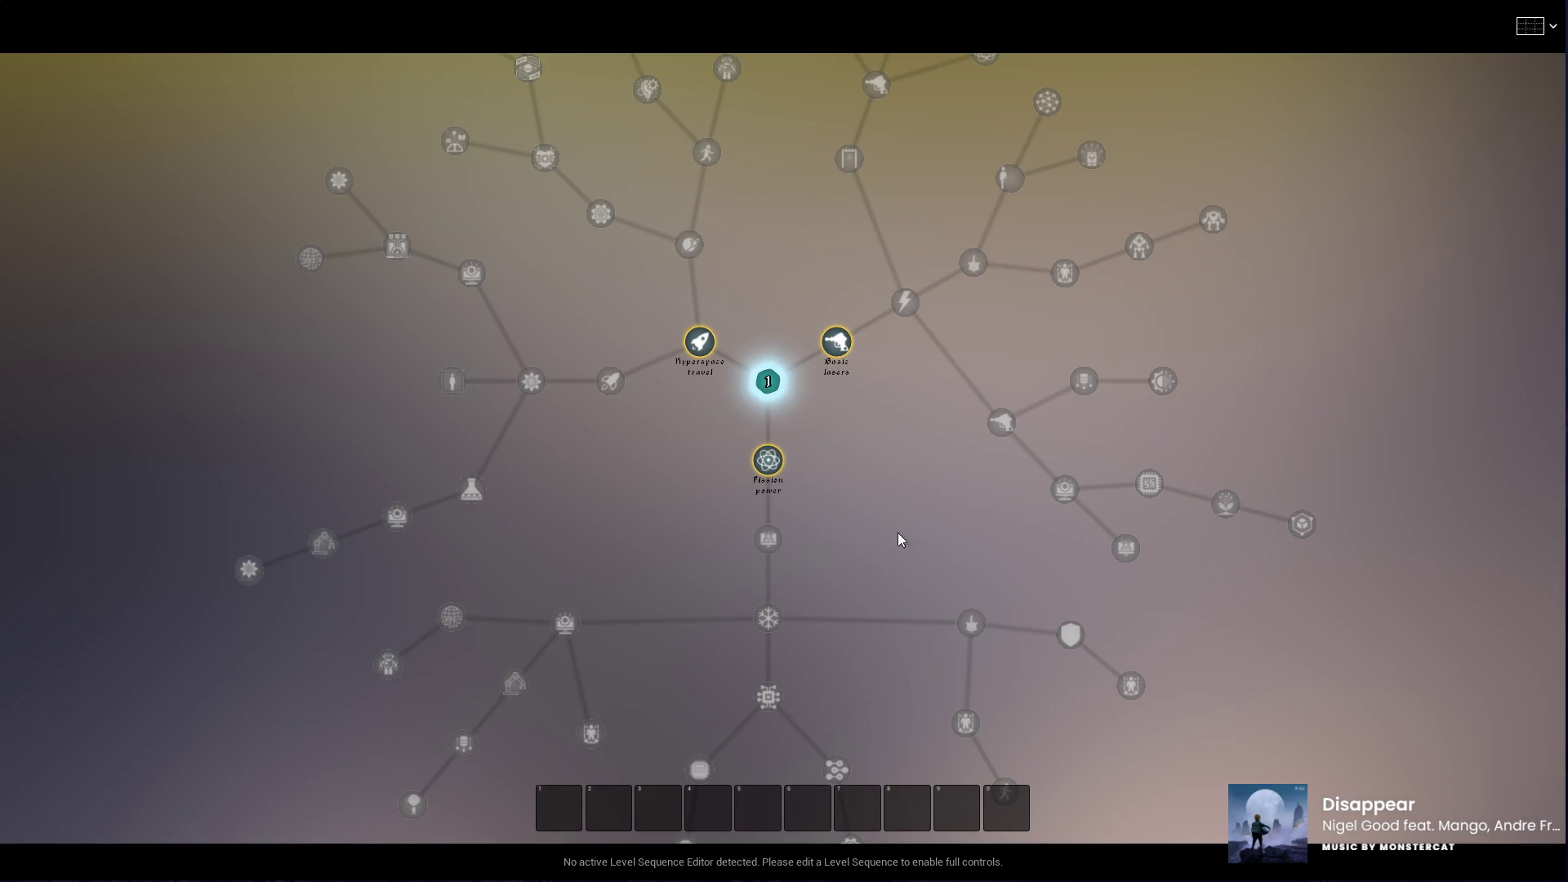
pyautogui.scroll(-1, 732, 393)
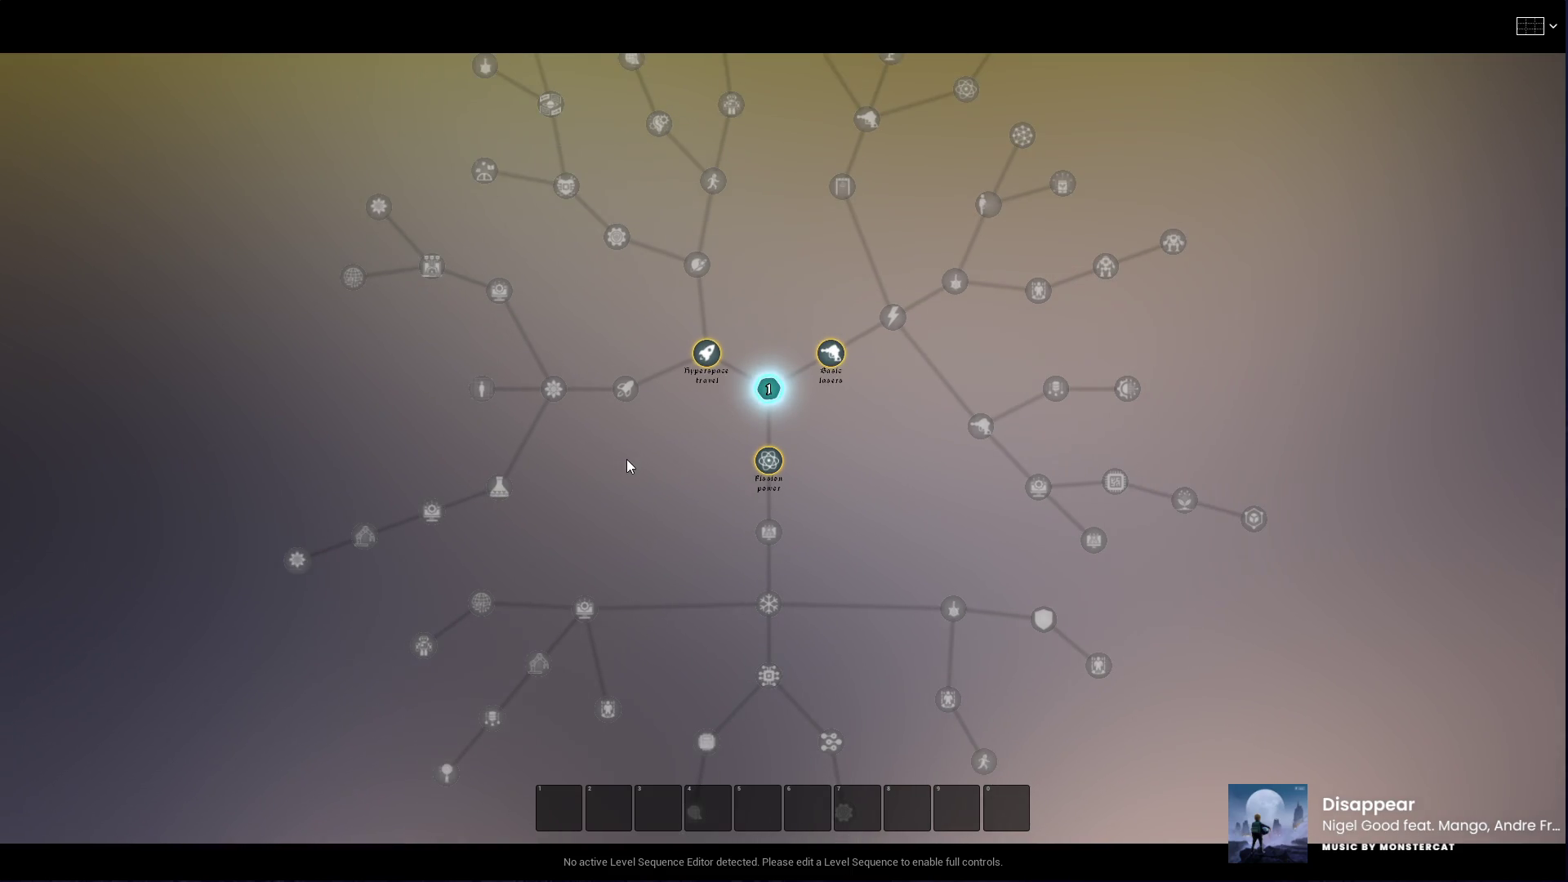
pyautogui.moveTo(667, 558)
pyautogui.mouseDown()
pyautogui.moveTo(720, 618)
pyautogui.moveTo(665, 583)
pyautogui.moveTo(565, 610)
pyautogui.mouseUp()
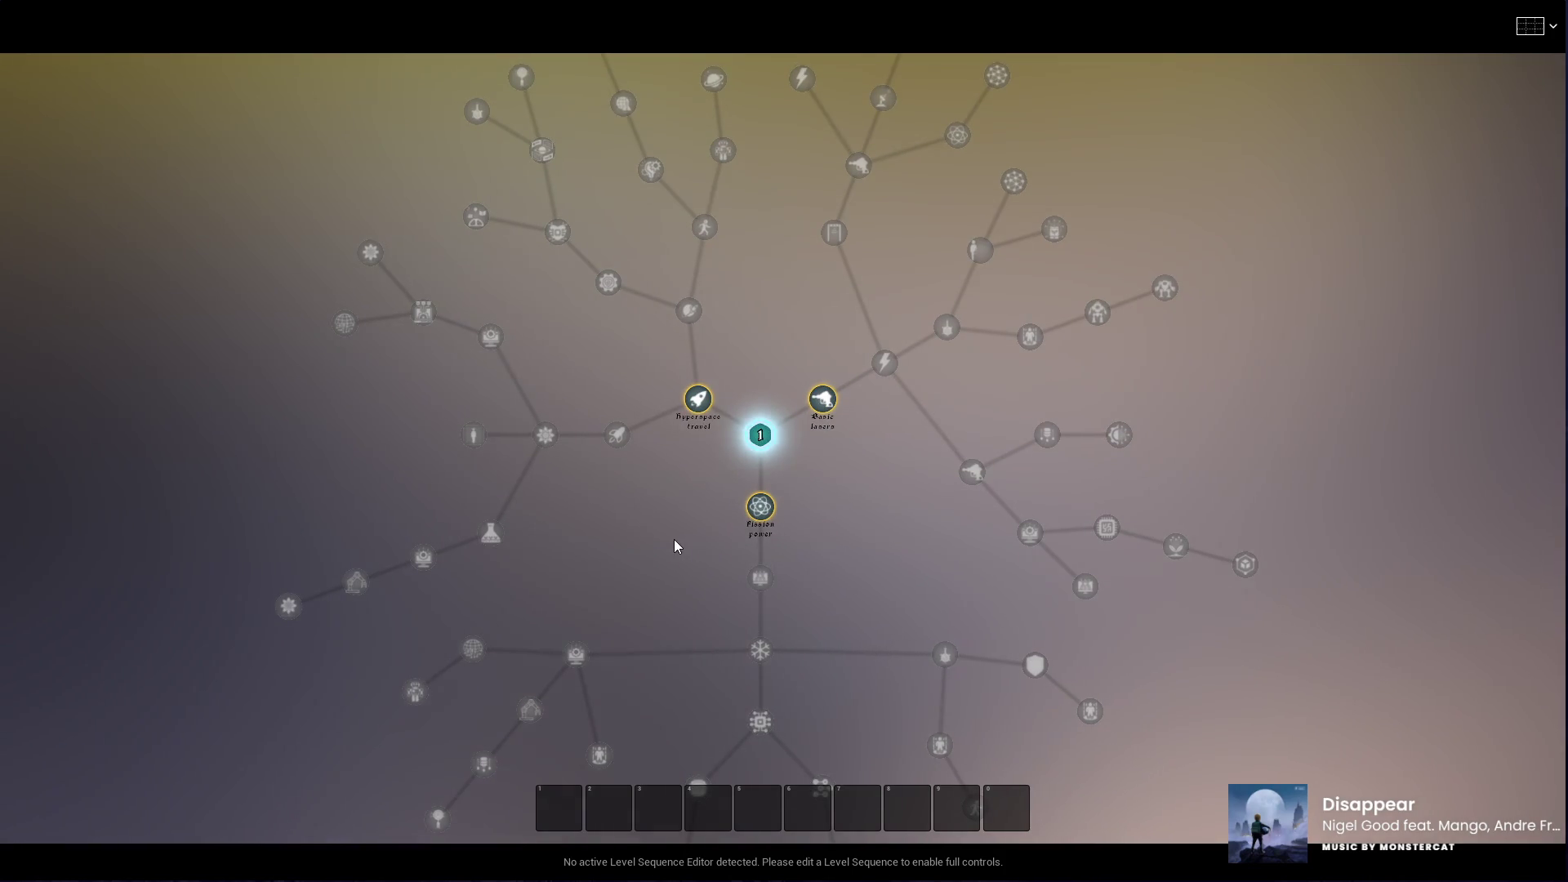
pyautogui.press('Escape')
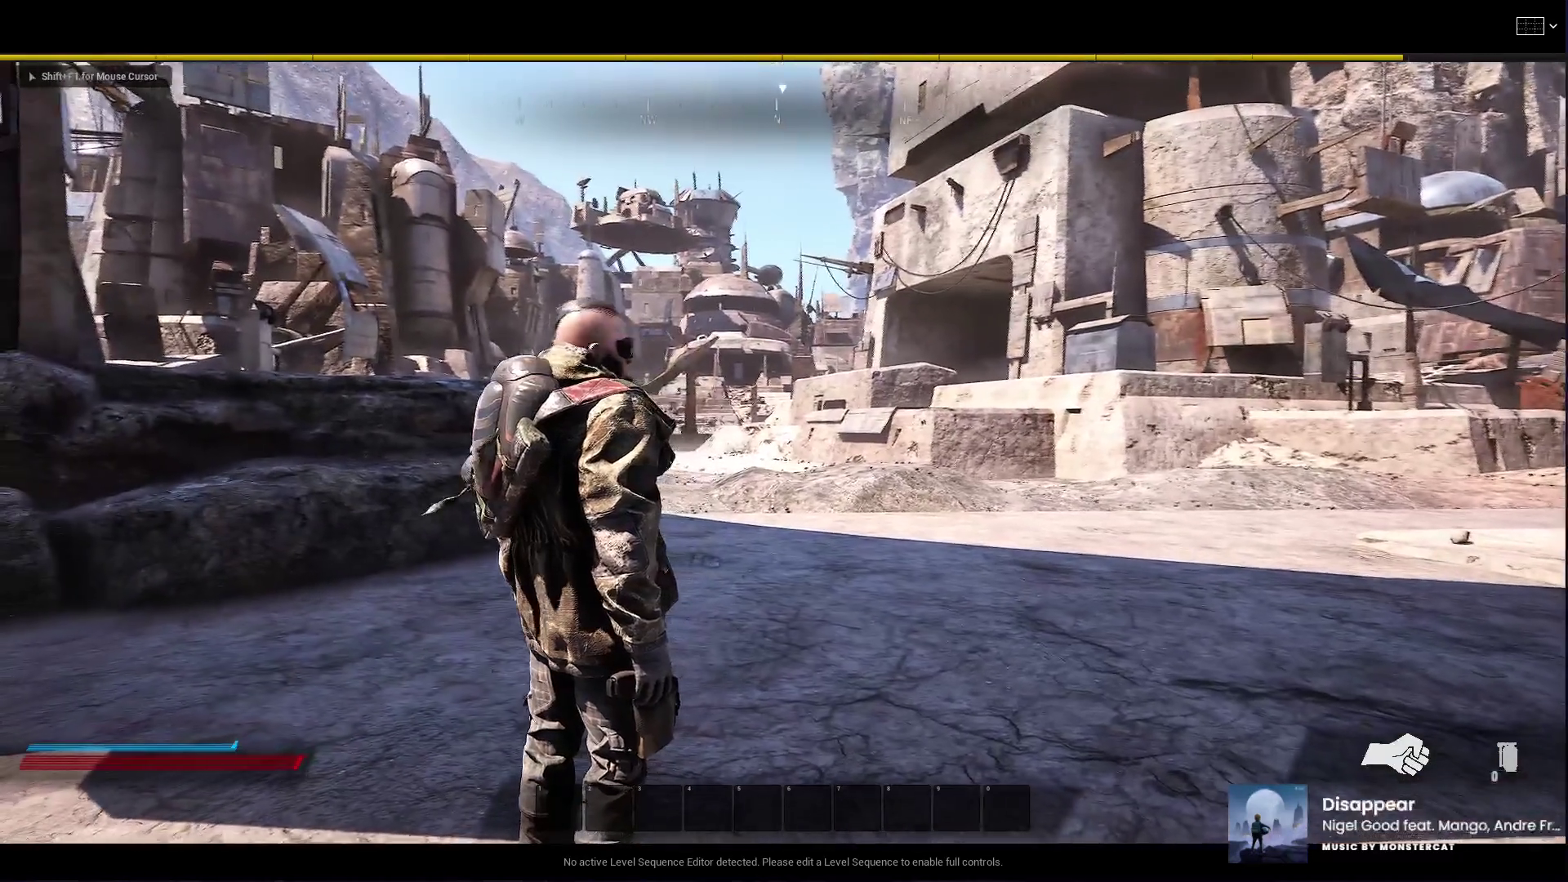
# Step: Check the character stats overview, run and jump toward the wall, then stop the session
pyautogui.press('c')
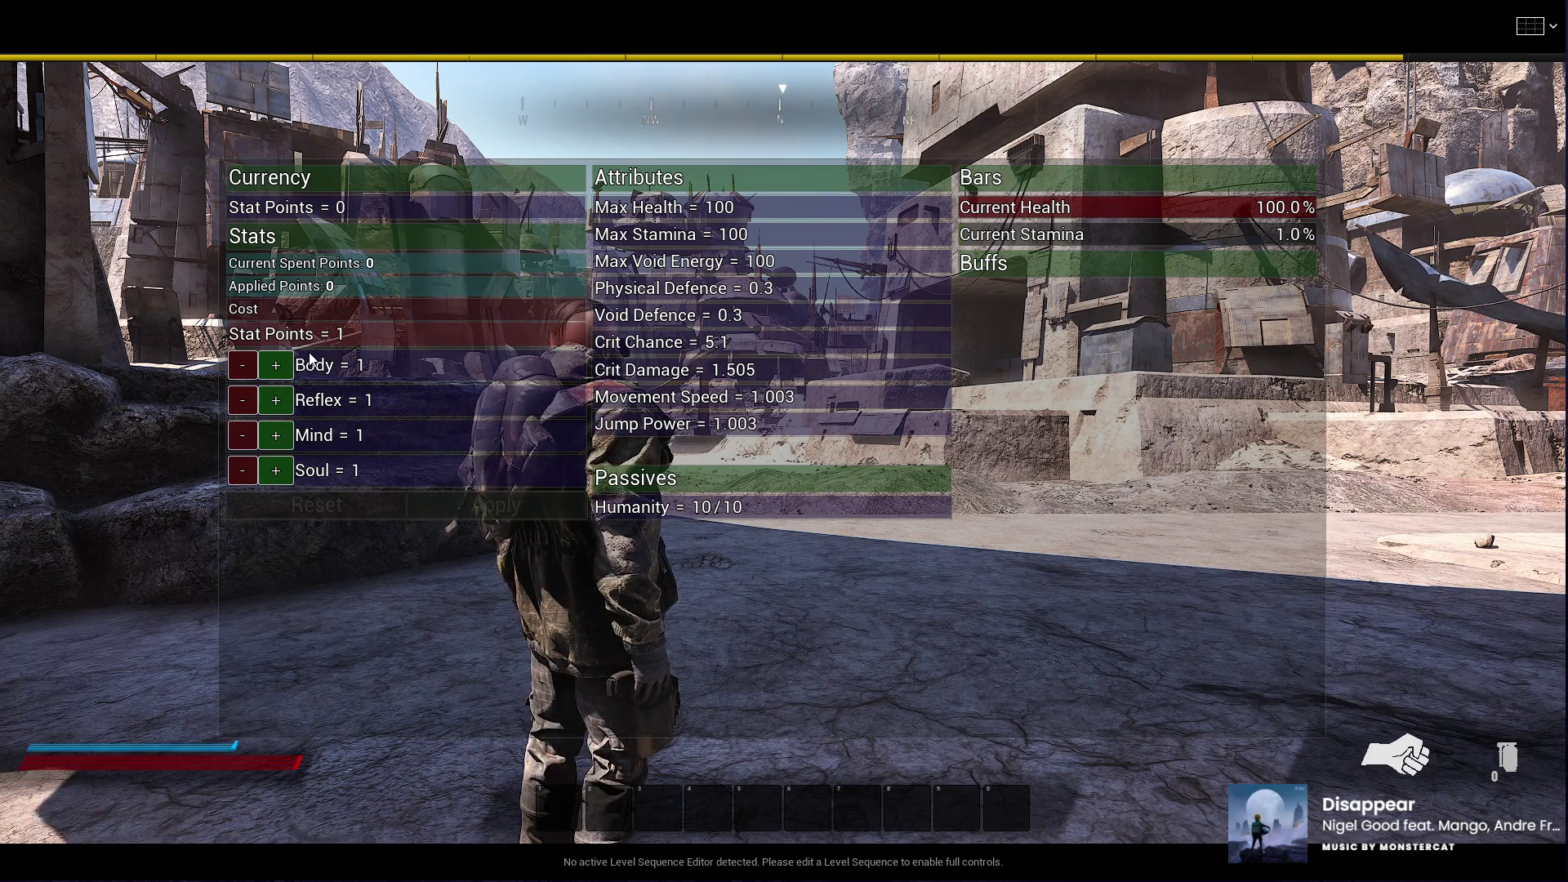
pyautogui.press('c')
pyautogui.press('w')
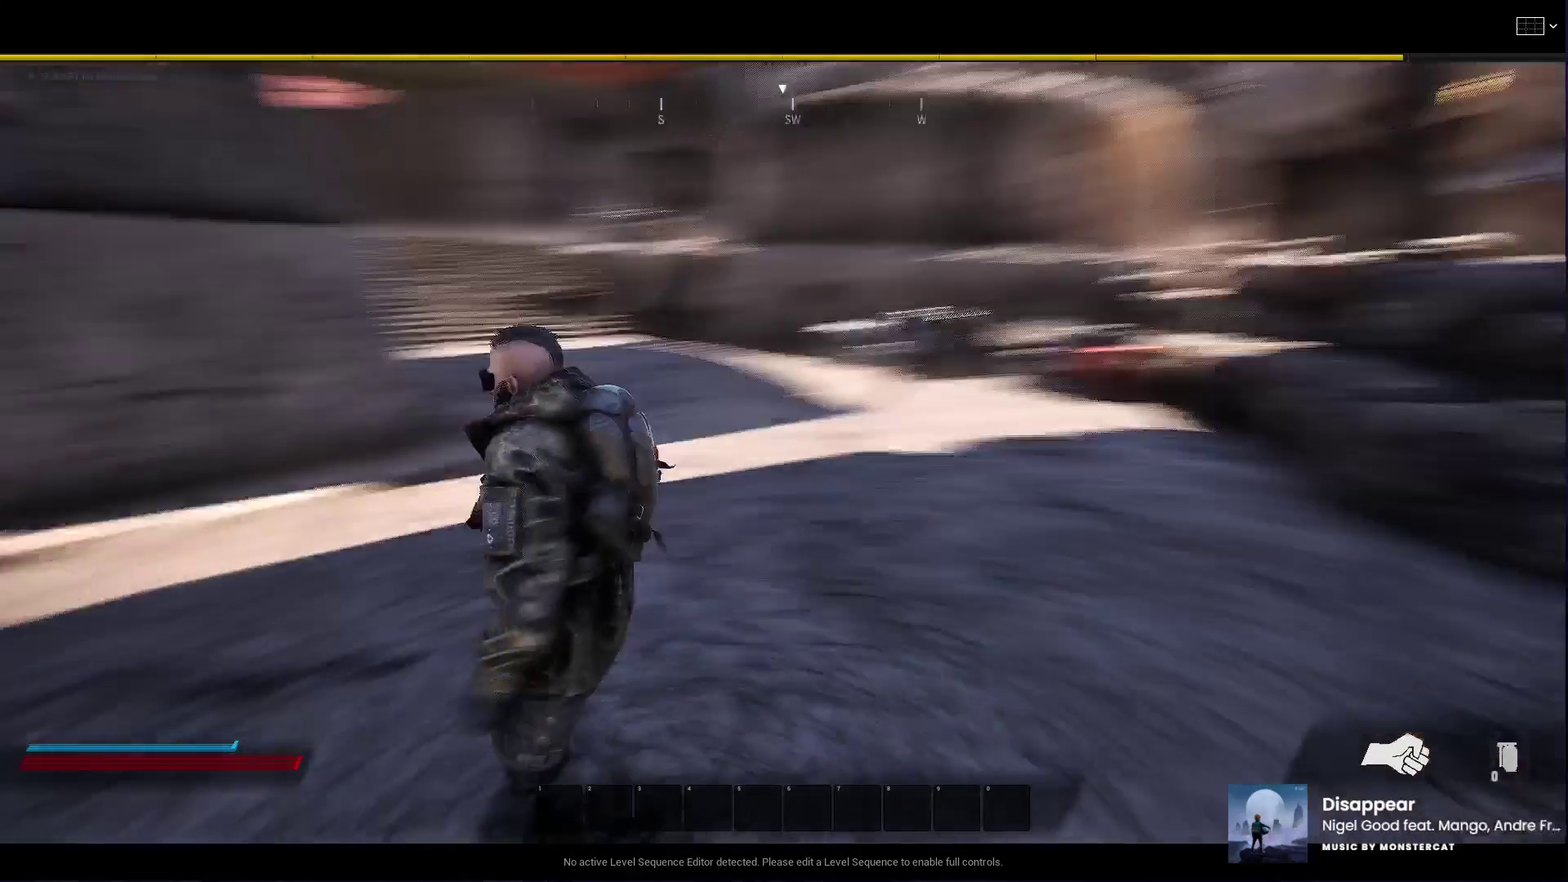
pyautogui.press('space')
pyautogui.press('w')
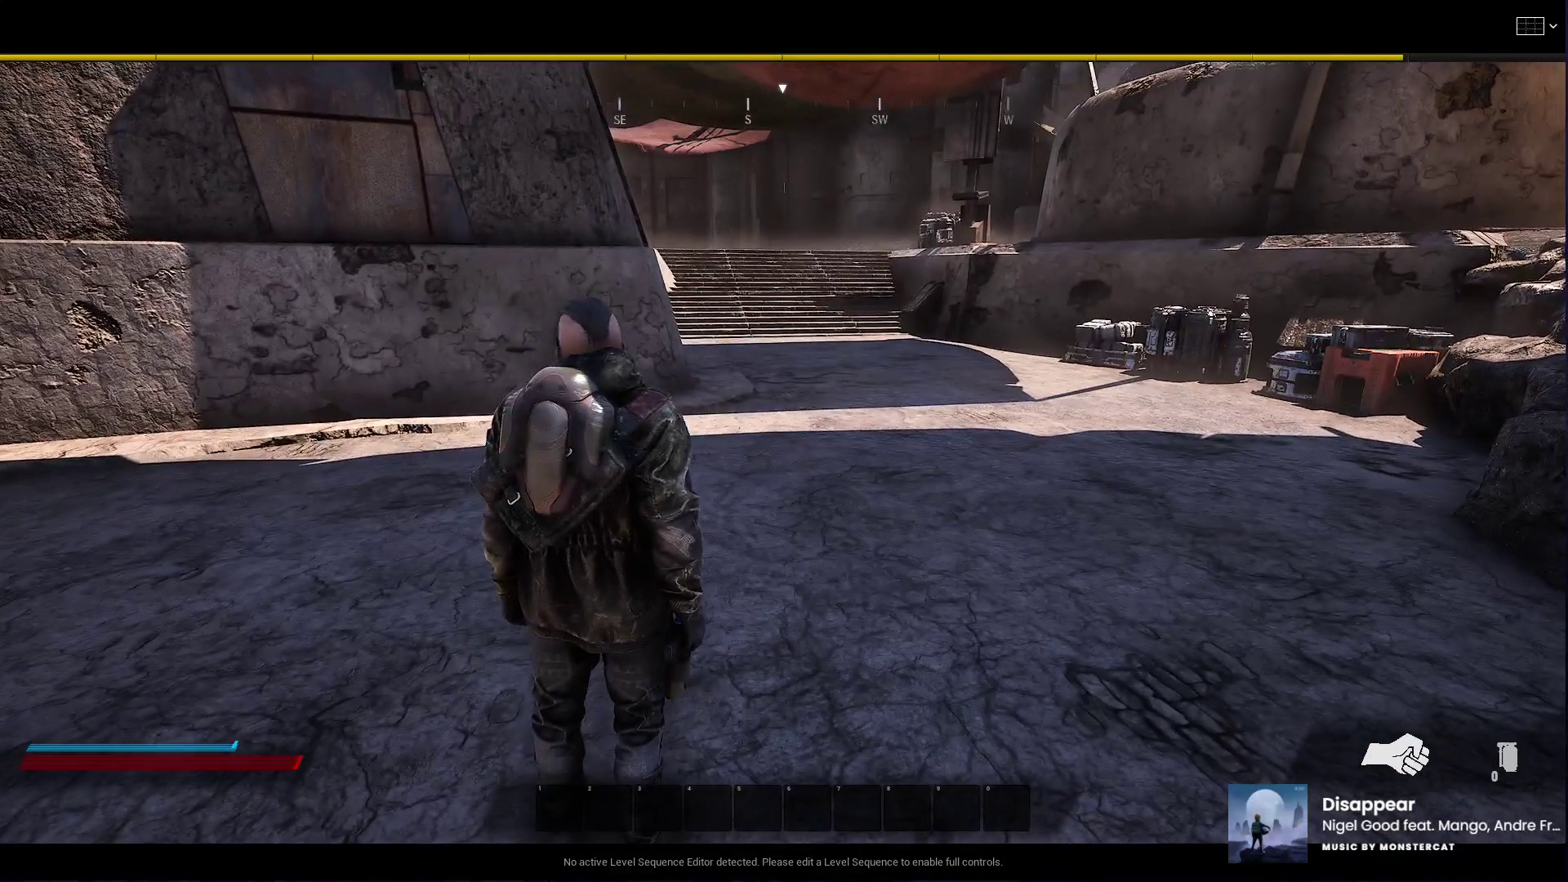
pyautogui.press('Escape')
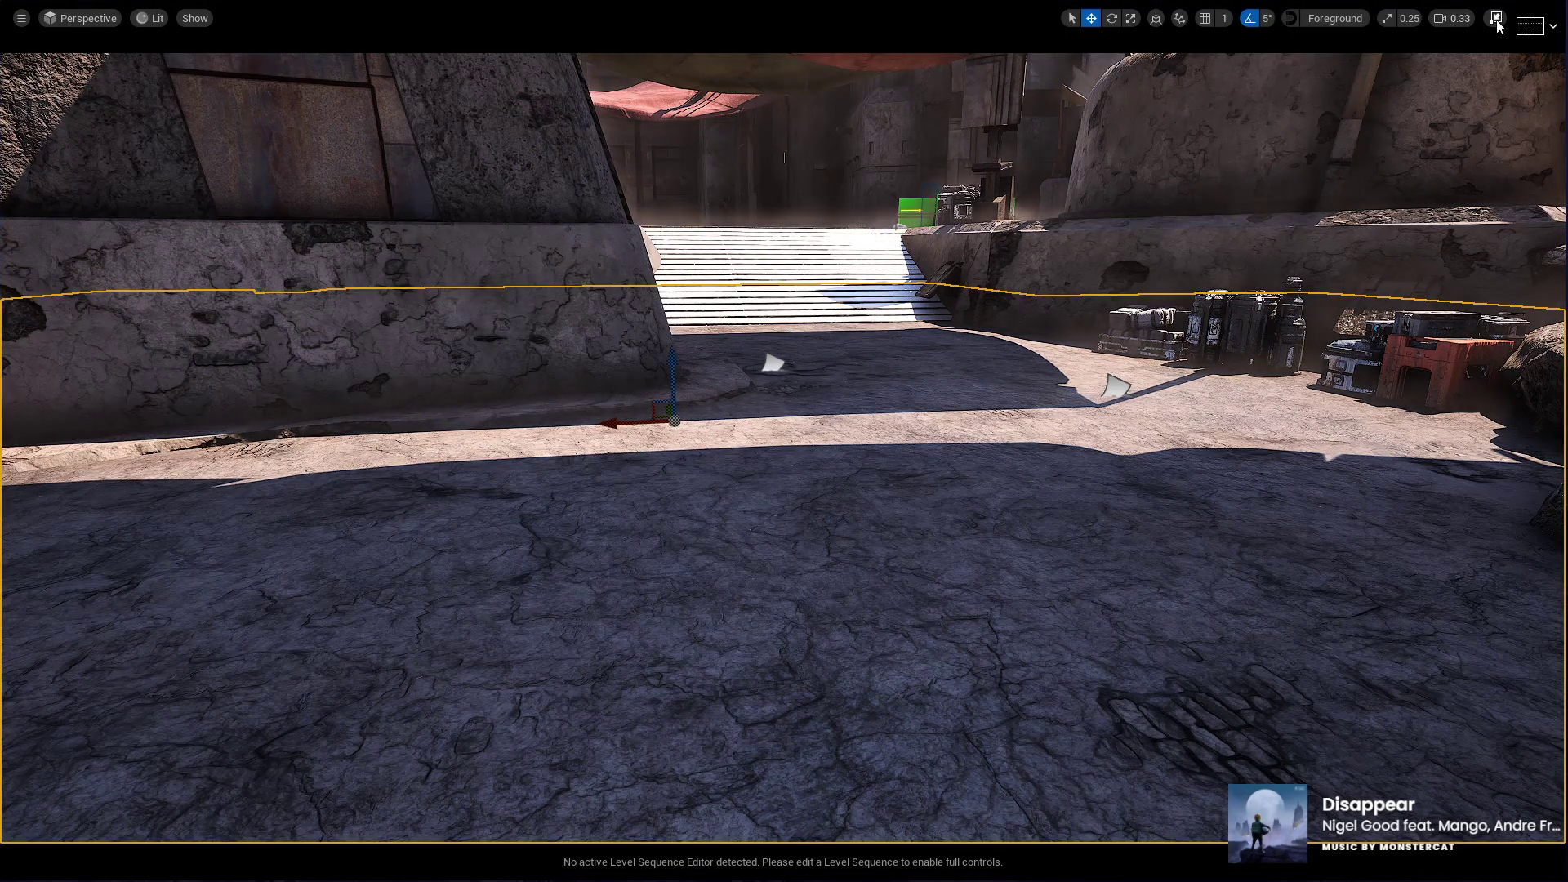
# Step: Restore the editor layout, untick Starter's boost jump and bionic legs, then return to FightMap
pyautogui.click(1495, 18)
pyautogui.click(457, 37)
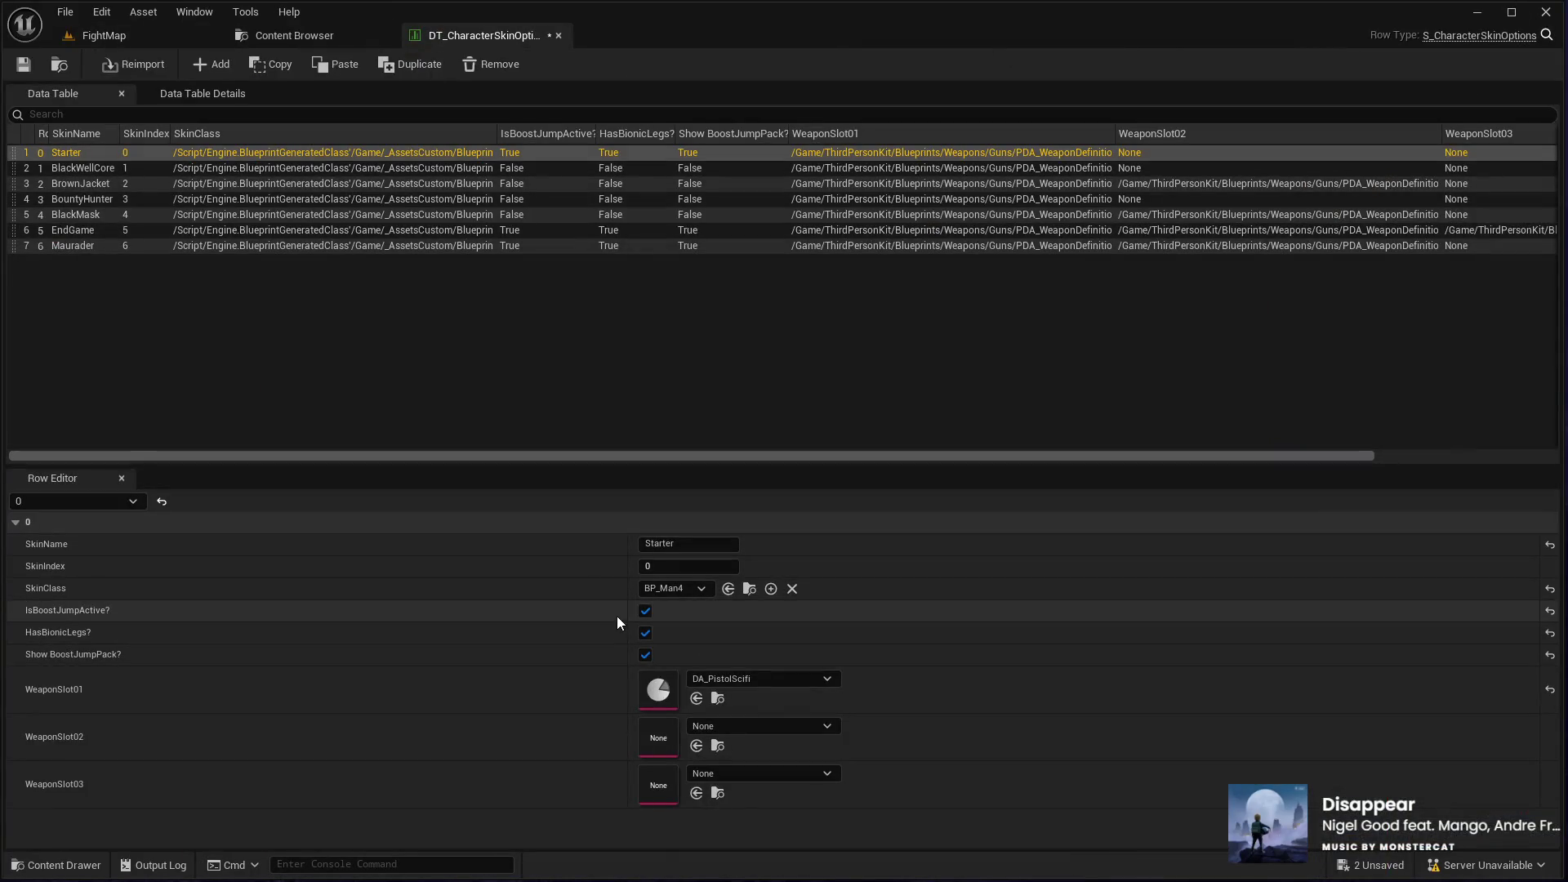
pyautogui.click(645, 611)
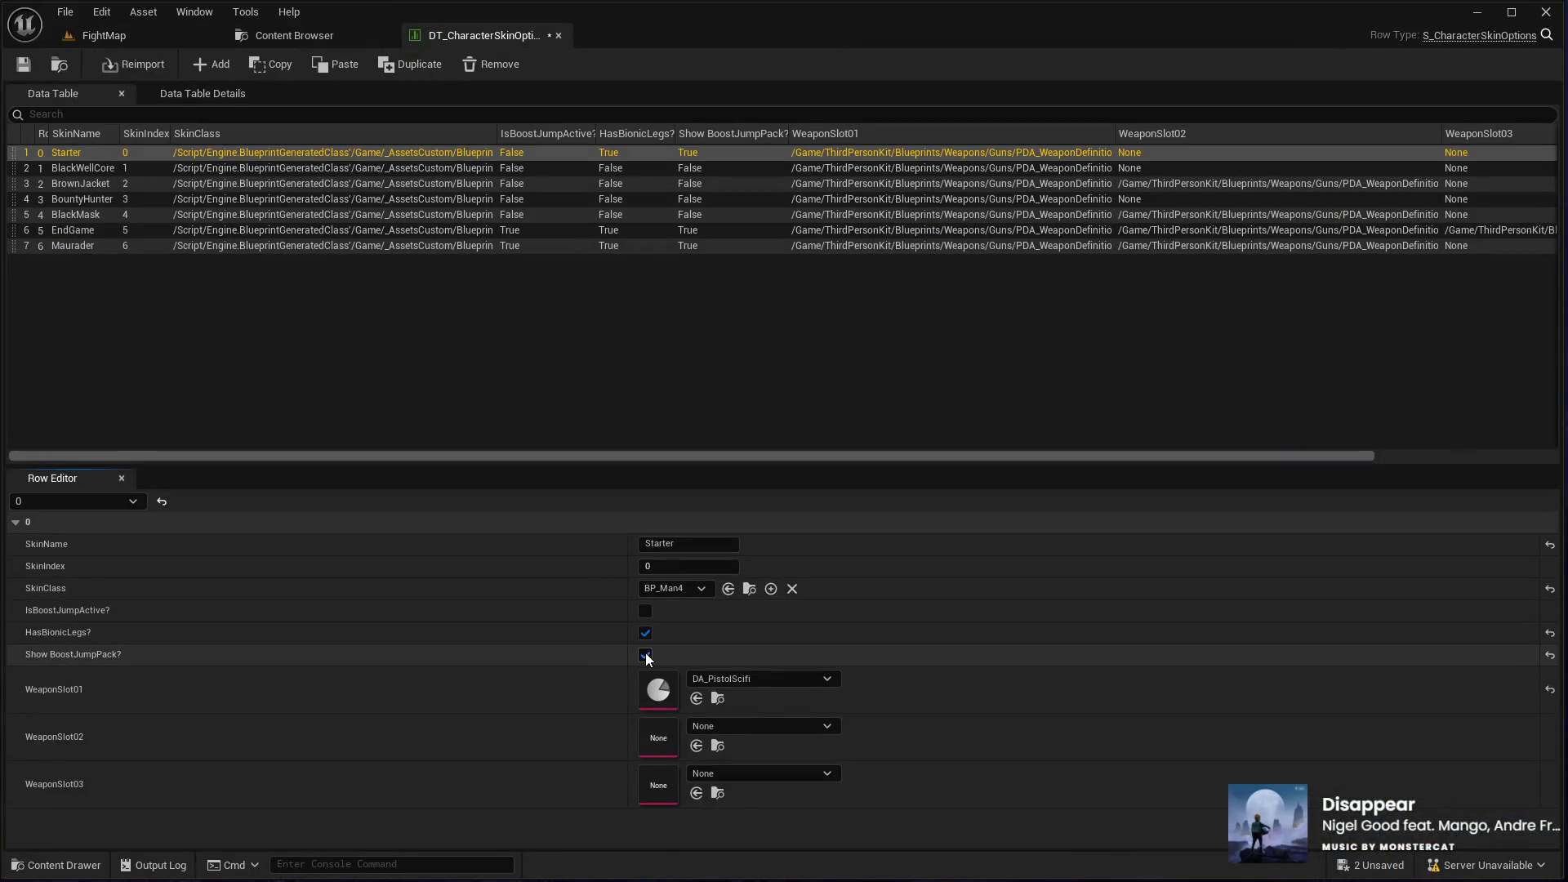
pyautogui.click(645, 655)
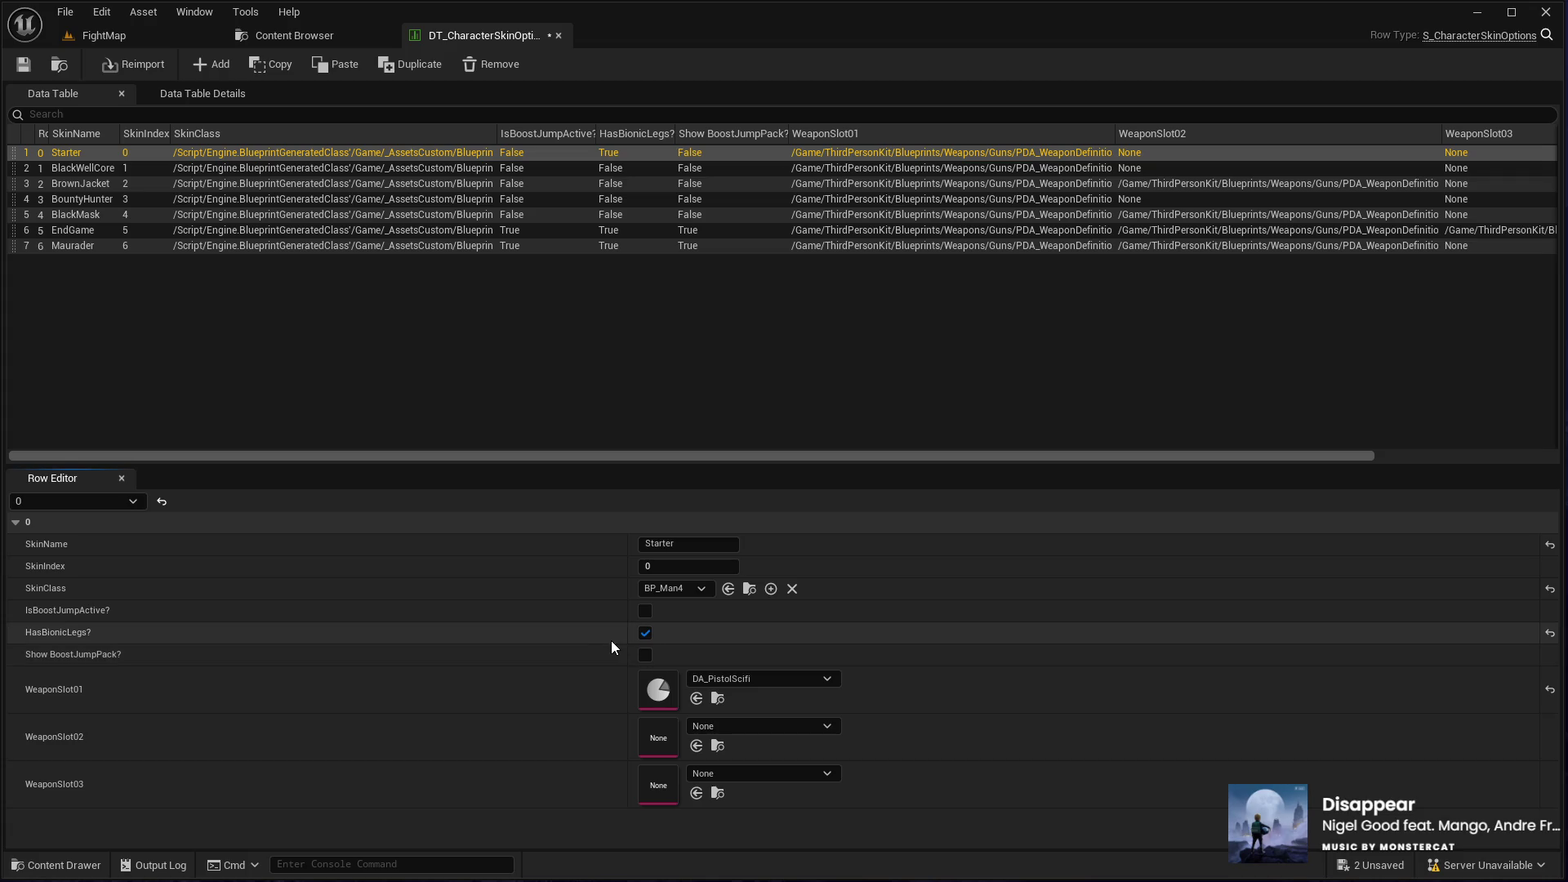
pyautogui.click(645, 633)
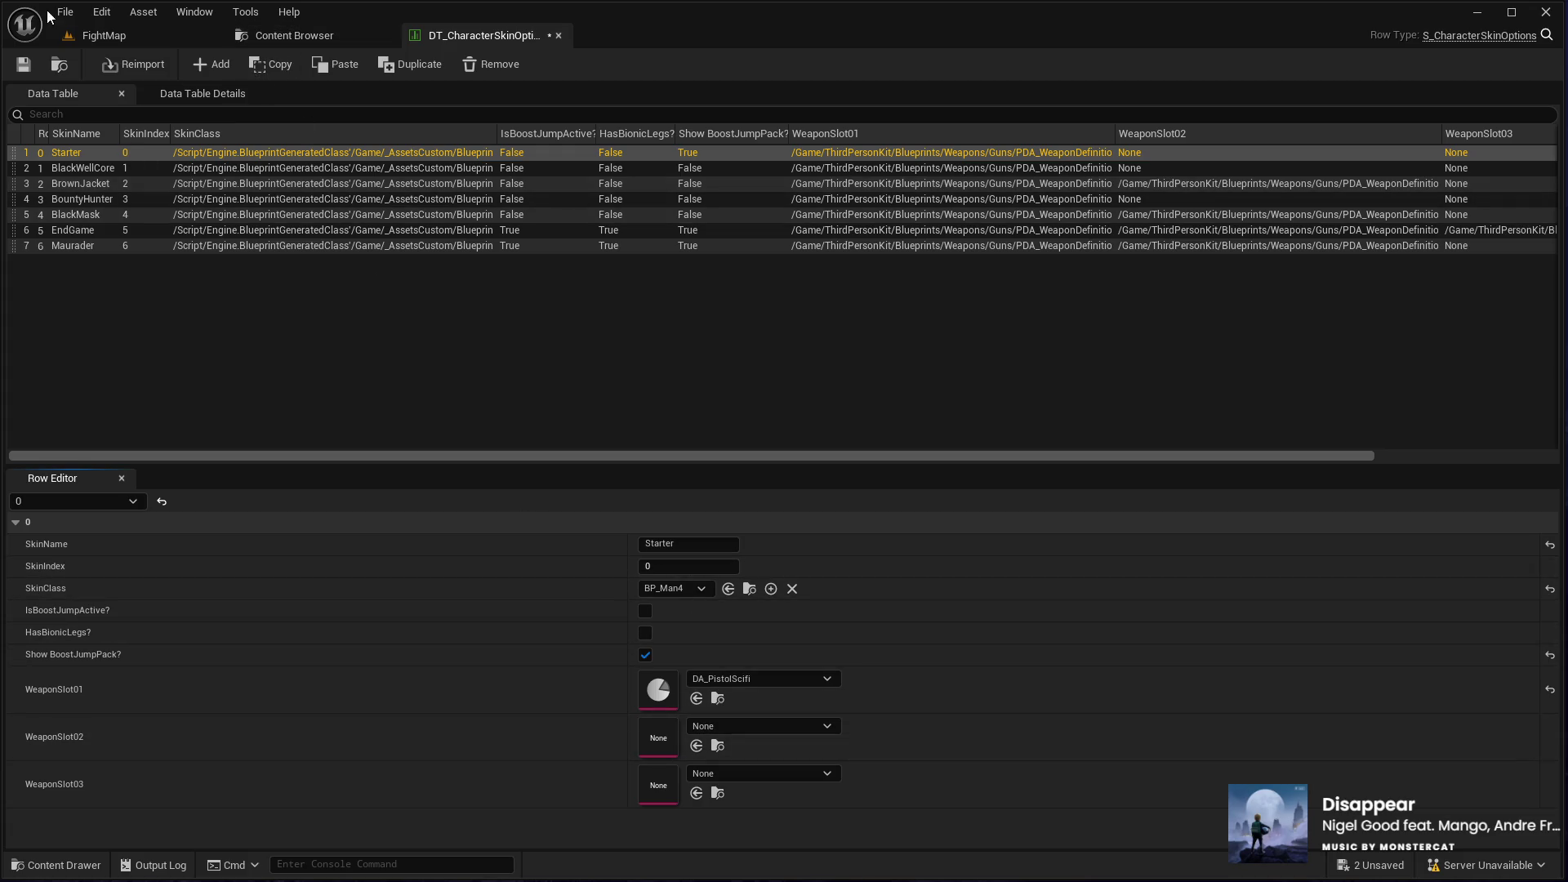
pyautogui.click(138, 47)
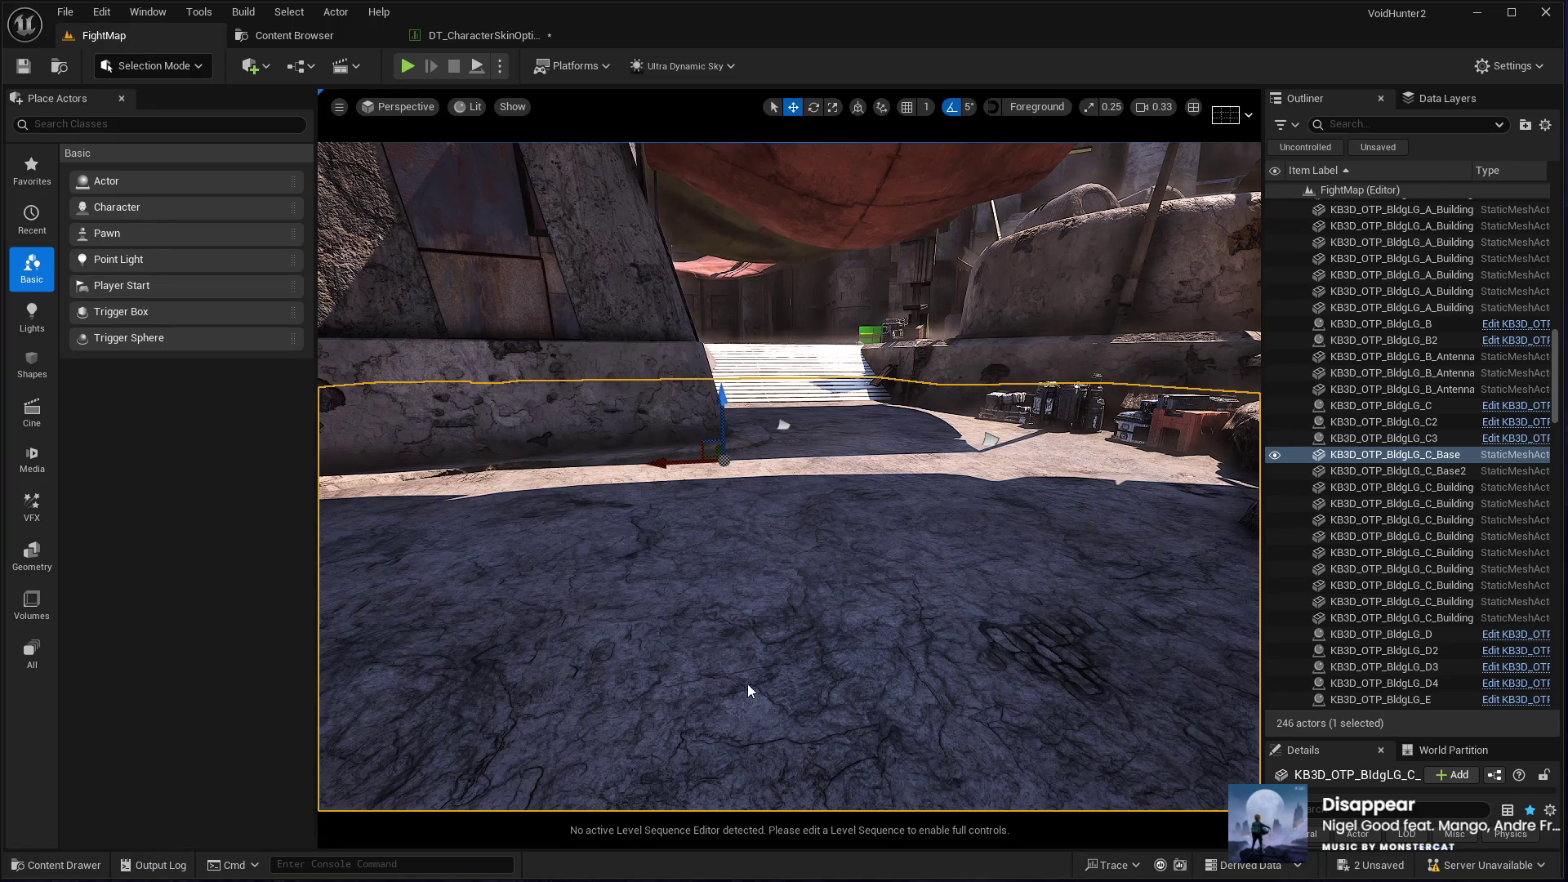
# Step: Playtest the level, running the character past the crates into the village
pyautogui.hotkey('alt', 'p')
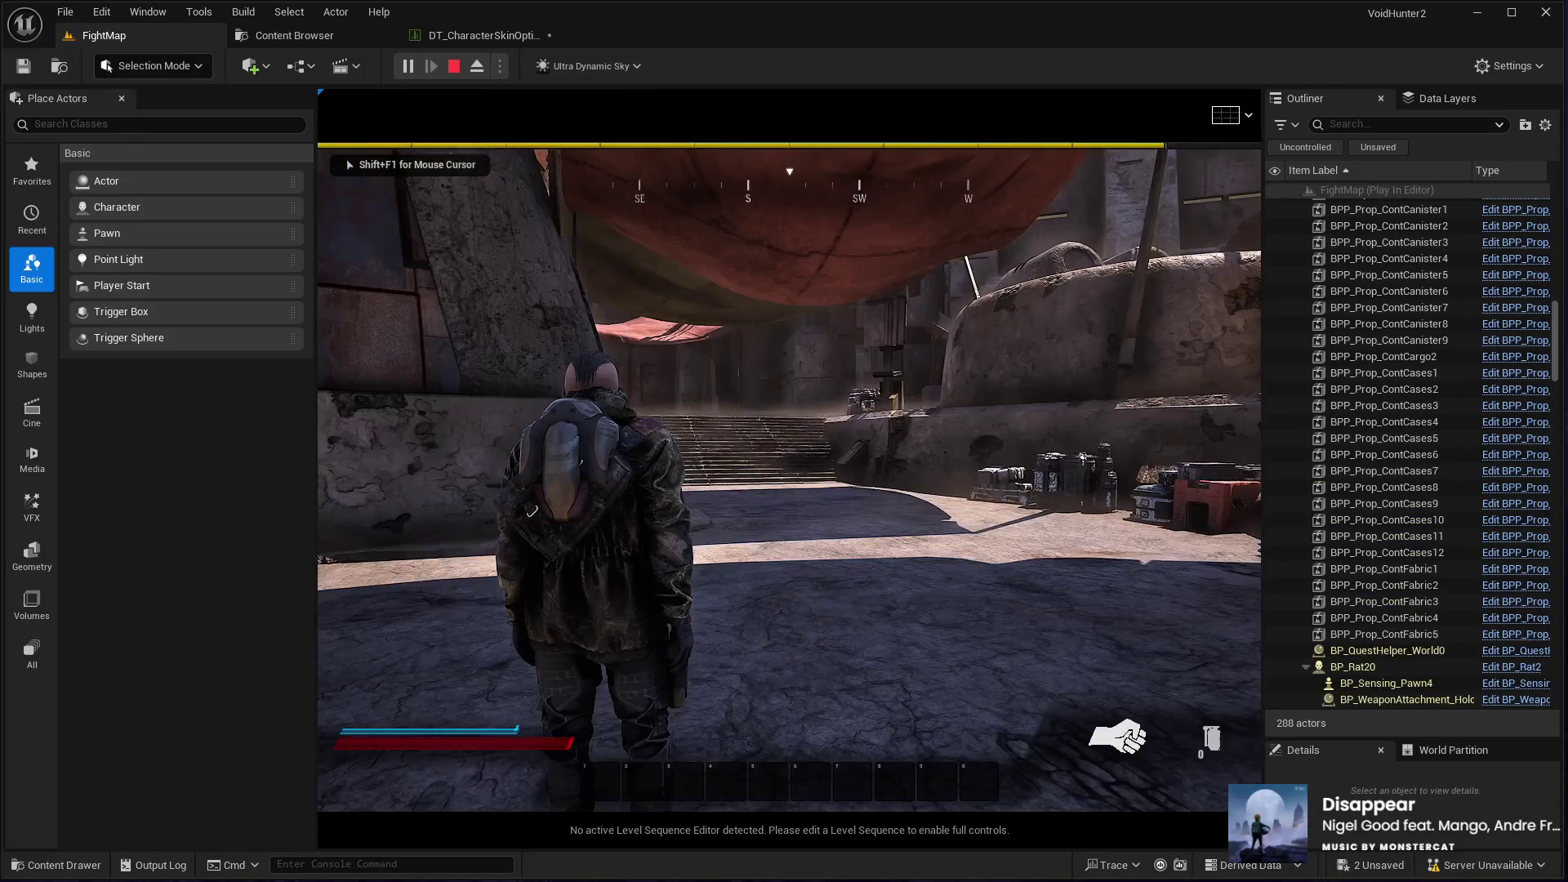
pyautogui.press('w')
pyautogui.press('w')
pyautogui.press('w')
pyautogui.press('w')
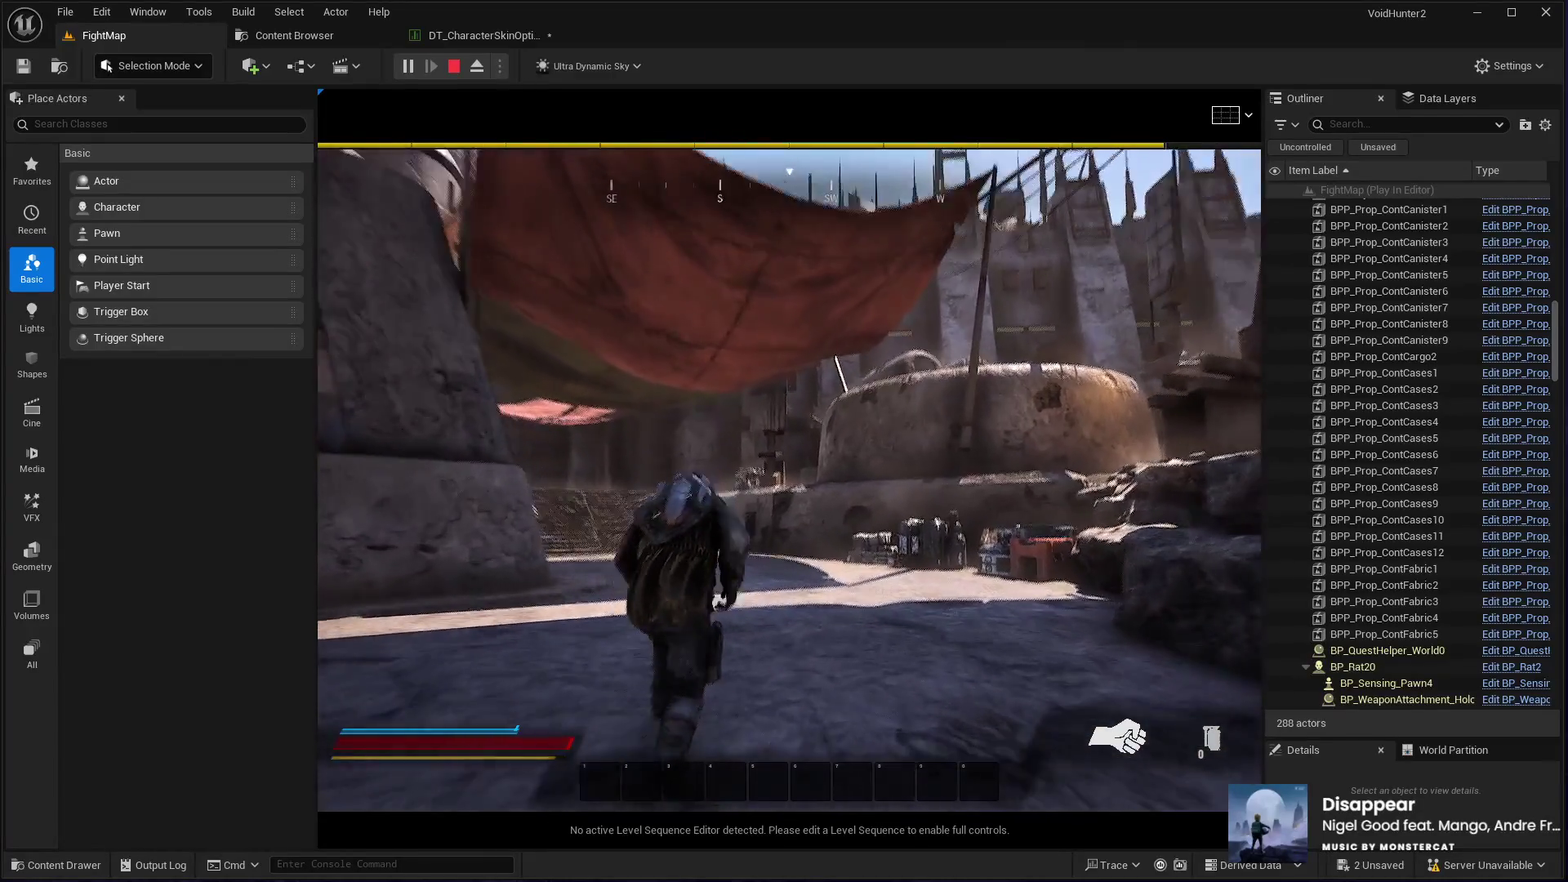
pyautogui.press('w')
pyautogui.press('w')
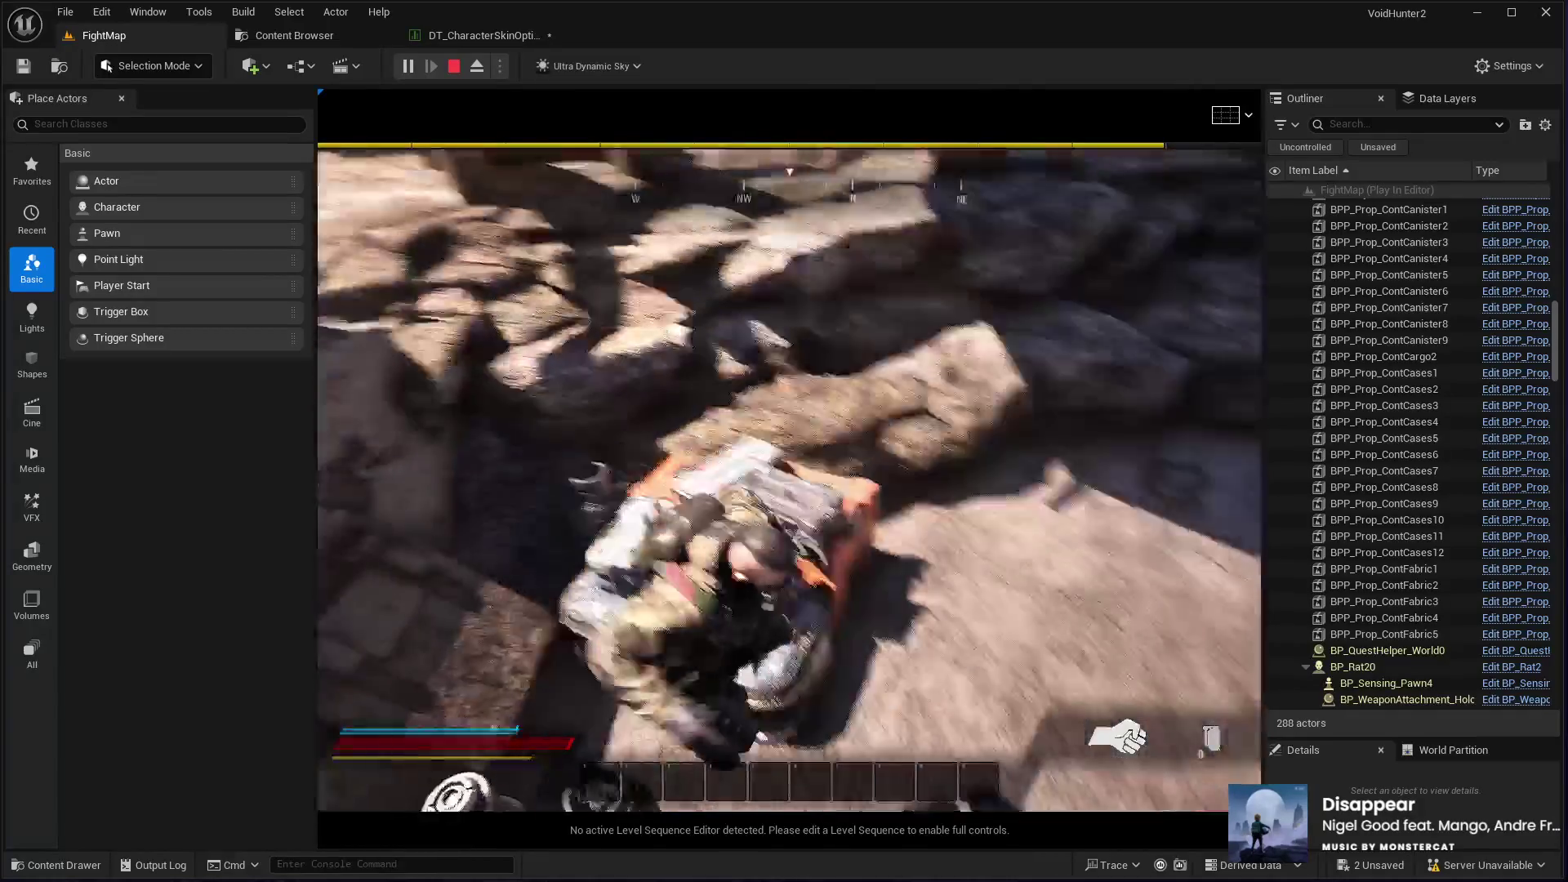
pyautogui.press('w')
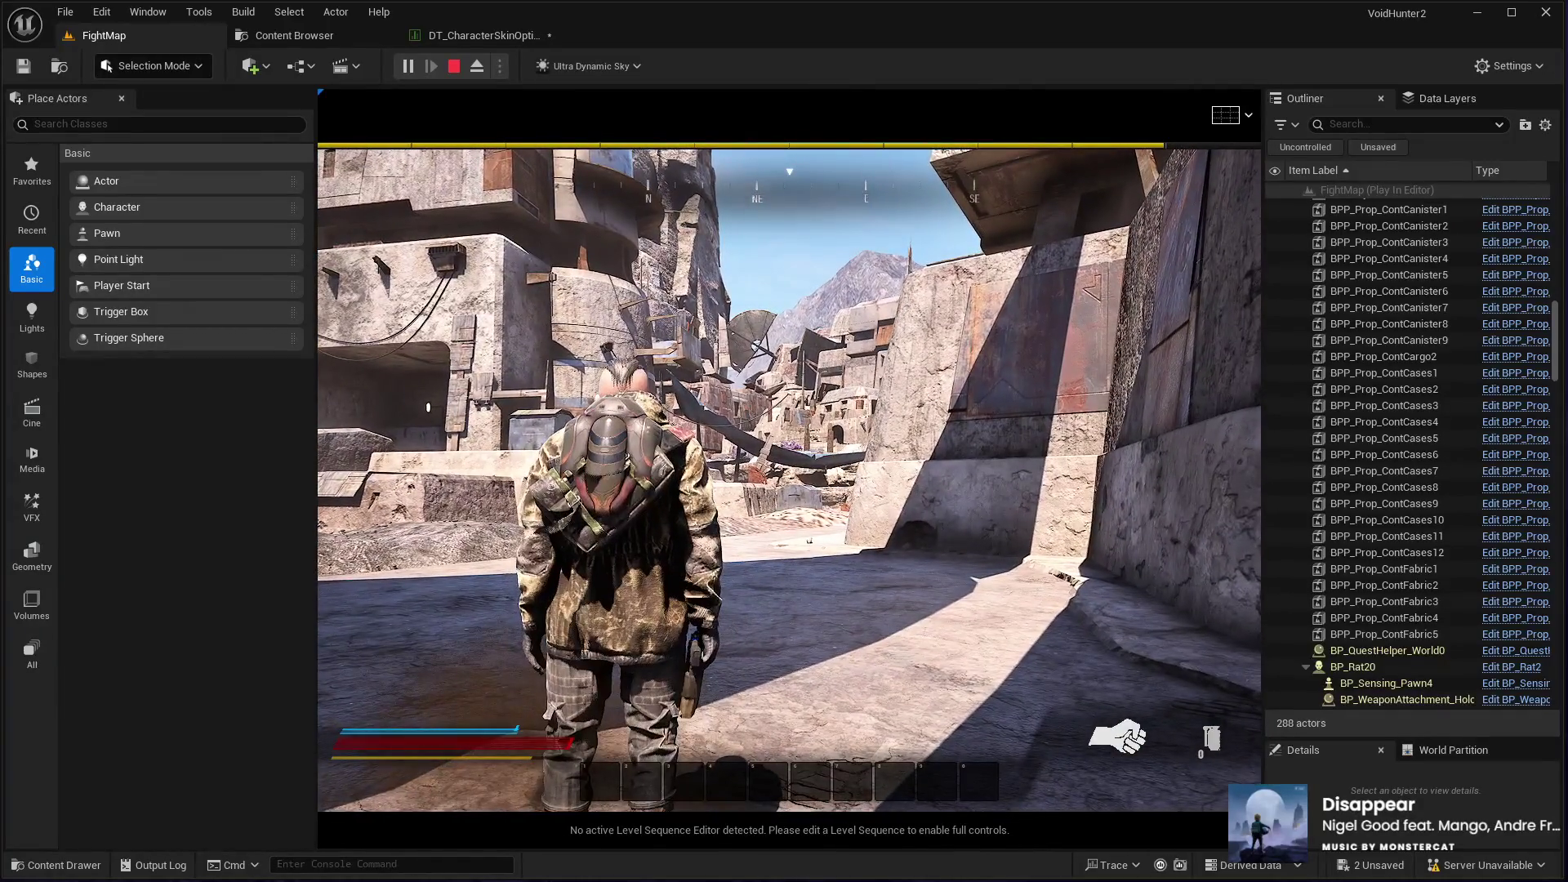
pyautogui.press('Escape')
# Step: Hide Starter's boost jump pack, give it bionic legs, and playtest FightMap again
pyautogui.click(430, 37)
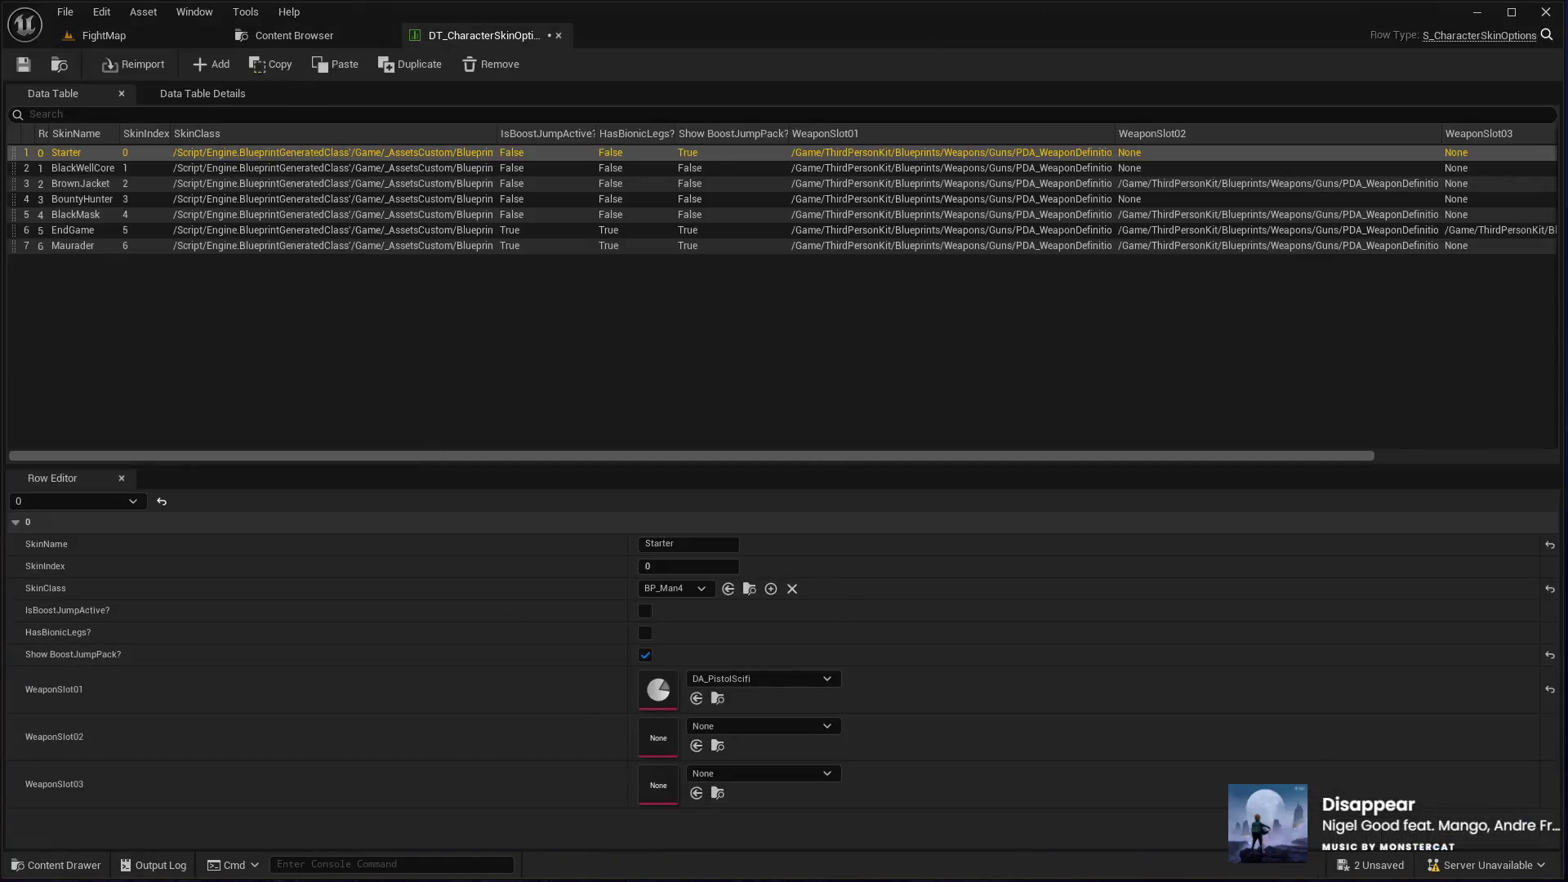
pyautogui.click(646, 655)
pyautogui.click(645, 633)
pyautogui.click(108, 36)
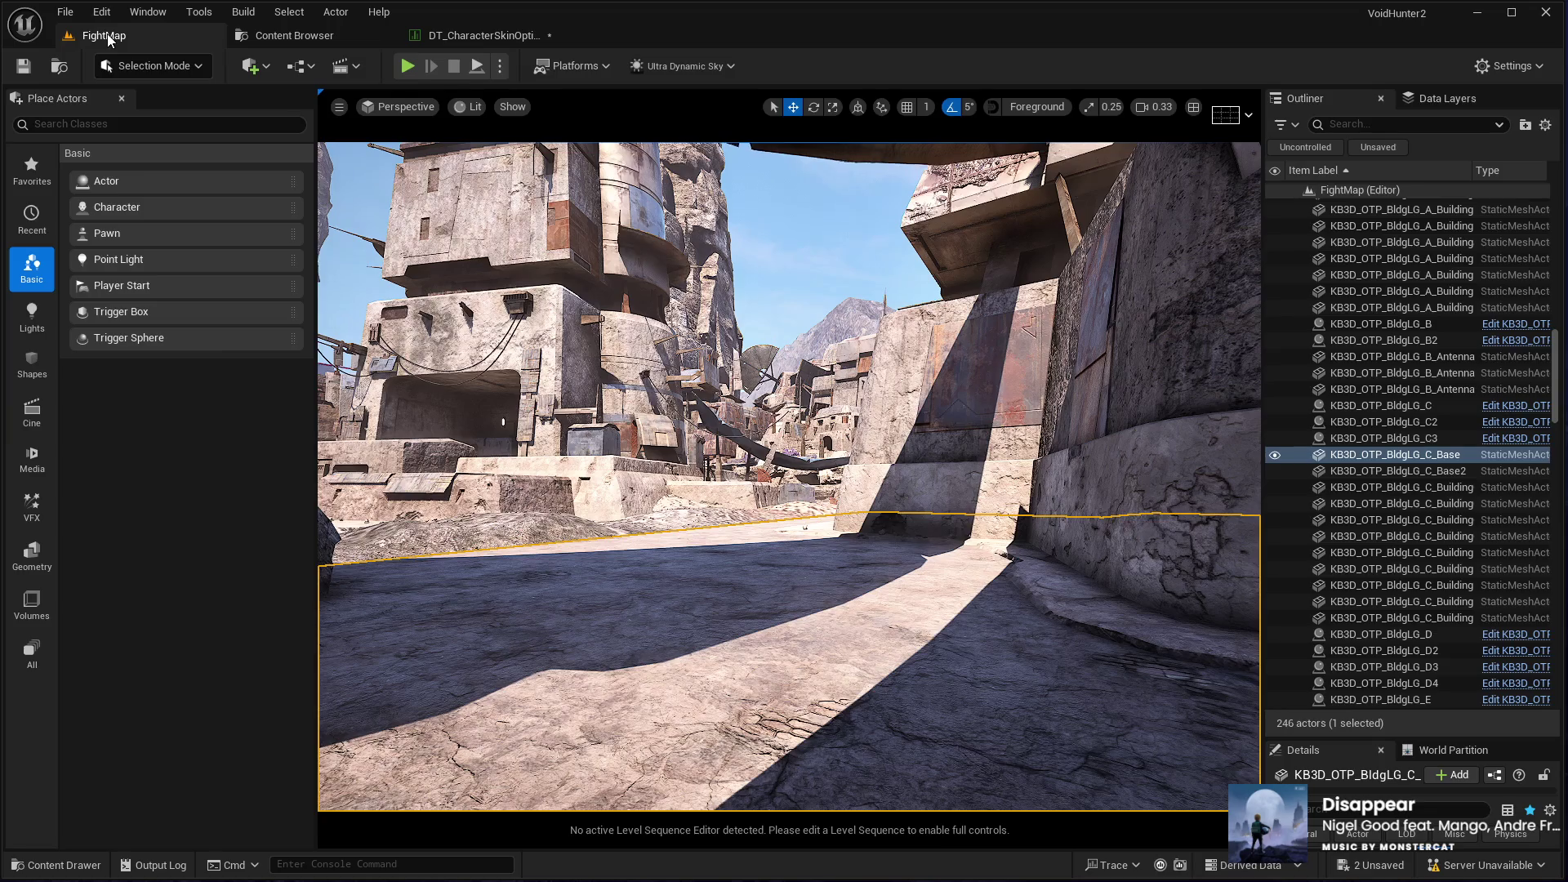
pyautogui.hotkey('alt', 'p')
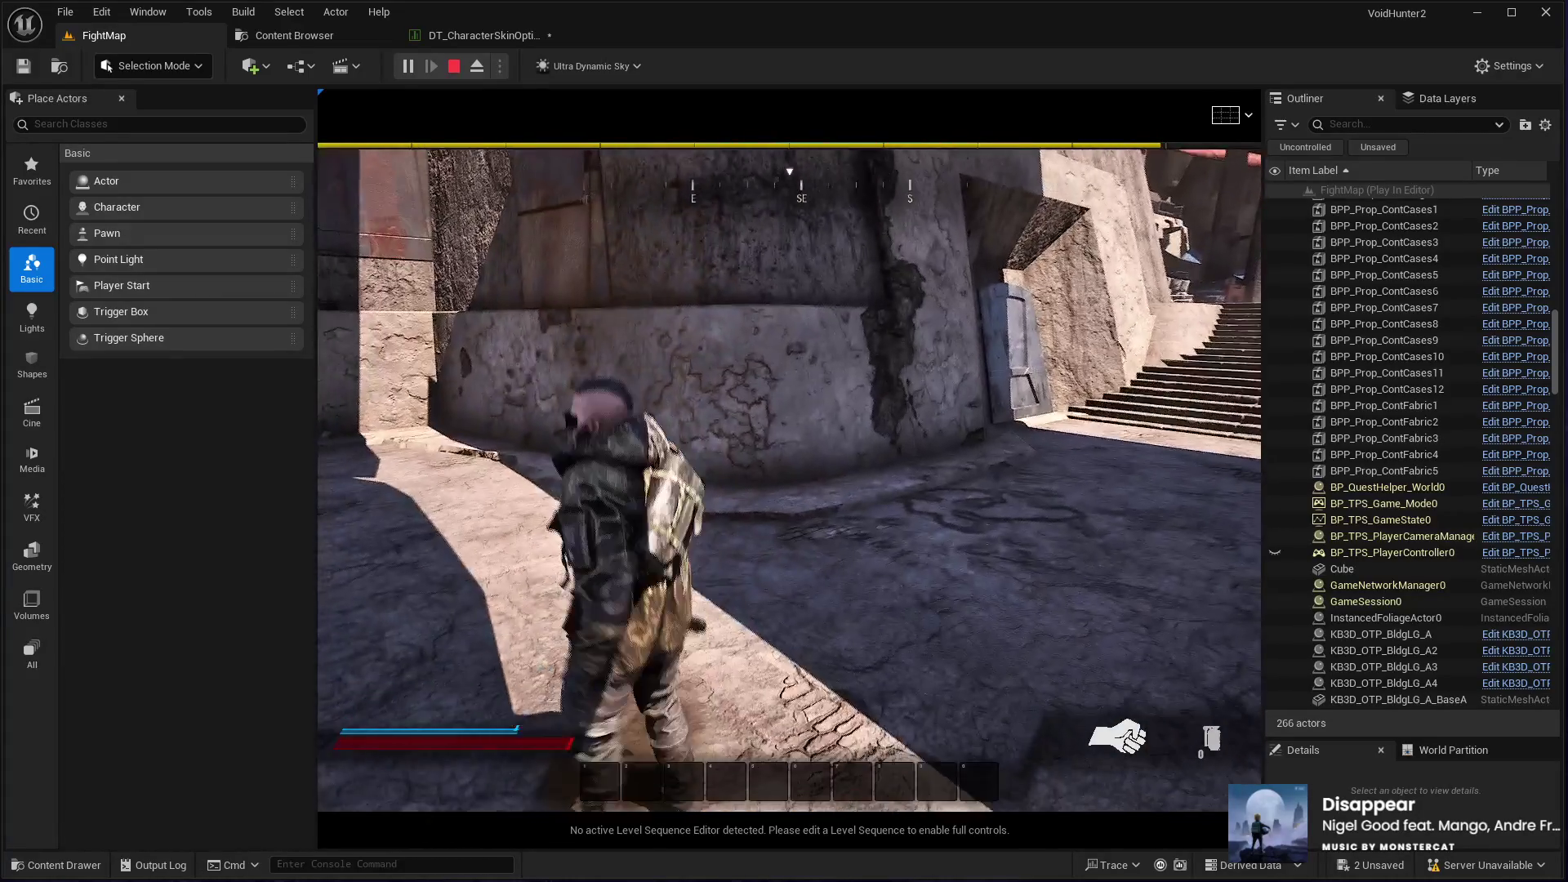
pyautogui.press('Escape')
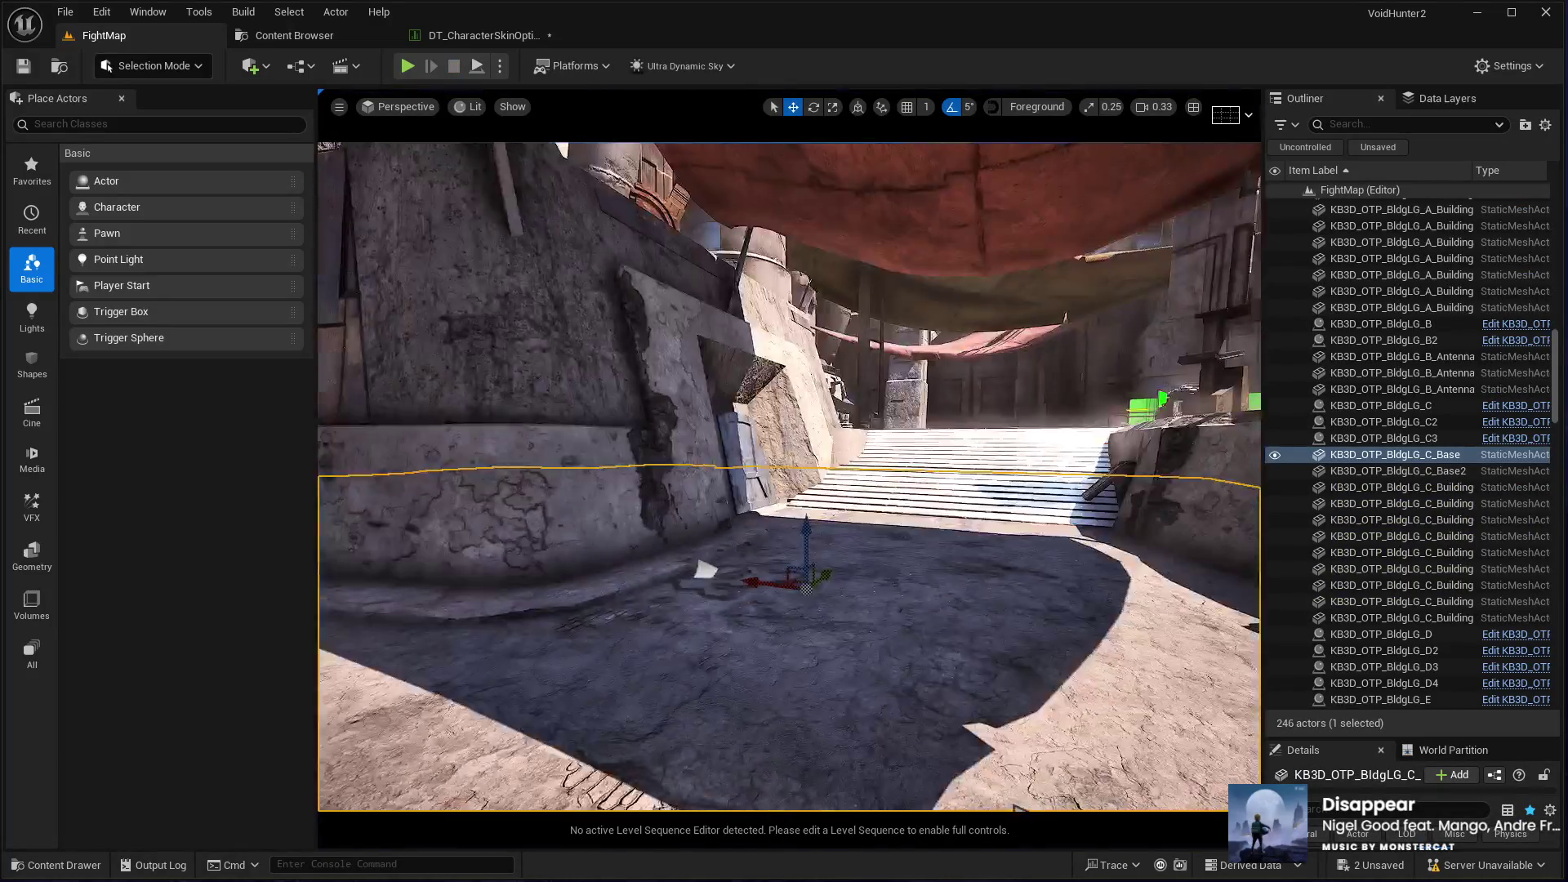
# Step: Fly the camera over the stairs to the canopy square and select KB3D_OTP_BldgLG_C_Base2
pyautogui.moveTo(686, 345); pyautogui.dragTo(725, 345)
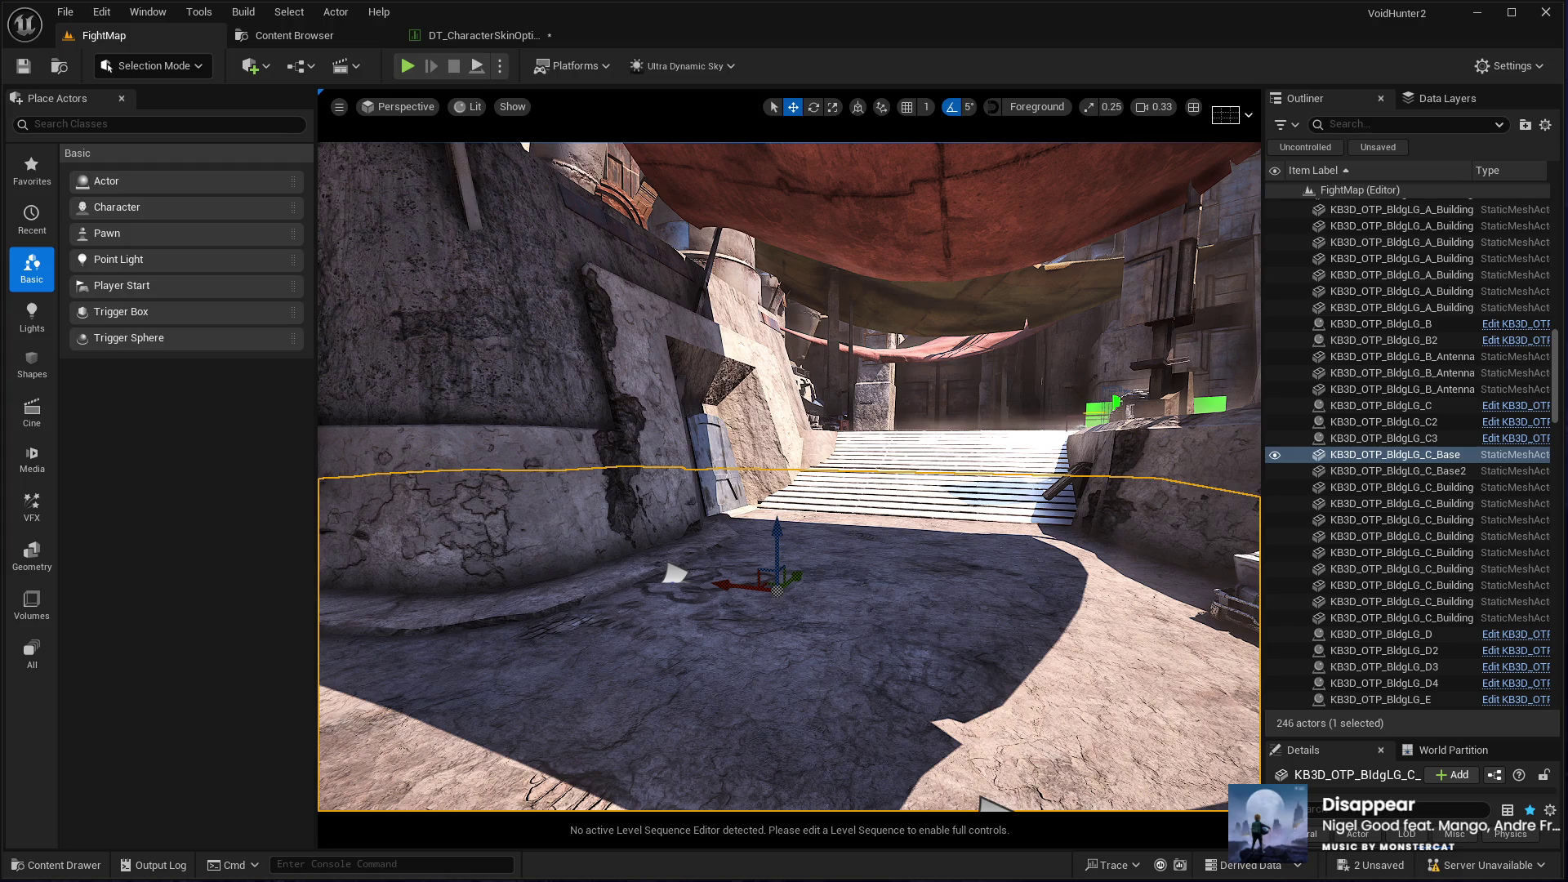
pyautogui.press('w')
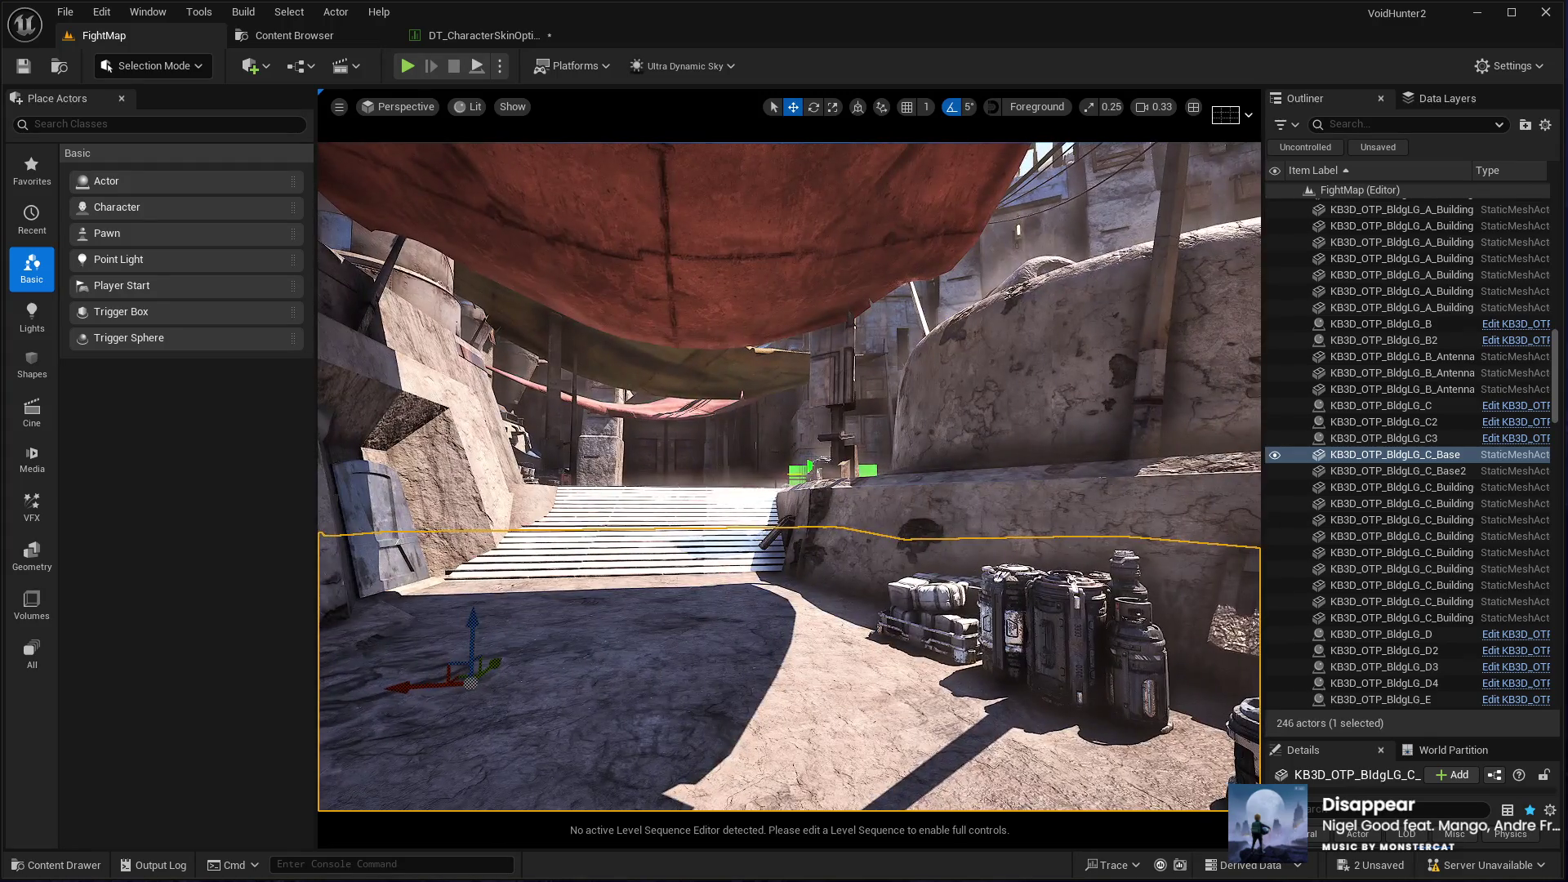
pyautogui.press('w')
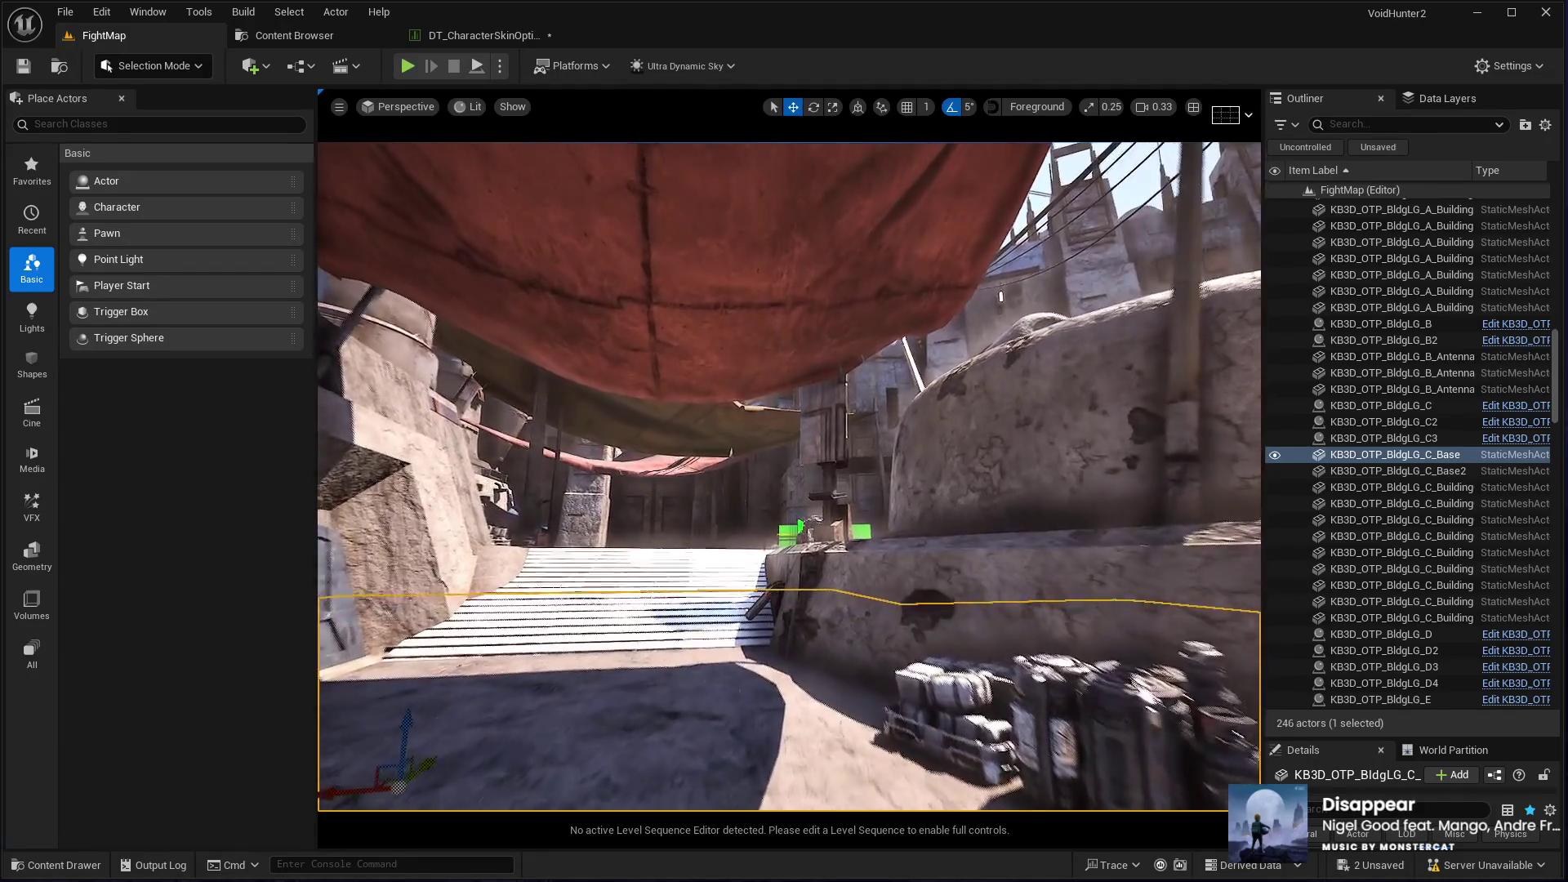
pyautogui.press('w')
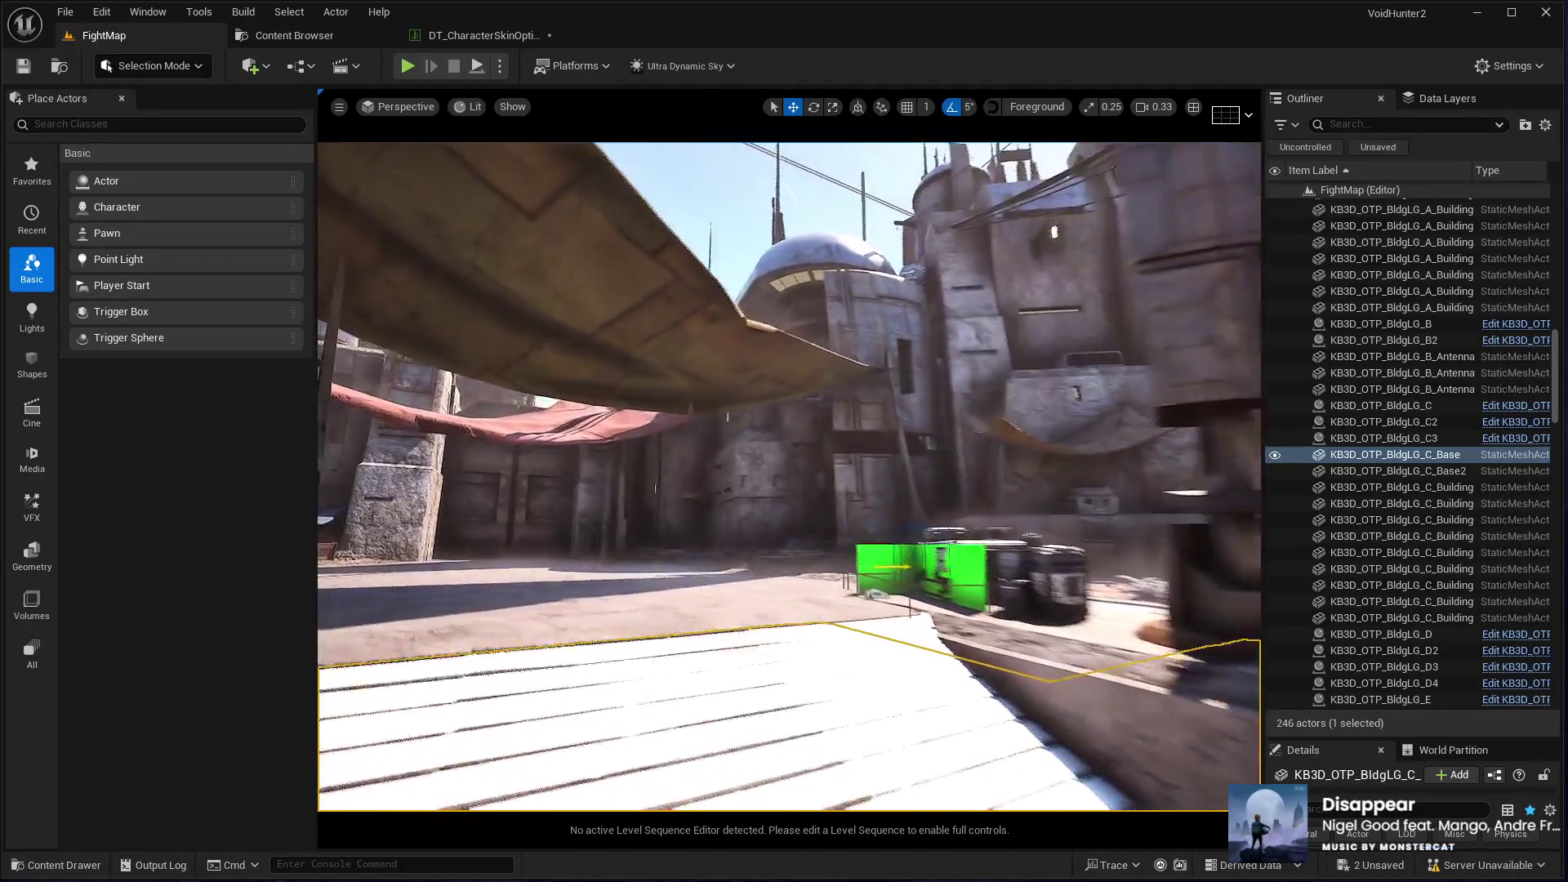
pyautogui.press('w')
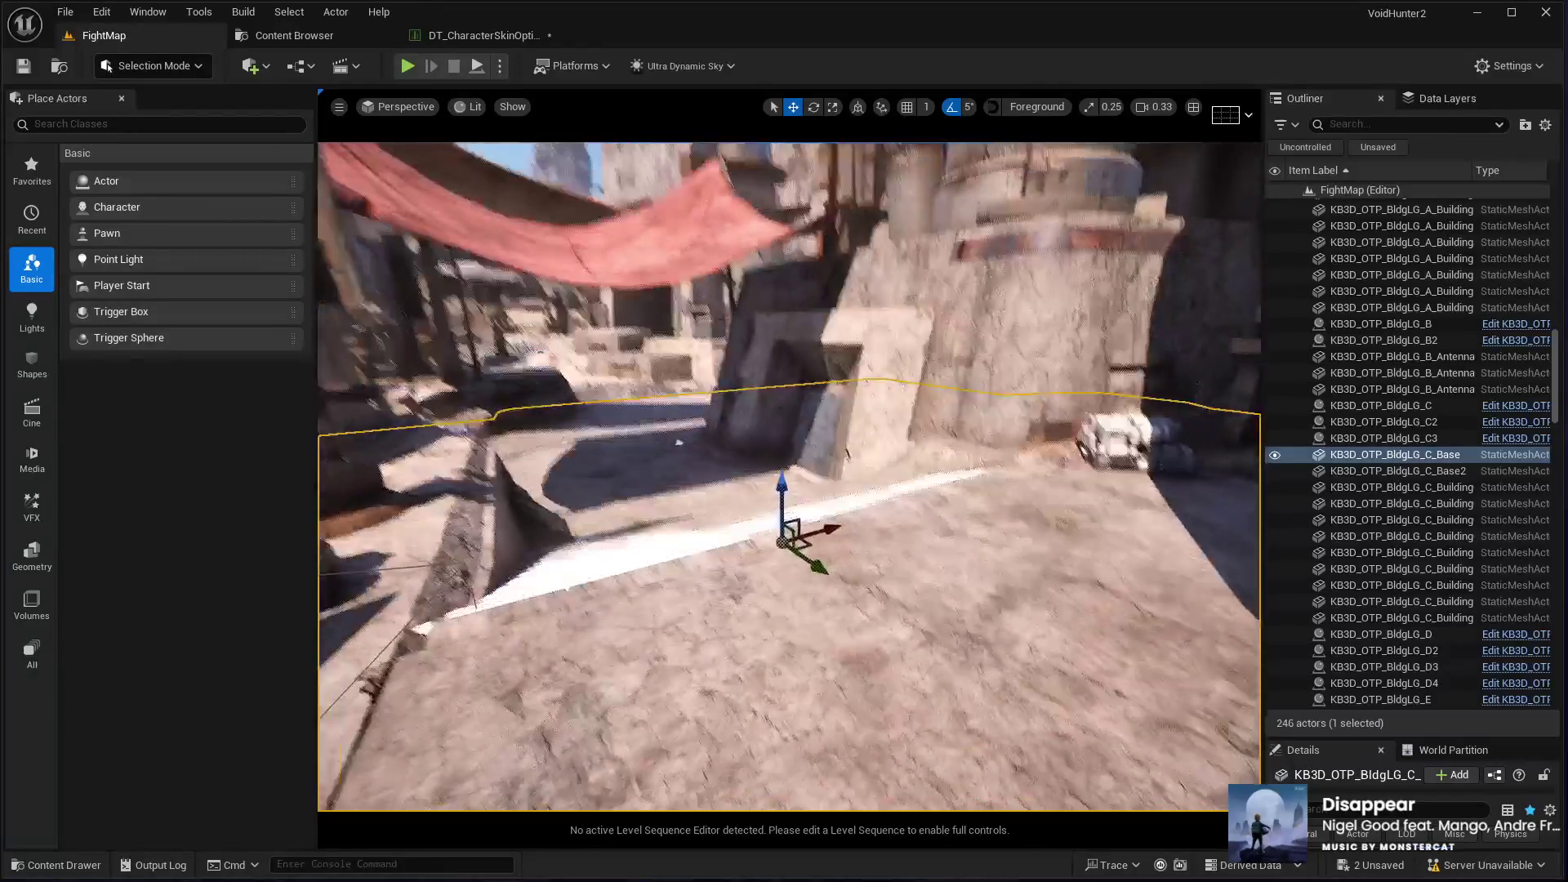
pyautogui.press('w')
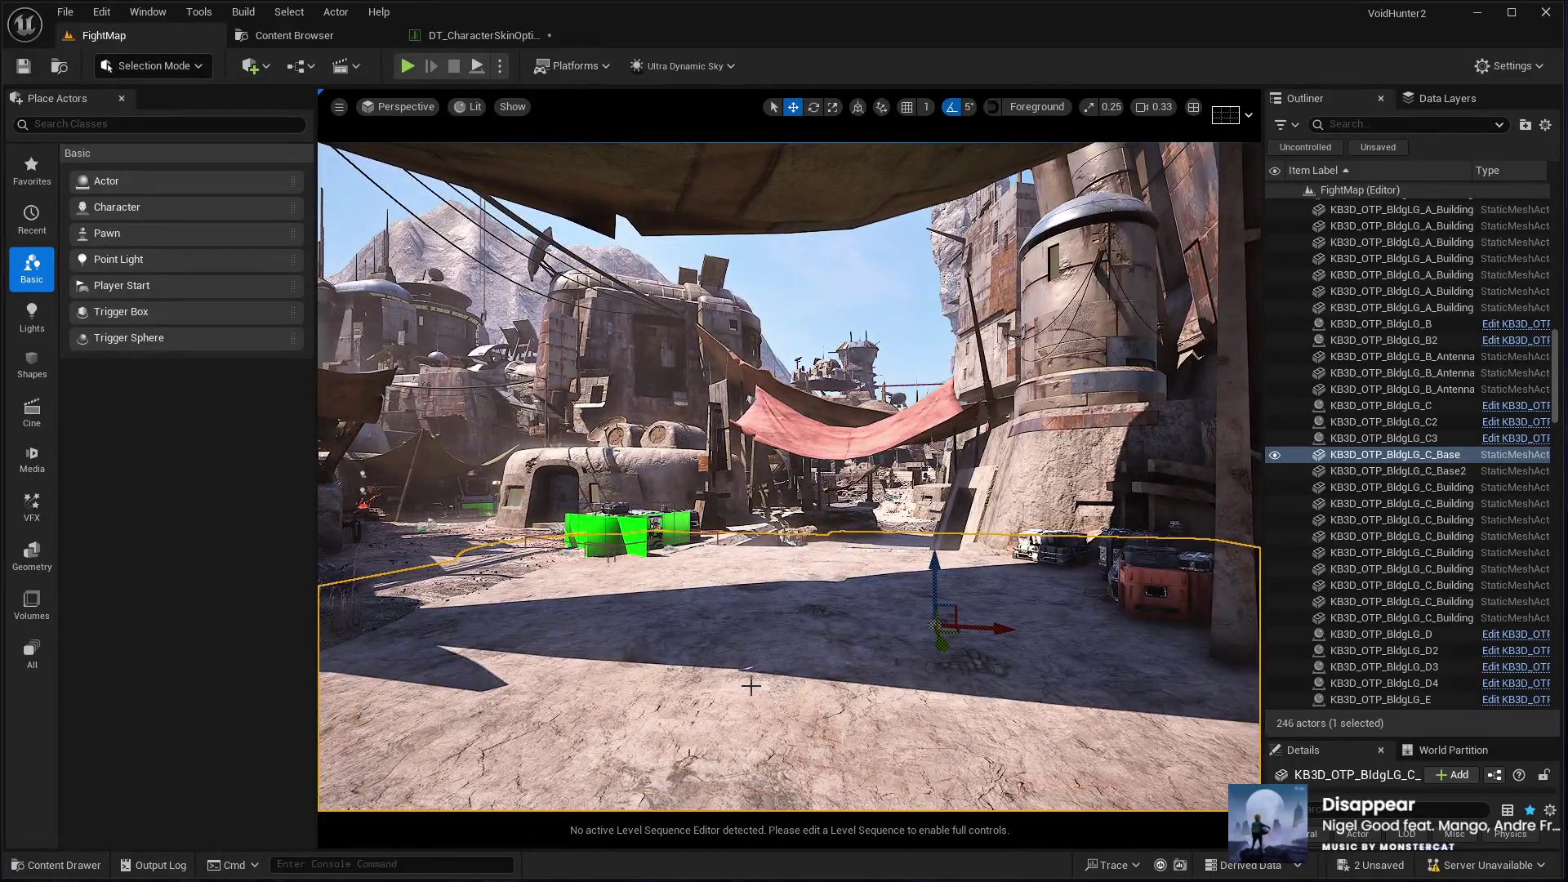
pyautogui.click(810, 748)
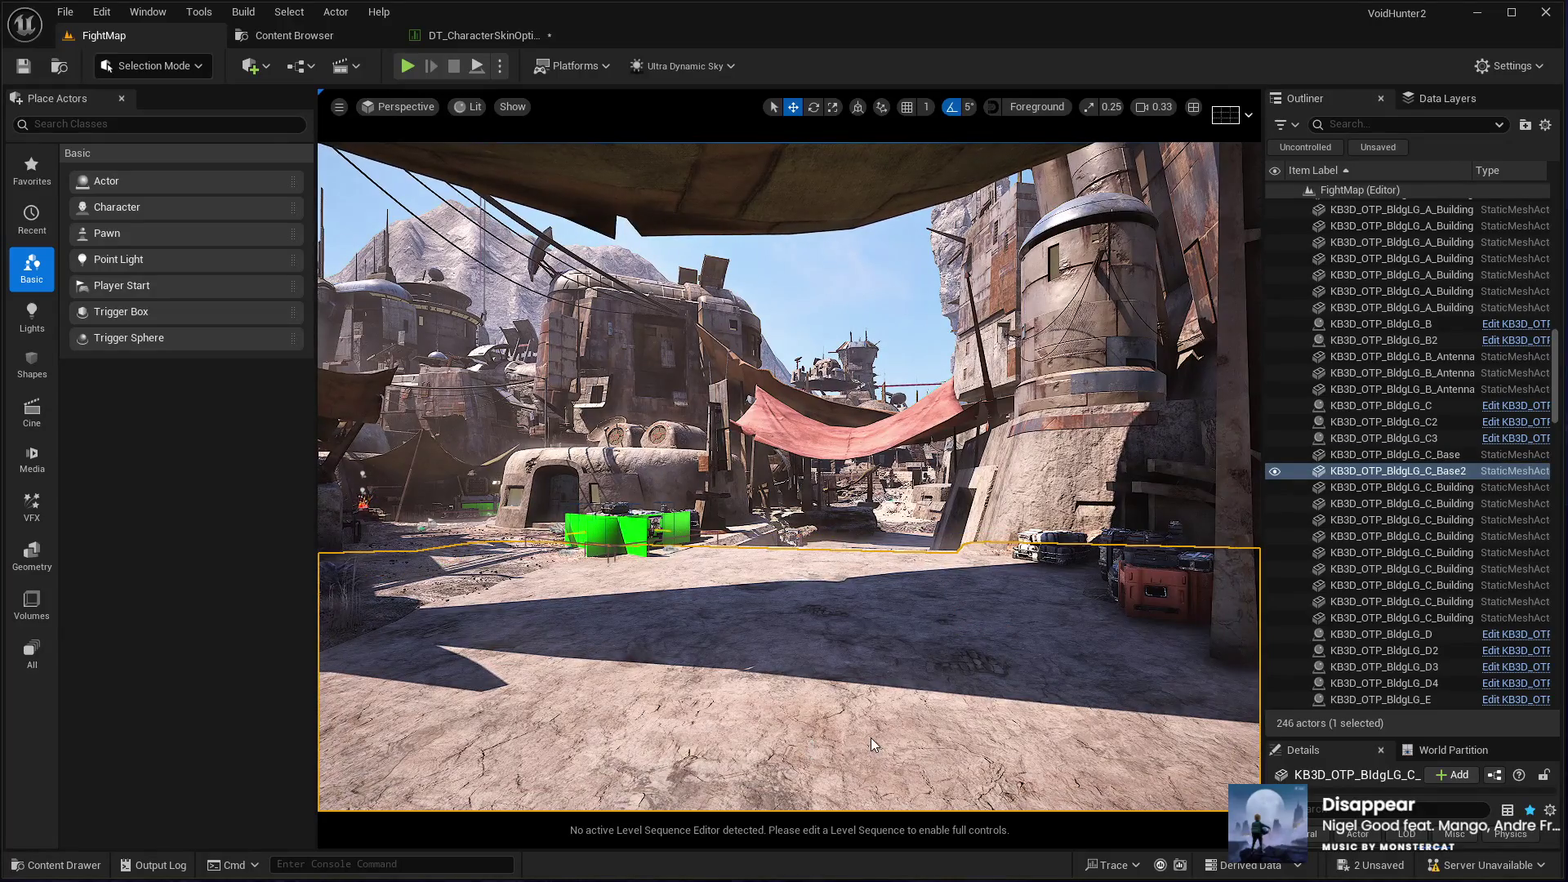
# Step: Start a Play In Editor session in immersive full-screen with the game holding the mouse
pyautogui.hotkey('alt', 'p')
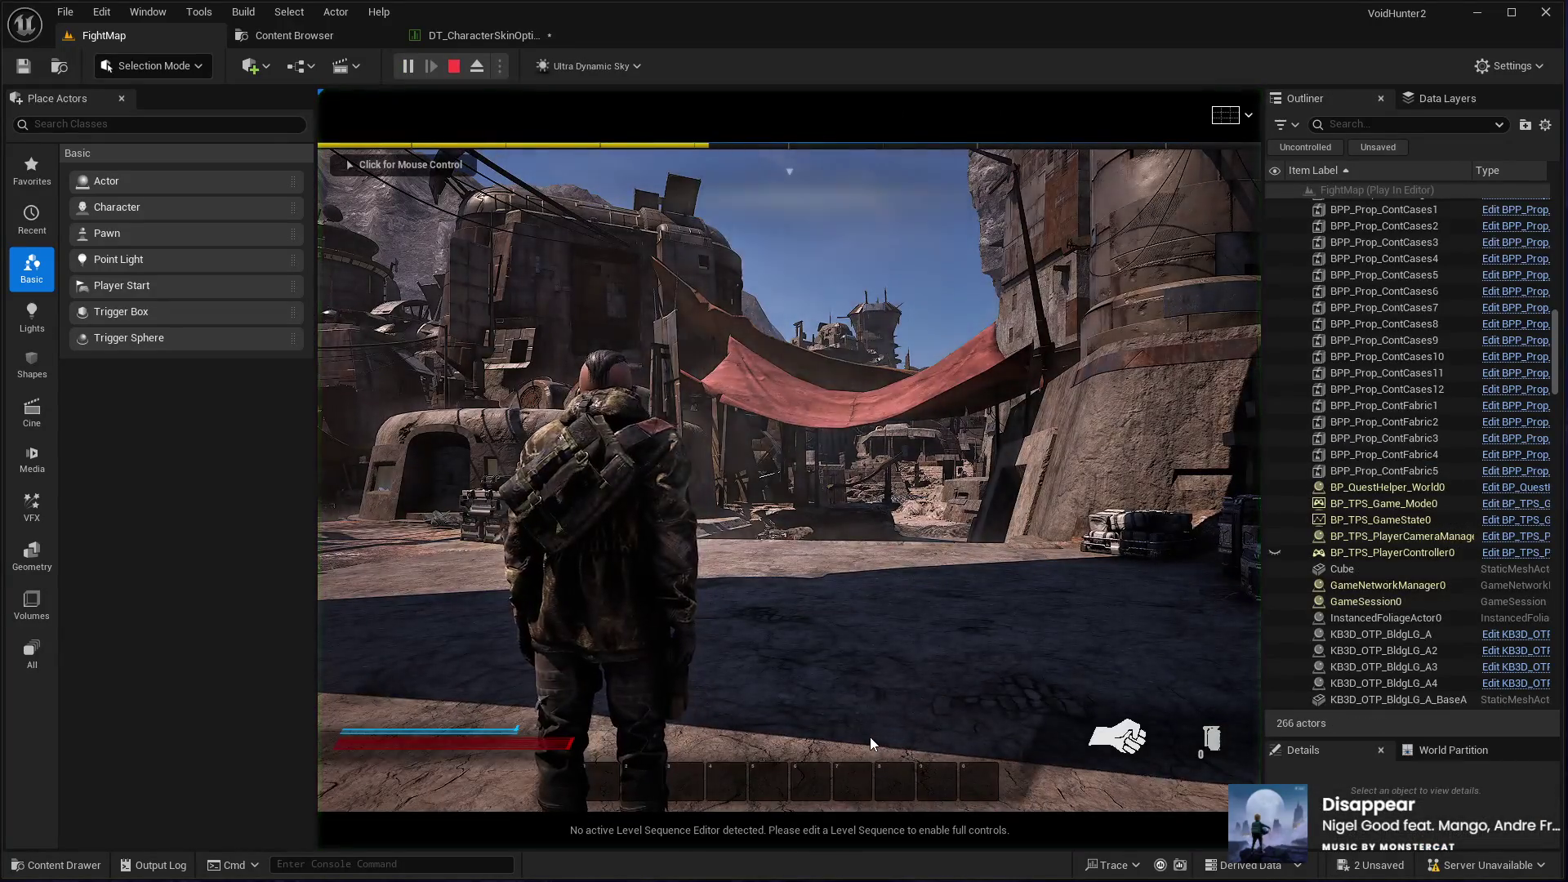
pyautogui.hotkey('shift', 'F1')
pyautogui.press('F11')
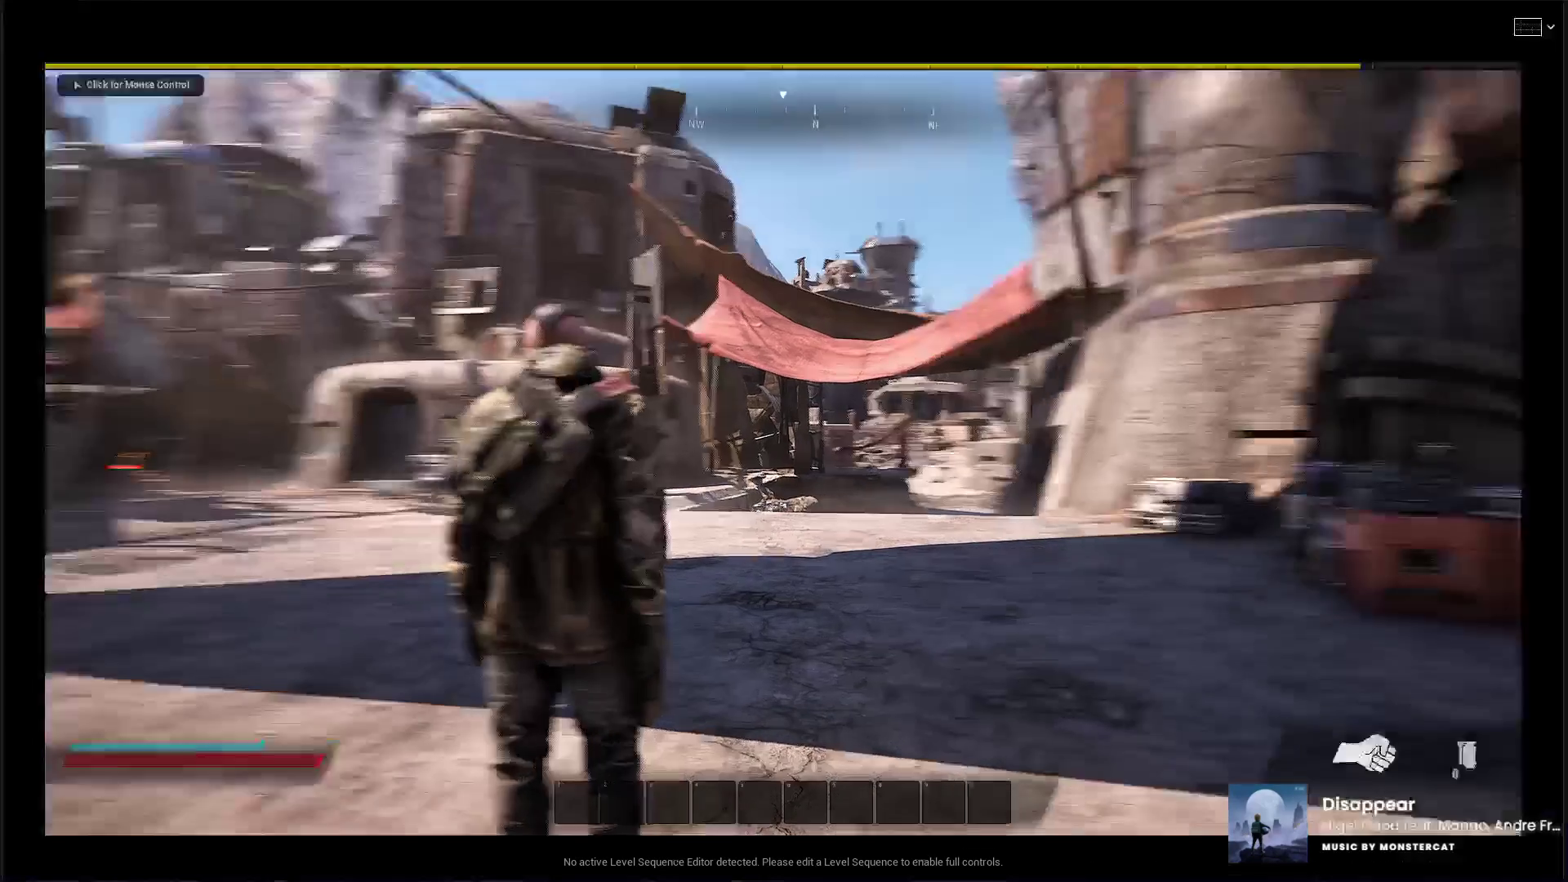
pyautogui.click(784, 441)
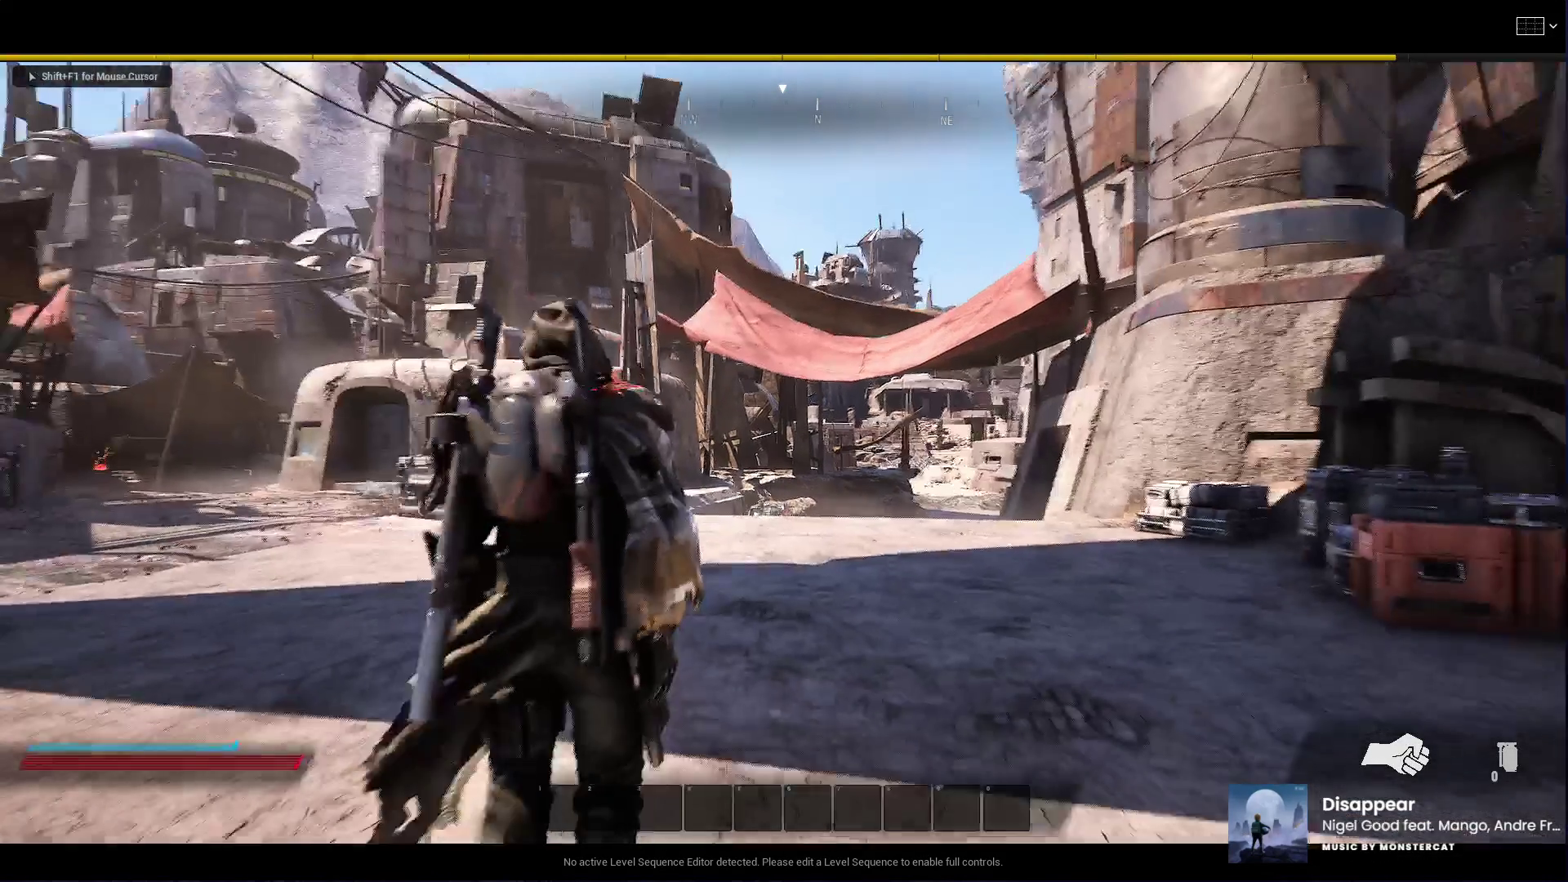
# Step: Run the character under the red awning and through the alley toward the square
pyautogui.press('w')
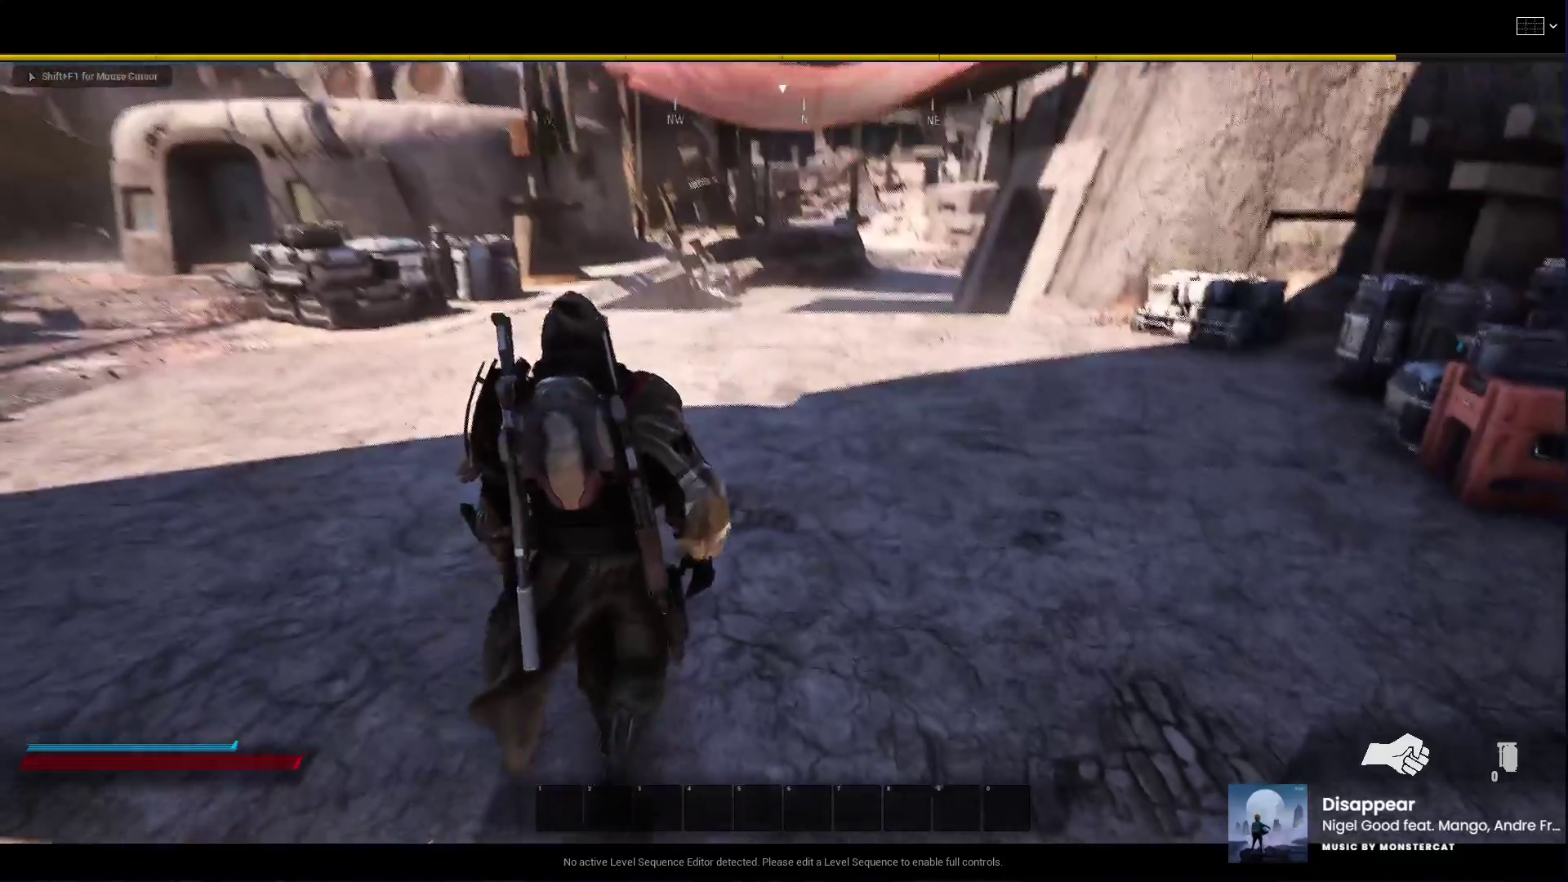
pyautogui.press('w')
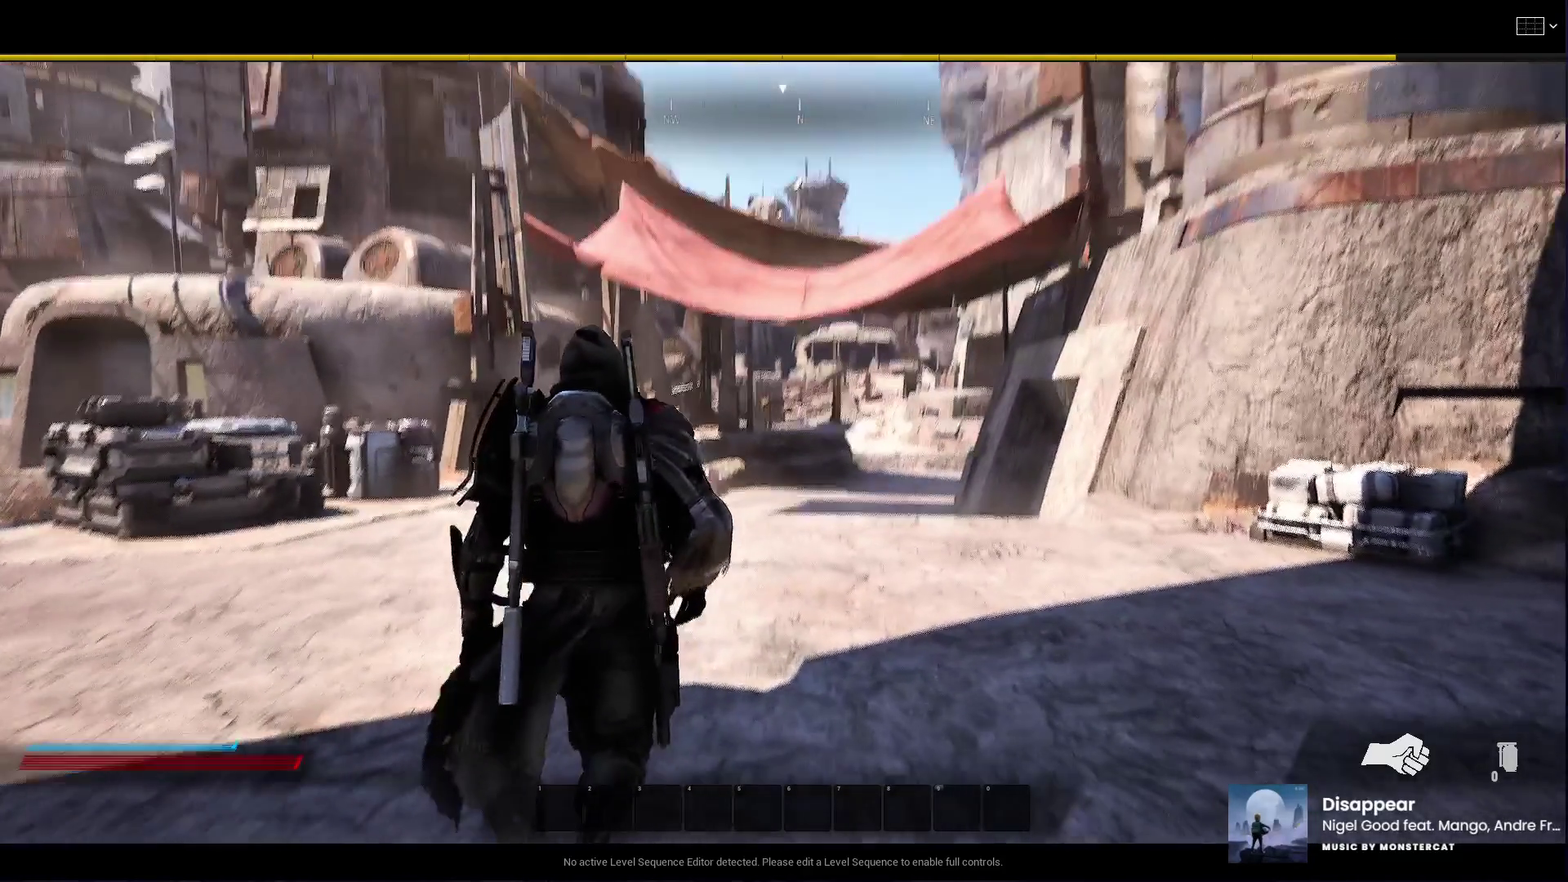
pyautogui.press('w')
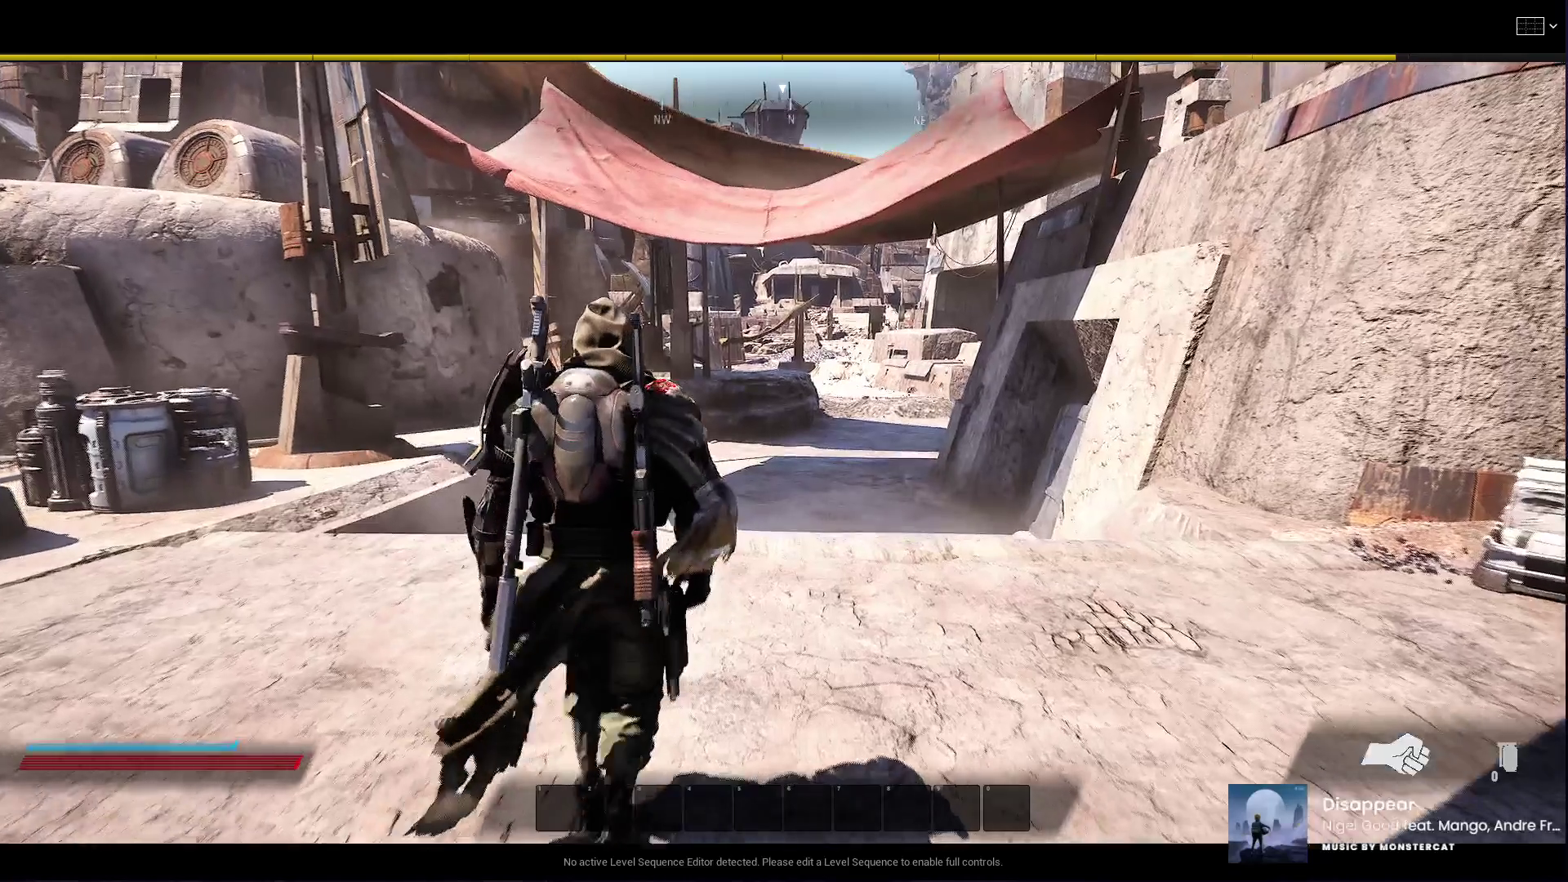
pyautogui.press('w')
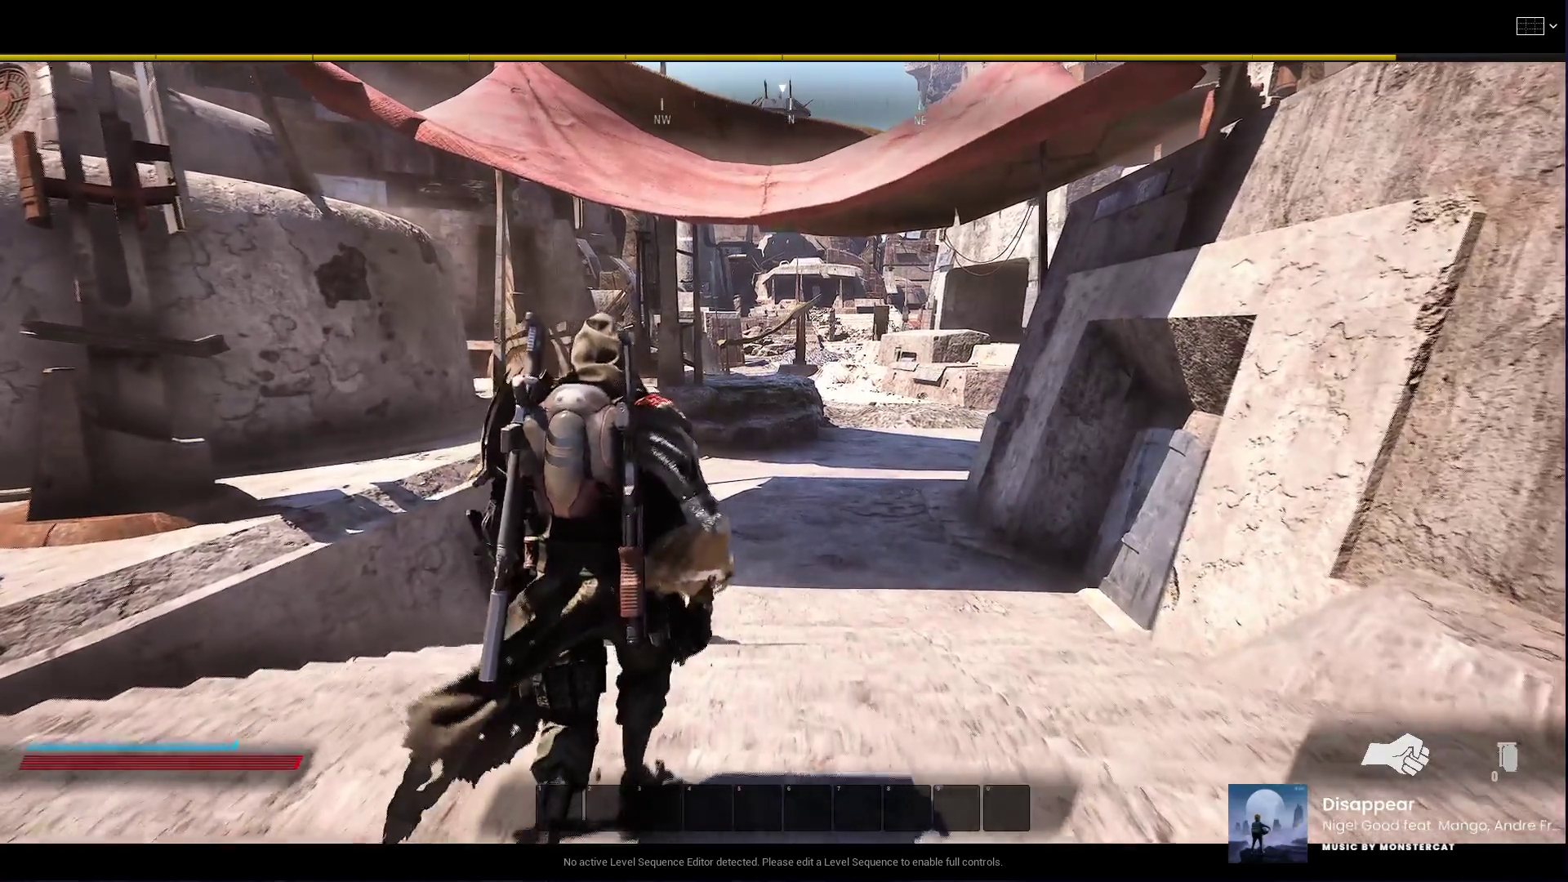
pyautogui.press('w')
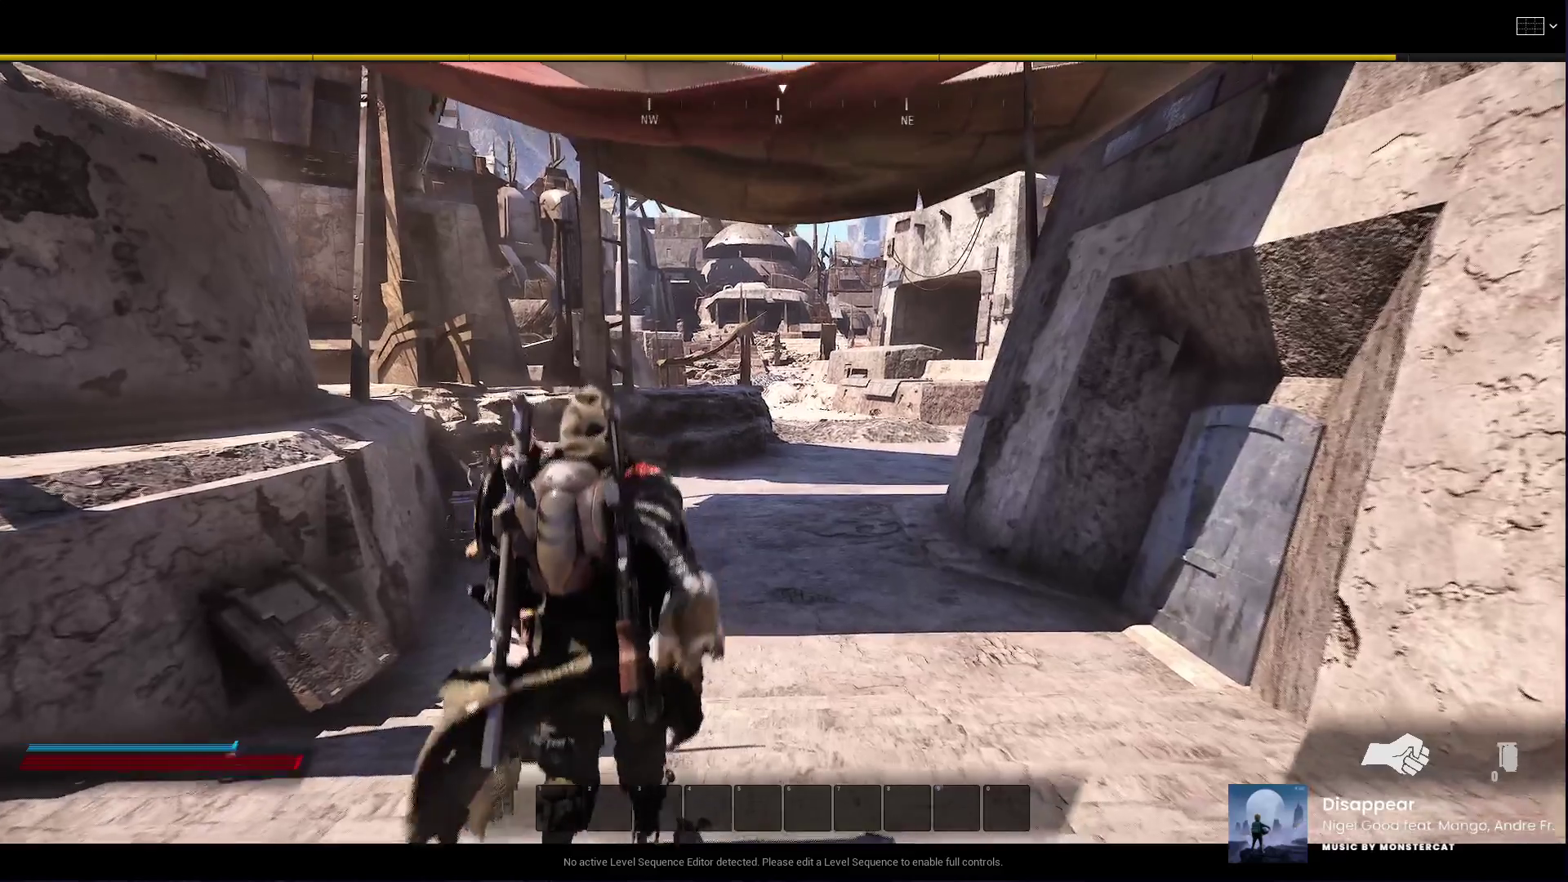
pyautogui.press('w')
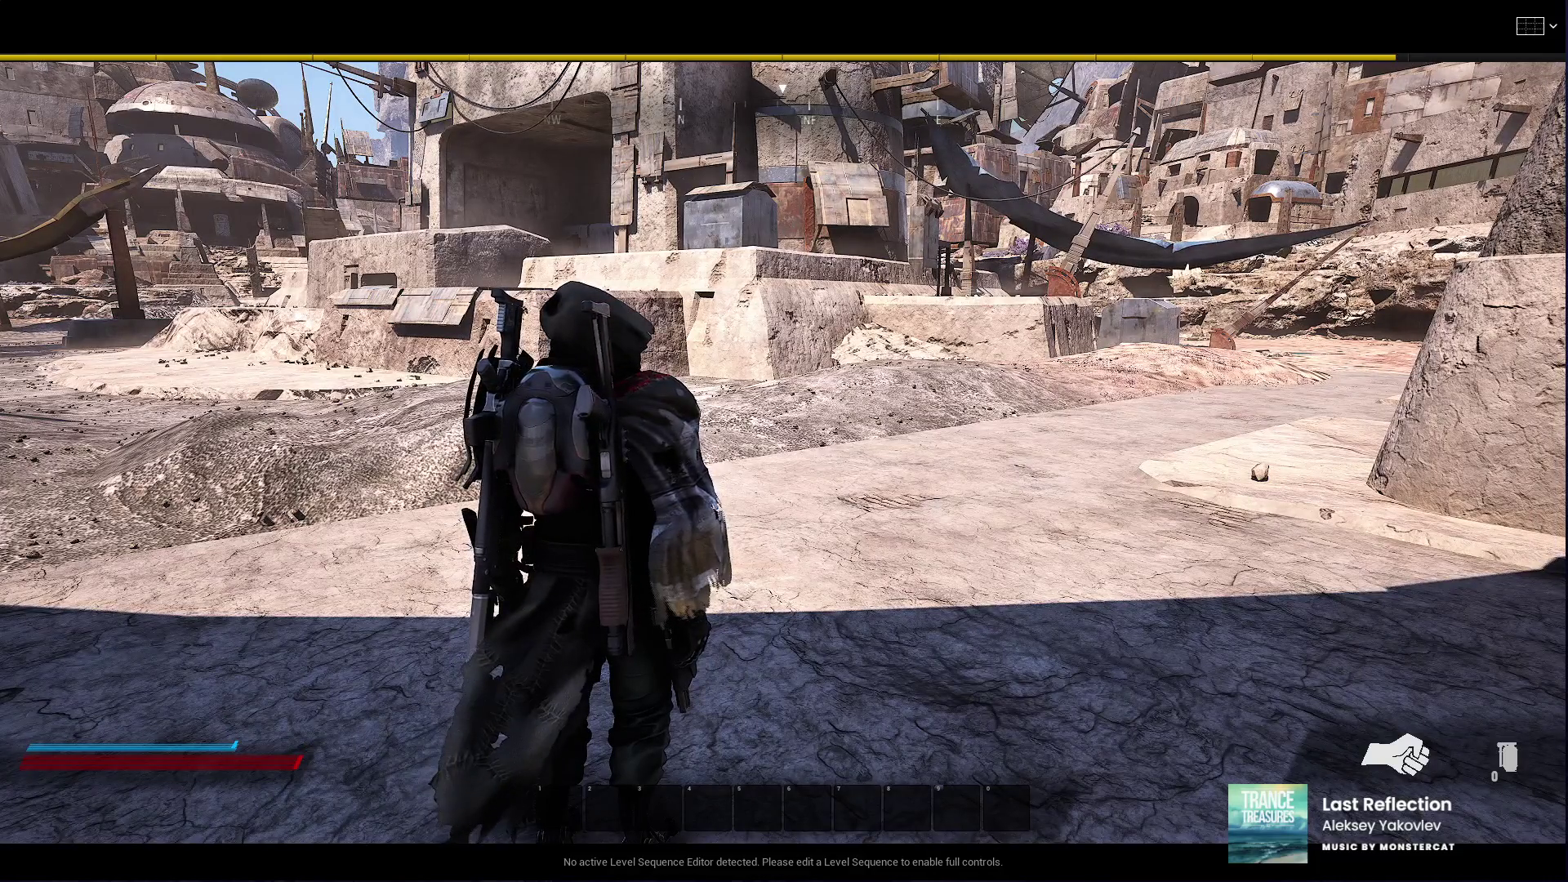
# Step: Stop the playtest, enter Landscape mode, and close the DT_CharacterSkinOptions and Content Browser tabs
pyautogui.press('Escape')
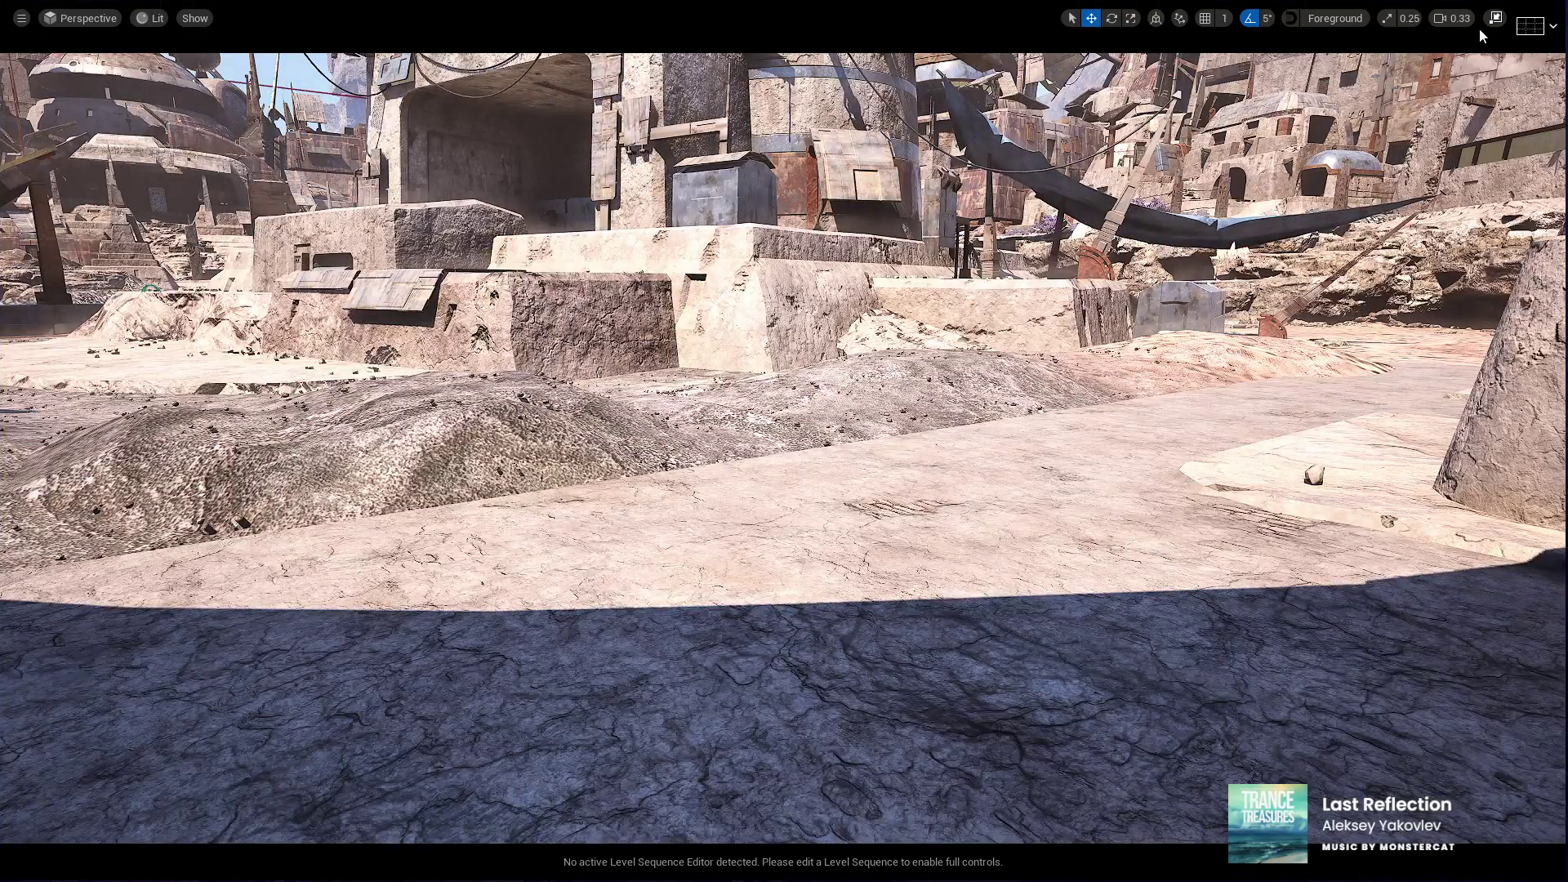
pyautogui.click(1491, 21)
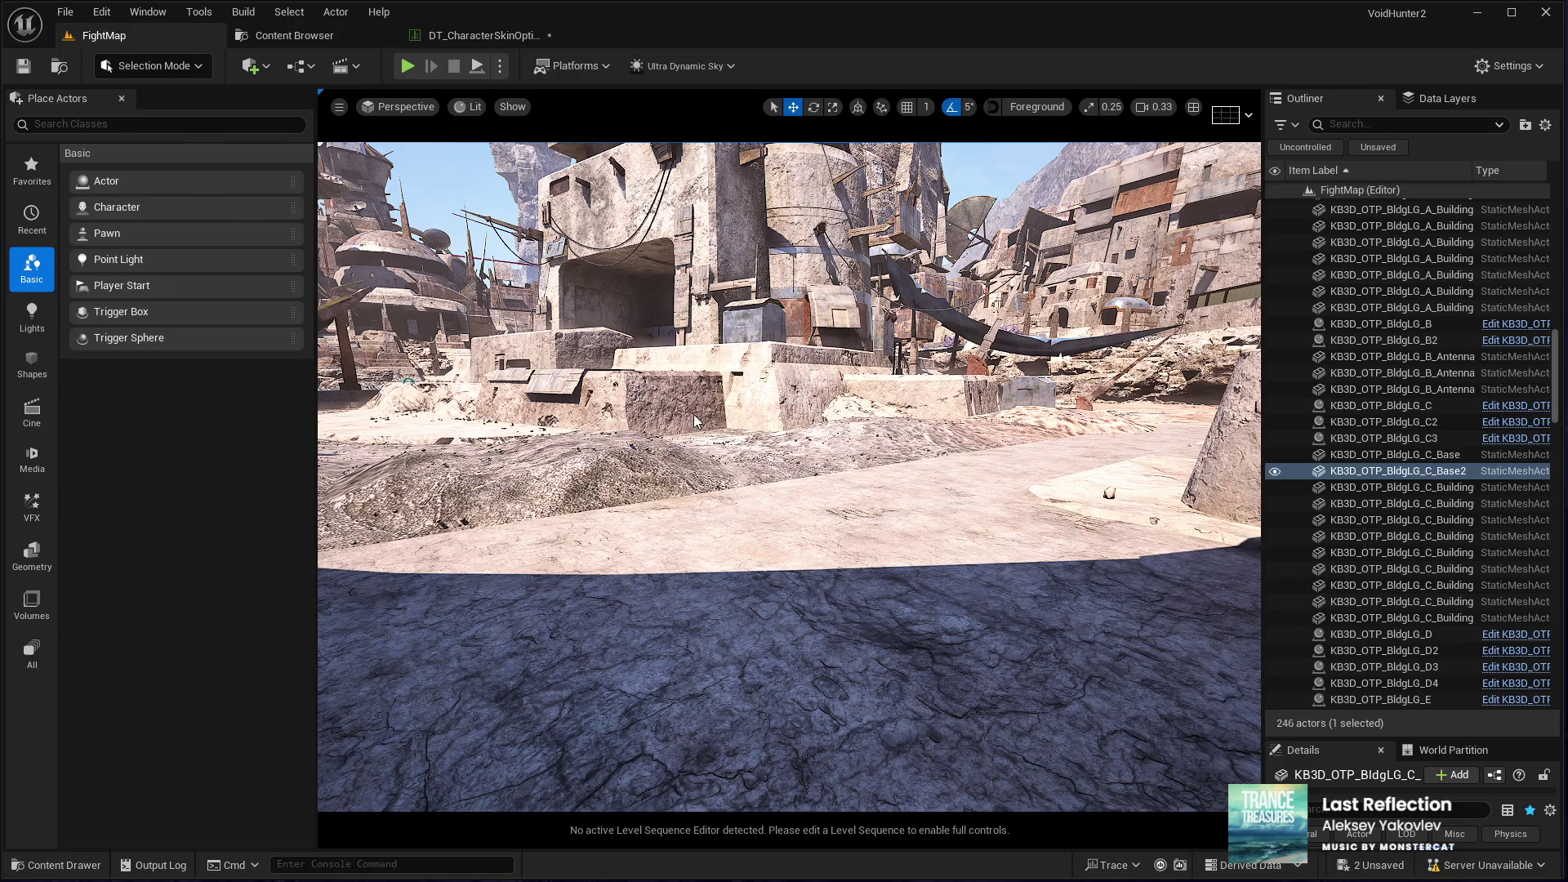
pyautogui.hotkey('shift', '2')
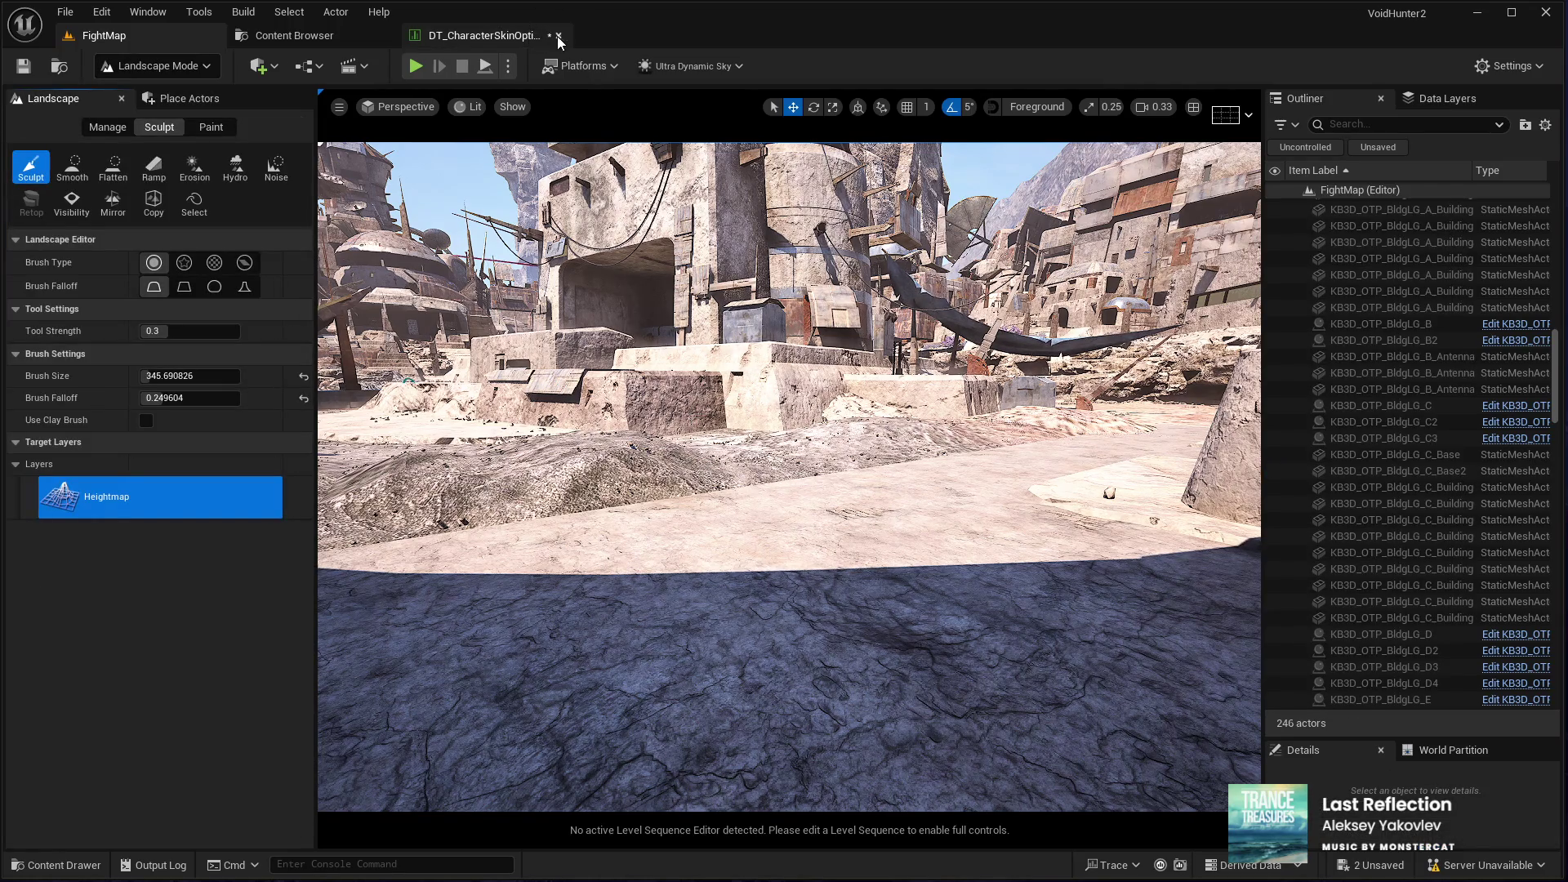
pyautogui.click(559, 36)
pyautogui.click(380, 36)
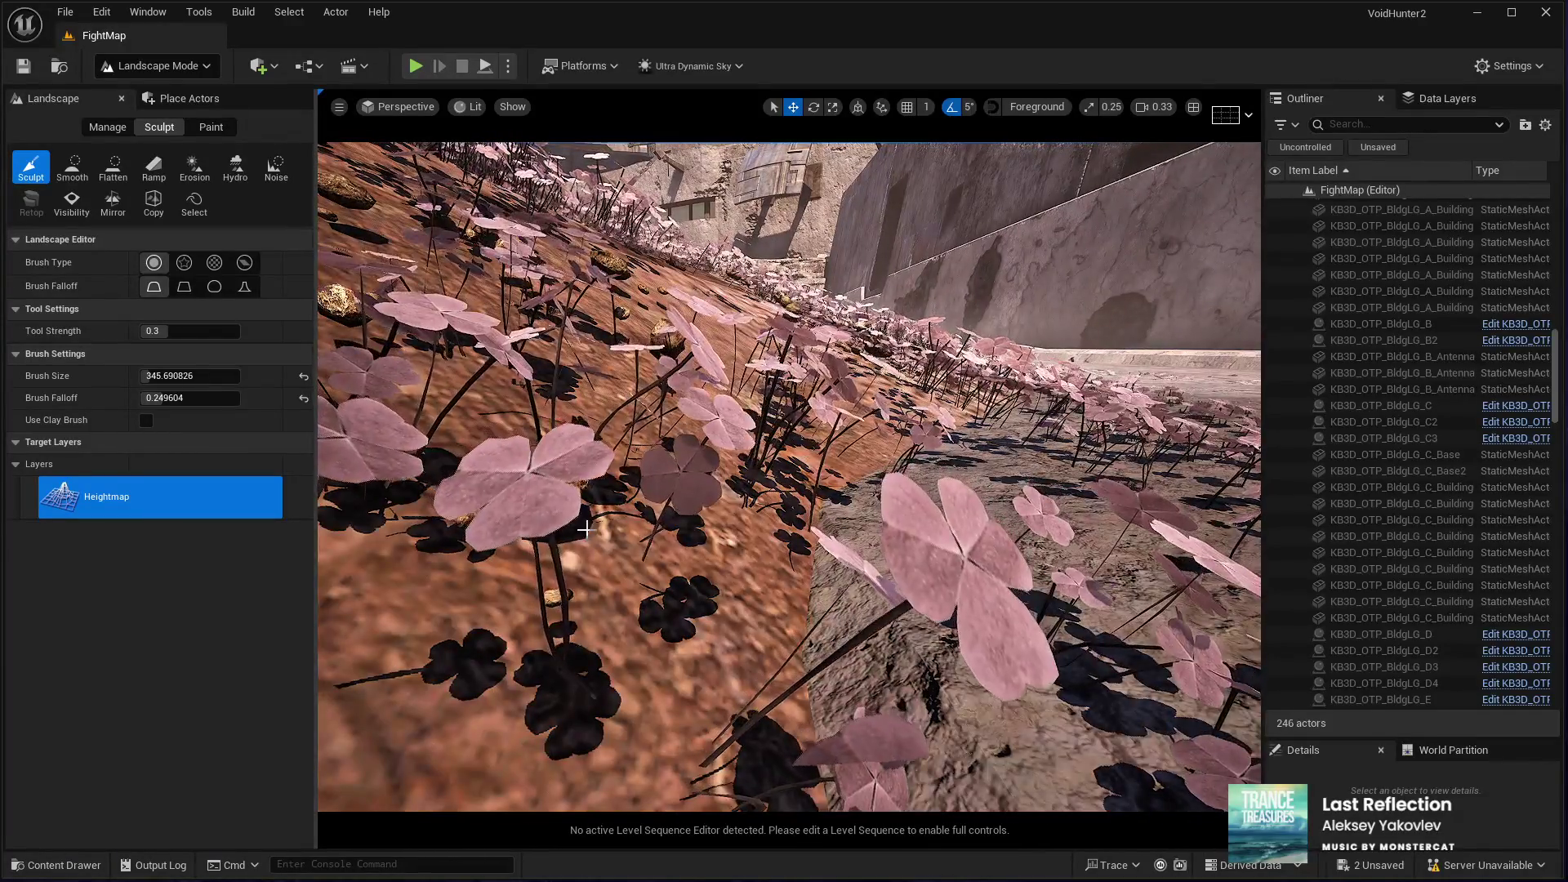
# Step: With the Flatten tool, sample the flatten target from the ground and set brush size to about 541
pyautogui.click(115, 181)
pyautogui.click(230, 331)
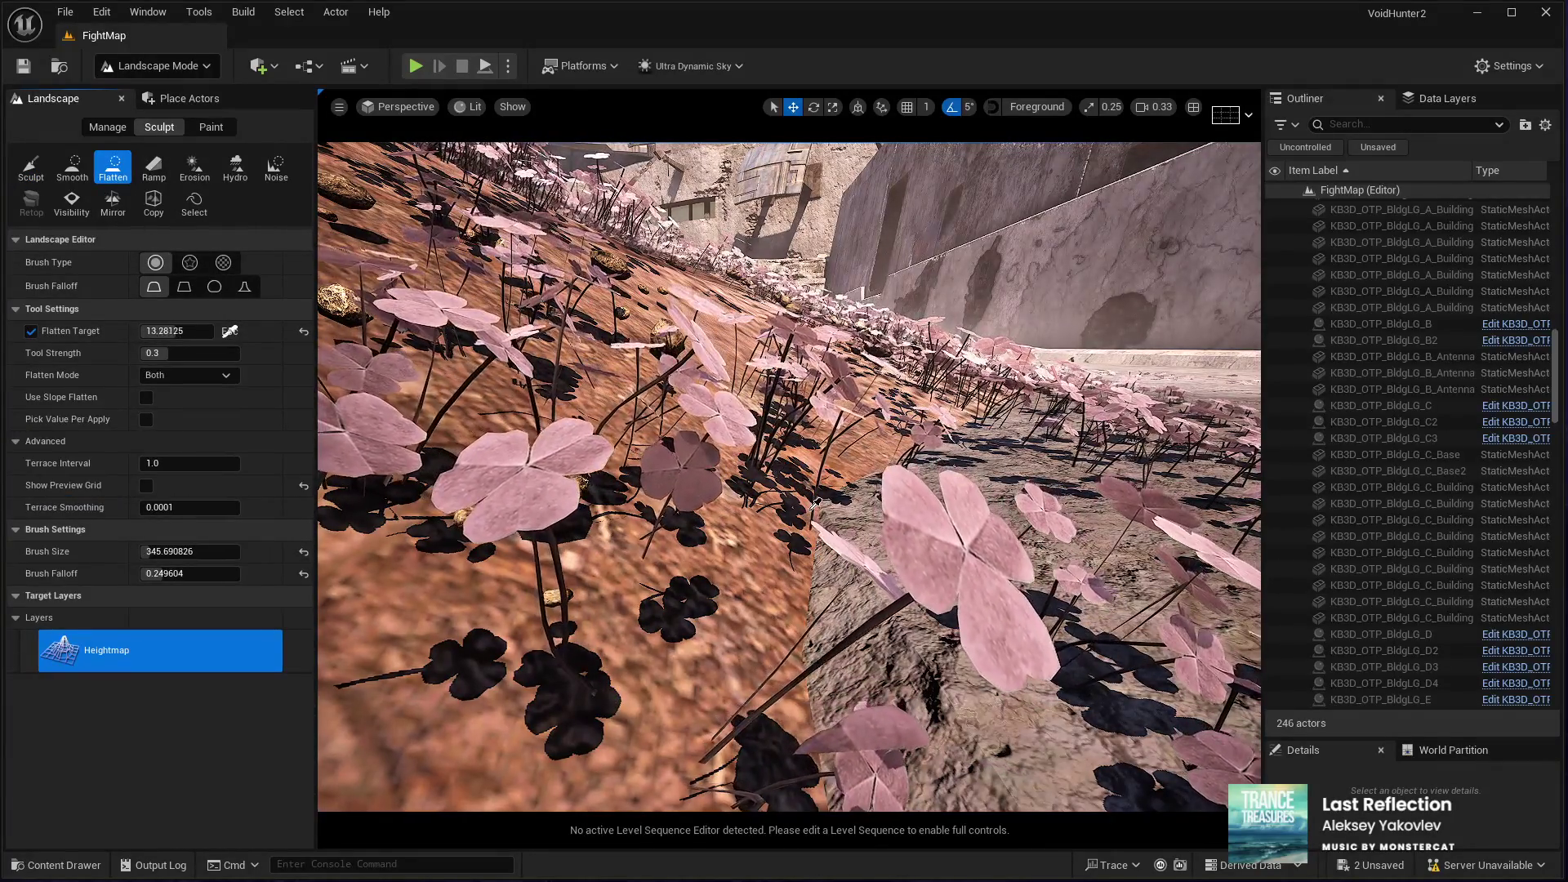
pyautogui.click(819, 523)
pyautogui.scroll(-5, 818, 522)
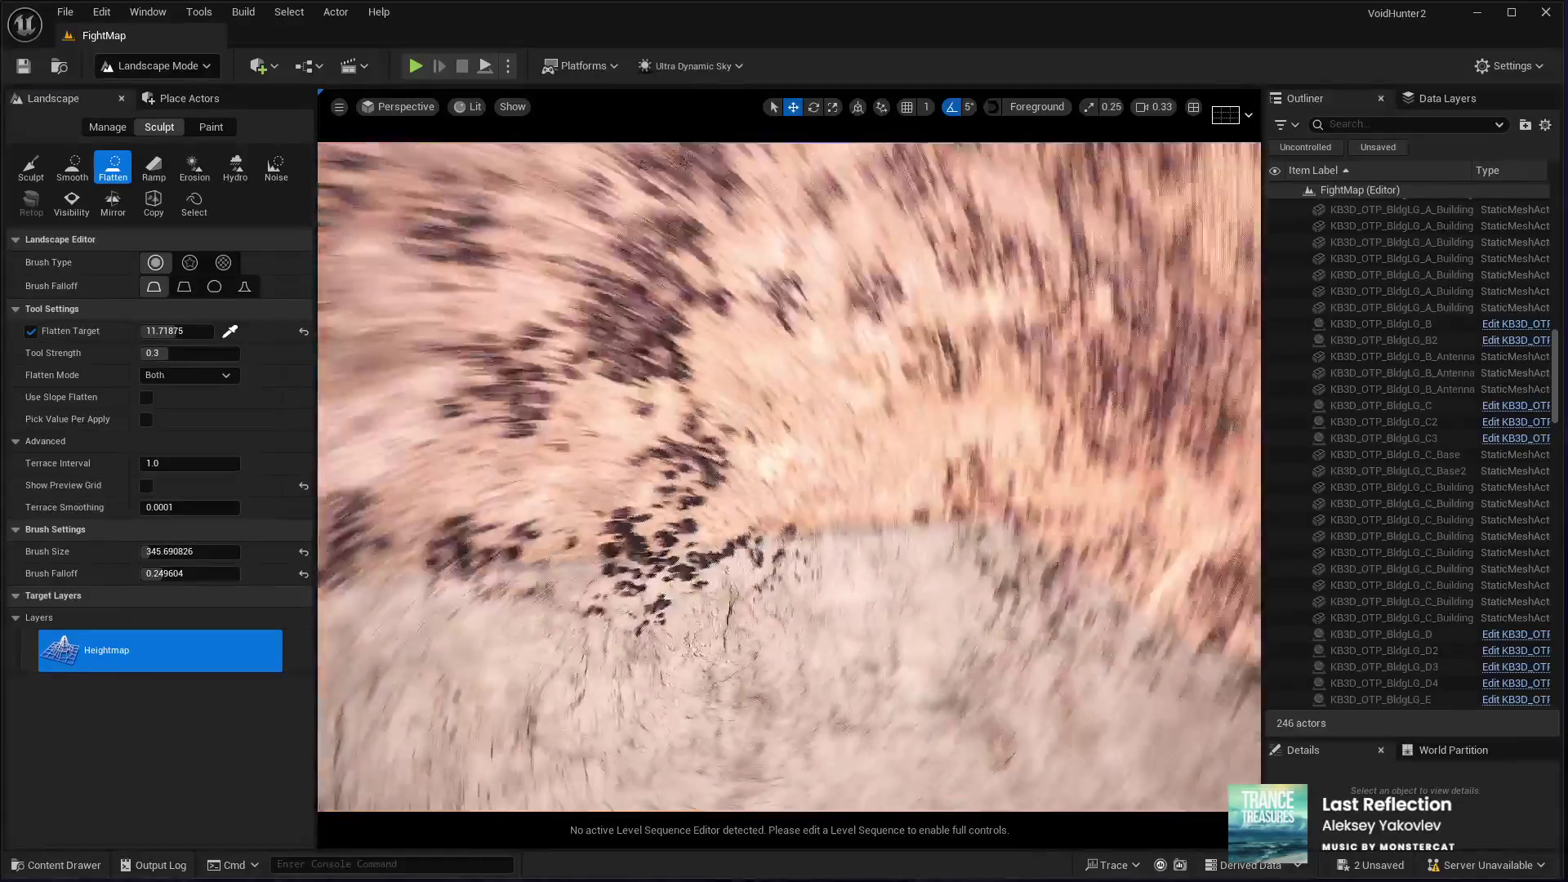
pyautogui.scroll(10, 789, 478)
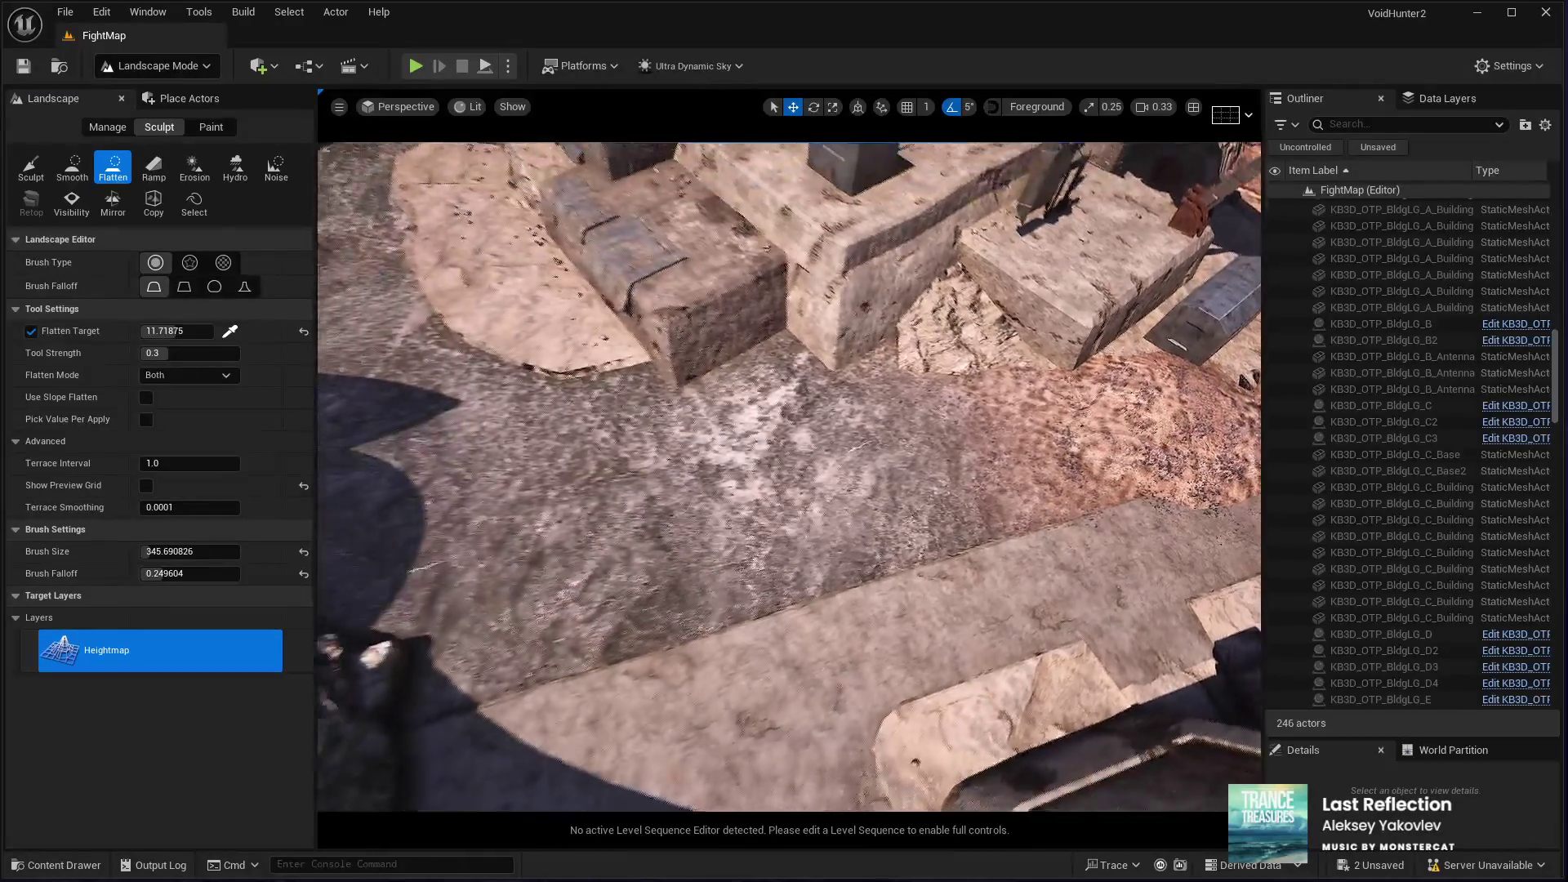
pyautogui.scroll(3, 981, 555)
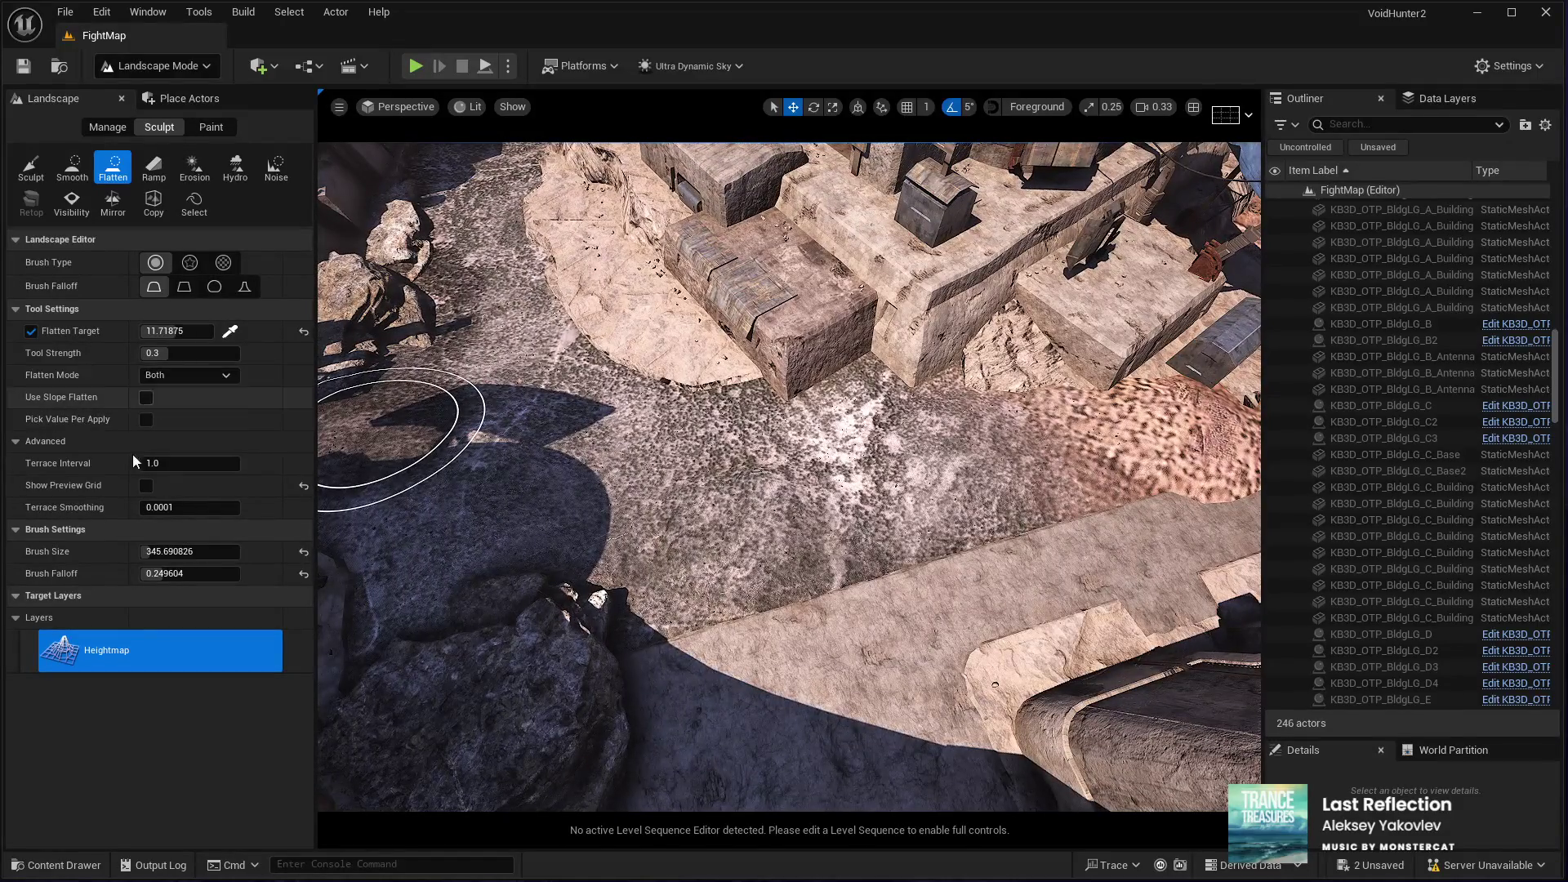
pyautogui.moveTo(154, 544); pyautogui.dragTo(270, 544)
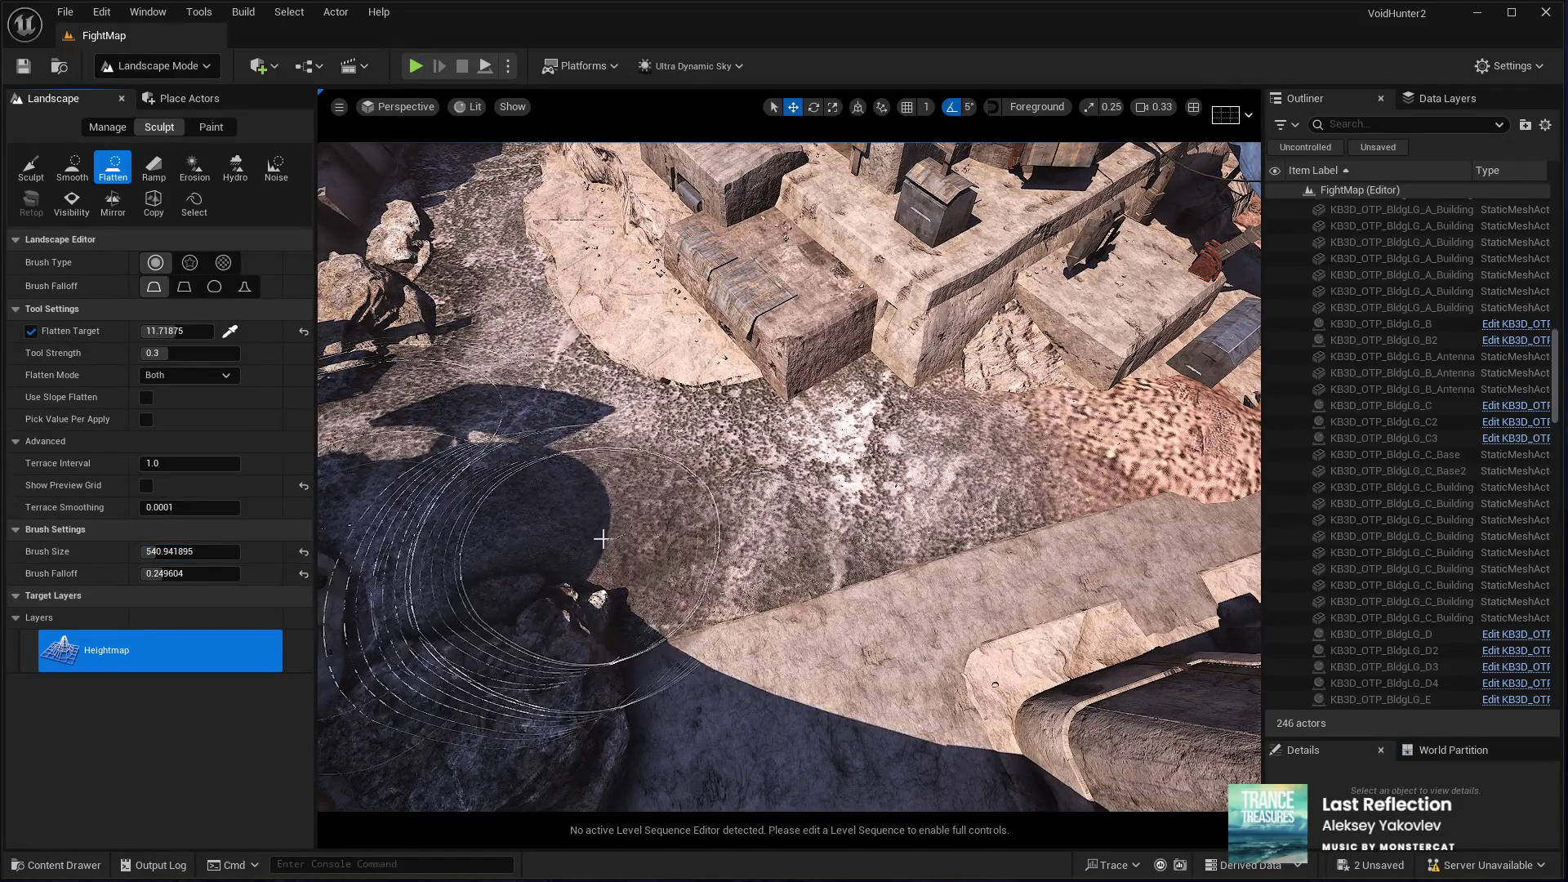
# Step: Flatten the ground near the buildings and across the path, then fly into the canyon and pick Smooth
pyautogui.click(890, 500)
pyautogui.moveTo(890, 494)
pyautogui.mouseDown()
pyautogui.moveTo(1150, 404)
pyautogui.moveTo(816, 495)
pyautogui.moveTo(595, 645)
pyautogui.moveTo(433, 674)
pyautogui.moveTo(1023, 439)
pyautogui.moveTo(776, 581)
pyautogui.moveTo(906, 523)
pyautogui.moveTo(1080, 408)
pyautogui.moveTo(1030, 349)
pyautogui.mouseUp()
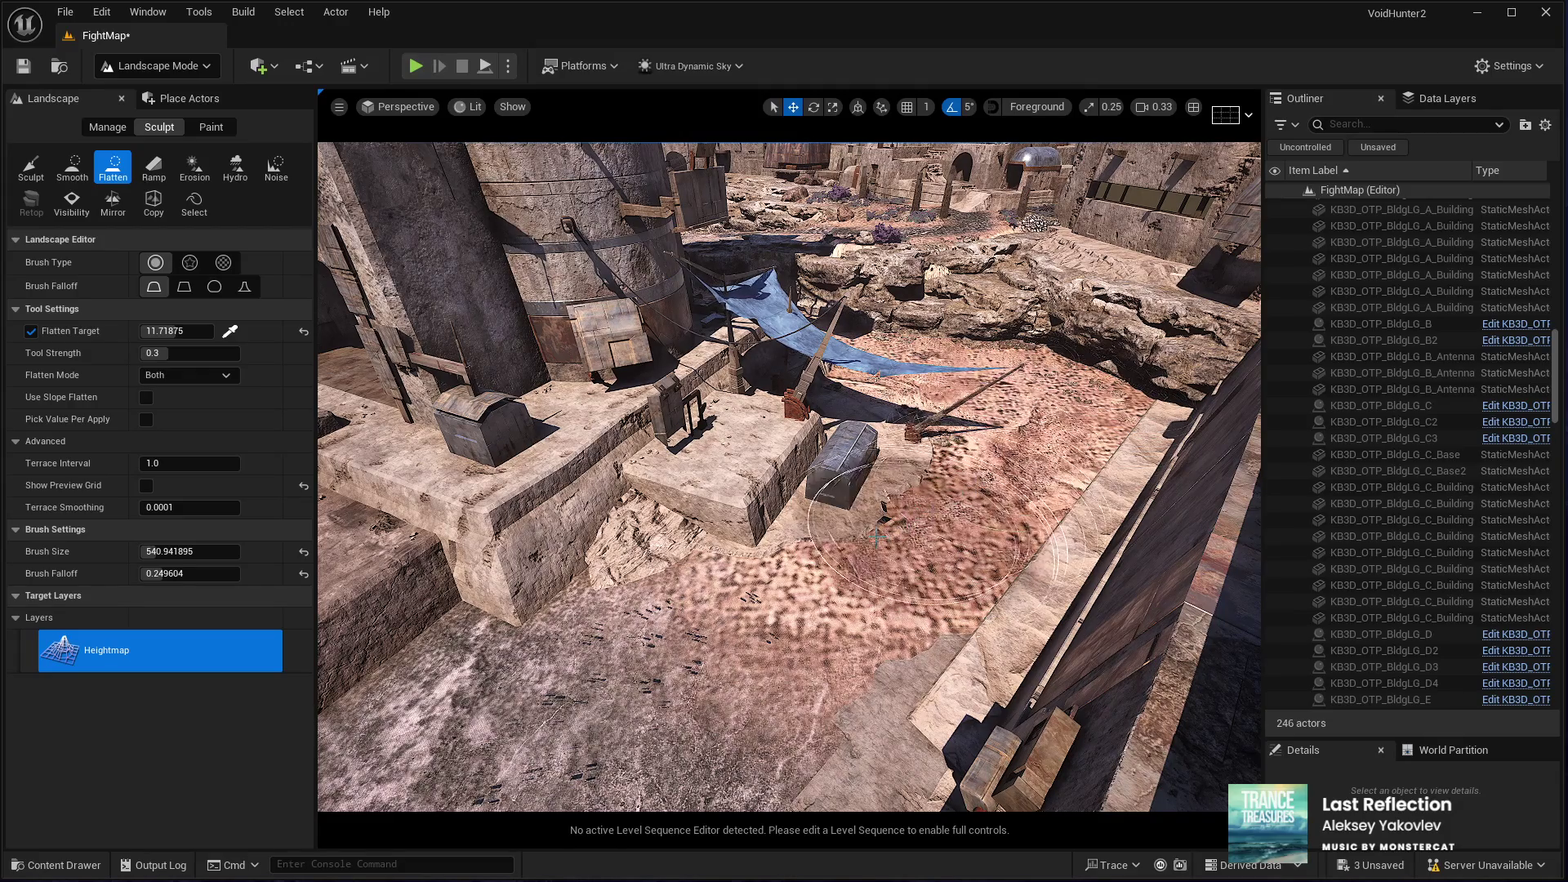
pyautogui.moveTo(523, 646); pyautogui.dragTo(1019, 624)
pyautogui.moveTo(637, 654)
pyautogui.mouseDown()
pyautogui.moveTo(700, 665)
pyautogui.moveTo(665, 647)
pyautogui.moveTo(776, 582)
pyautogui.moveTo(801, 425)
pyautogui.moveTo(776, 490)
pyautogui.moveTo(428, 577)
pyautogui.mouseUp()
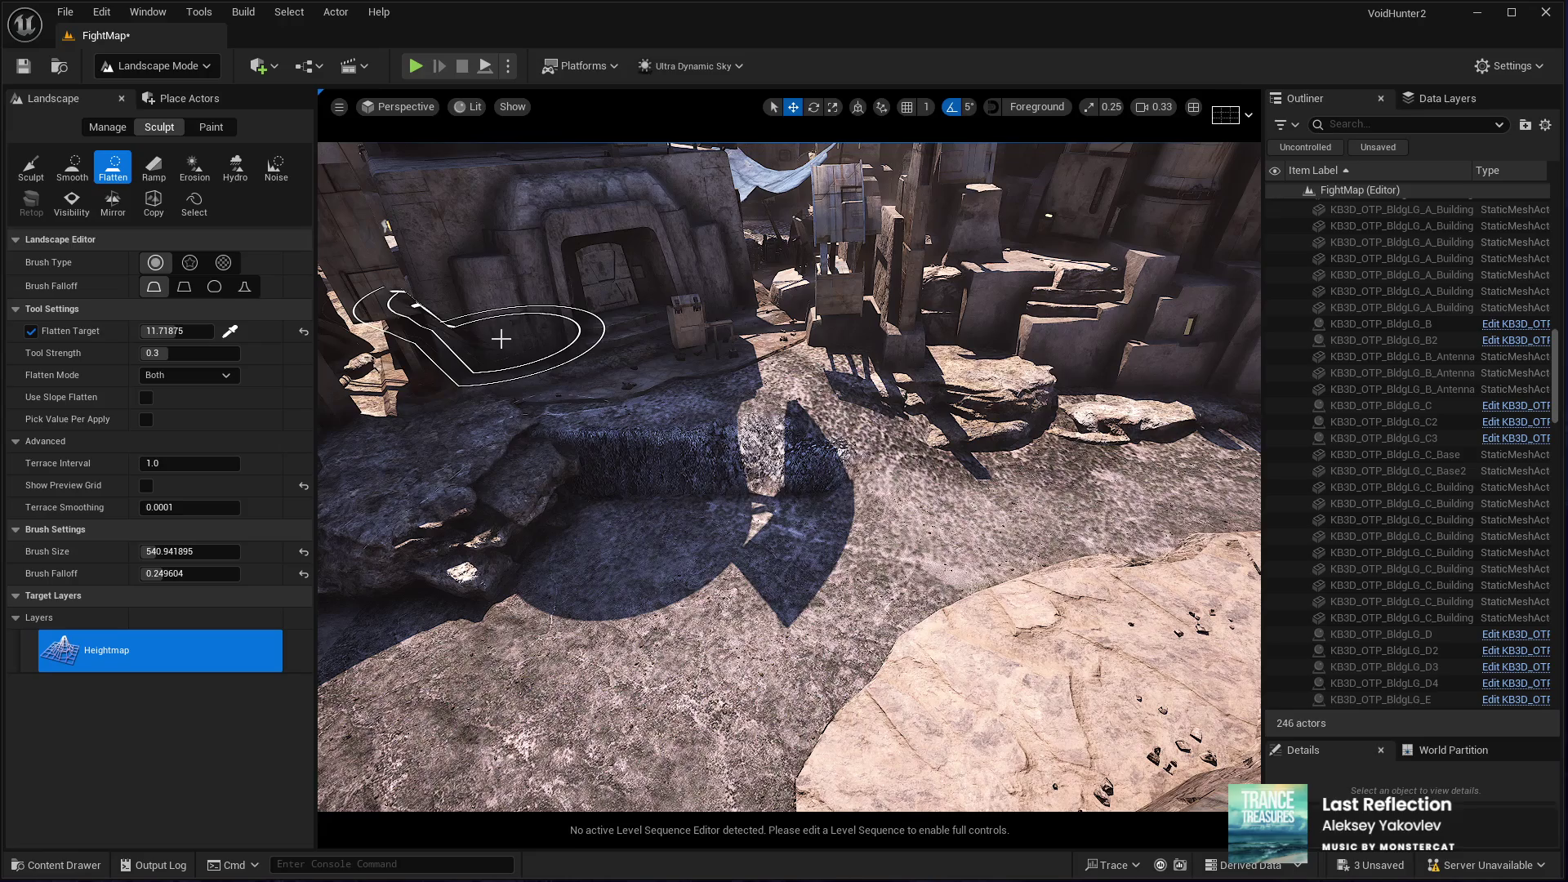
pyautogui.moveTo(502, 337); pyautogui.dragTo(286, 309)
pyautogui.click(72, 172)
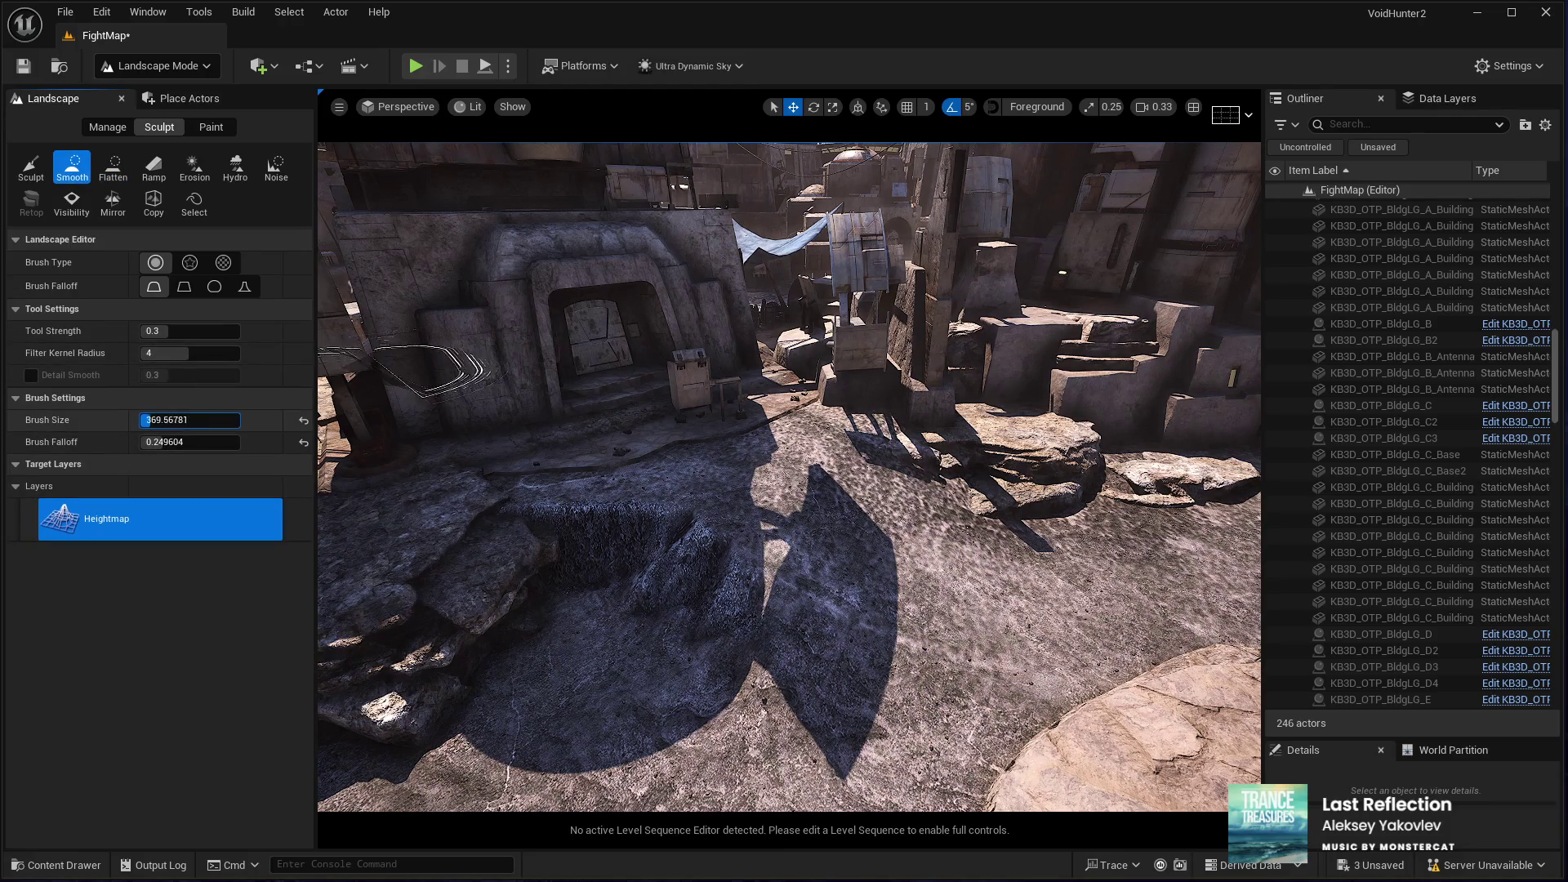
pyautogui.moveTo(449, 649)
pyautogui.mouseDown()
pyautogui.moveTo(500, 591)
pyautogui.moveTo(542, 596)
pyautogui.moveTo(528, 585)
pyautogui.moveTo(639, 585)
pyautogui.moveTo(667, 648)
pyautogui.moveTo(675, 633)
pyautogui.moveTo(571, 614)
pyautogui.moveTo(532, 654)
pyautogui.moveTo(719, 596)
pyautogui.moveTo(849, 523)
pyautogui.moveTo(907, 506)
pyautogui.moveTo(984, 518)
pyautogui.moveTo(597, 644)
pyautogui.mouseUp()
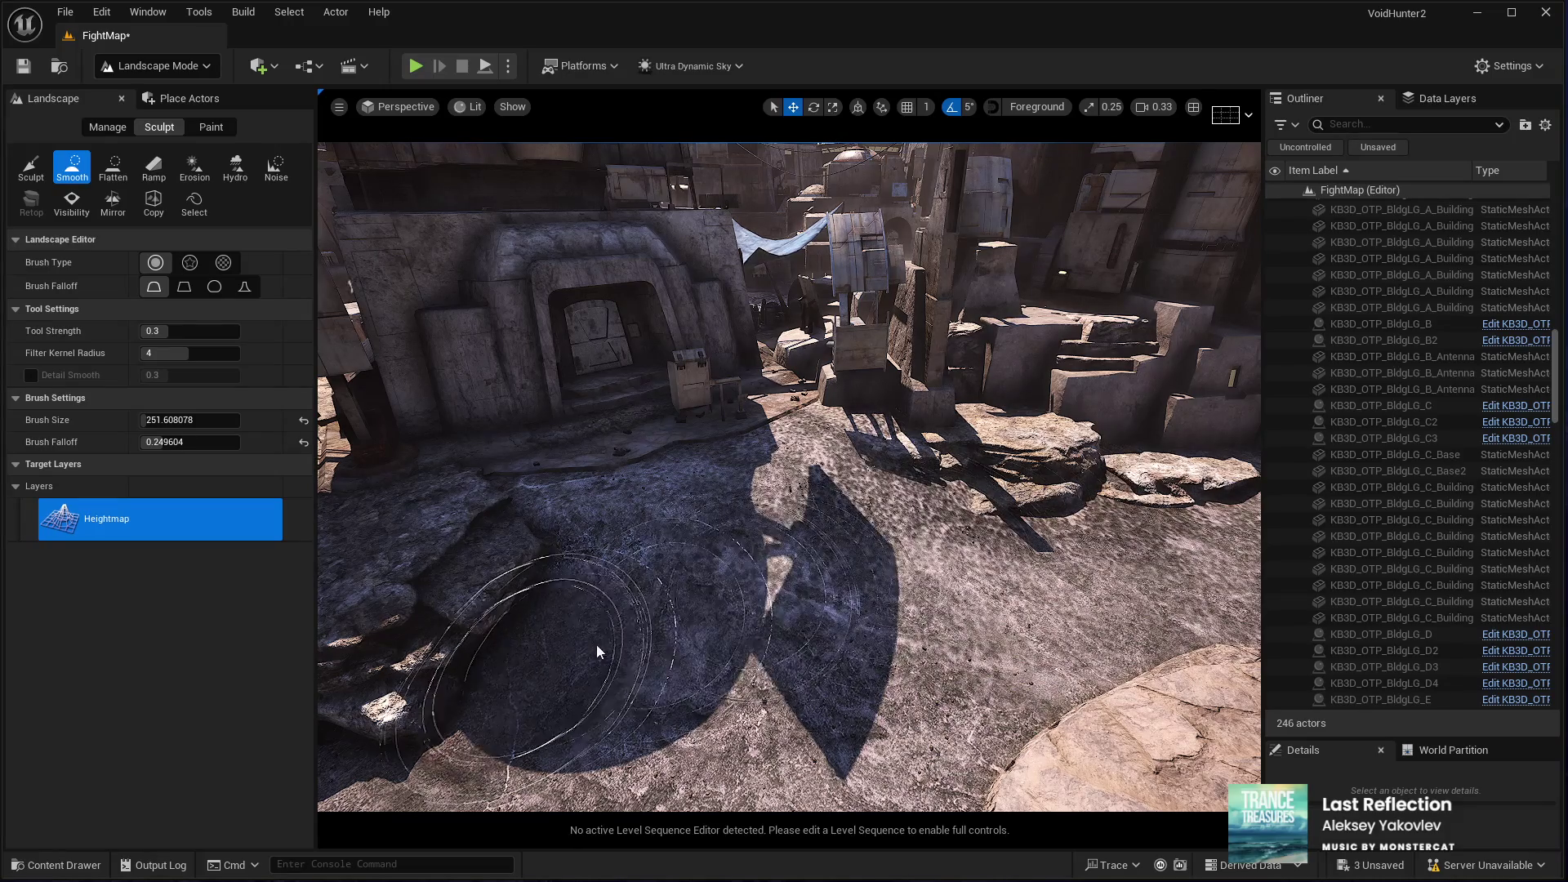
pyautogui.scroll(10, 597, 644)
pyautogui.scroll(-10, 789, 477)
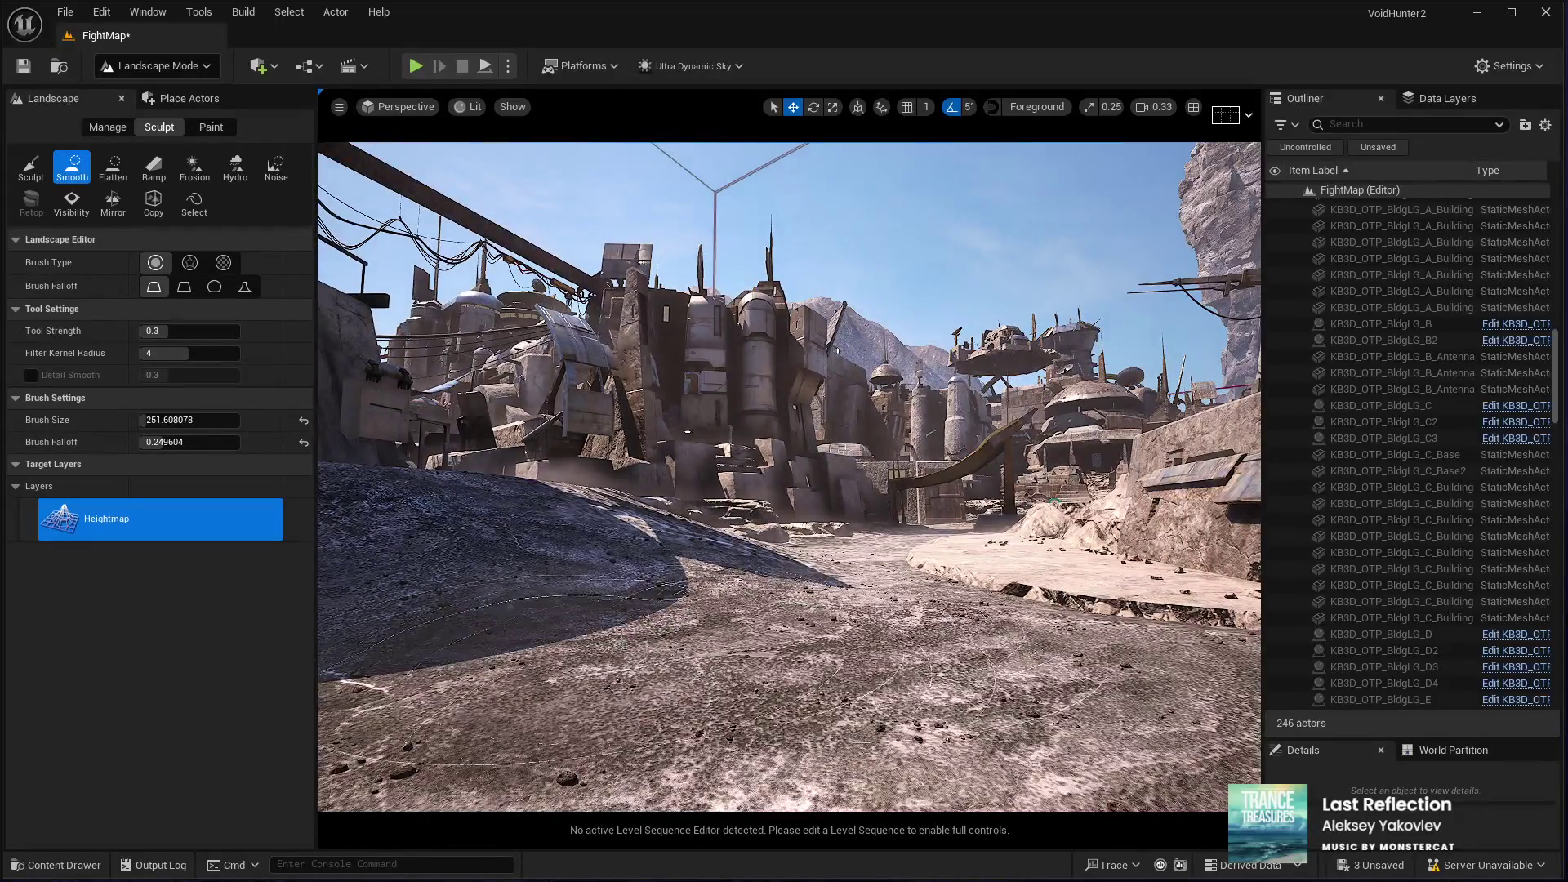
pyautogui.scroll(-10, 789, 477)
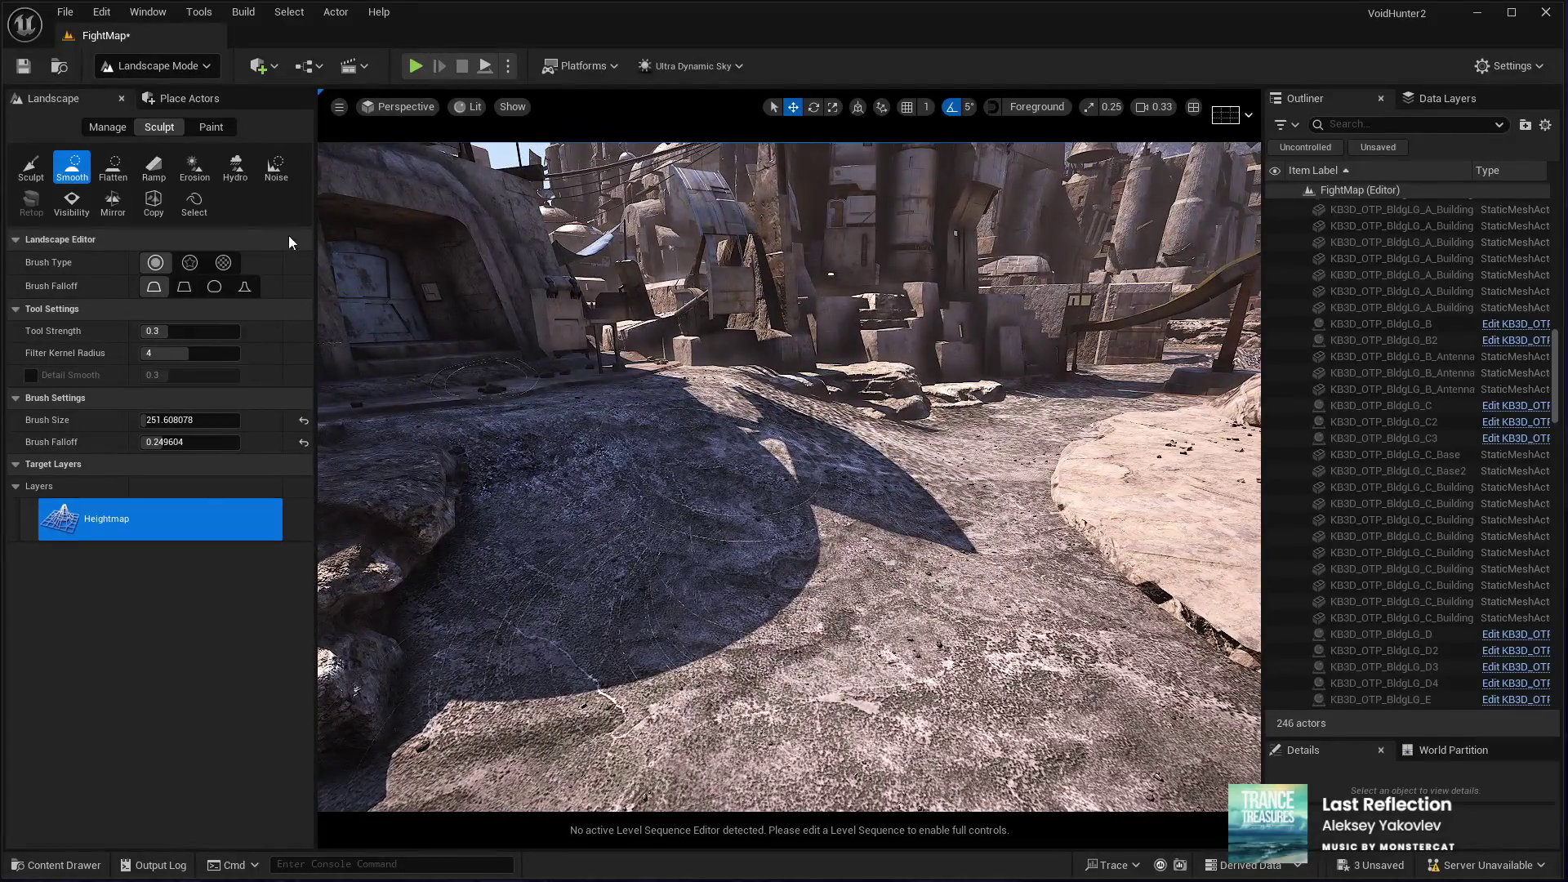
# Step: Flatten the ground across the courtyard with the Flatten tool
pyautogui.click(113, 167)
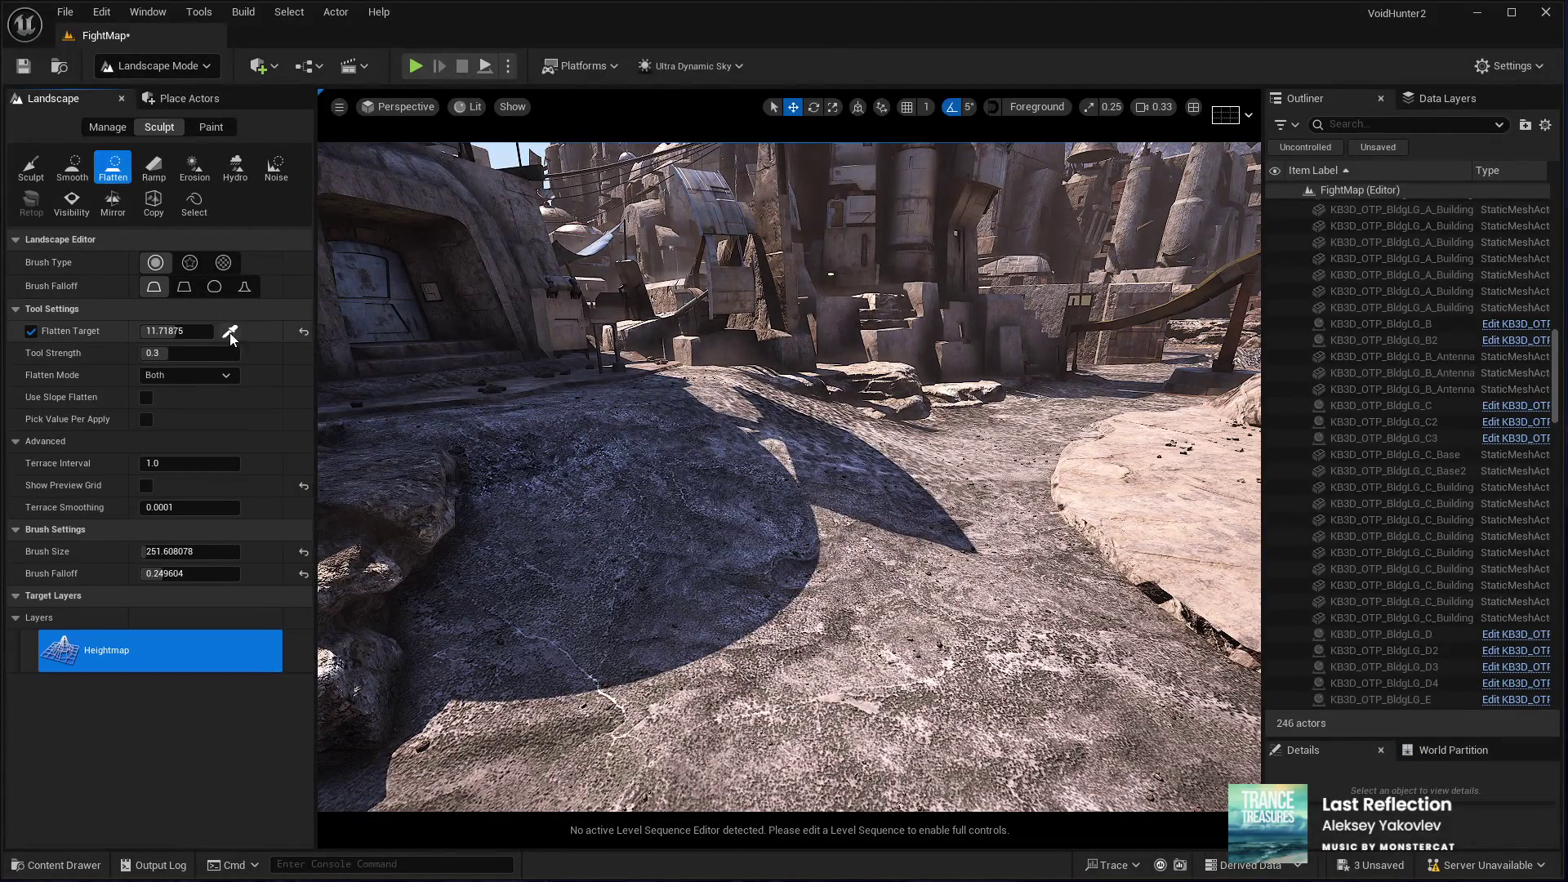
pyautogui.moveTo(1017, 479)
pyautogui.mouseDown()
pyautogui.moveTo(972, 490)
pyautogui.moveTo(923, 540)
pyautogui.moveTo(866, 676)
pyautogui.moveTo(691, 729)
pyautogui.moveTo(776, 646)
pyautogui.moveTo(758, 641)
pyautogui.moveTo(718, 561)
pyautogui.moveTo(886, 518)
pyautogui.moveTo(947, 482)
pyautogui.moveTo(960, 443)
pyautogui.moveTo(718, 560)
pyautogui.moveTo(522, 704)
pyautogui.moveTo(560, 784)
pyautogui.moveTo(1012, 530)
pyautogui.mouseUp()
pyautogui.scroll(5, 1011, 530)
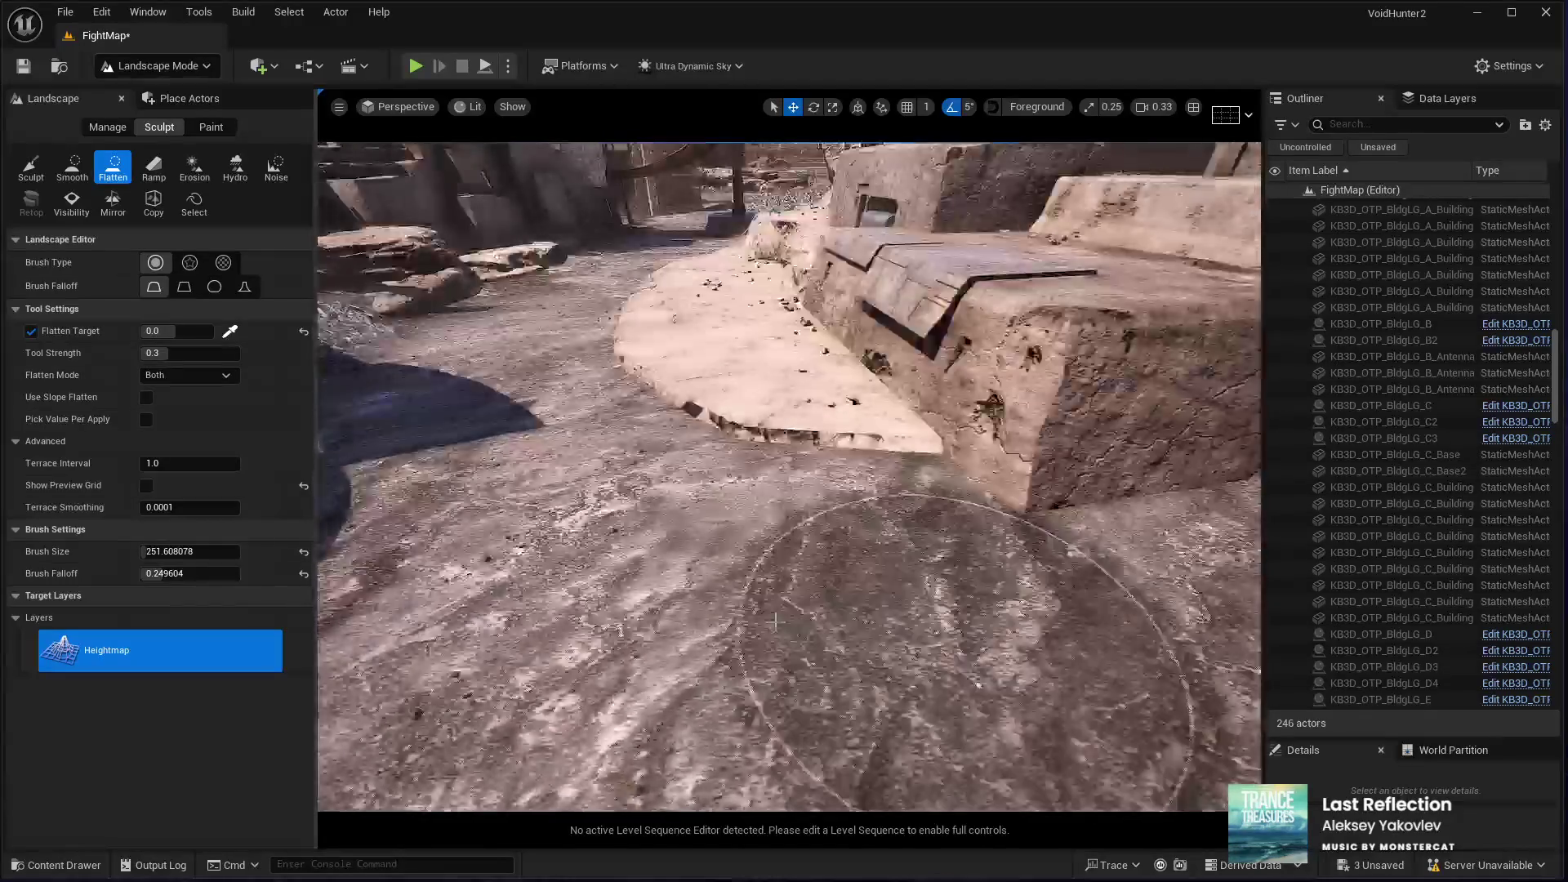
pyautogui.moveTo(902, 531)
pyautogui.mouseDown()
pyautogui.moveTo(921, 480)
pyautogui.moveTo(618, 533)
pyautogui.moveTo(490, 506)
pyautogui.moveTo(811, 336)
pyautogui.moveTo(808, 458)
pyautogui.moveTo(841, 531)
pyautogui.moveTo(833, 571)
pyautogui.moveTo(928, 641)
pyautogui.mouseUp()
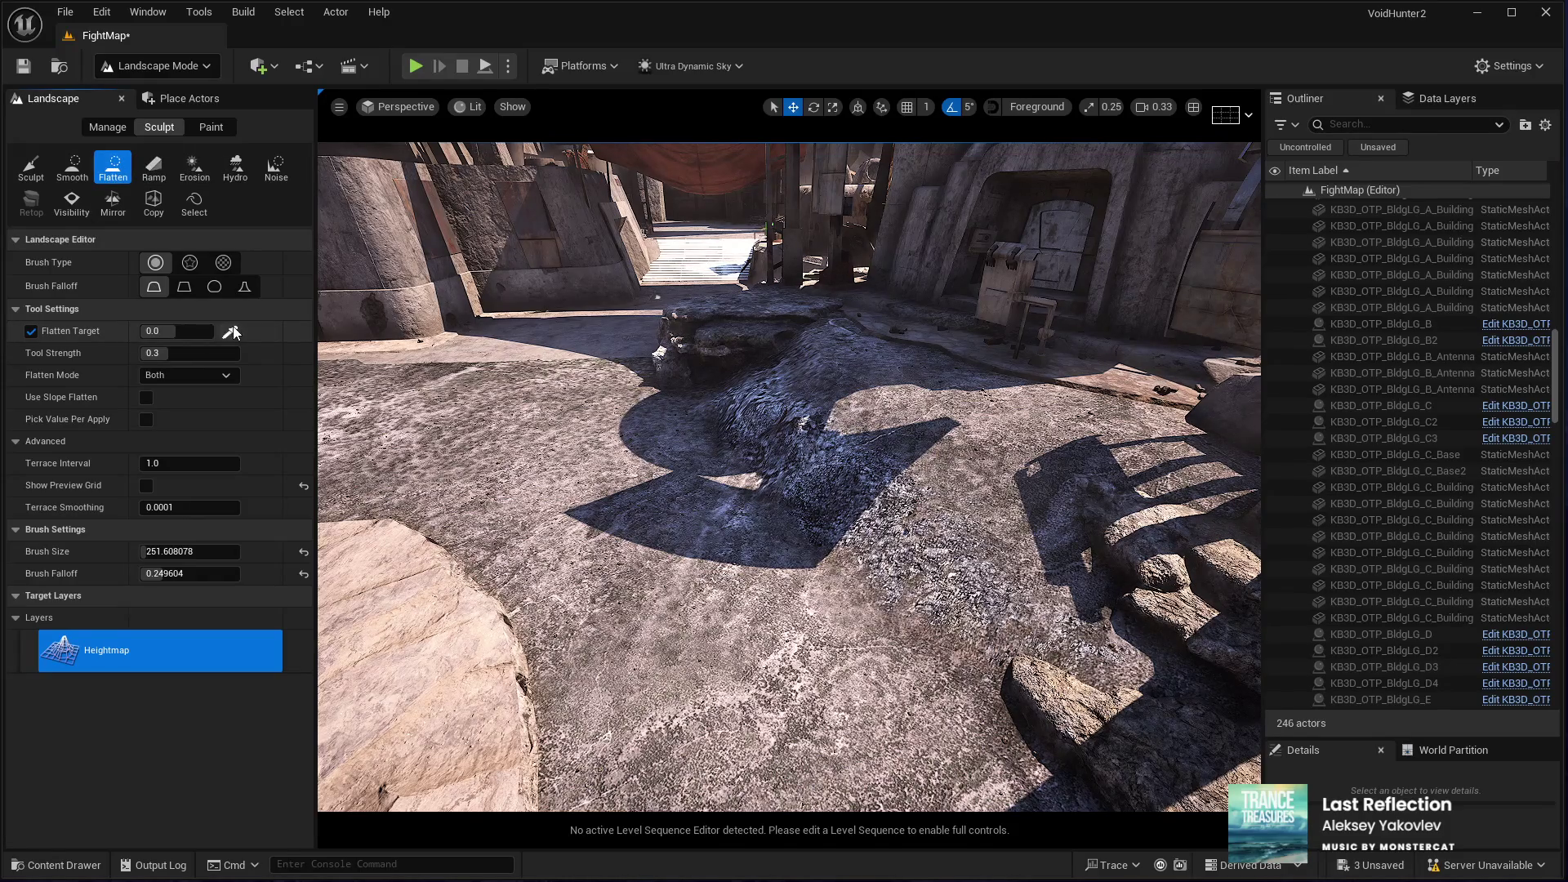
# Step: Sample height 208.59375 as the flatten target and level the raised patch beside the rocks
pyautogui.moveTo(785, 474)
pyautogui.mouseDown()
pyautogui.moveTo(760, 457)
pyautogui.moveTo(718, 506)
pyautogui.moveTo(815, 525)
pyautogui.mouseUp()
pyautogui.click(841, 344)
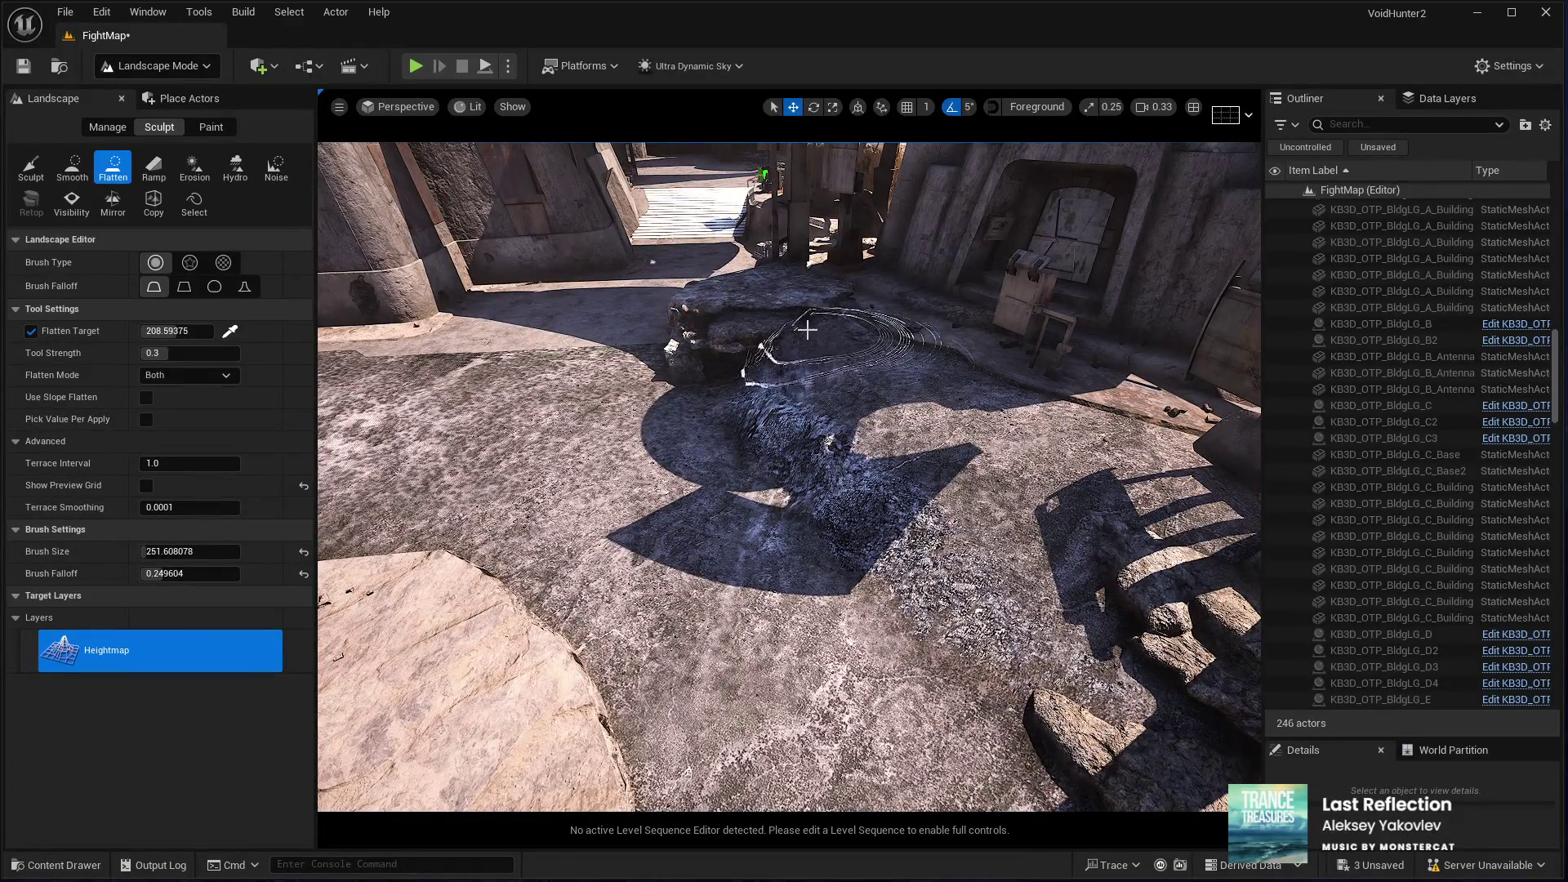
pyautogui.moveTo(746, 316)
pyautogui.mouseDown()
pyautogui.moveTo(849, 398)
pyautogui.moveTo(871, 438)
pyautogui.moveTo(848, 403)
pyautogui.mouseUp()
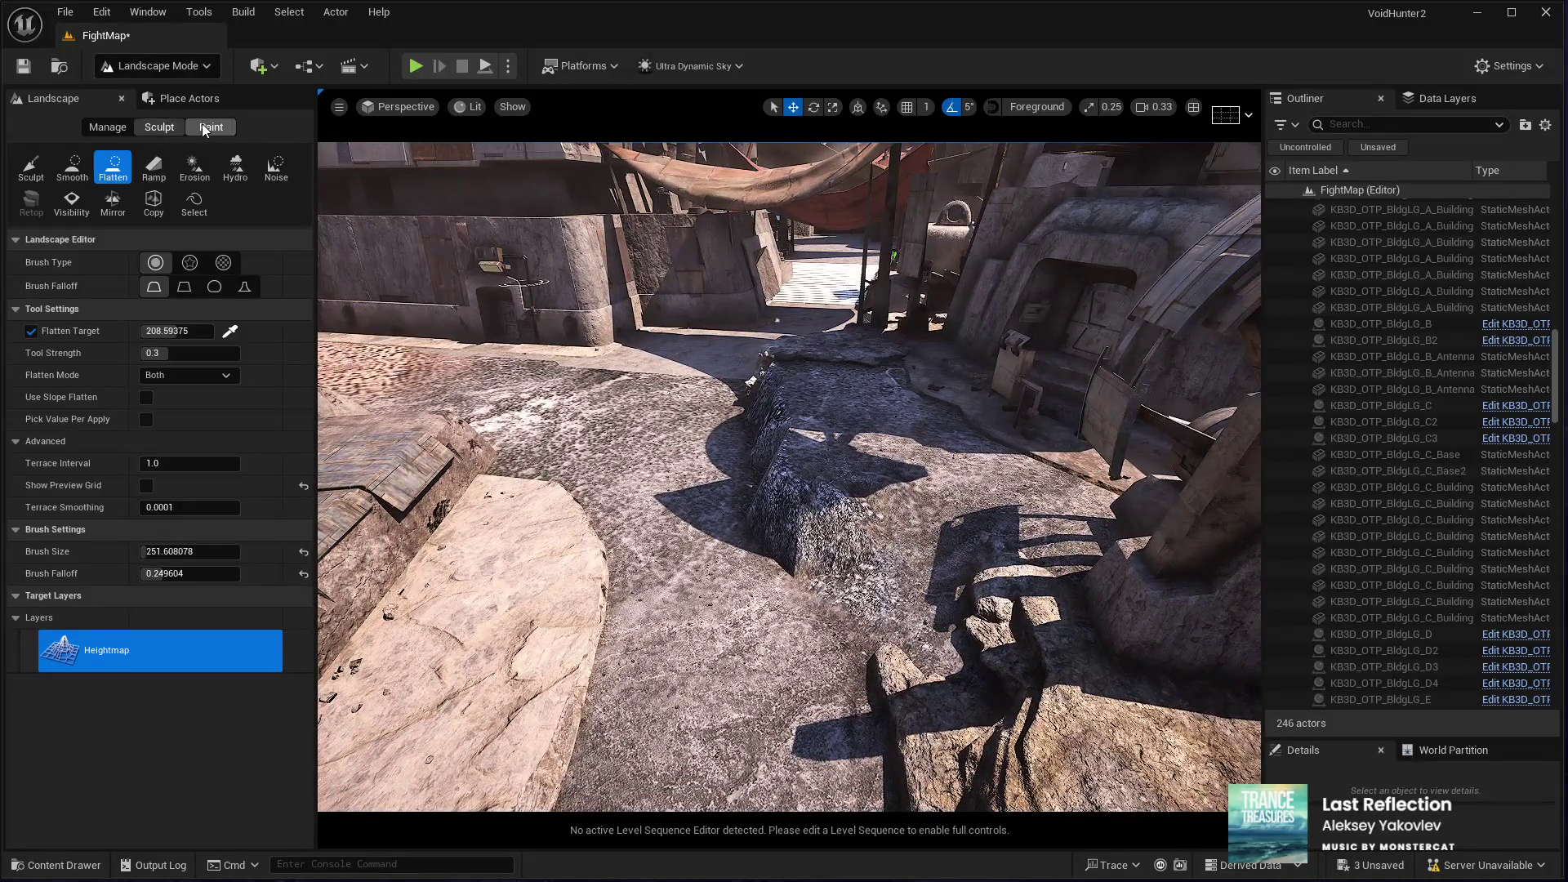
# Step: Place two Ramp points over the ridge, move one endpoint, then reset without building the ramp
pyautogui.click(153, 171)
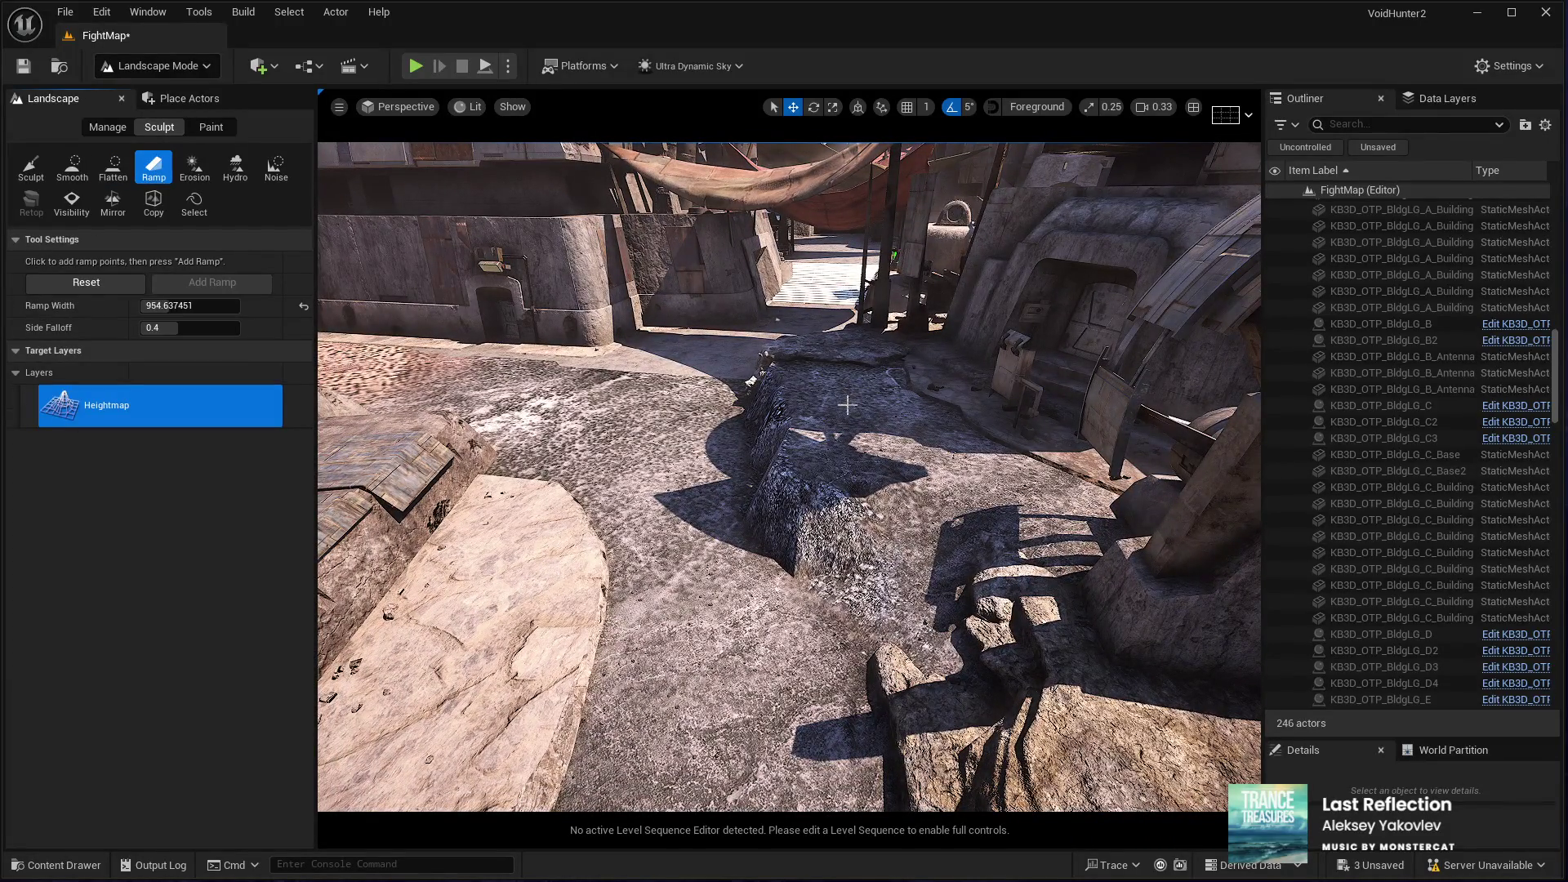
pyautogui.click(865, 462)
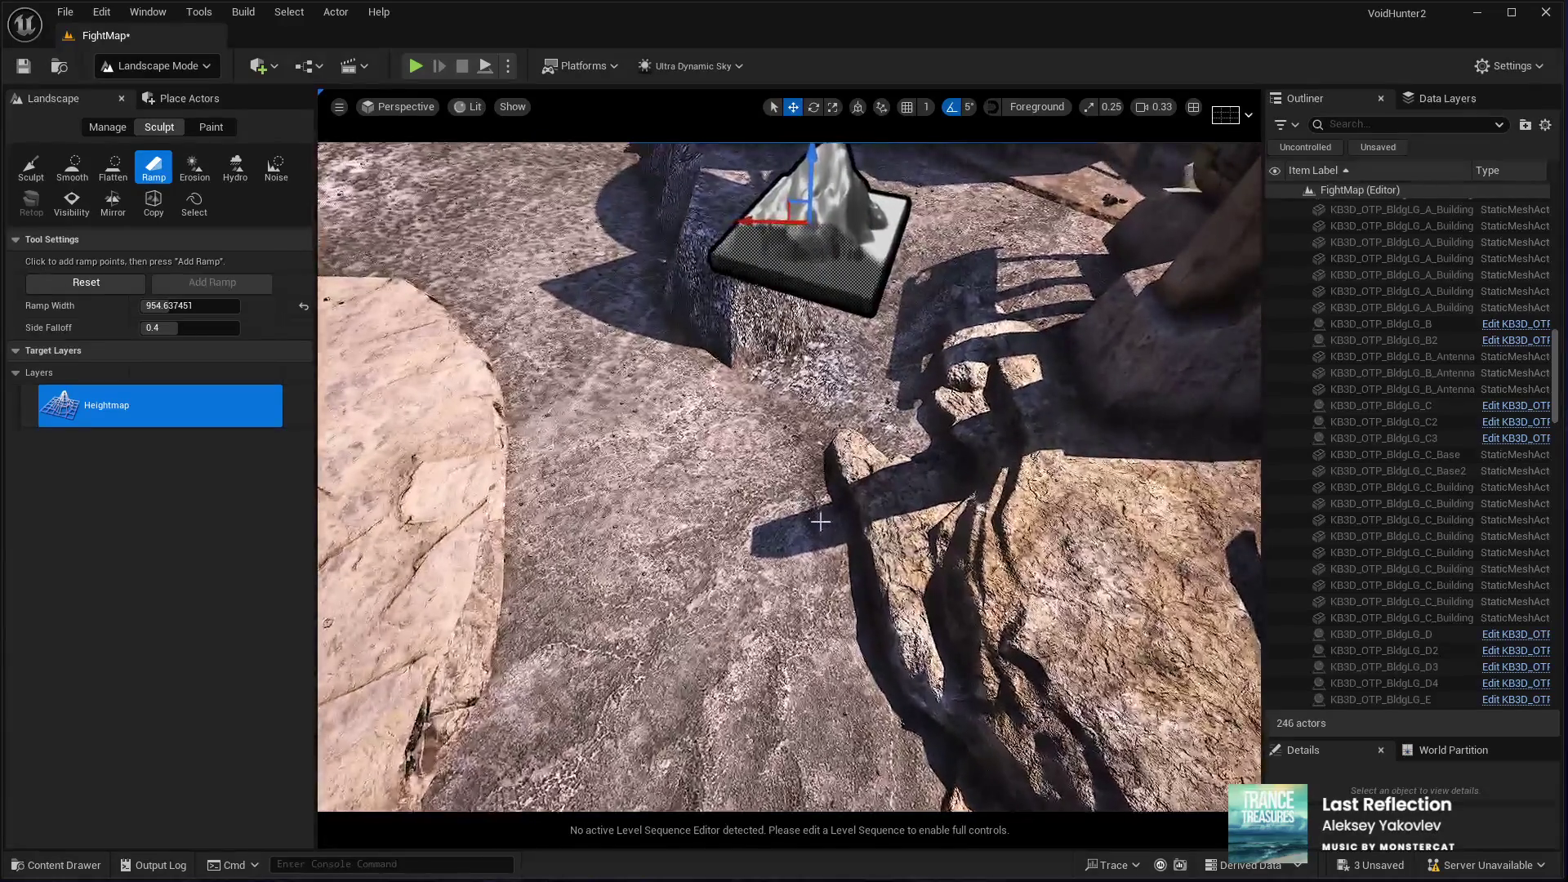
pyautogui.click(846, 542)
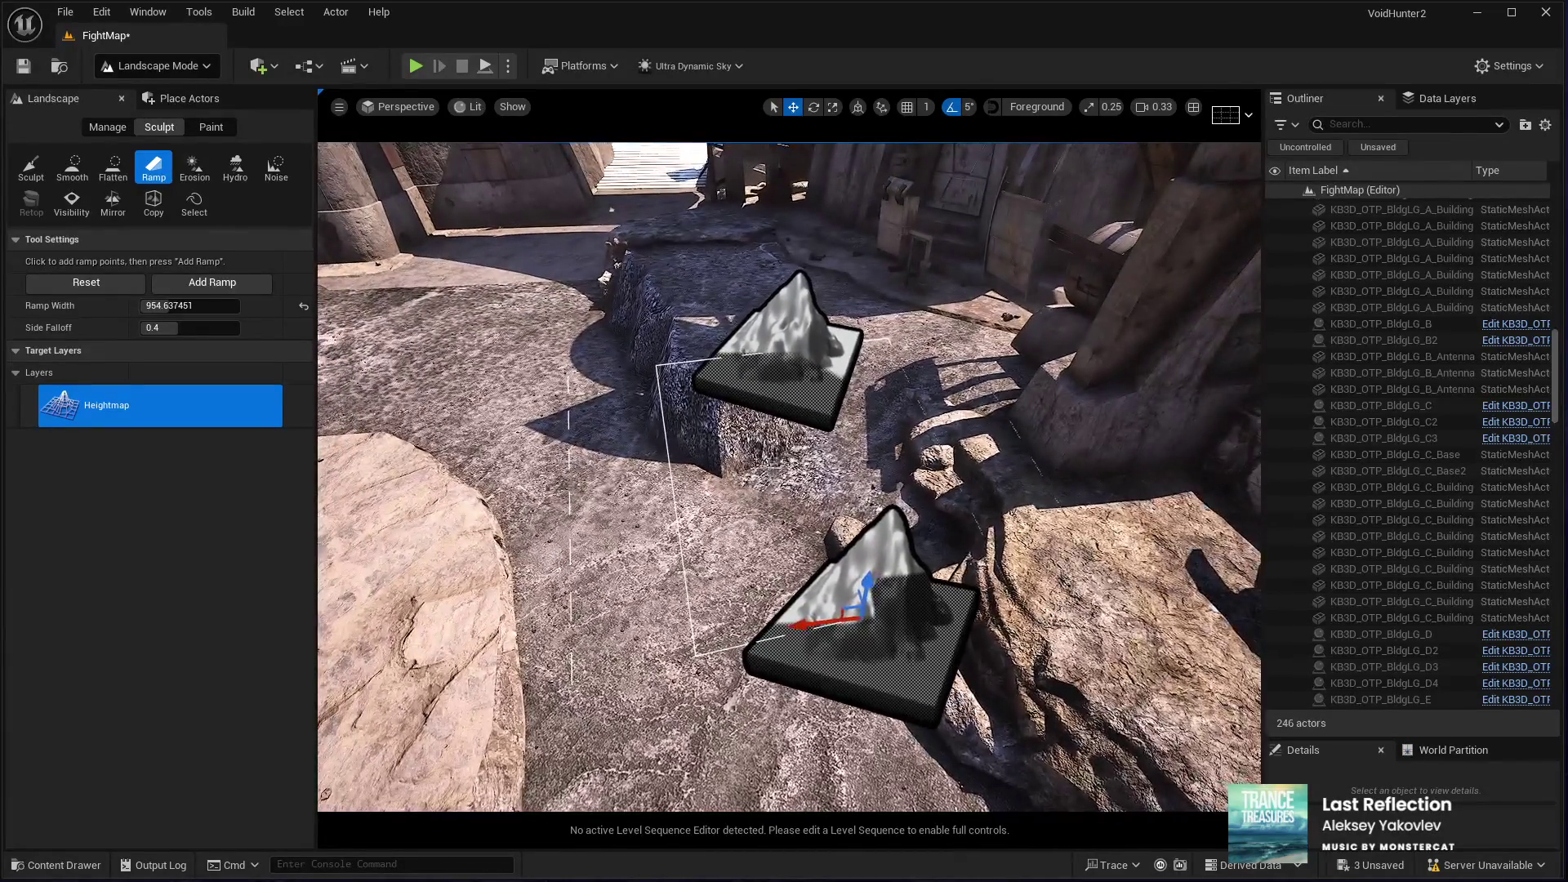
pyautogui.moveTo(707, 360); pyautogui.dragTo(812, 357)
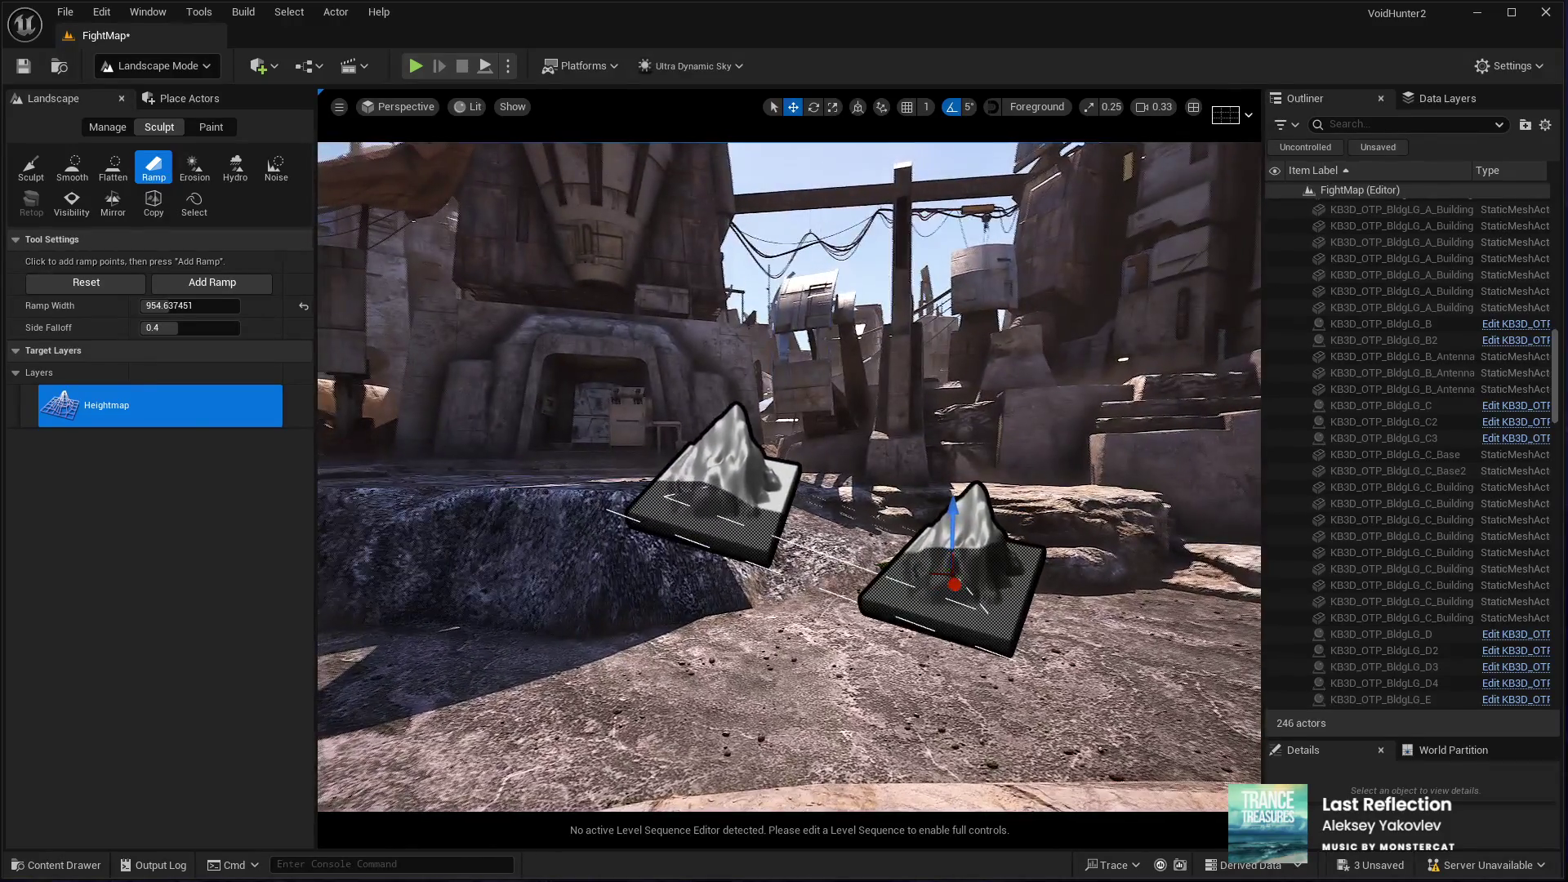
pyautogui.scroll(3, 789, 477)
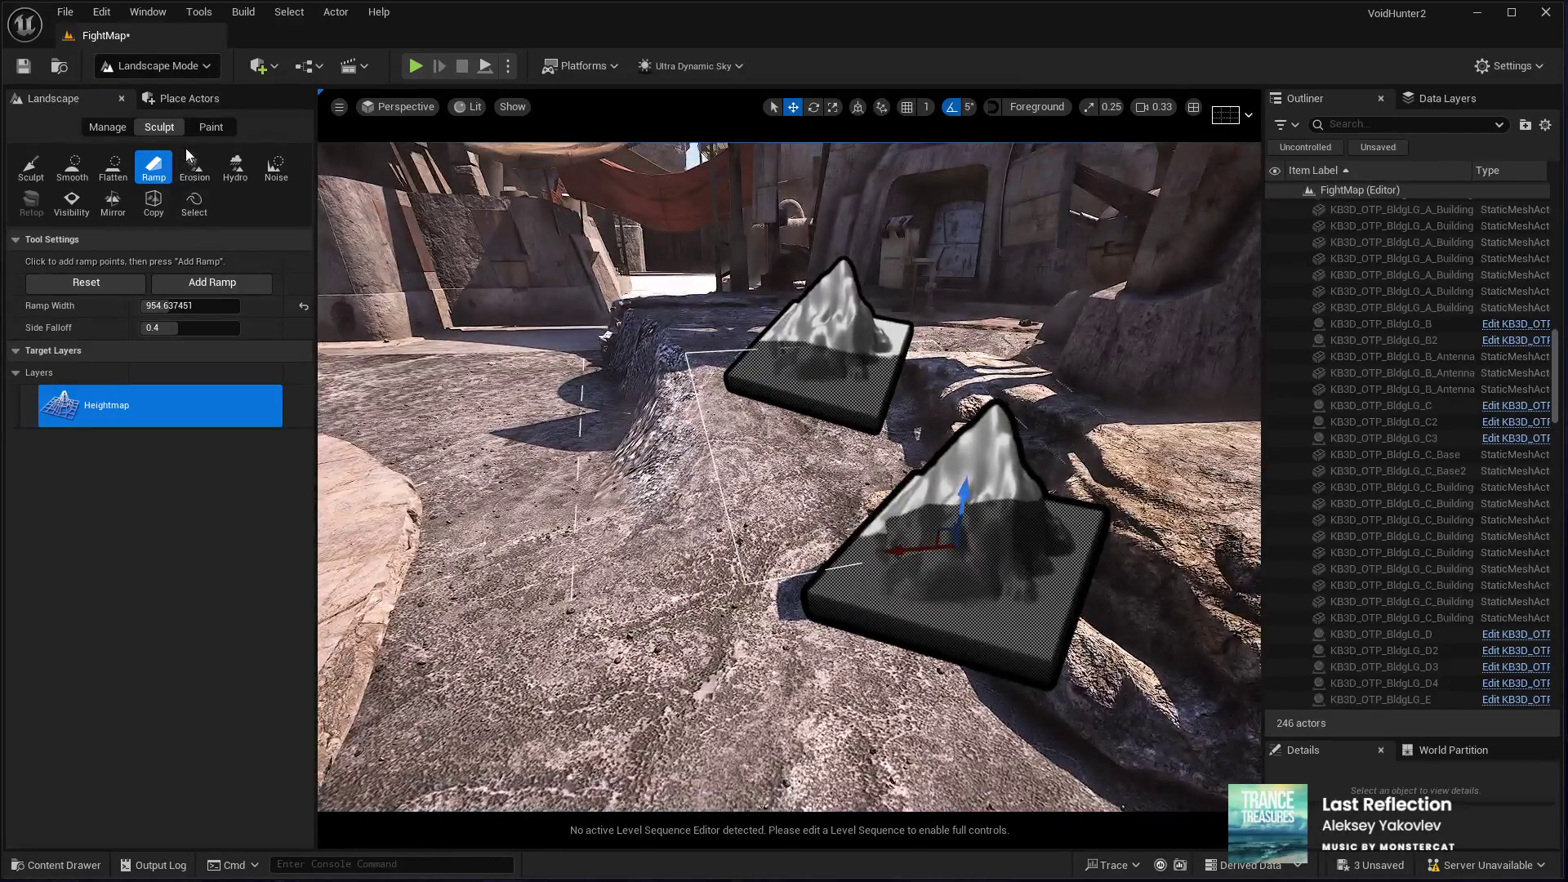
pyautogui.click(93, 281)
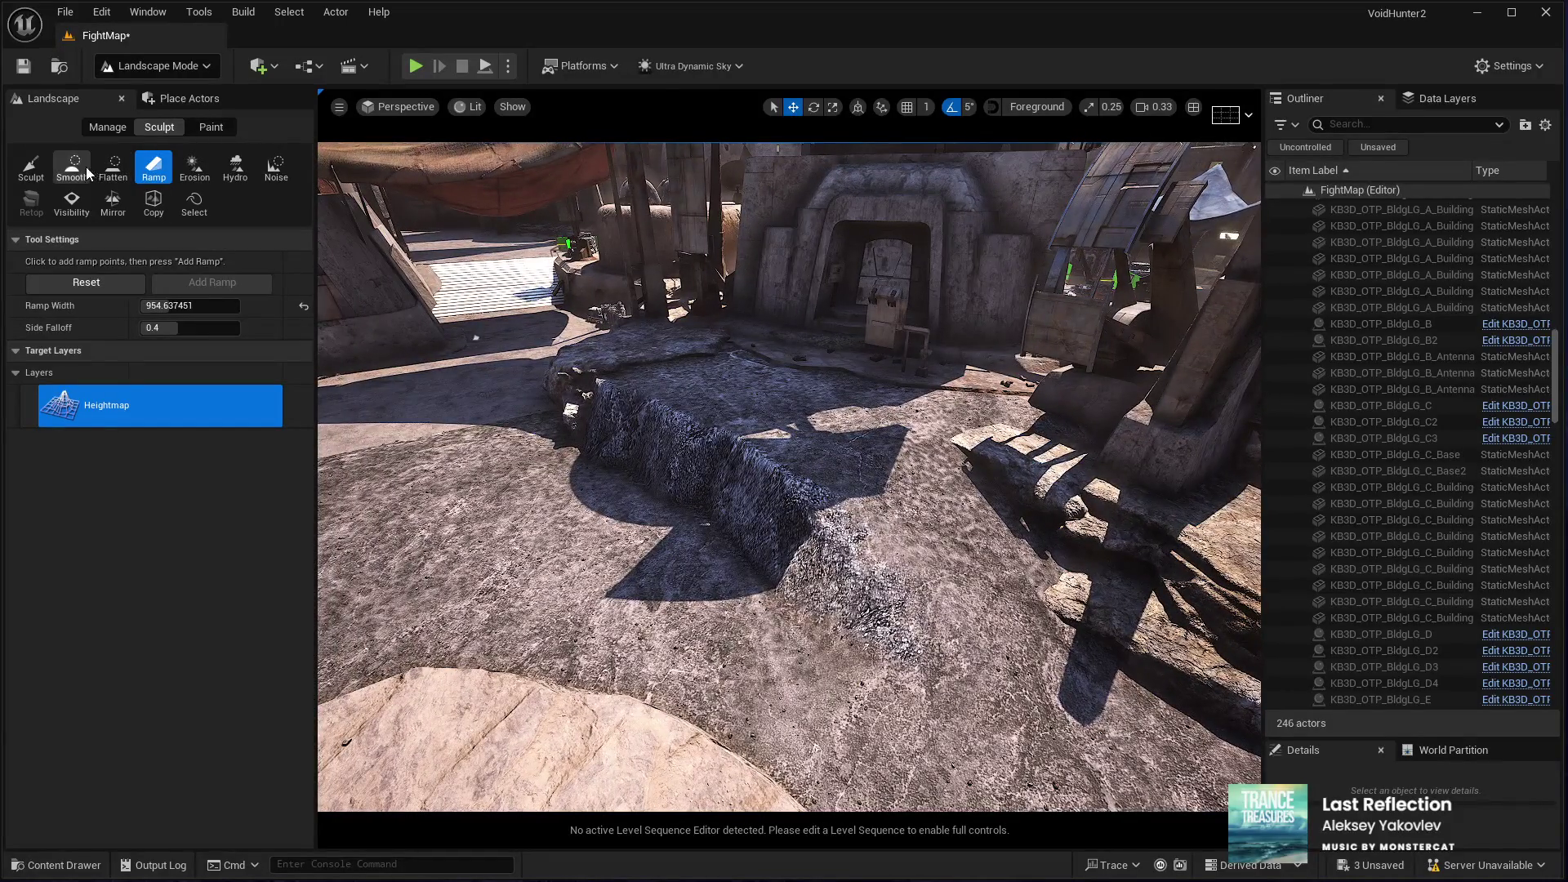
# Step: Smooth the dark trench and ridge in the courtyard, then switch to Selection Mode
pyautogui.click(89, 171)
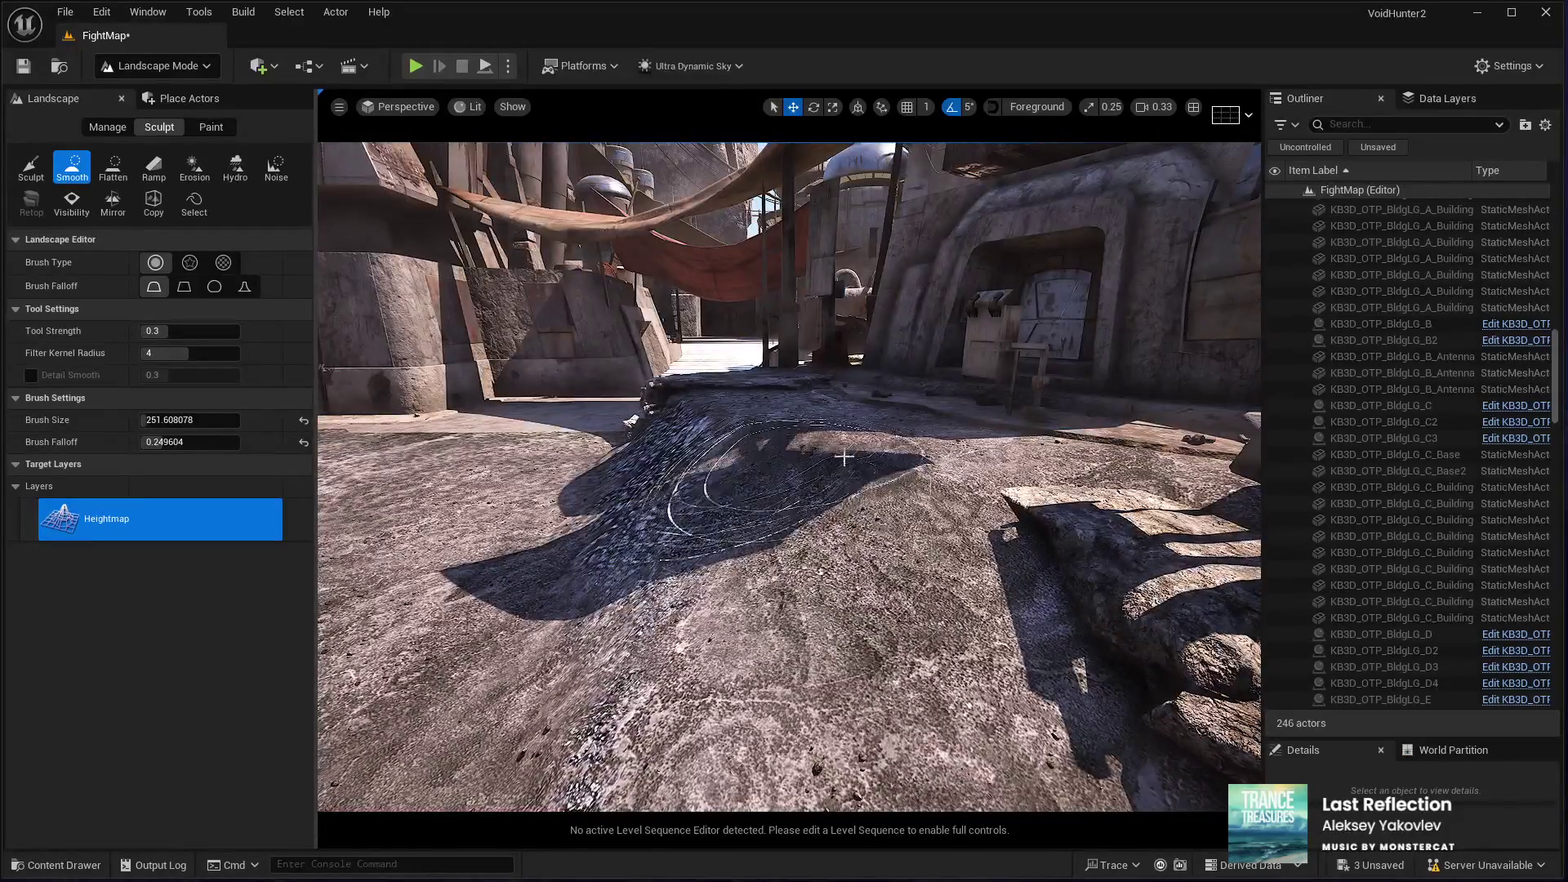
pyautogui.moveTo(845, 458); pyautogui.dragTo(764, 406)
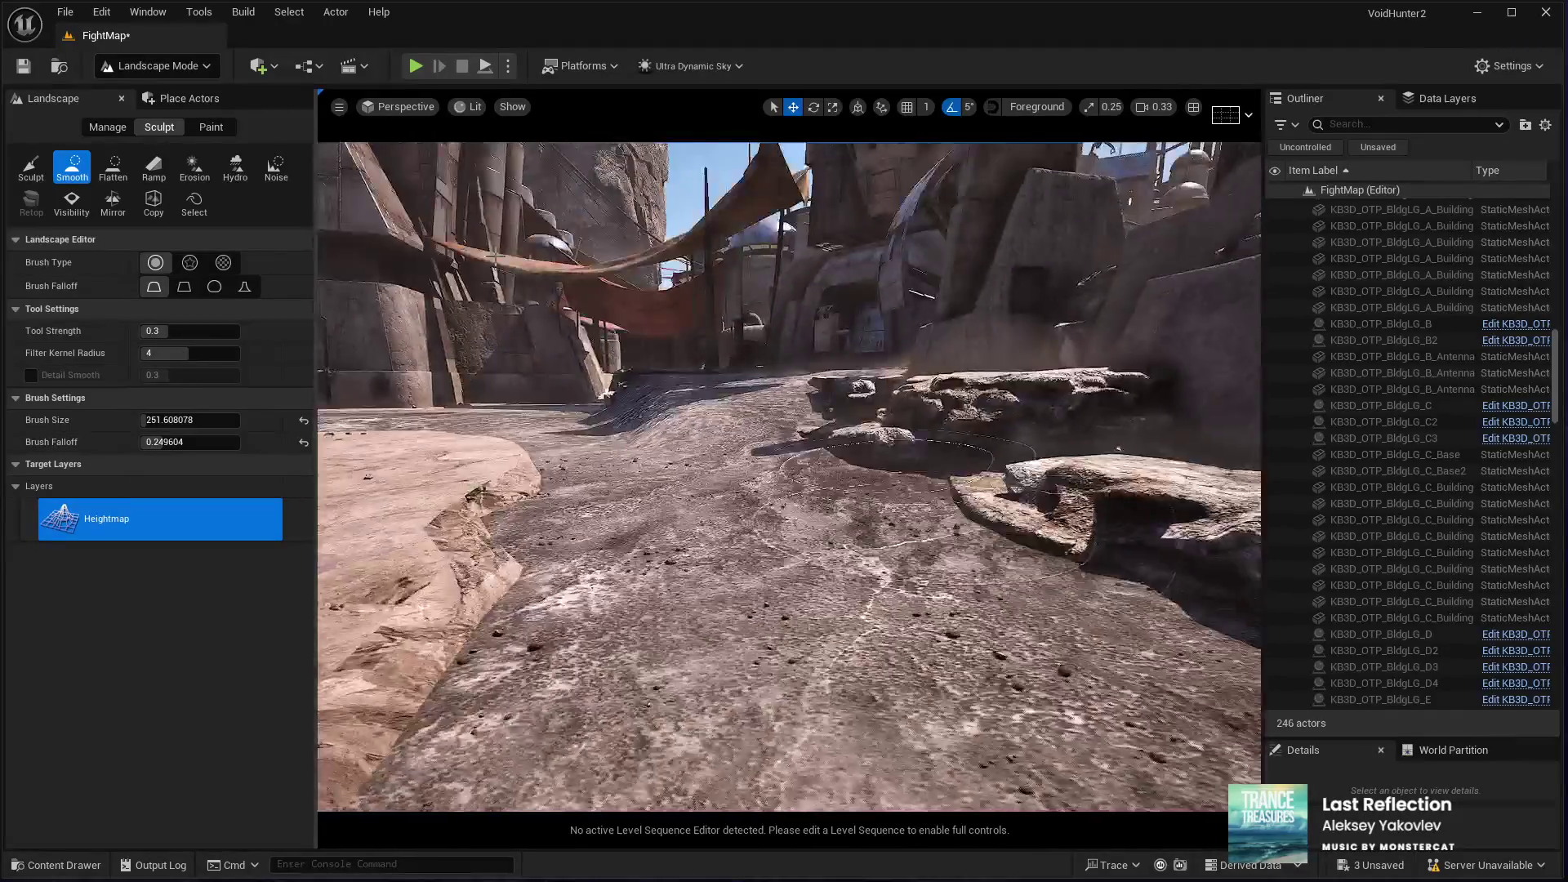
pyautogui.click(155, 100)
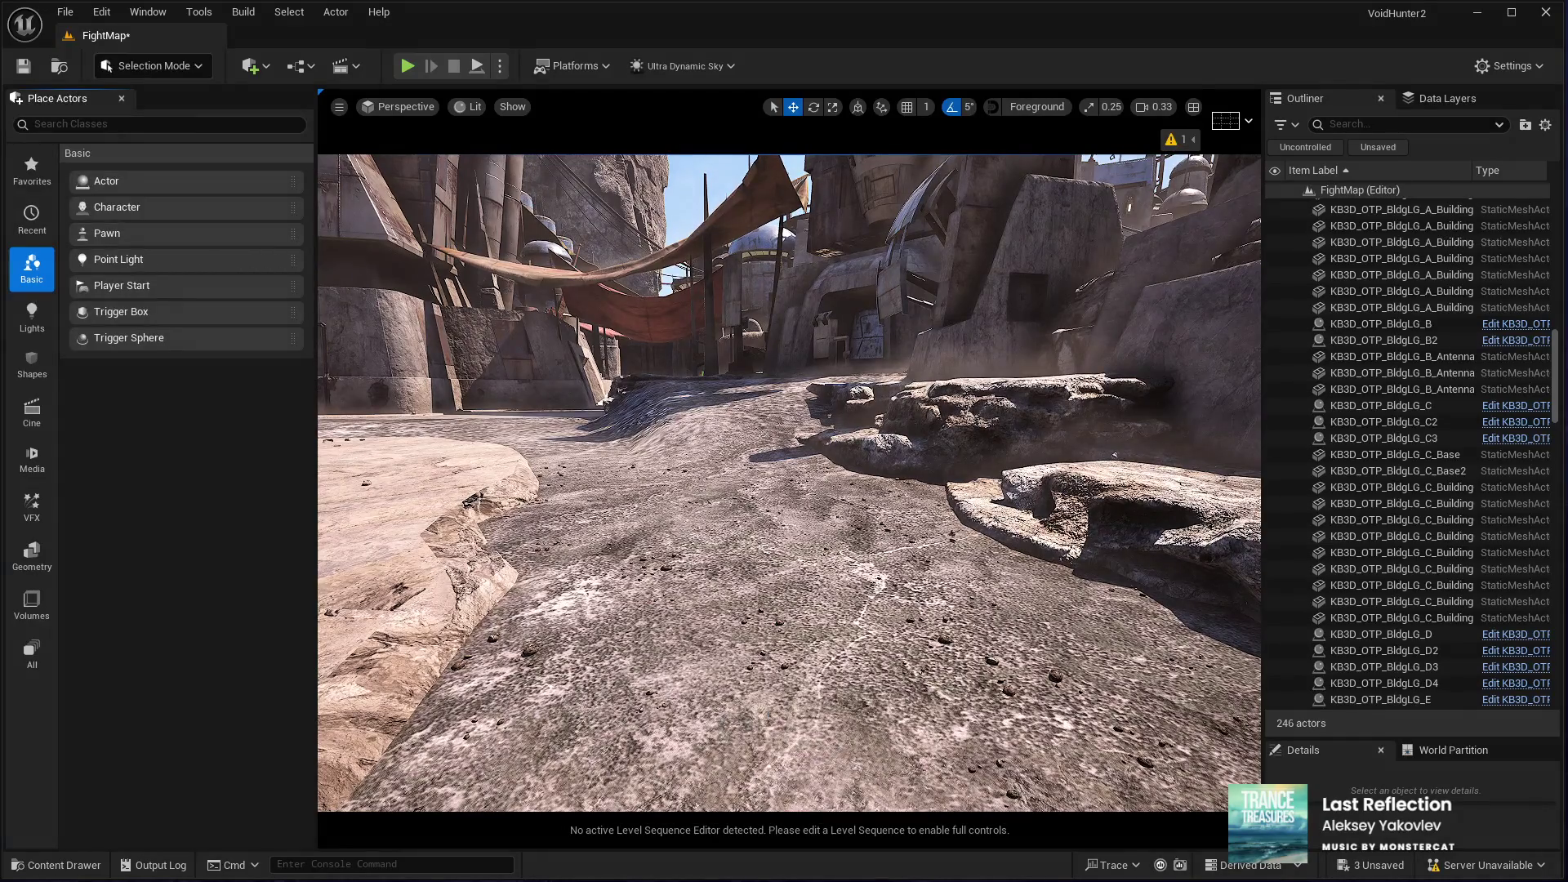
# Step: Select the Landscape, run a Play-In-Editor session across the courtyard and rock slab, then stop it
pyautogui.click(798, 713)
pyautogui.hotkey('alt', 'p')
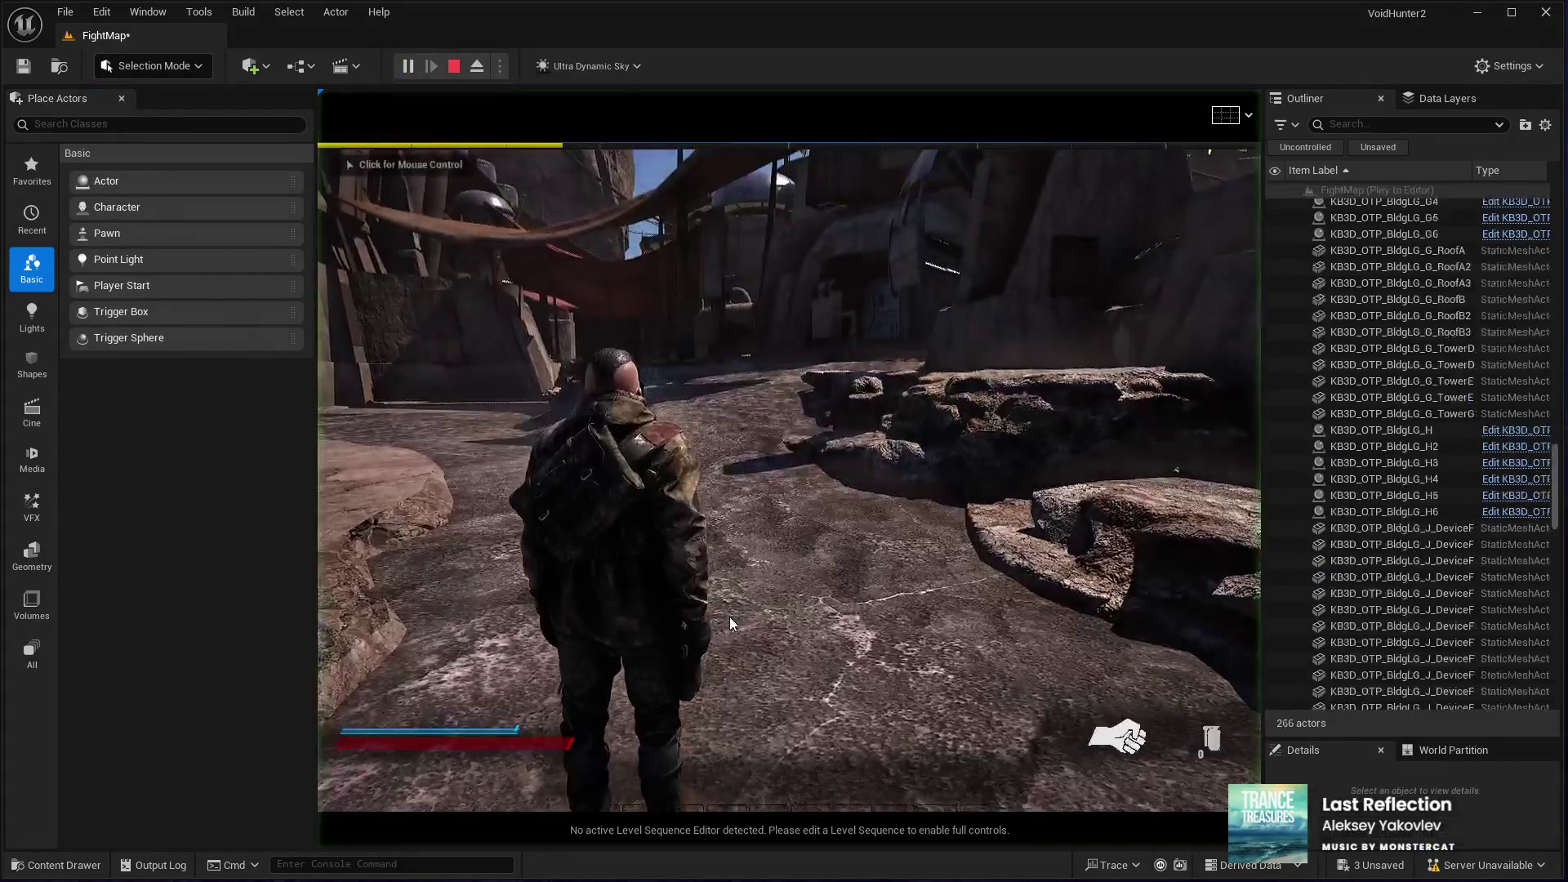
pyautogui.press('w')
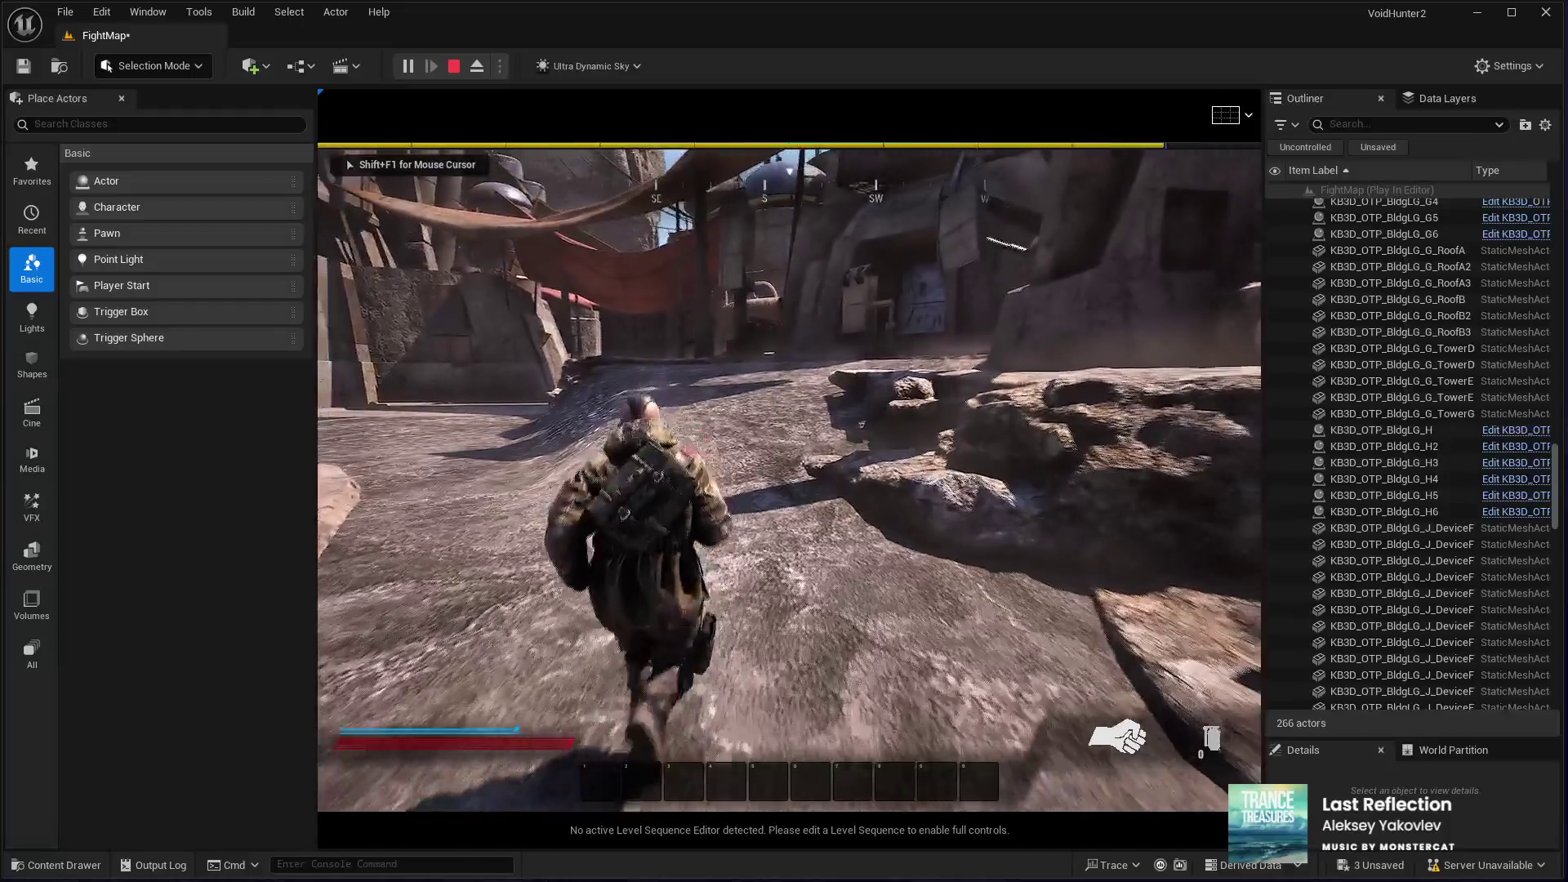
pyautogui.press('w')
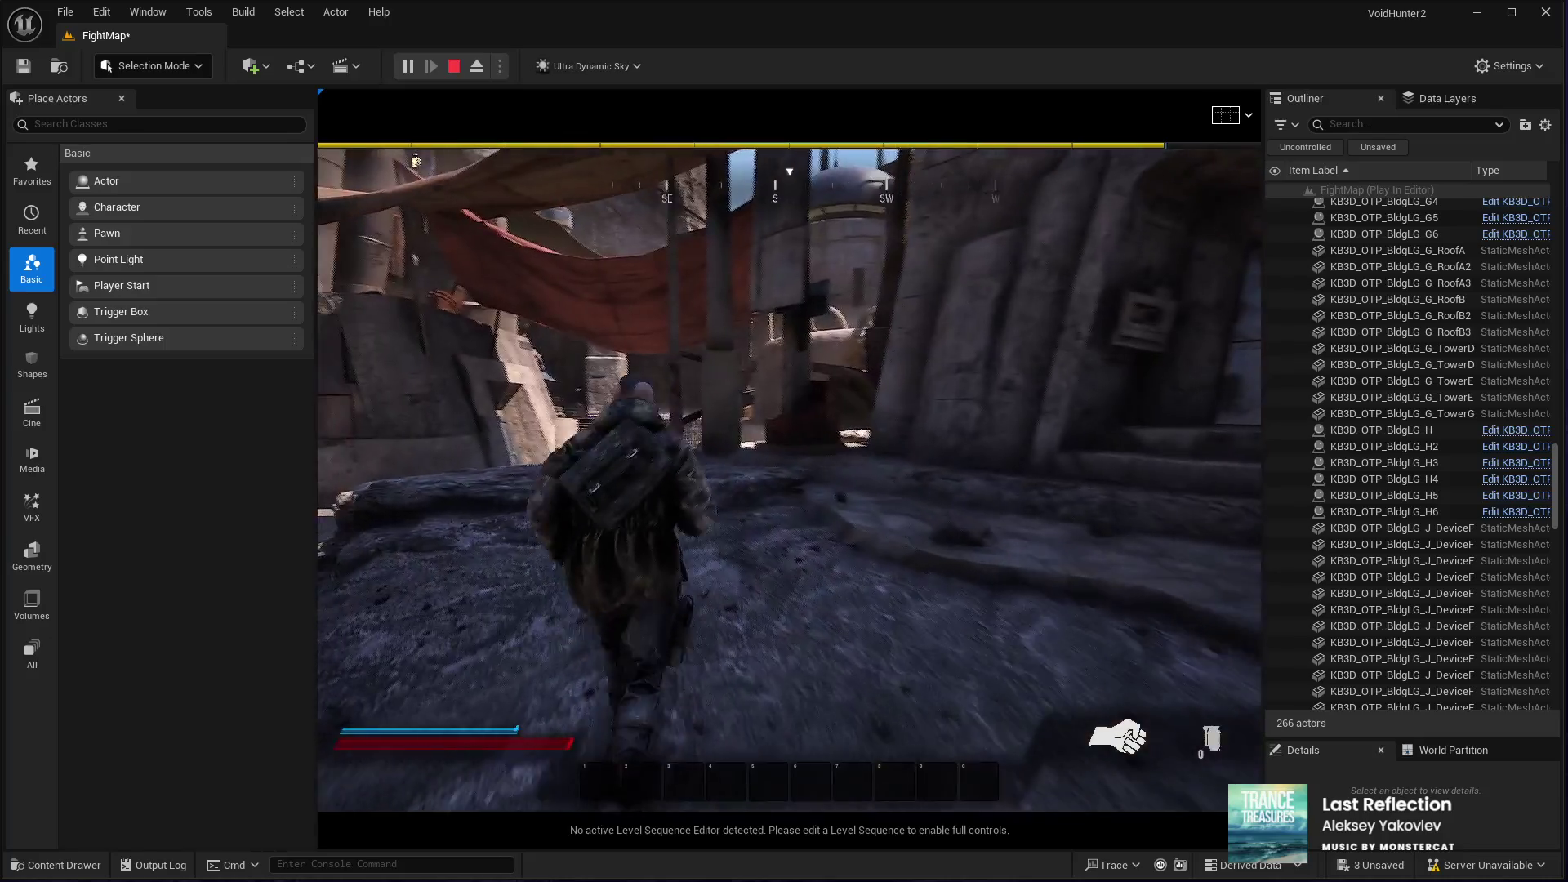
pyautogui.press('a')
pyautogui.press('w')
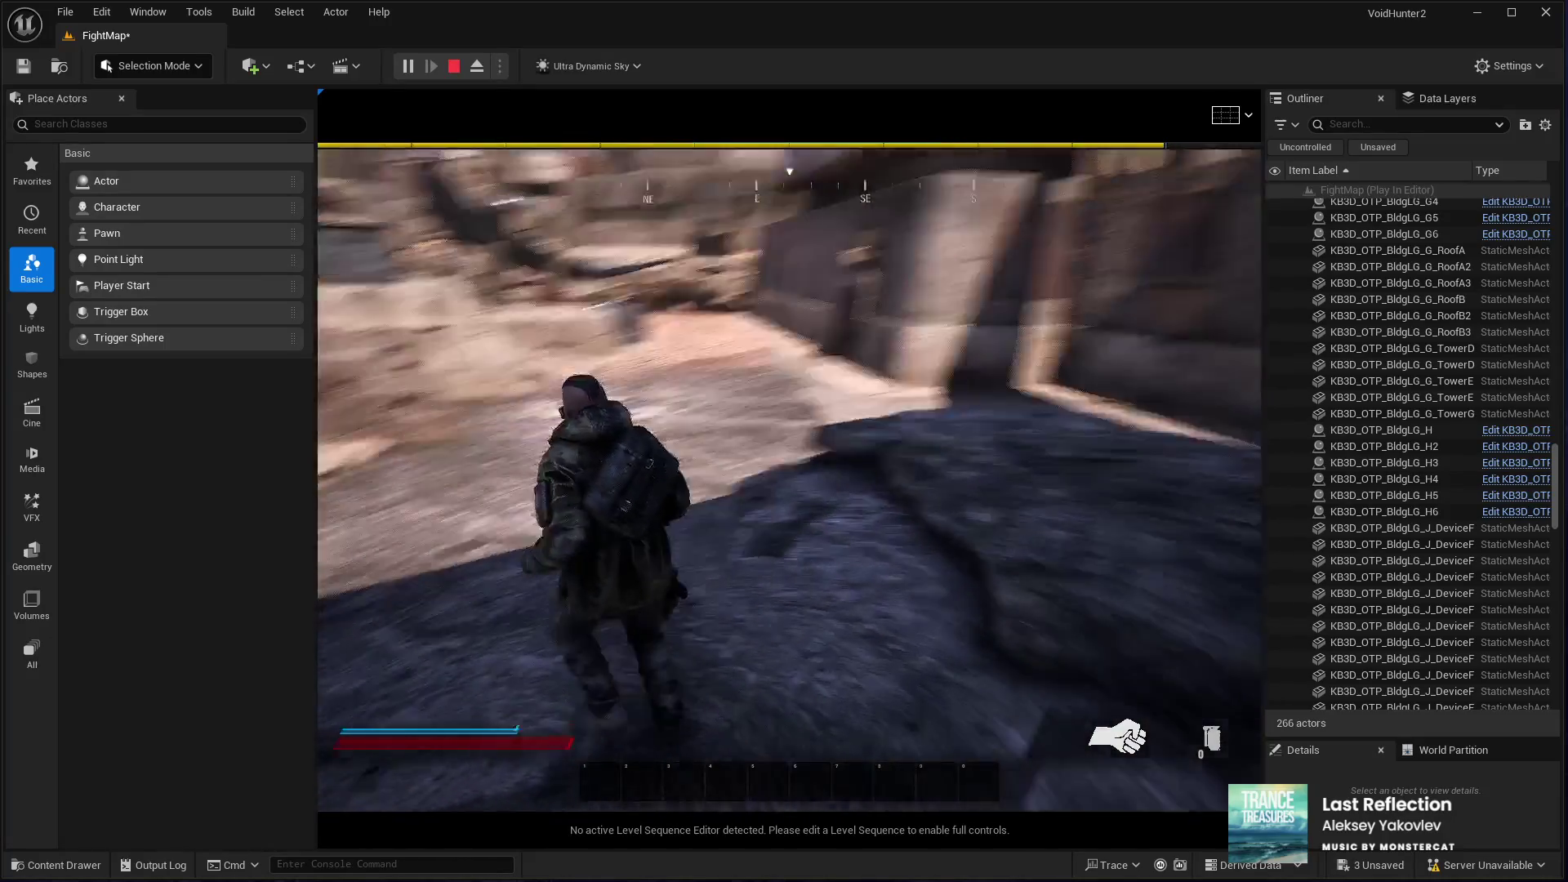
pyautogui.press('w')
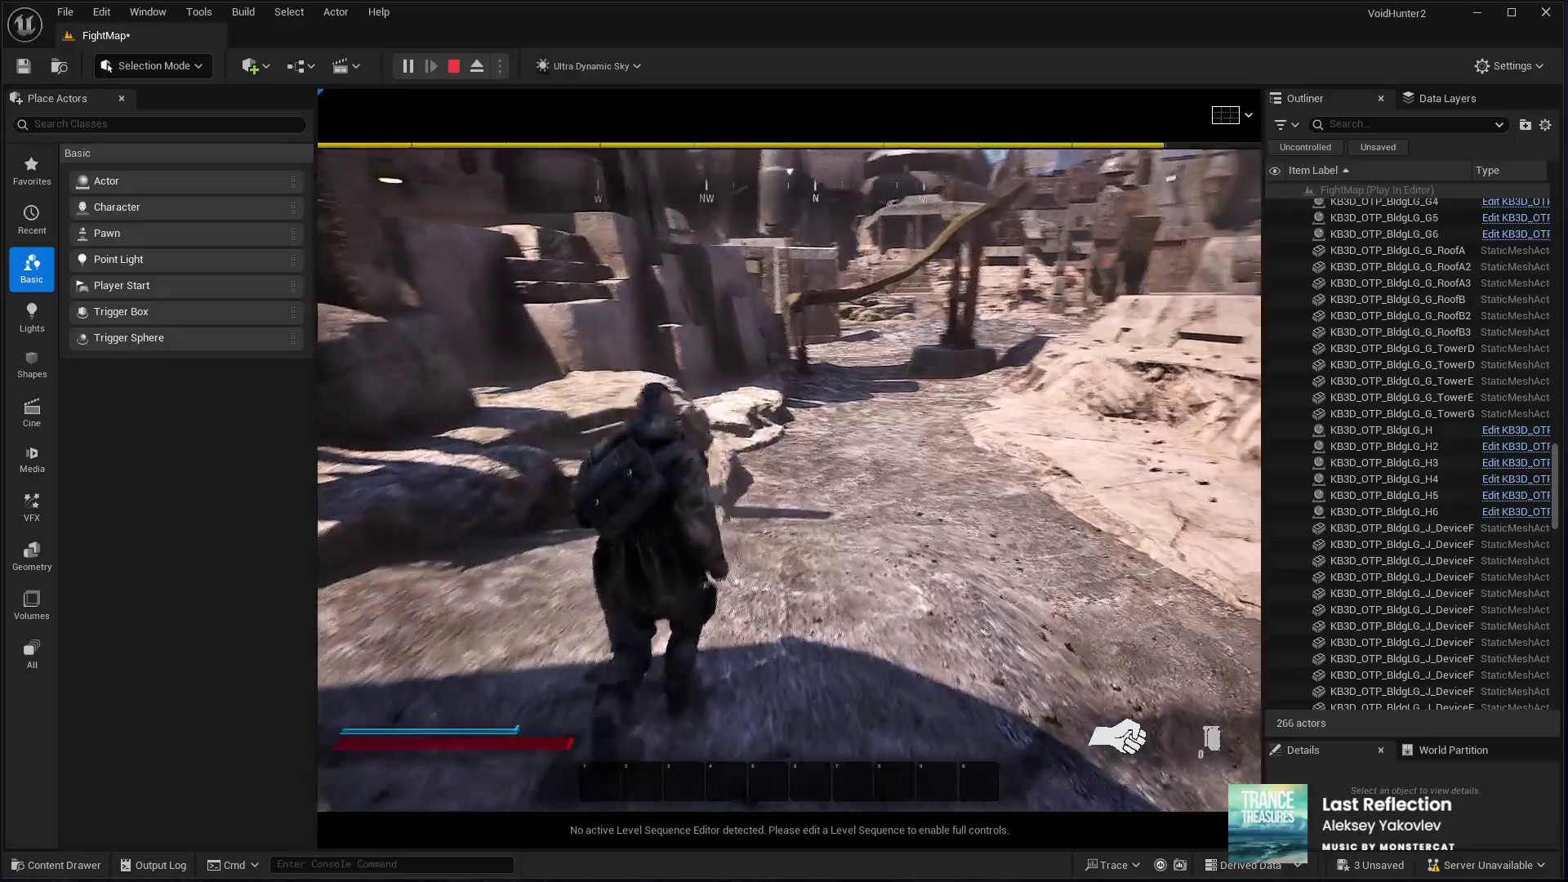
pyautogui.press('w')
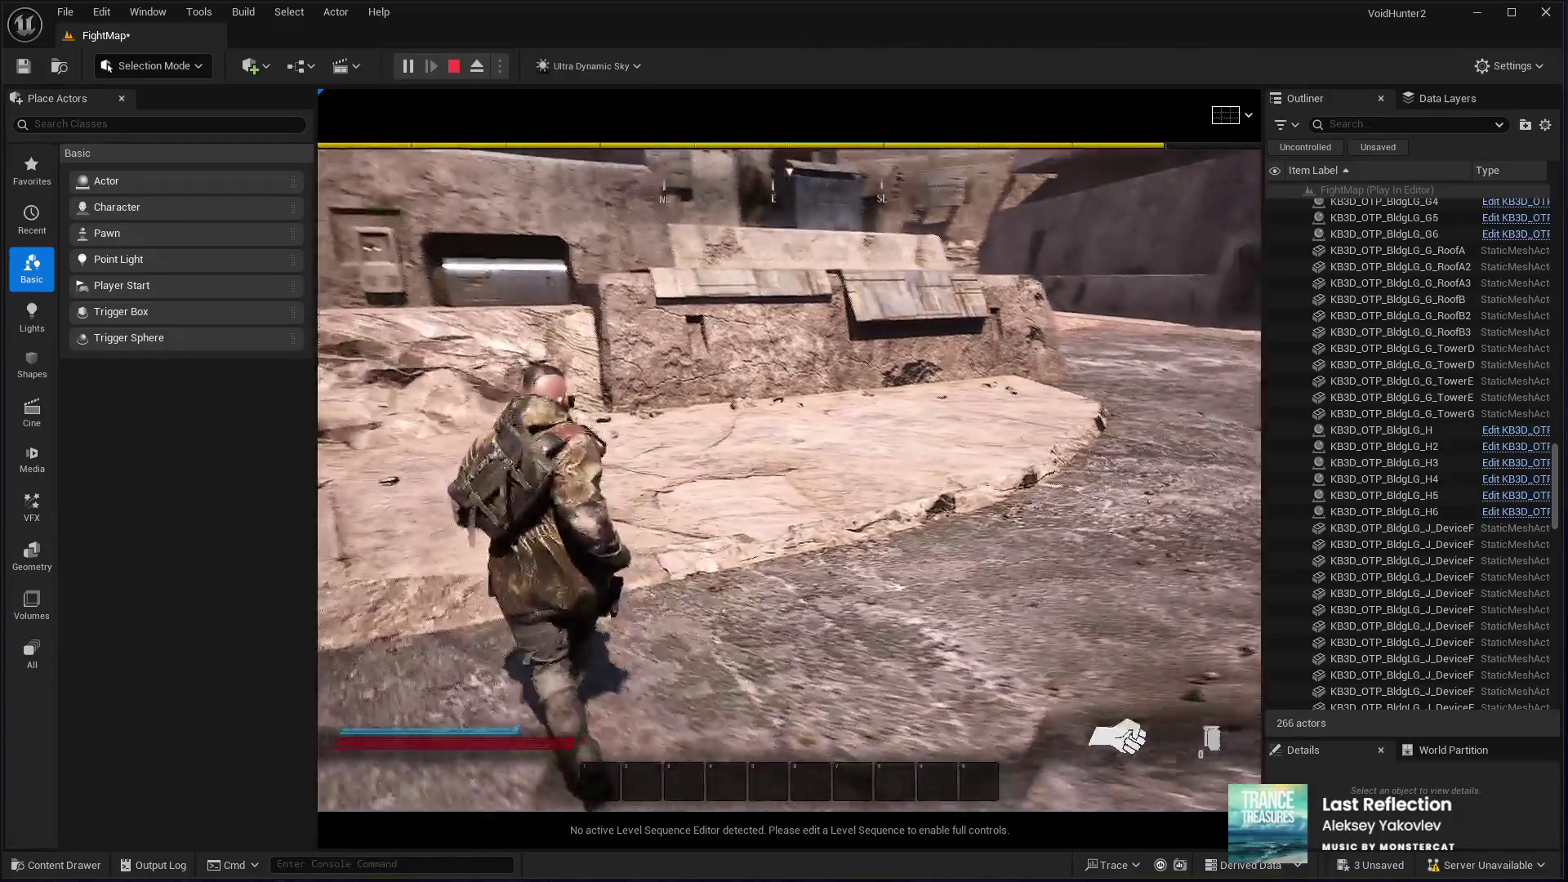
pyautogui.press('w')
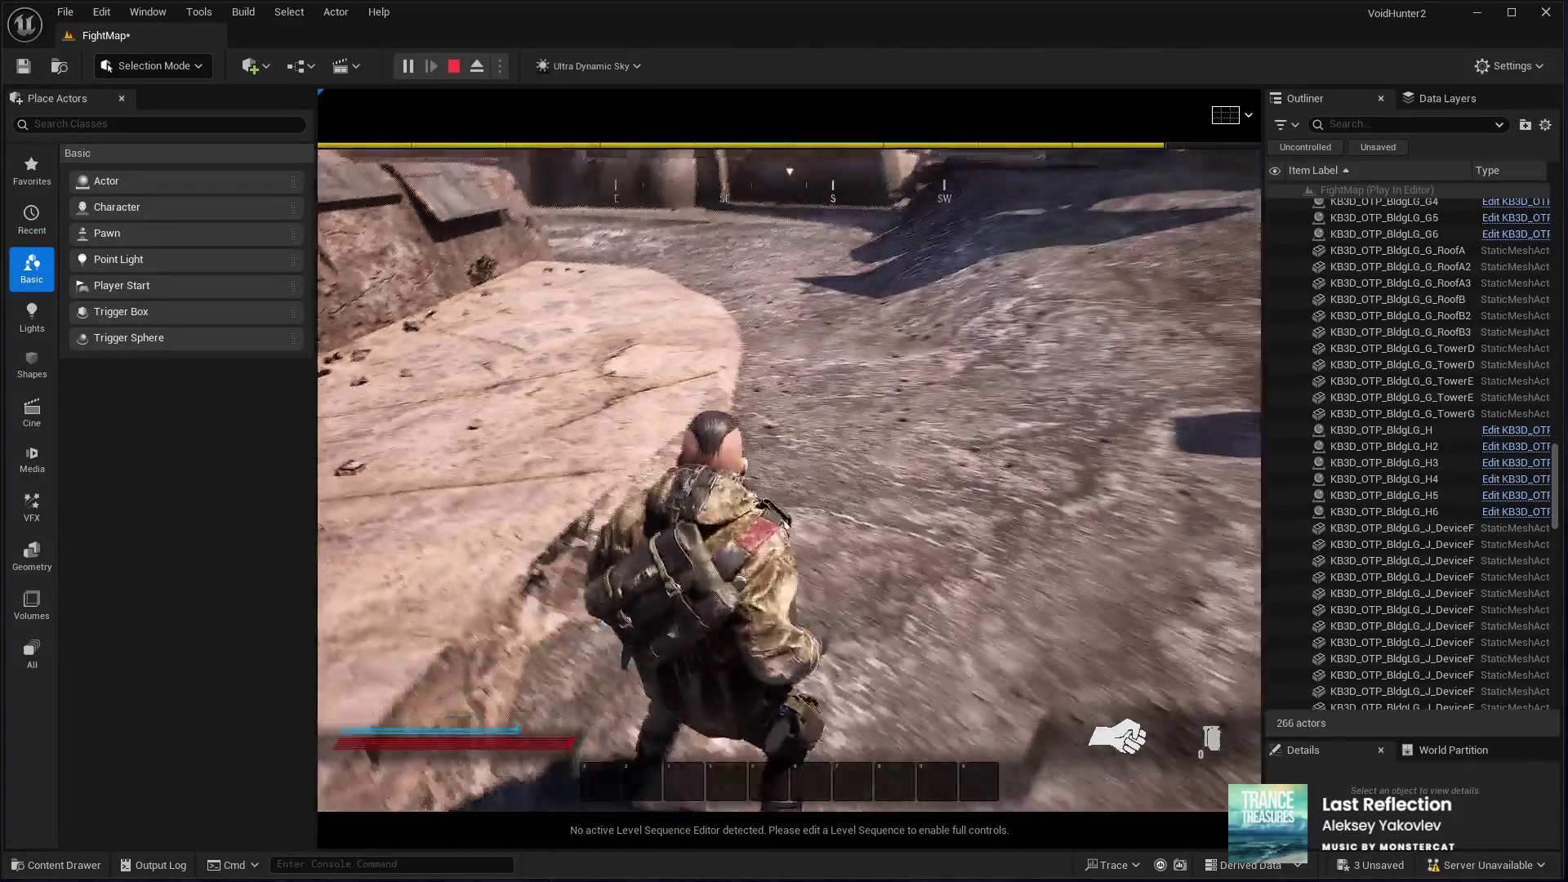
pyautogui.press('w')
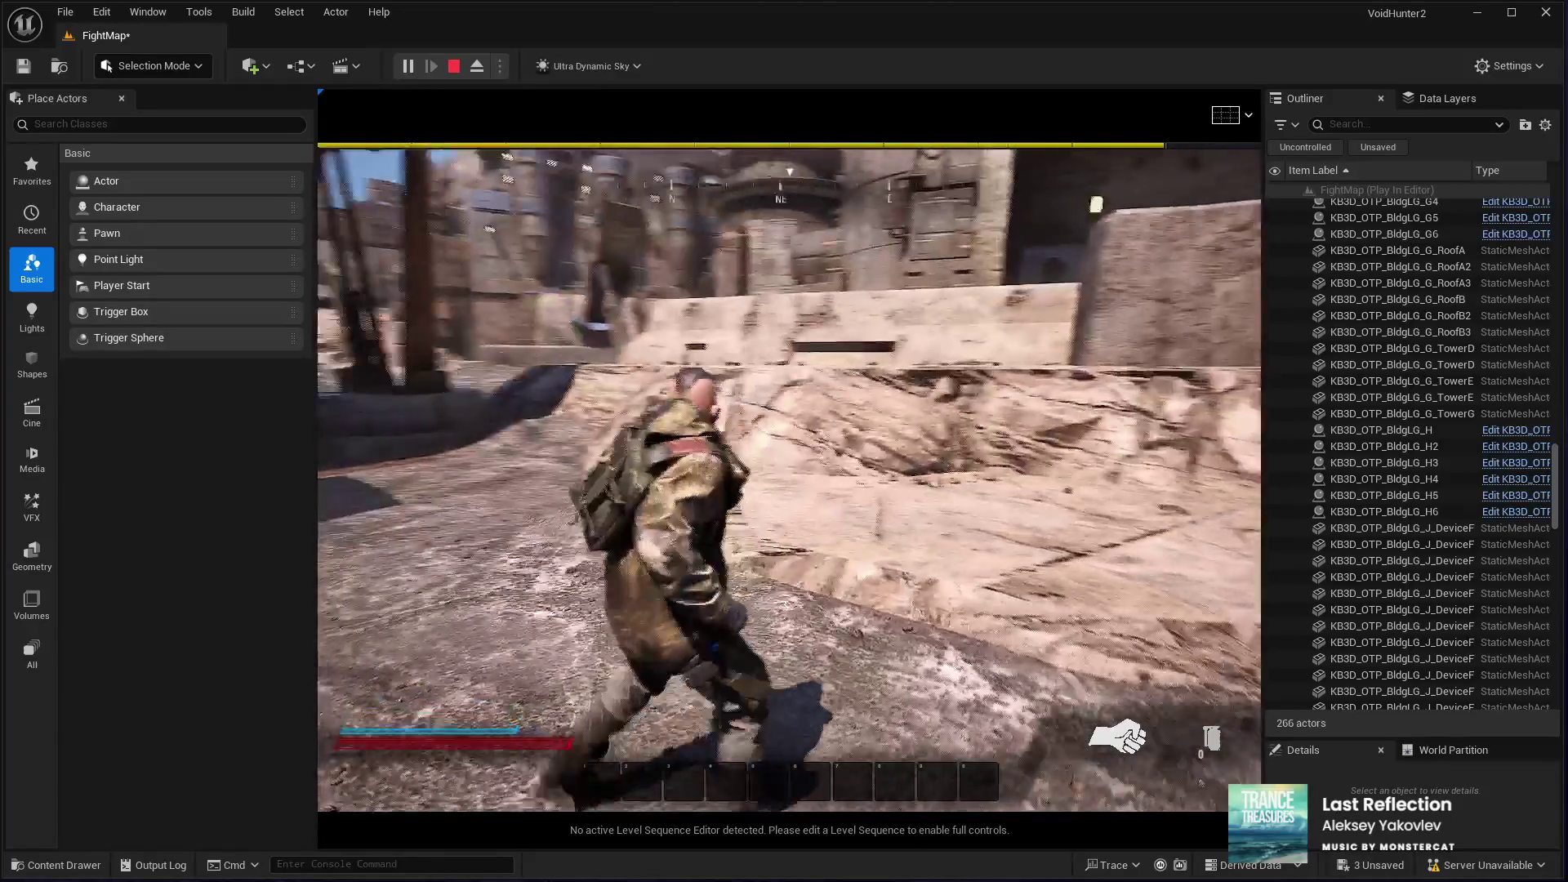
pyautogui.press('w')
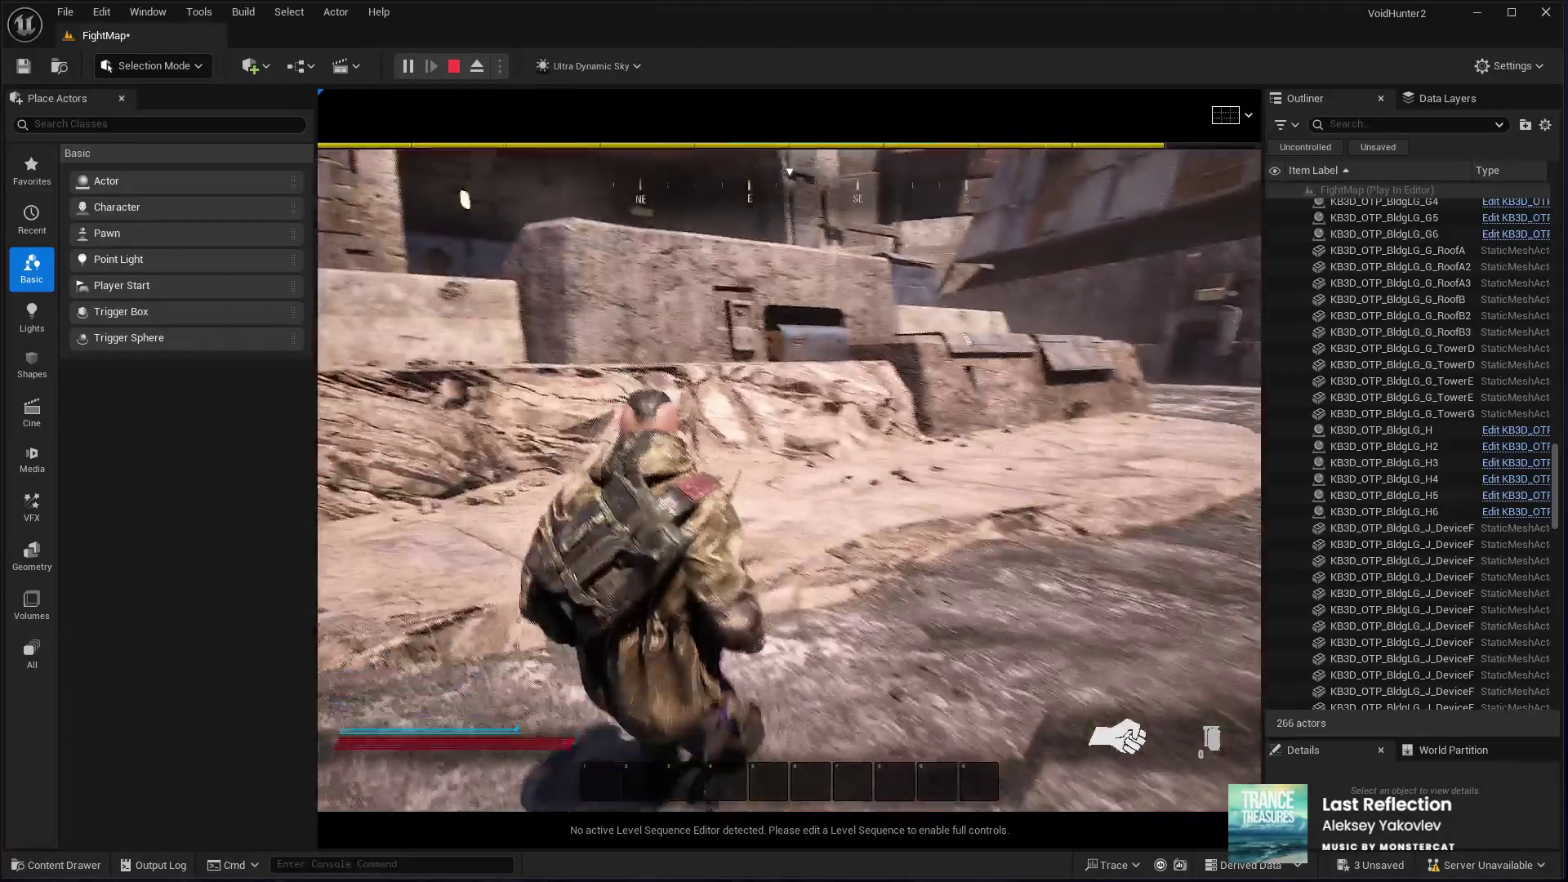
pyautogui.press('Escape')
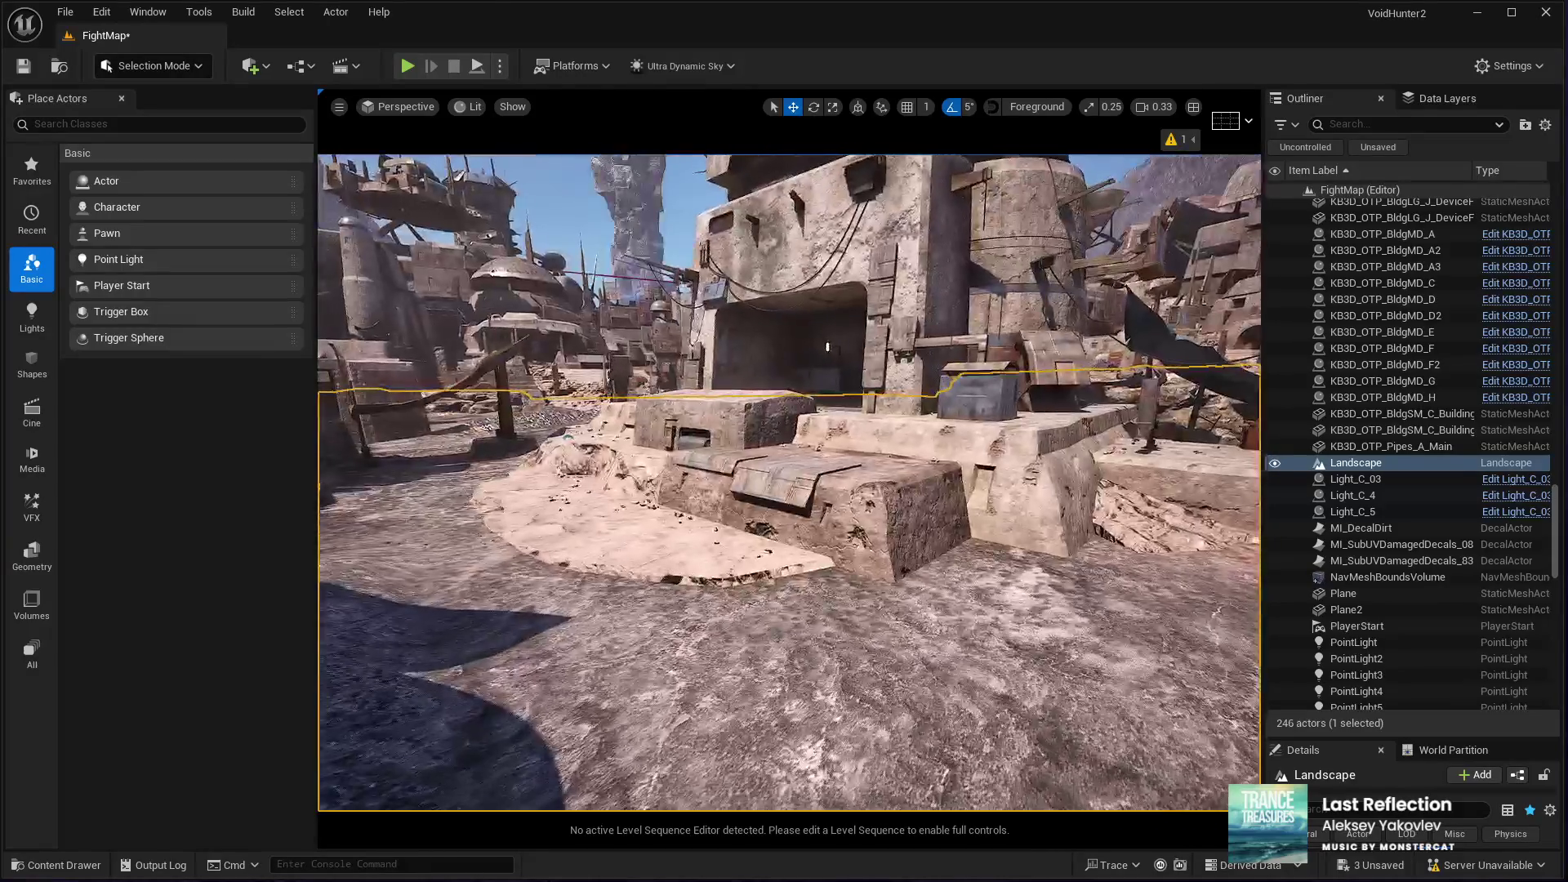
# Step: Select the KB3D_OTP_BldgMD_D2 building beside the pale rock ledge
pyautogui.click(827, 347)
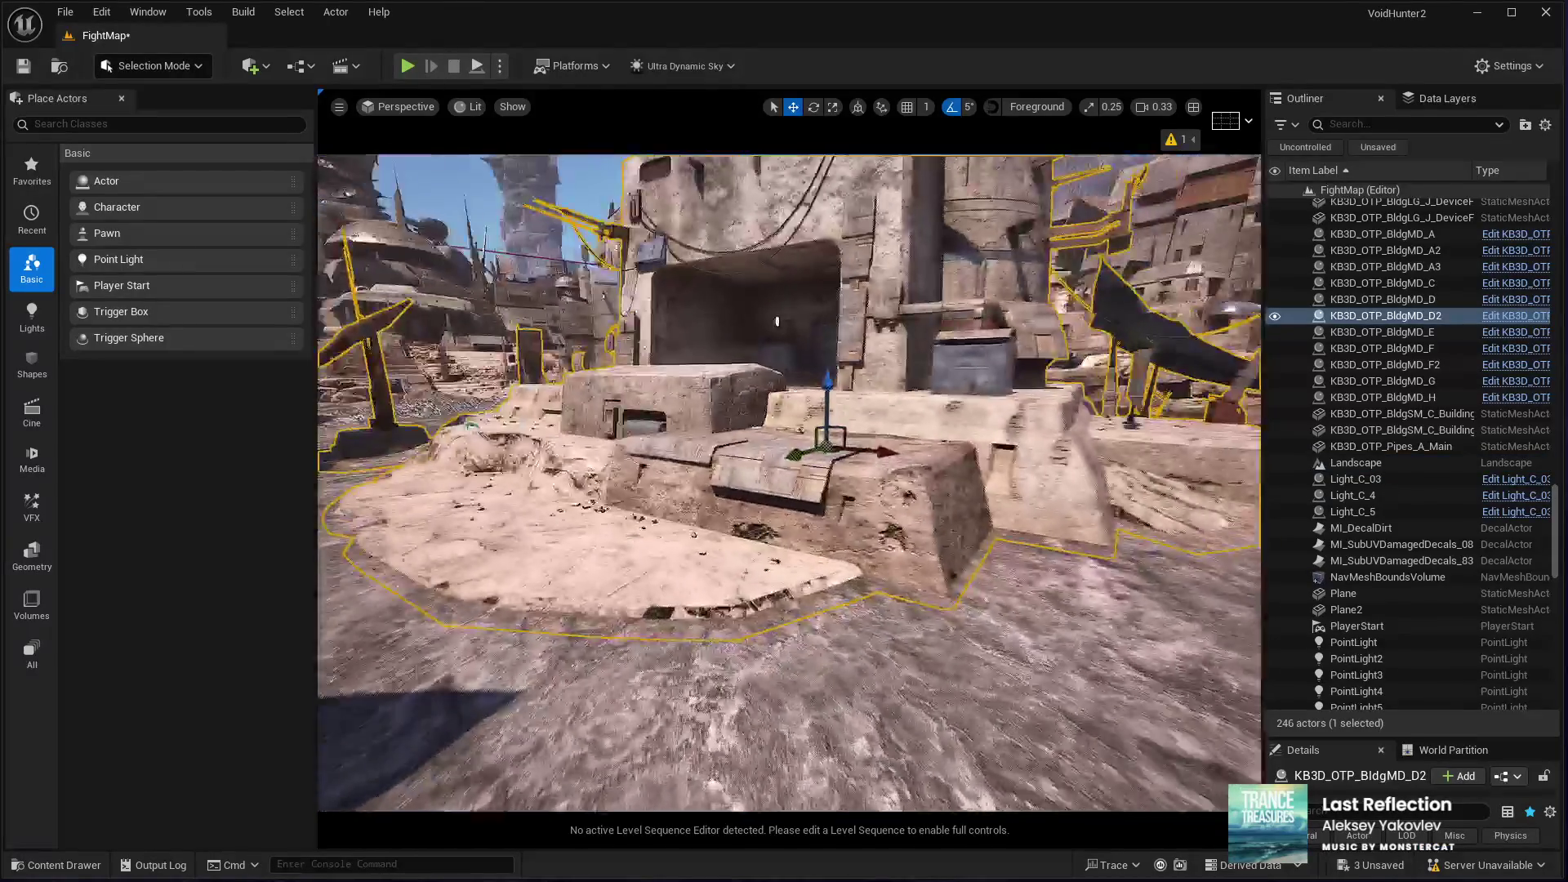
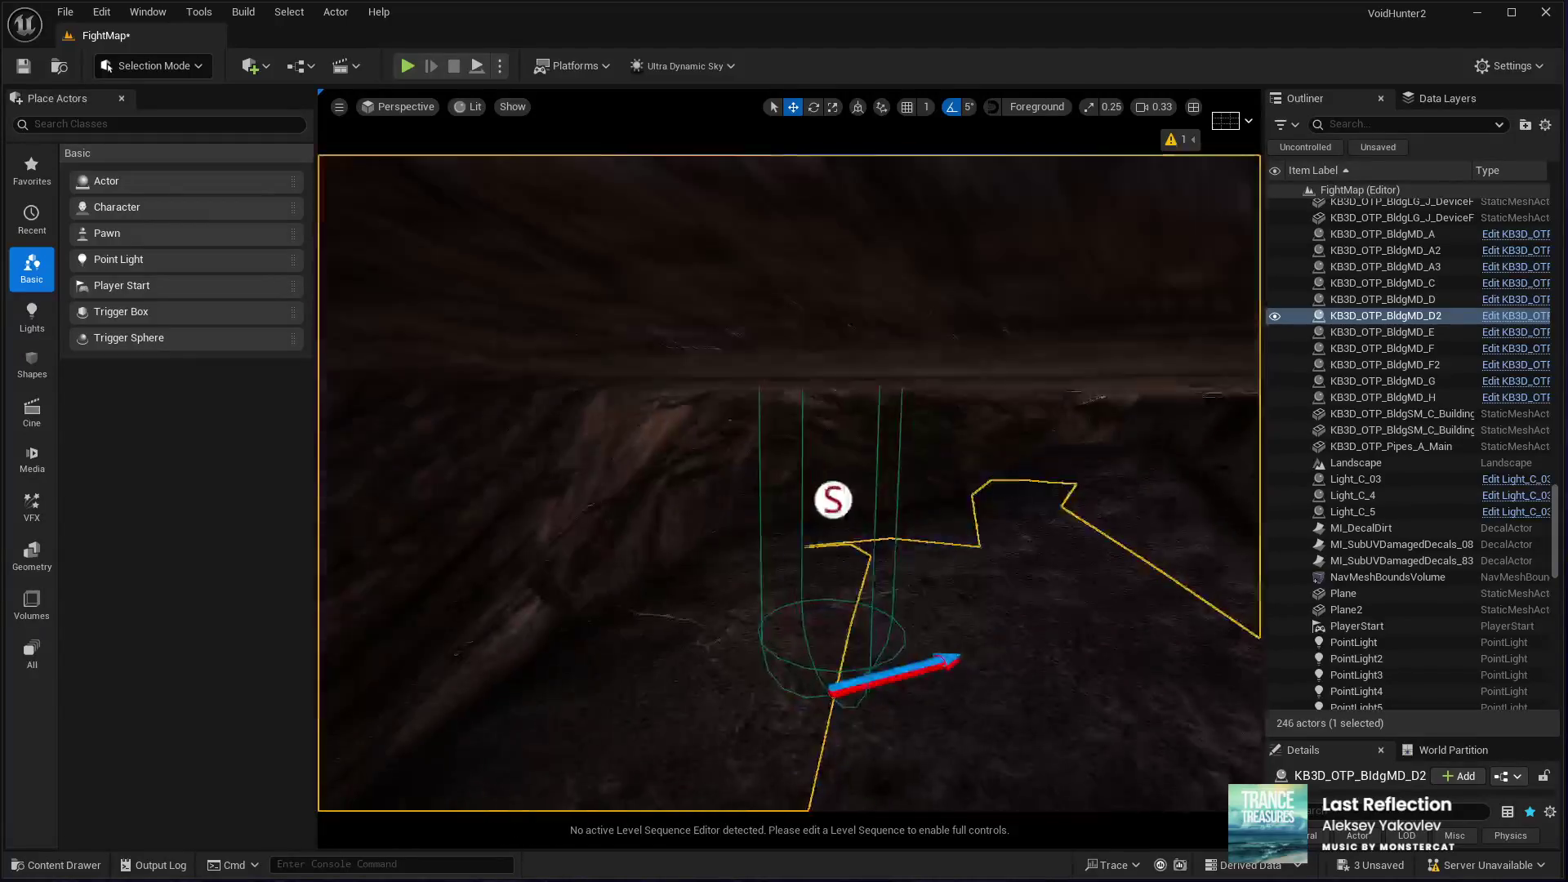
# Step: Ctrl-select BC01_AISpawner5, 6, 8, 27, 28, 29 and 30 in the underground room, framing them in view
pyautogui.click(830, 524)
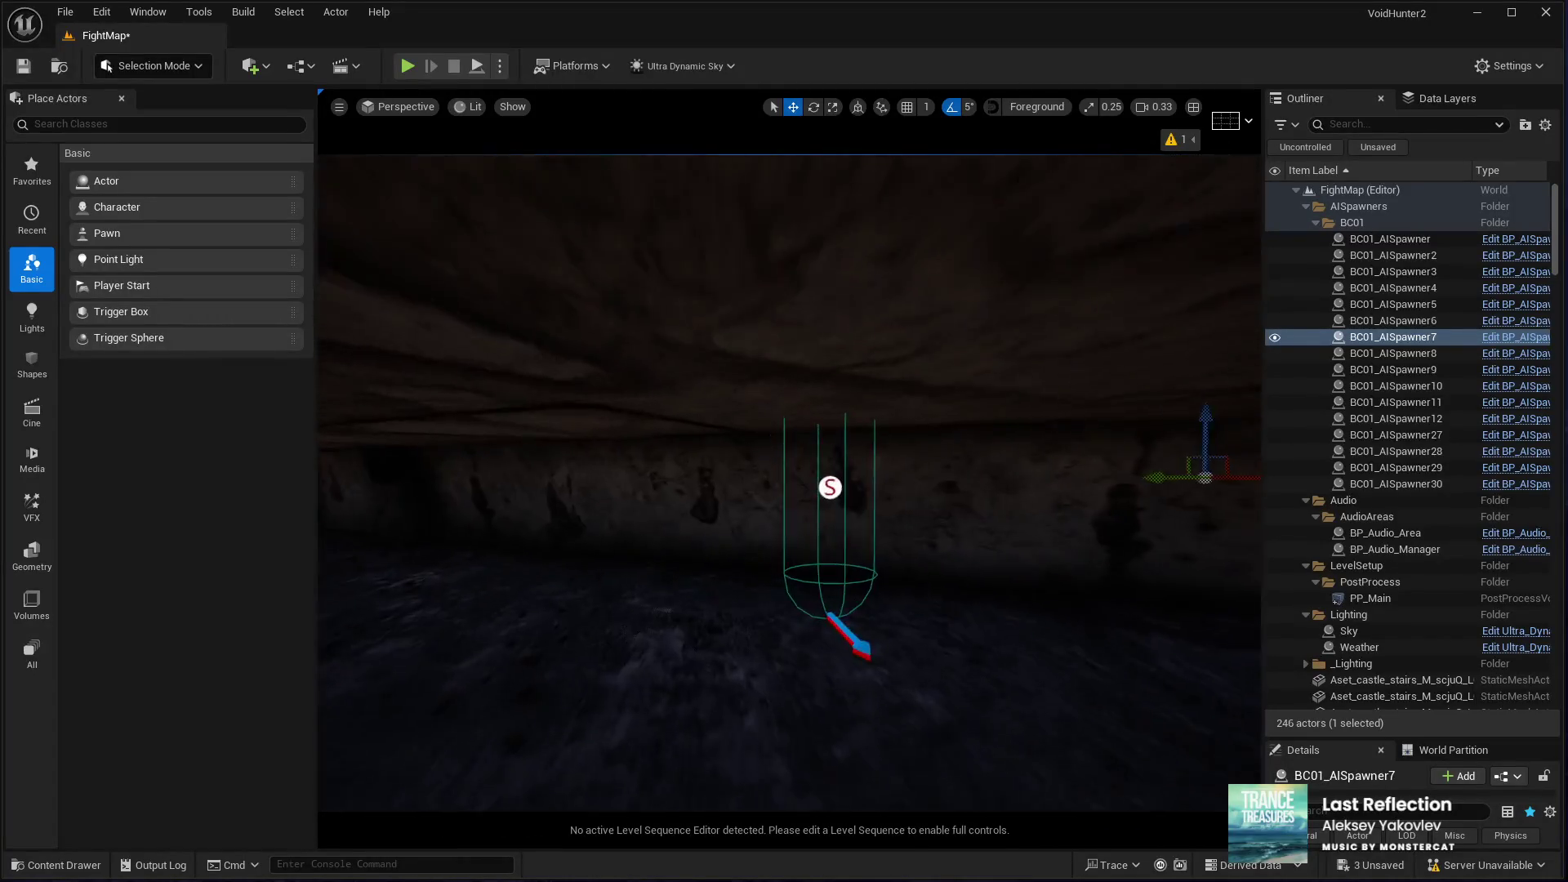
pyautogui.click(896, 473)
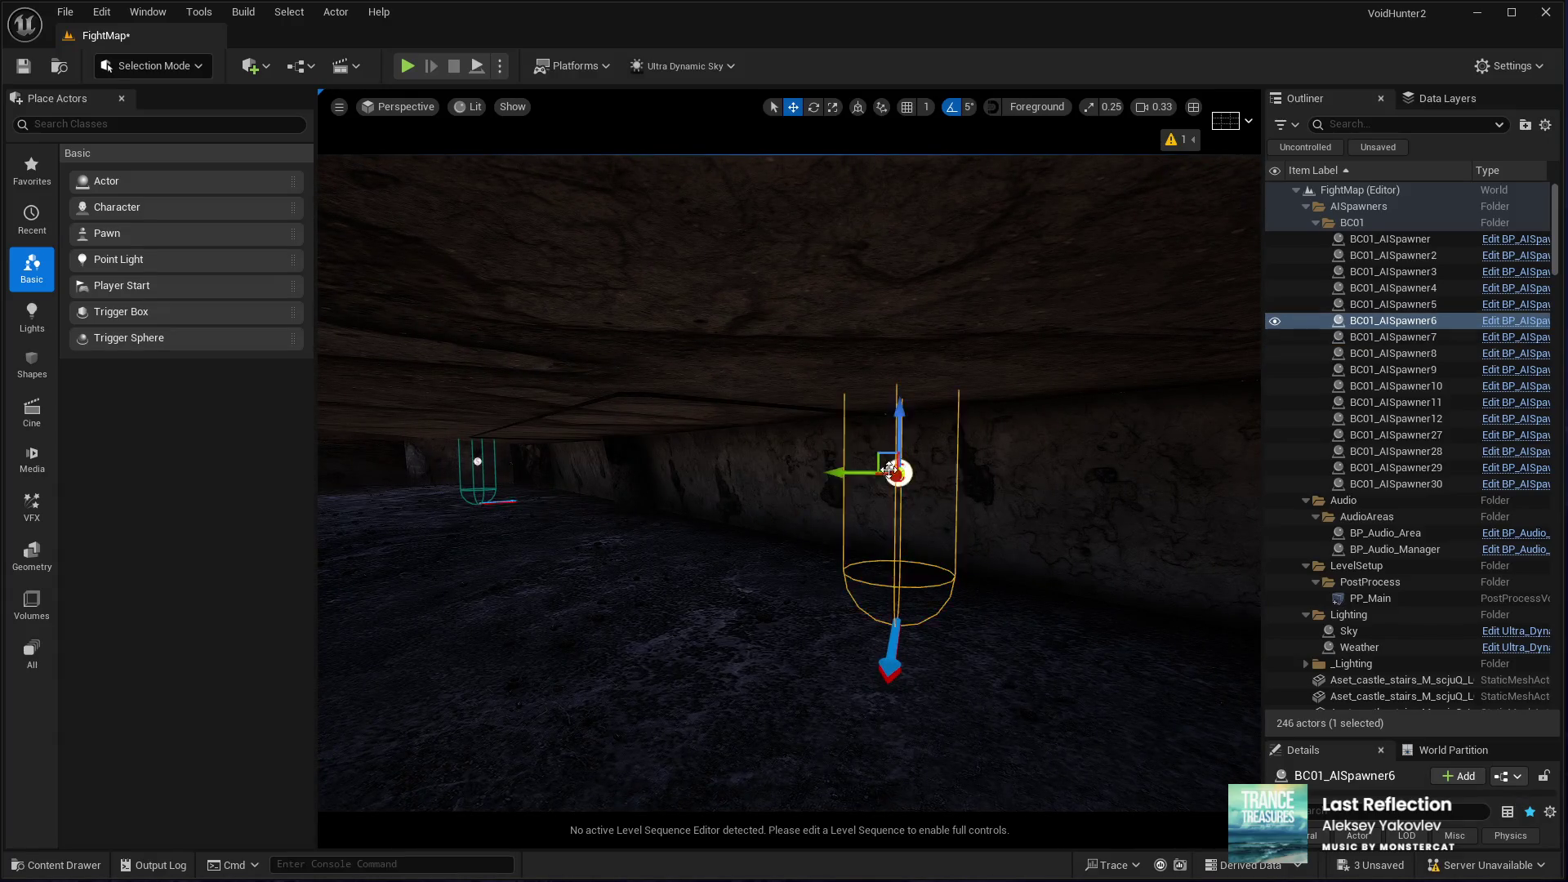
pyautogui.keyDown('ctrl'); pyautogui.click(905, 506); pyautogui.keyUp('ctrl')
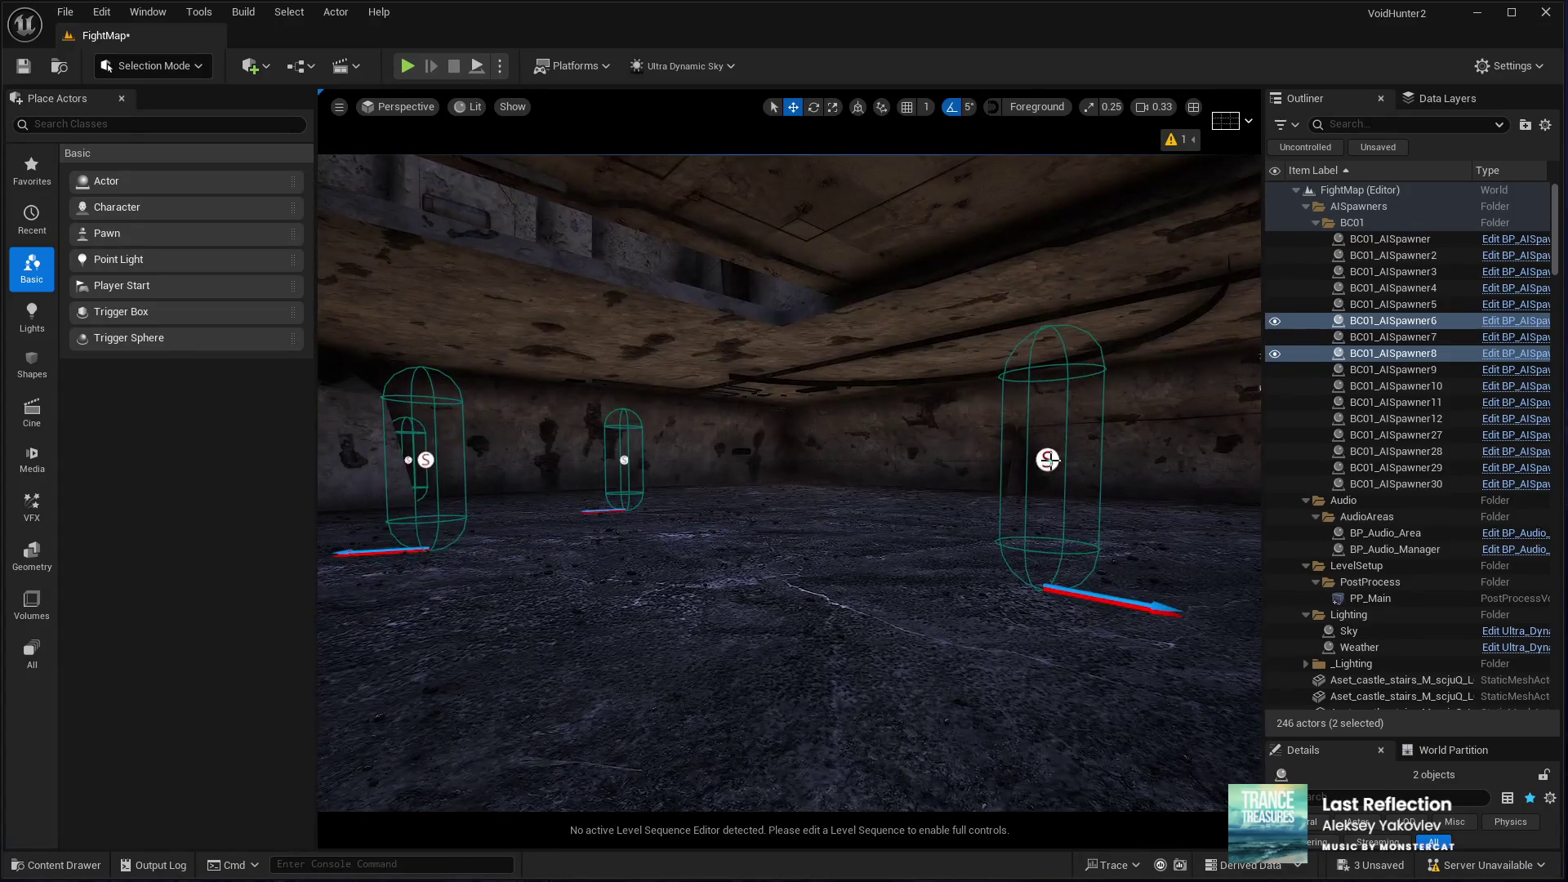
pyautogui.keyDown('ctrl'); pyautogui.click(1048, 460); pyautogui.keyUp('ctrl')
pyautogui.press('f')
pyautogui.keyDown('ctrl'); pyautogui.click(1067, 465); pyautogui.keyUp('ctrl')
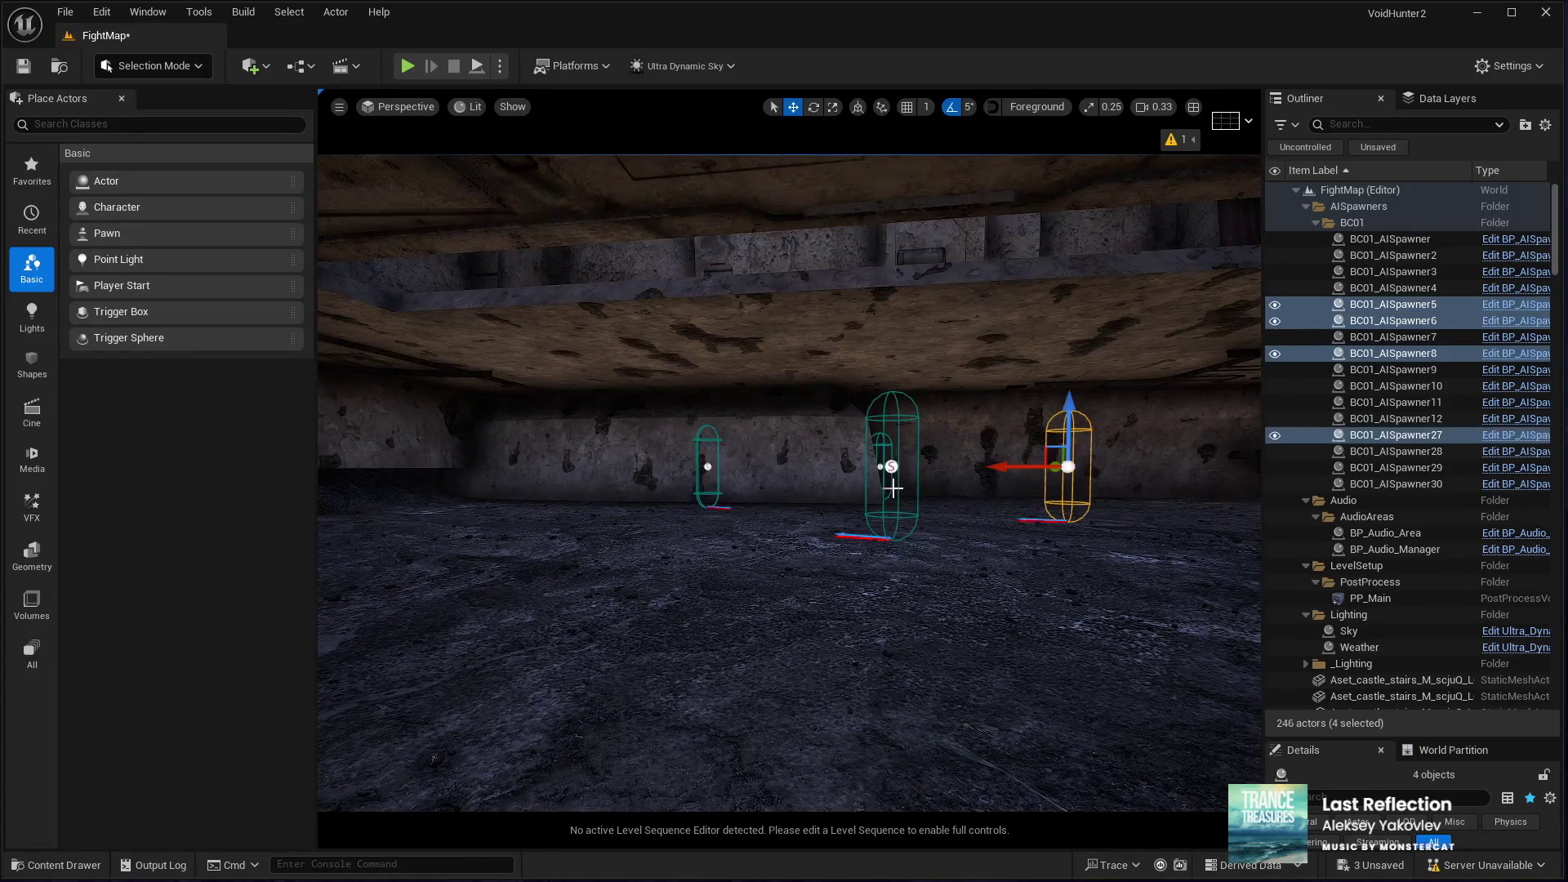
pyautogui.keyDown('ctrl'); pyautogui.click(892, 472); pyautogui.keyUp('ctrl')
pyautogui.keyDown('ctrl'); pyautogui.click(707, 467); pyautogui.keyUp('ctrl')
pyautogui.press('f')
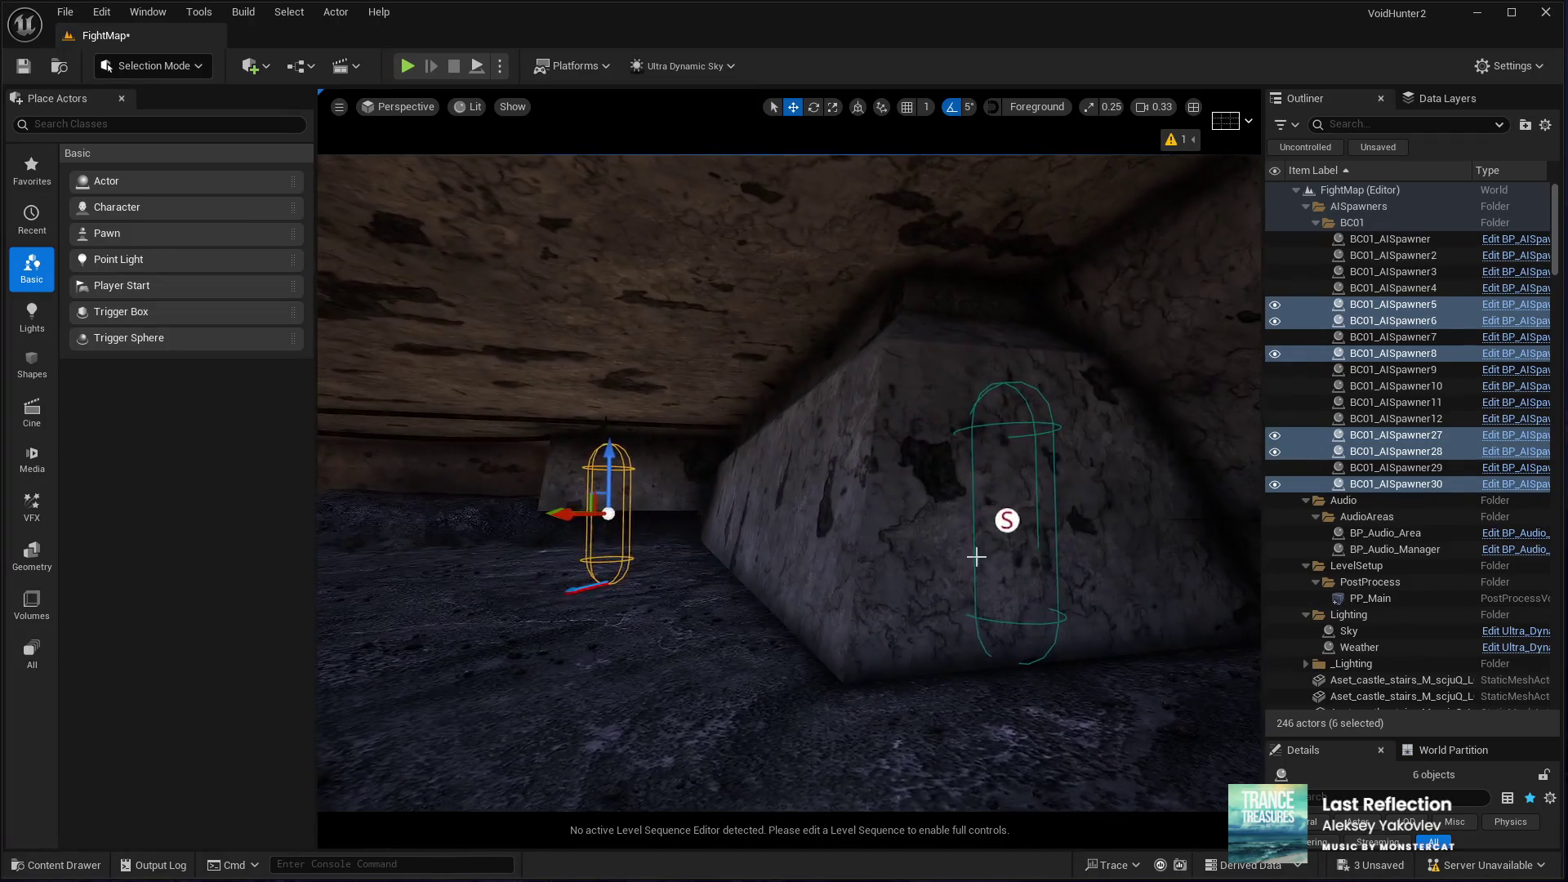
pyautogui.keyDown('ctrl'); pyautogui.click(1005, 523); pyautogui.keyUp('ctrl')
pyautogui.press('f')
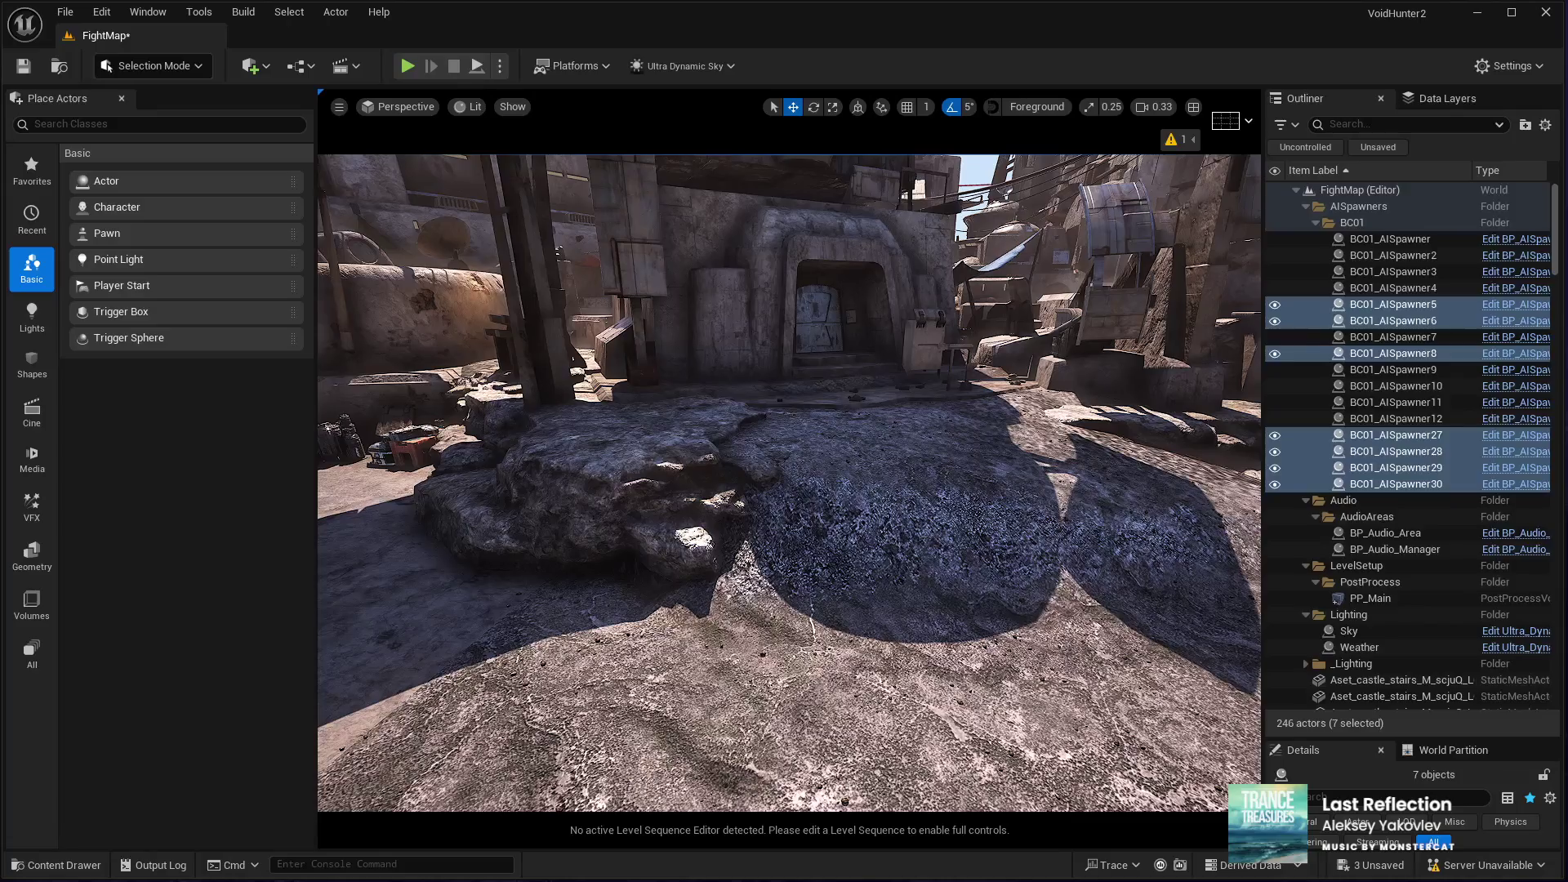
# Step: Duplicate the flat cliff rock SM_Cliff_Rock_9 by the doorway and nudge the copy slightly lower
pyautogui.click(564, 471)
pyautogui.hotkey('ctrl', 'd')
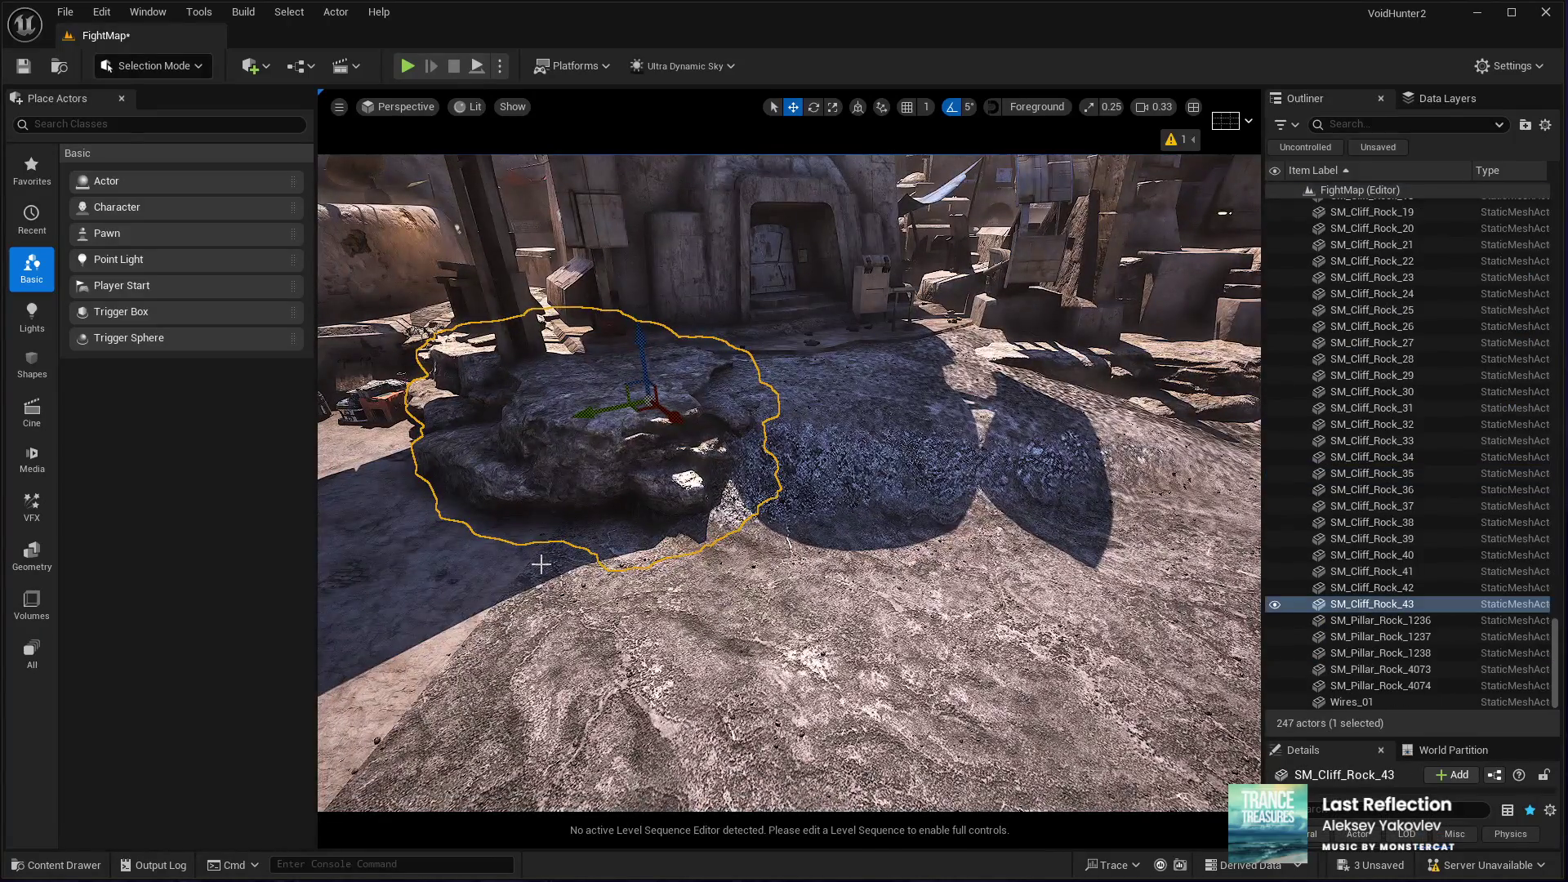
pyautogui.press('r')
pyautogui.press('e')
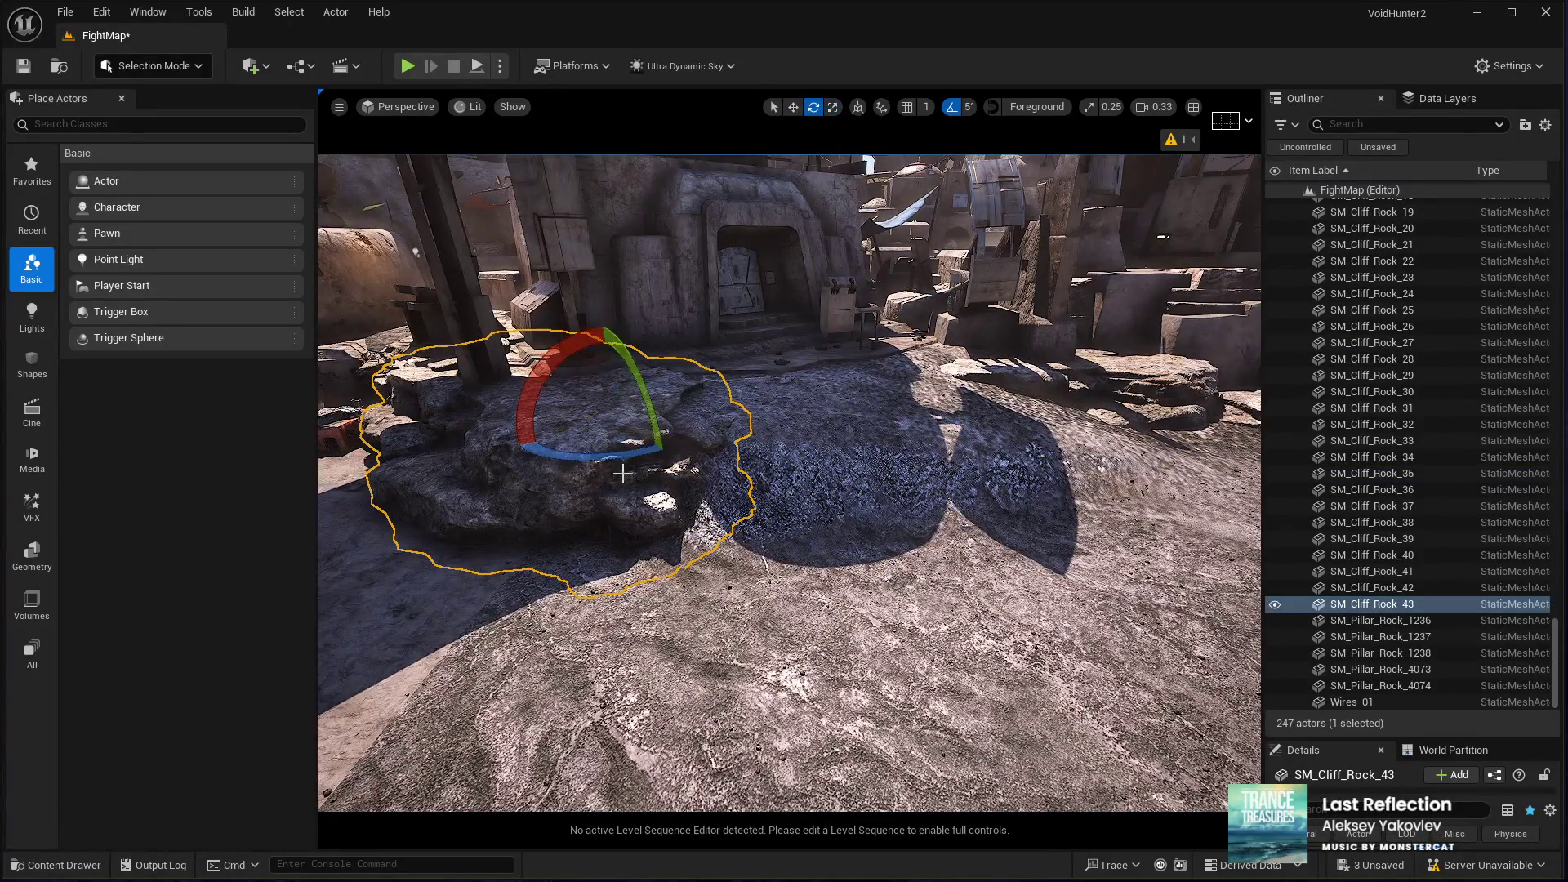
pyautogui.press('w')
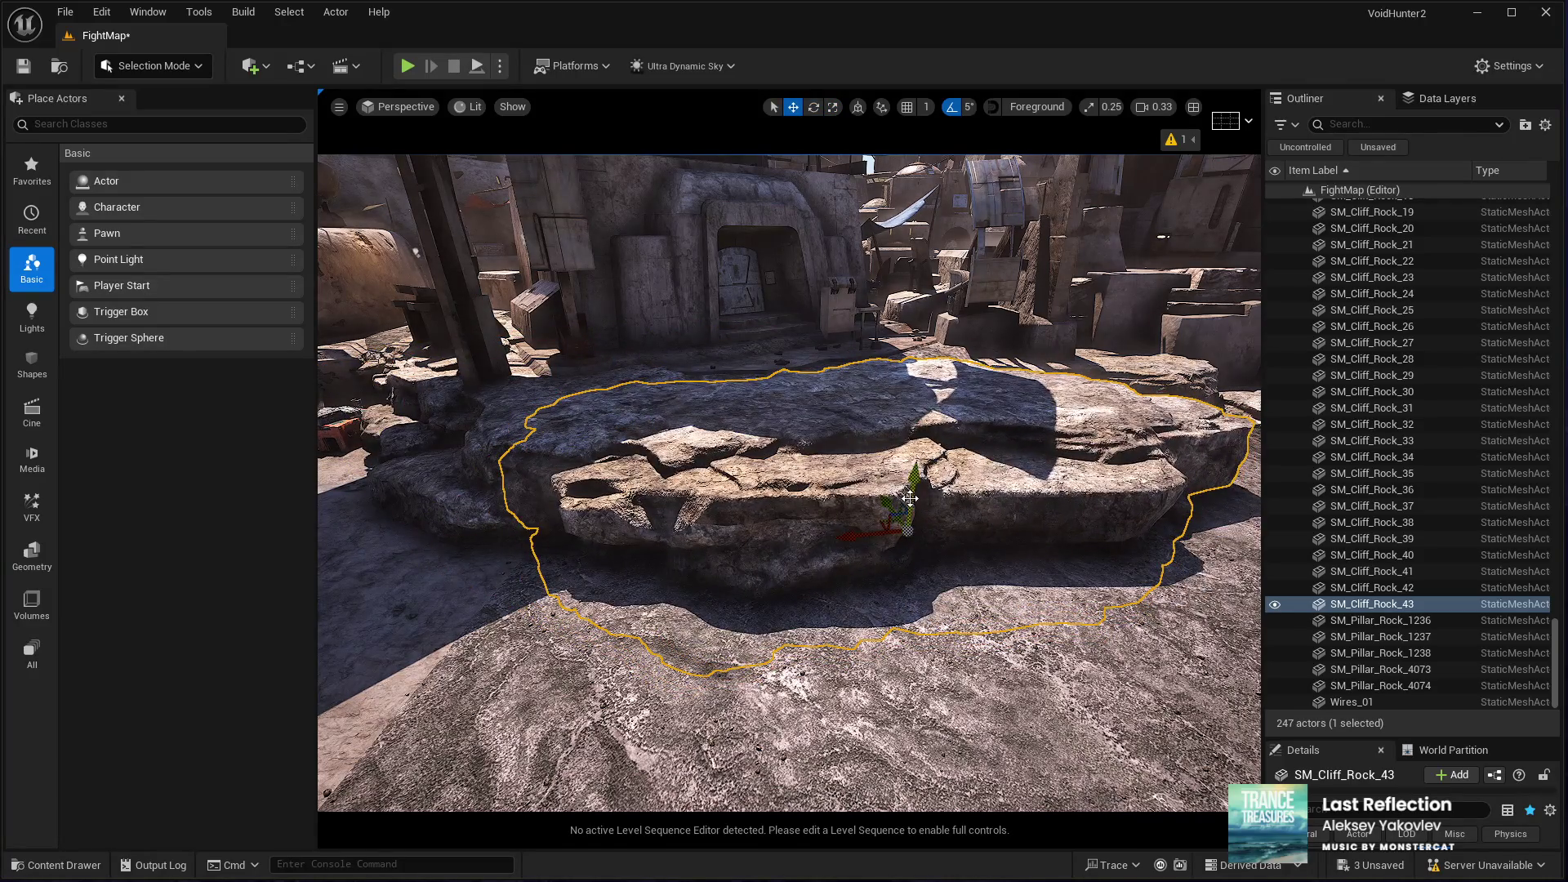
pyautogui.moveTo(906, 531); pyautogui.dragTo(909, 540)
pyautogui.press('f')
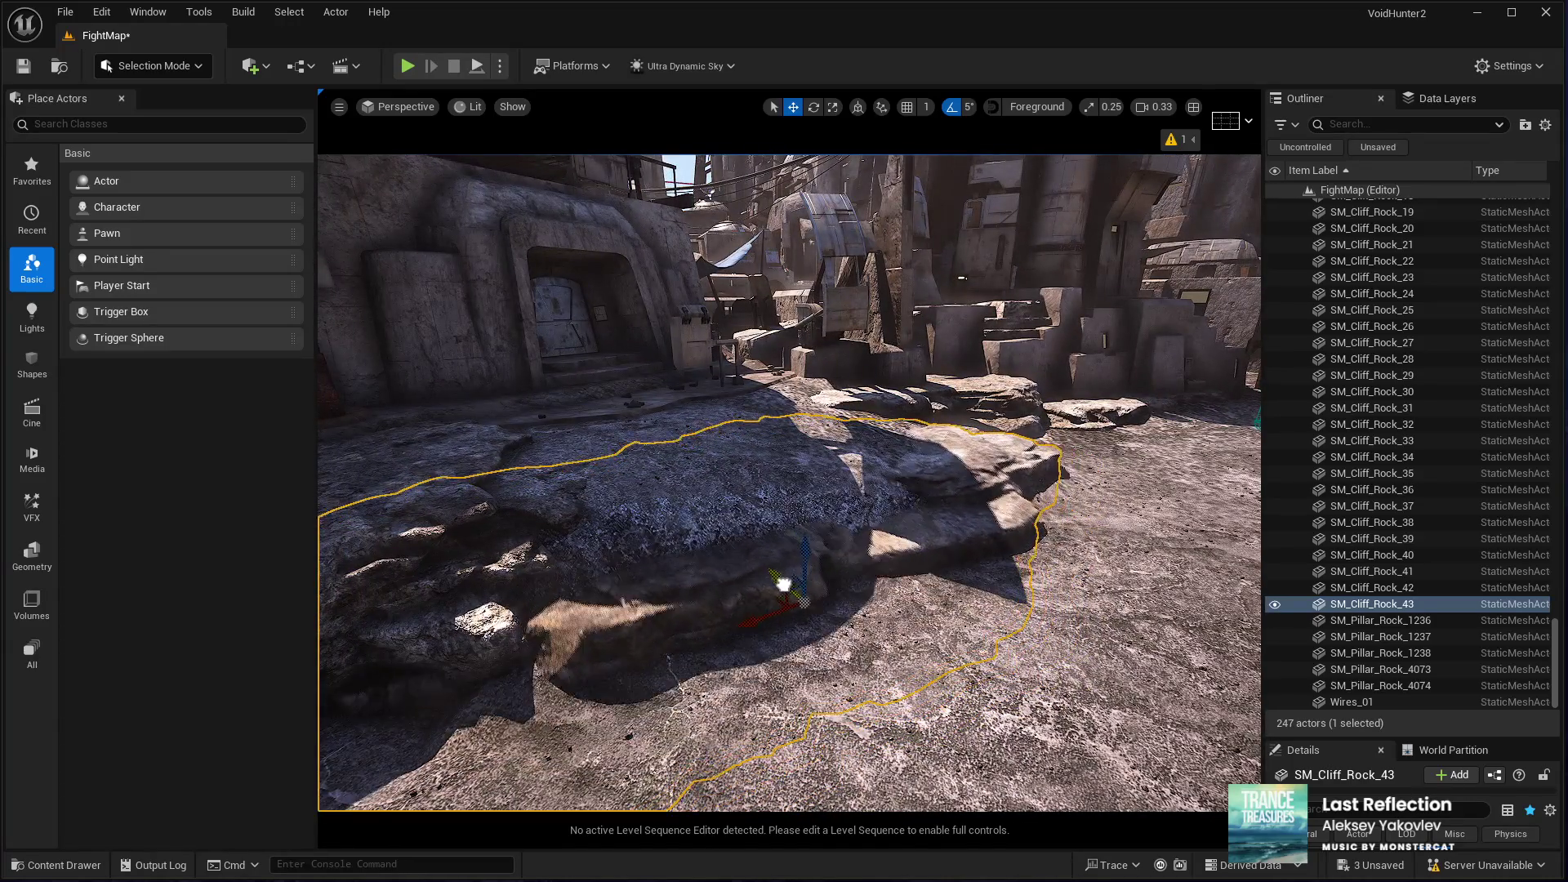
pyautogui.moveTo(817, 572)
pyautogui.mouseDown()
pyautogui.moveTo(670, 564)
pyautogui.moveTo(686, 506)
pyautogui.moveTo(752, 498)
pyautogui.moveTo(735, 506)
pyautogui.moveTo(827, 631)
pyautogui.mouseUp()
# Step: With angle snapping off, rotate the copy freely, slide it left, and duplicate it as SM_Cliff_Rock_44
pyautogui.press('e')
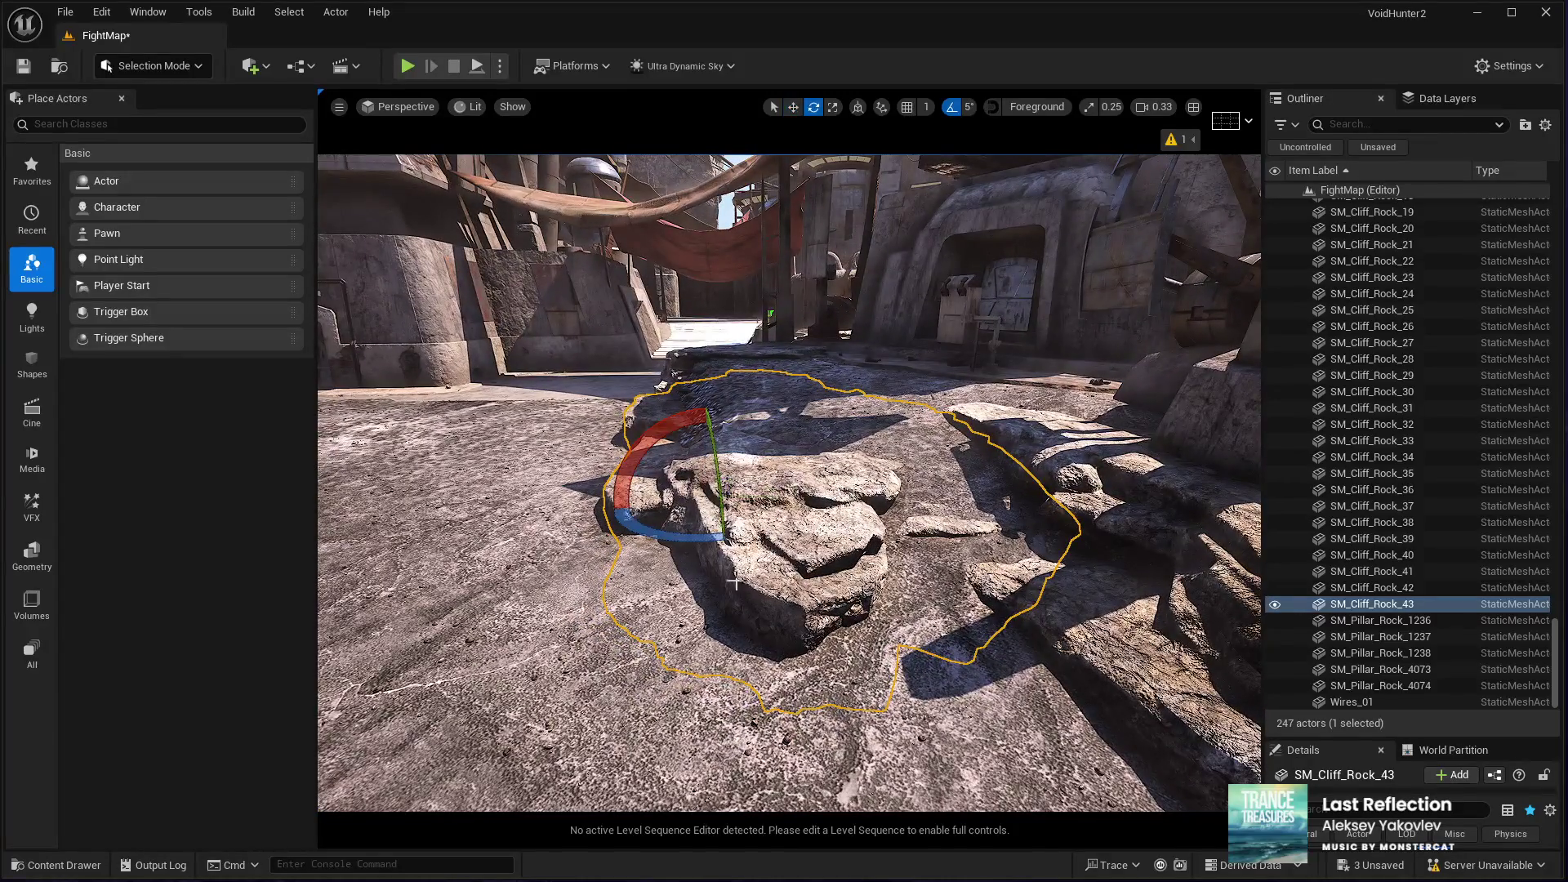
pyautogui.press('w')
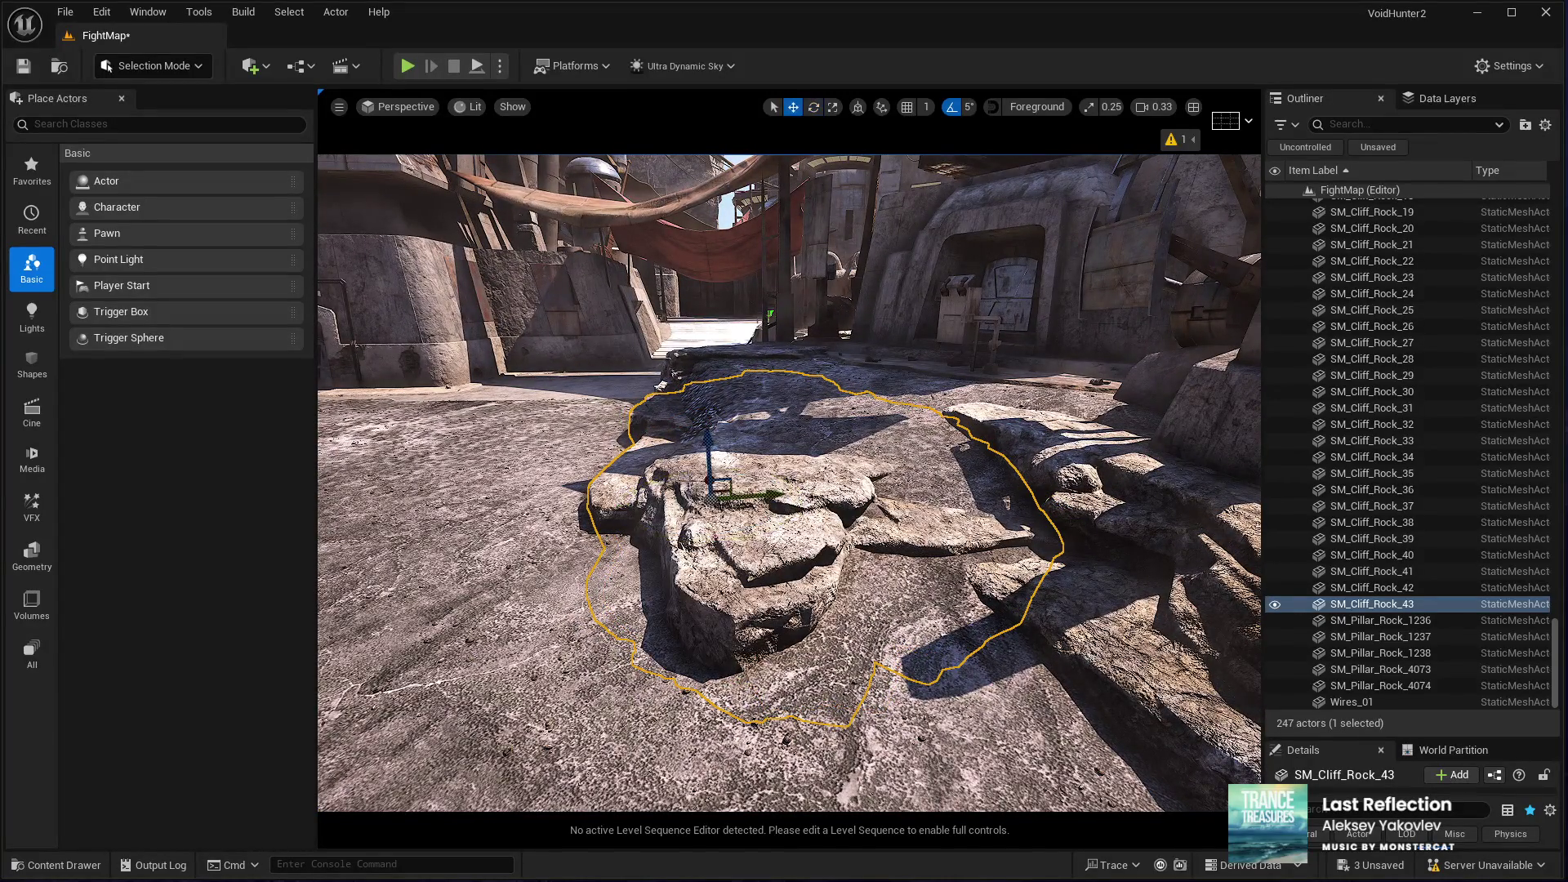
pyautogui.press('e')
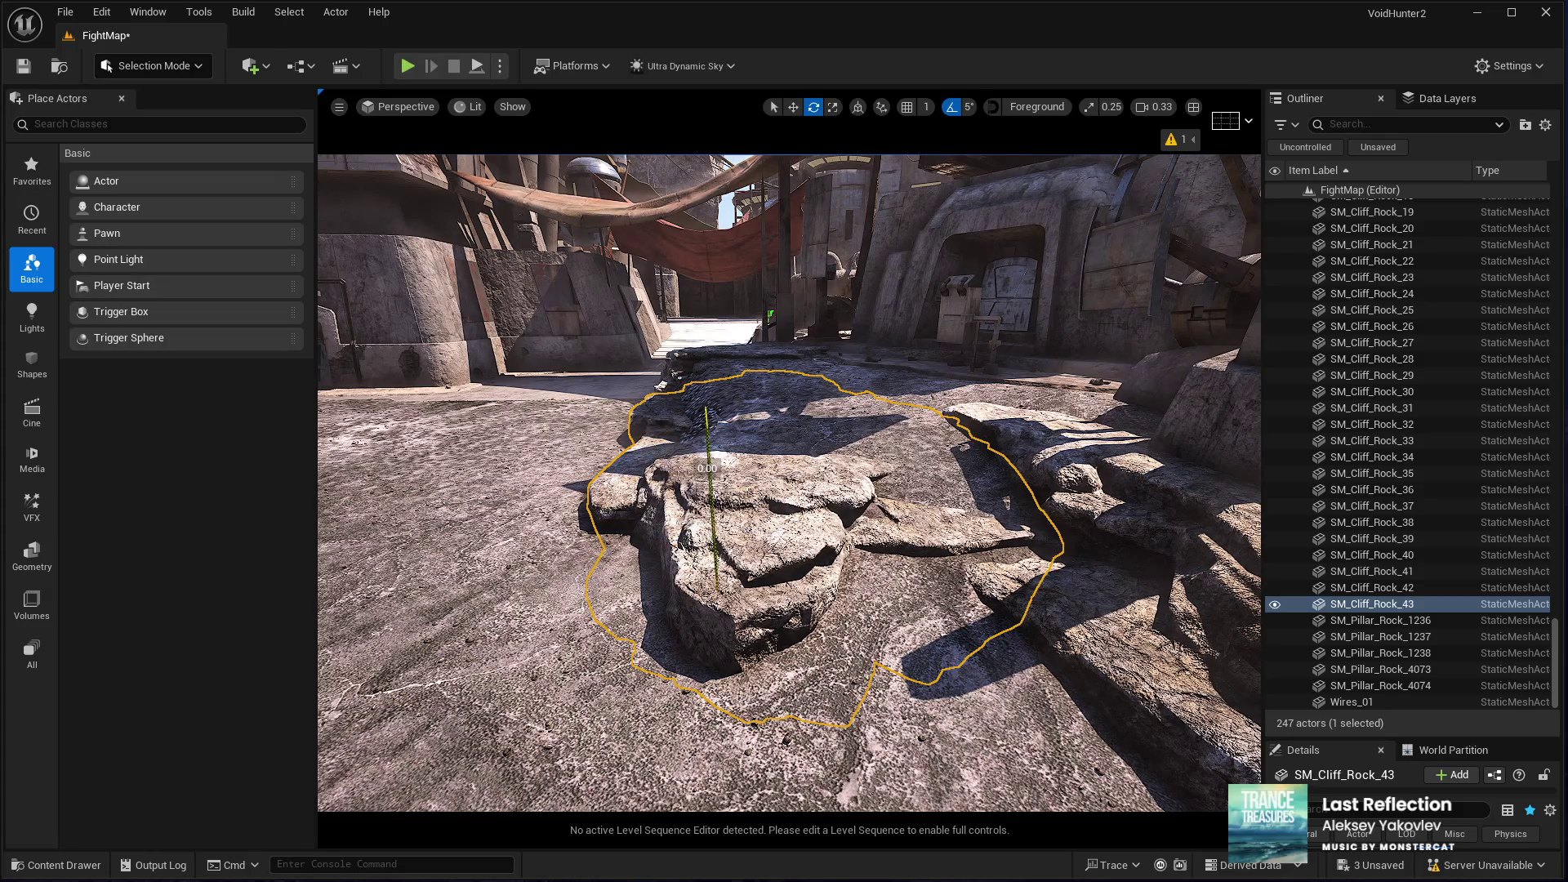
pyautogui.click(951, 106)
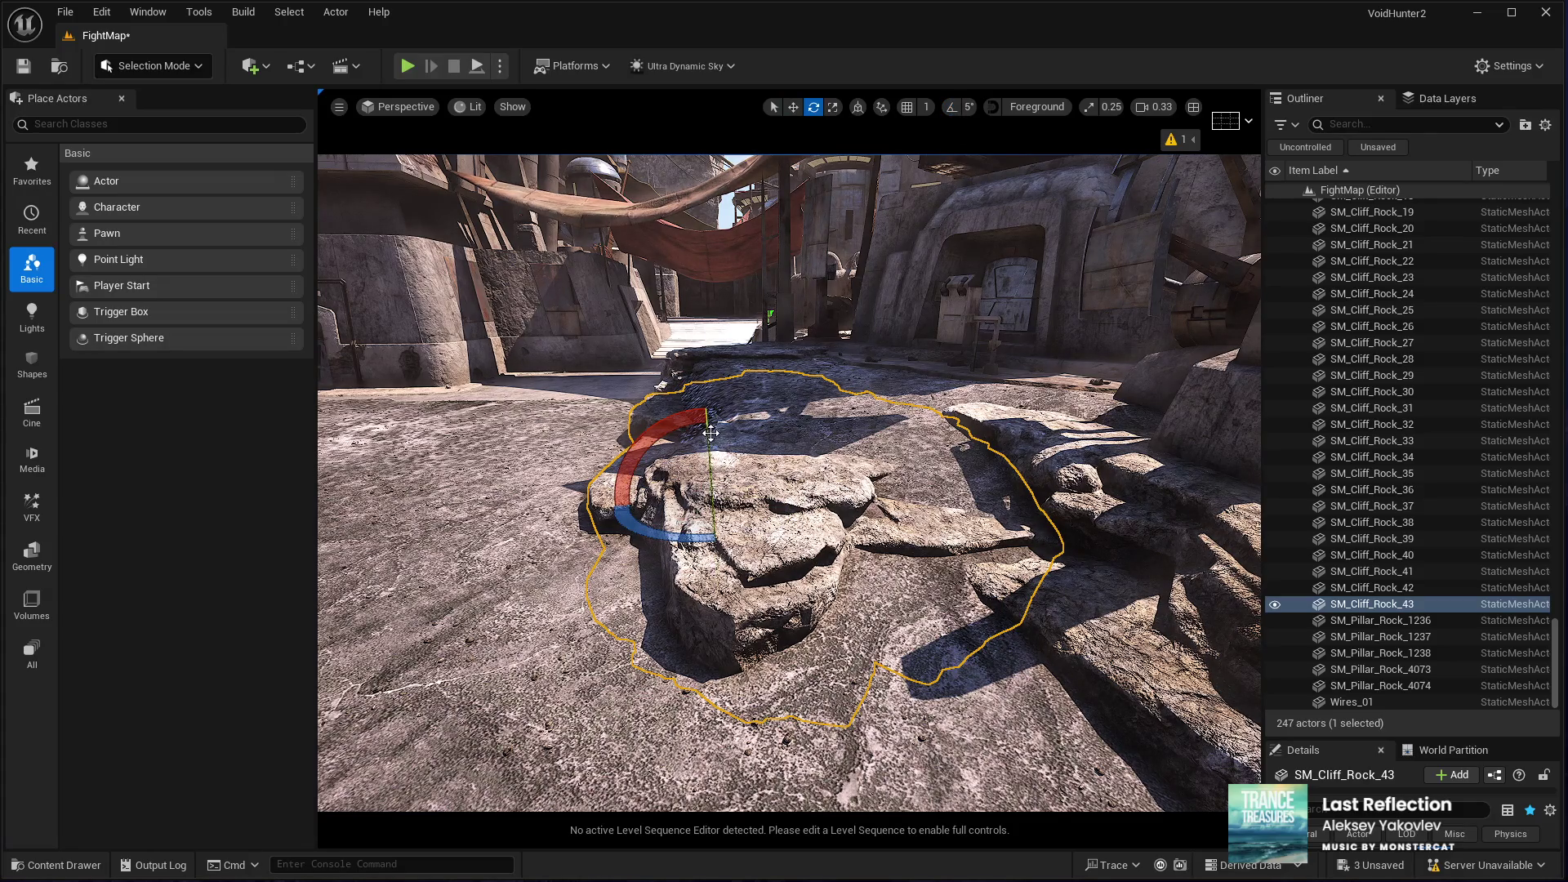
pyautogui.moveTo(709, 455); pyautogui.dragTo(780, 469)
pyautogui.press('w')
pyautogui.moveTo(717, 588); pyautogui.dragTo(616, 555)
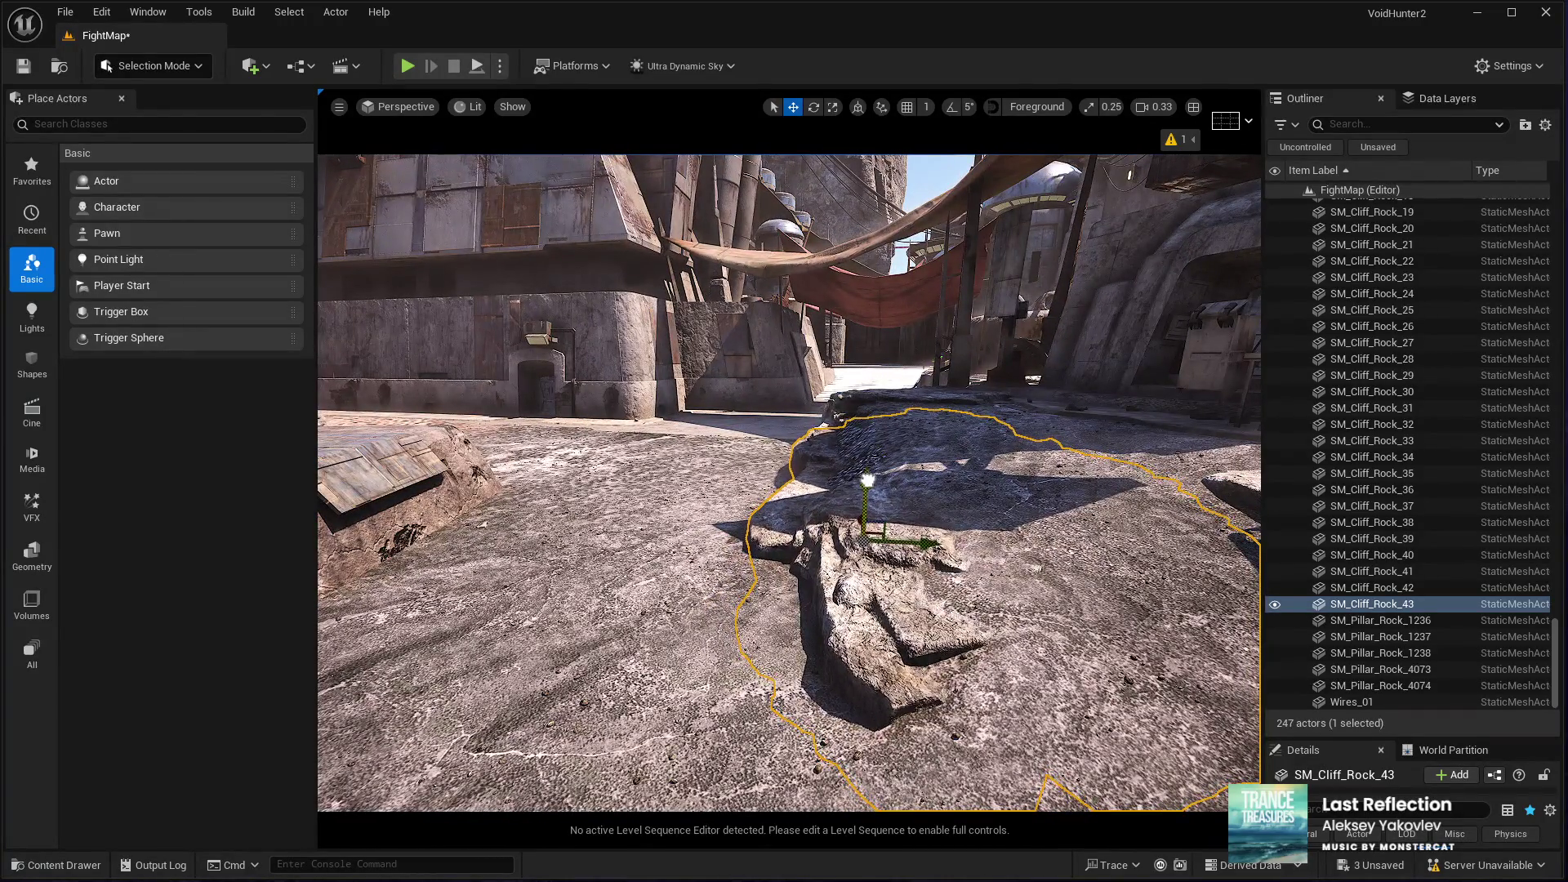
pyautogui.press('f')
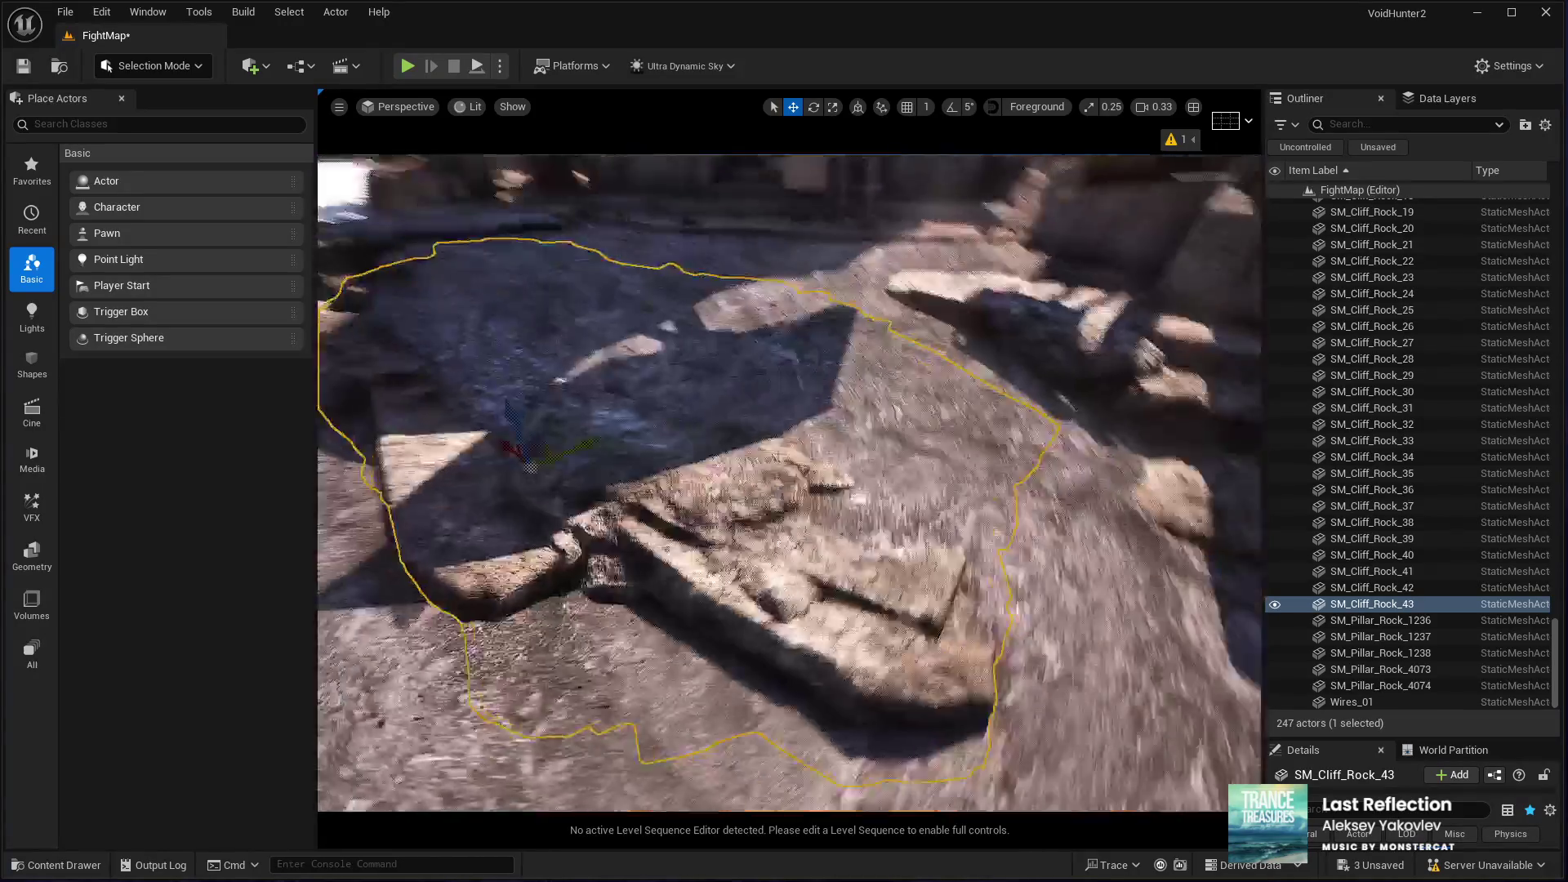
pyautogui.hotkey('ctrl', 'd')
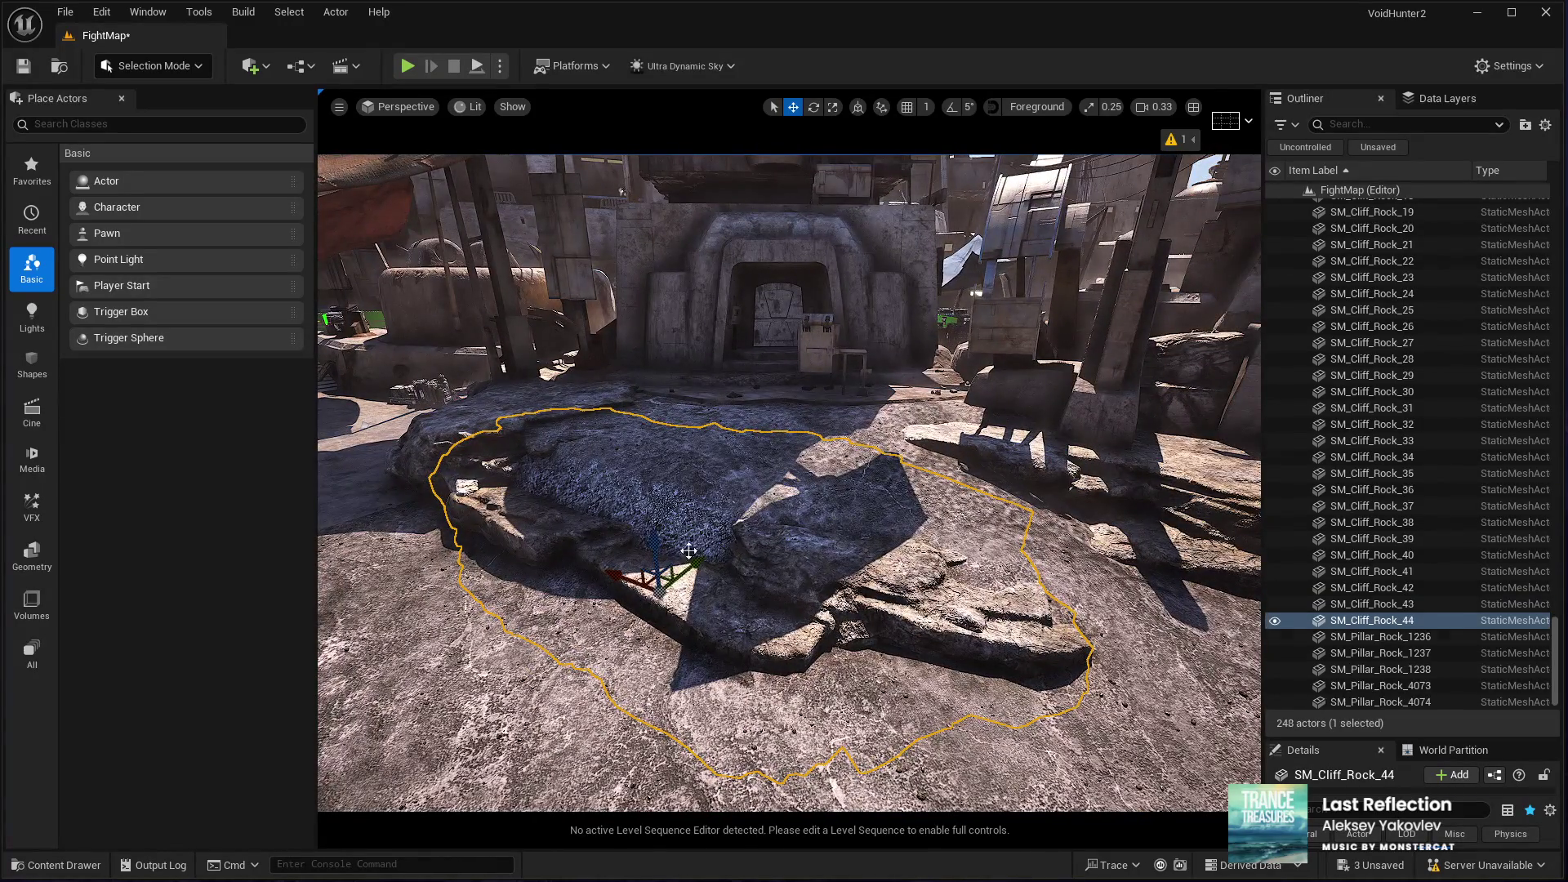
# Step: Raise SM_Cliff_Rock_44, scale it down, and reposition it on the outcrop
pyautogui.moveTo(653, 545)
pyautogui.mouseDown()
pyautogui.moveTo(648, 487)
pyautogui.moveTo(621, 482)
pyautogui.moveTo(818, 509)
pyautogui.moveTo(795, 623)
pyautogui.mouseUp()
pyautogui.press('e')
pyautogui.press('r')
pyautogui.press('e')
pyautogui.press('w')
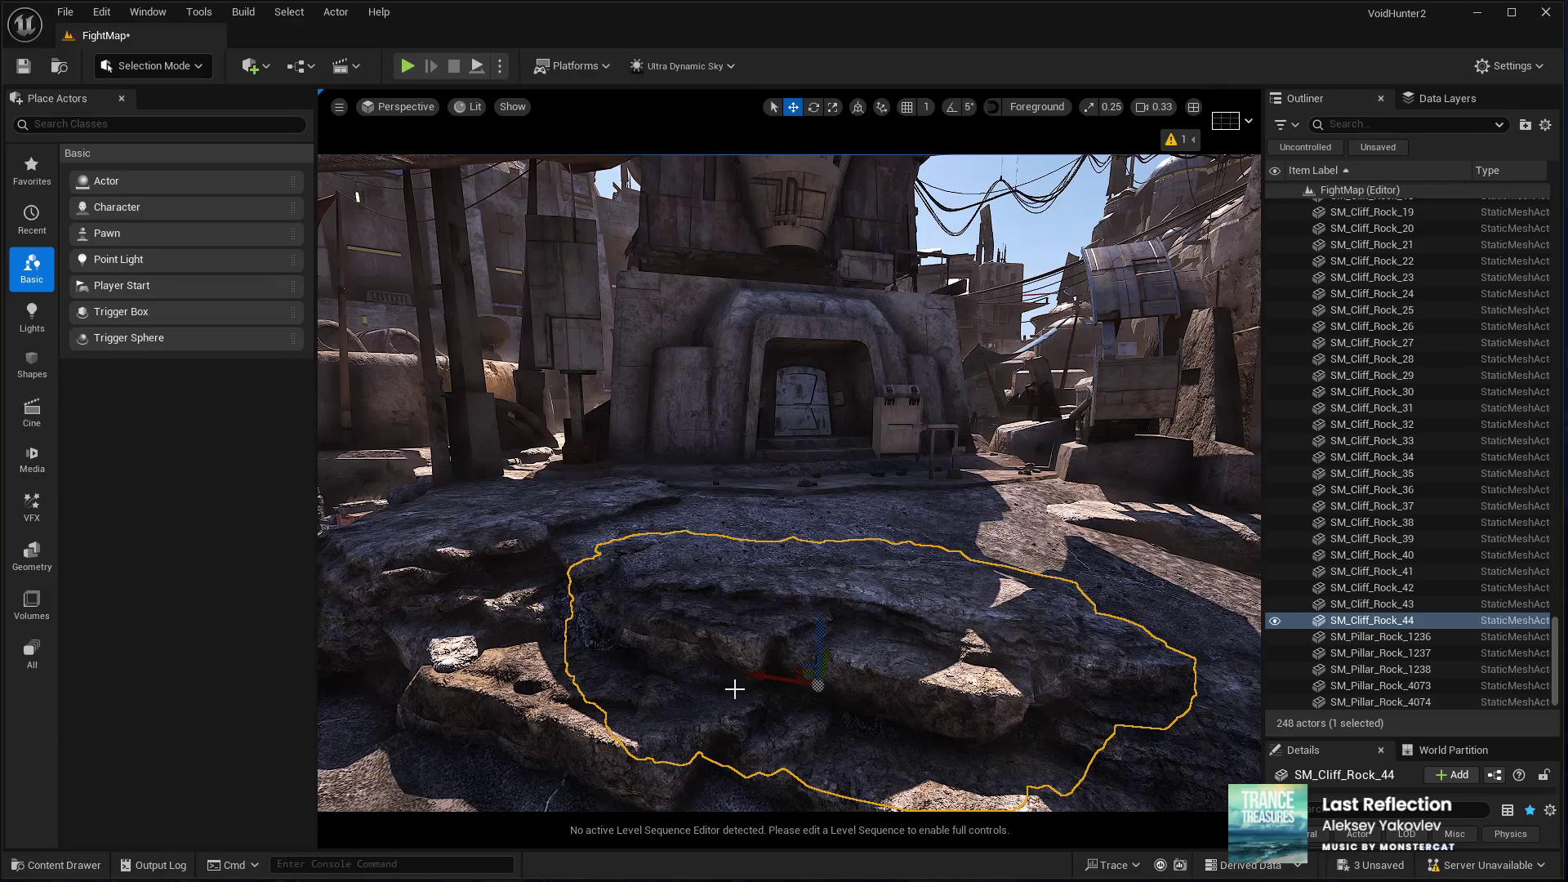
pyautogui.moveTo(759, 678)
pyautogui.mouseDown()
pyautogui.moveTo(651, 648)
pyautogui.moveTo(682, 590)
pyautogui.moveTo(759, 522)
pyautogui.moveTo(690, 531)
pyautogui.mouseUp()
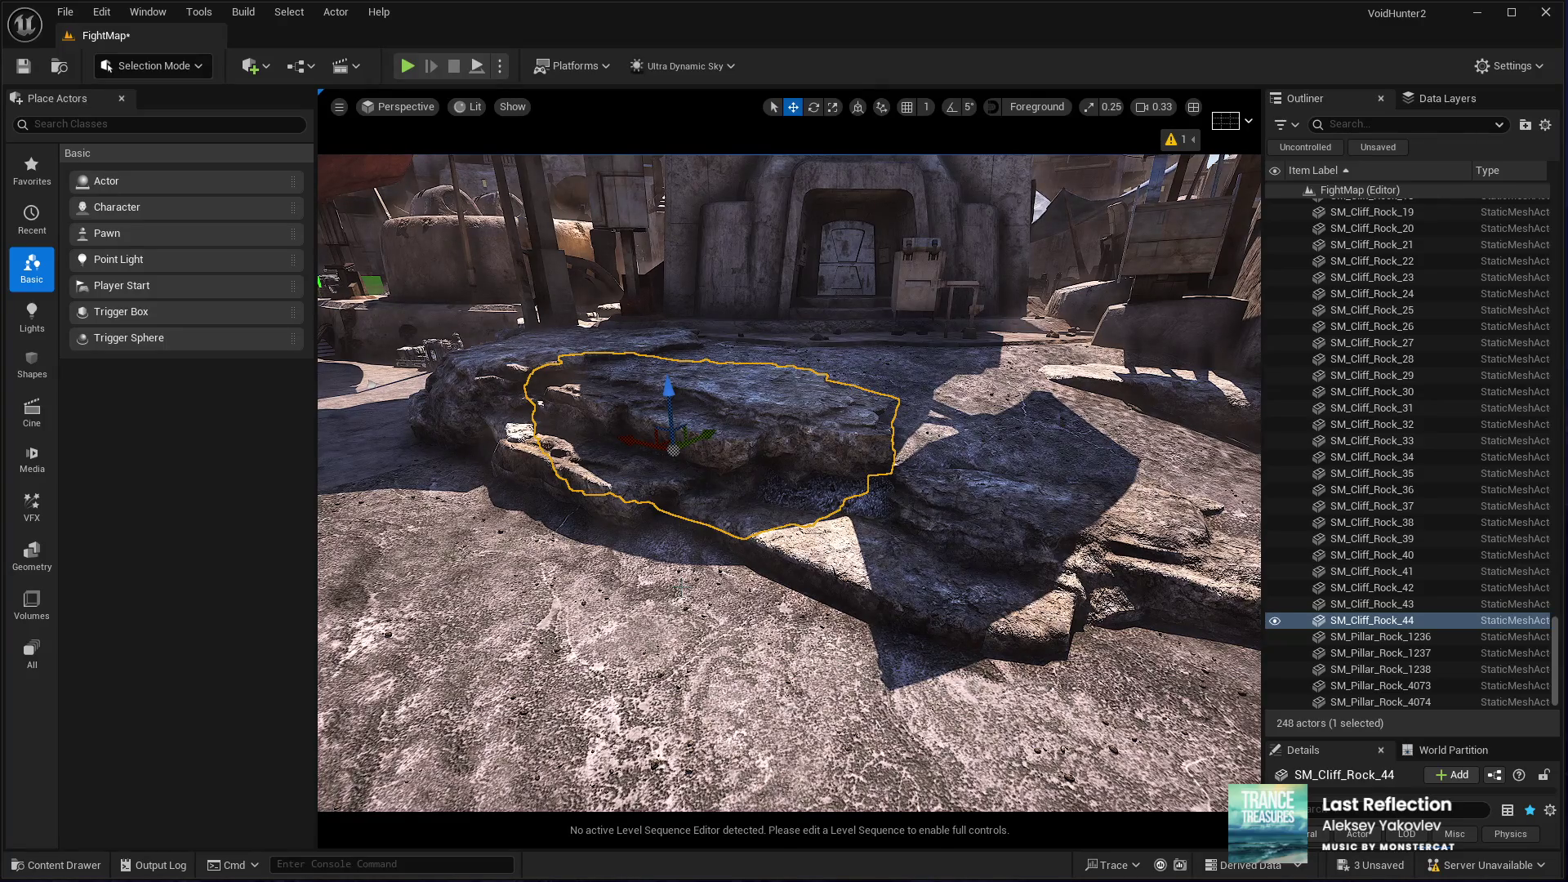
# Step: Duplicate it as SM_Cliff_Rock_45, shift it right, rotate and lower it, then start a play-test
pyautogui.hotkey('ctrl', 'd')
pyautogui.moveTo(623, 448); pyautogui.dragTo(824, 503)
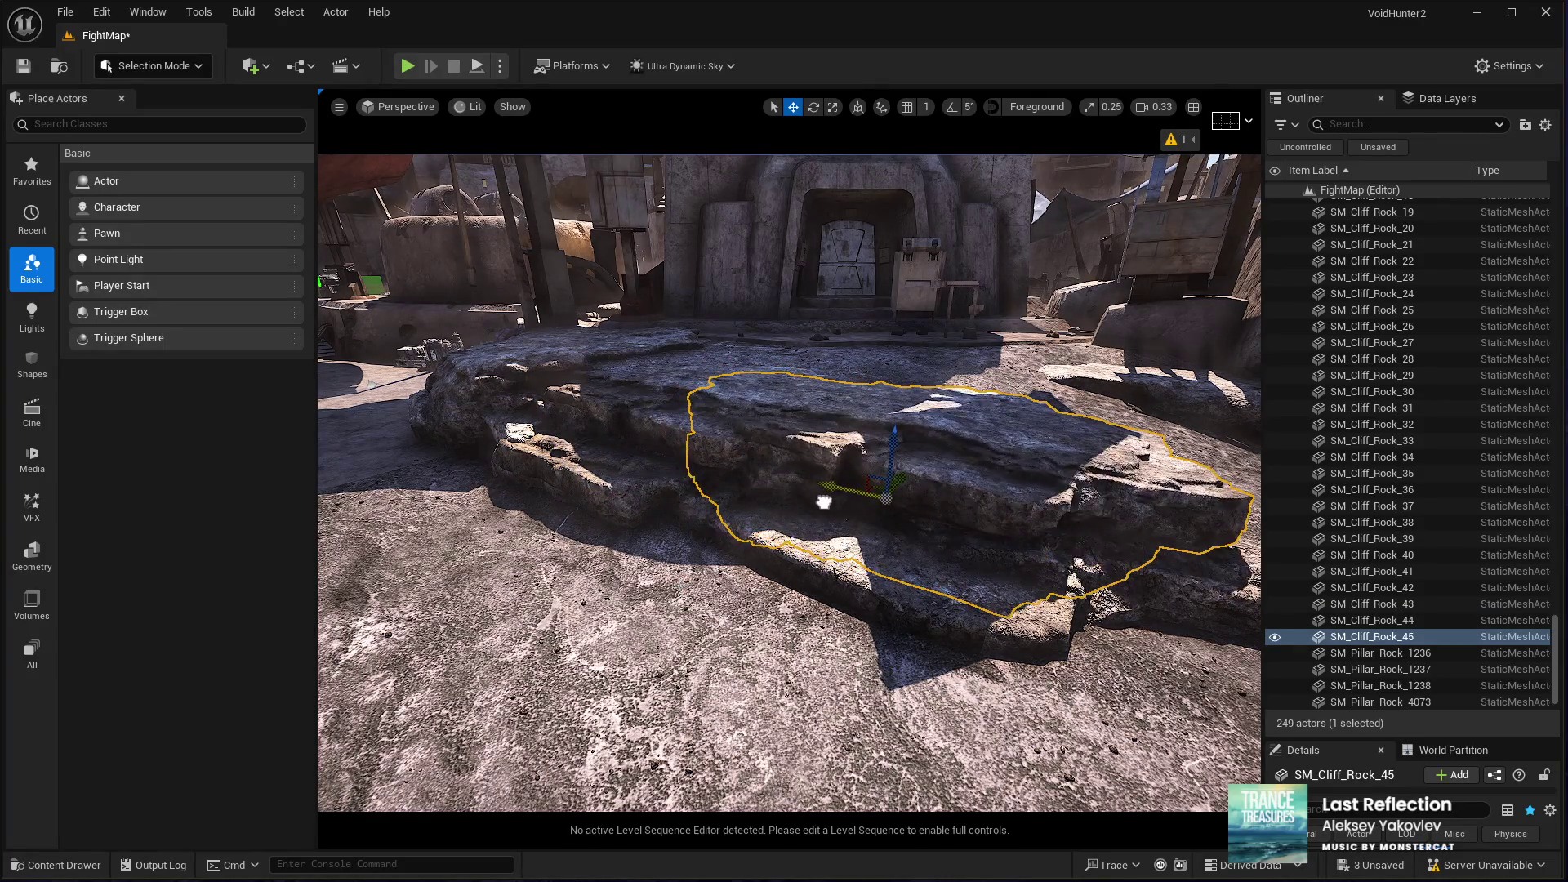
pyautogui.press('e')
pyautogui.moveTo(926, 546)
pyautogui.mouseDown()
pyautogui.moveTo(889, 518)
pyautogui.moveTo(899, 497)
pyautogui.moveTo(873, 456)
pyautogui.mouseUp()
pyautogui.press('w')
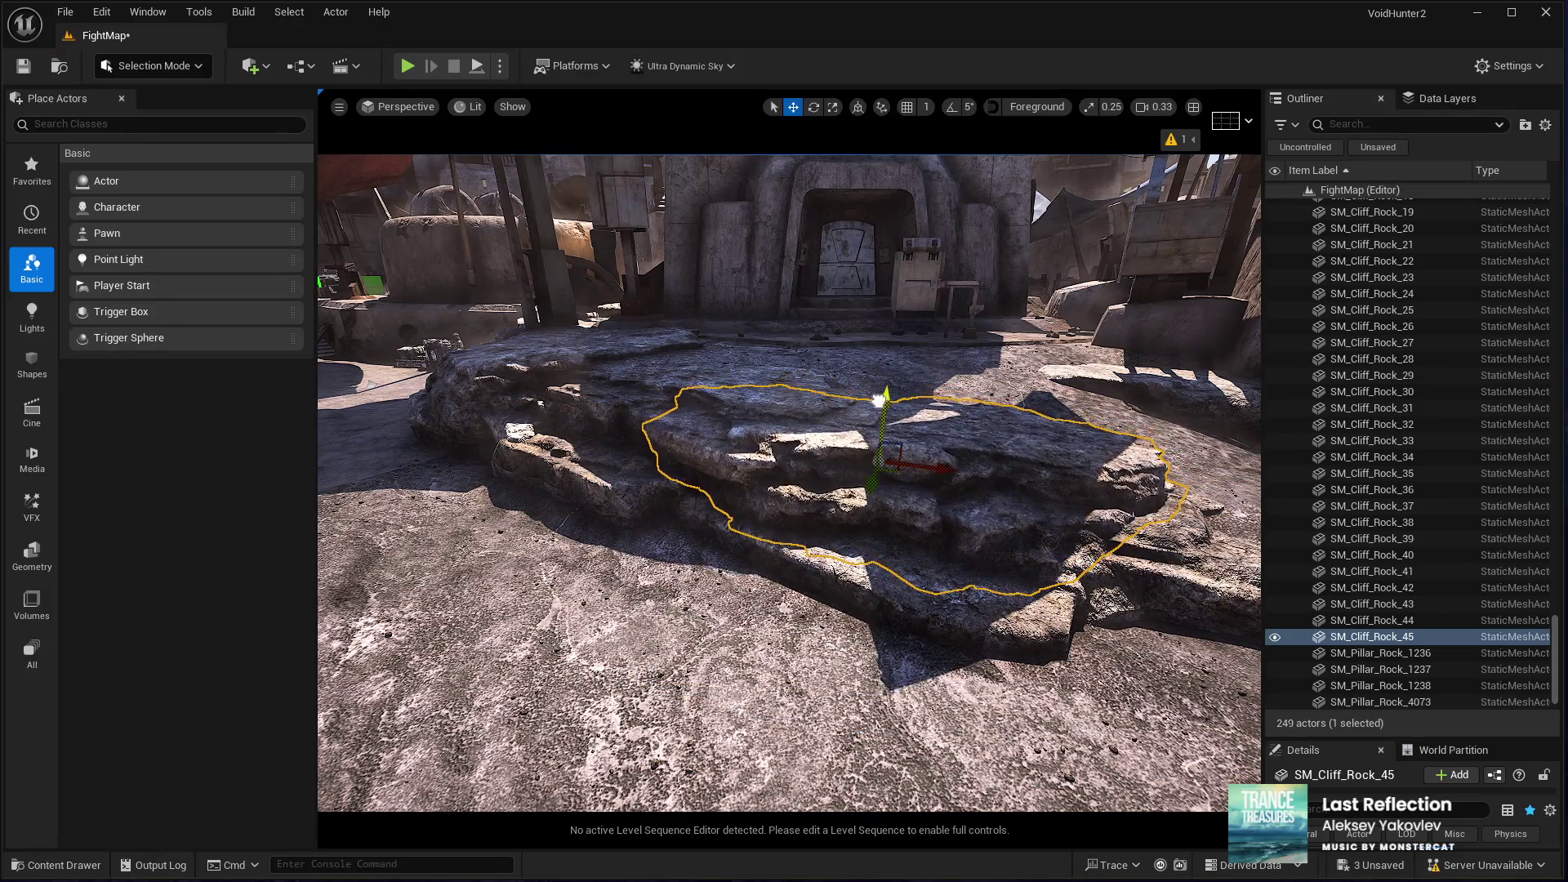
pyautogui.moveTo(893, 446)
pyautogui.mouseDown()
pyautogui.moveTo(751, 422)
pyautogui.moveTo(945, 472)
pyautogui.mouseUp()
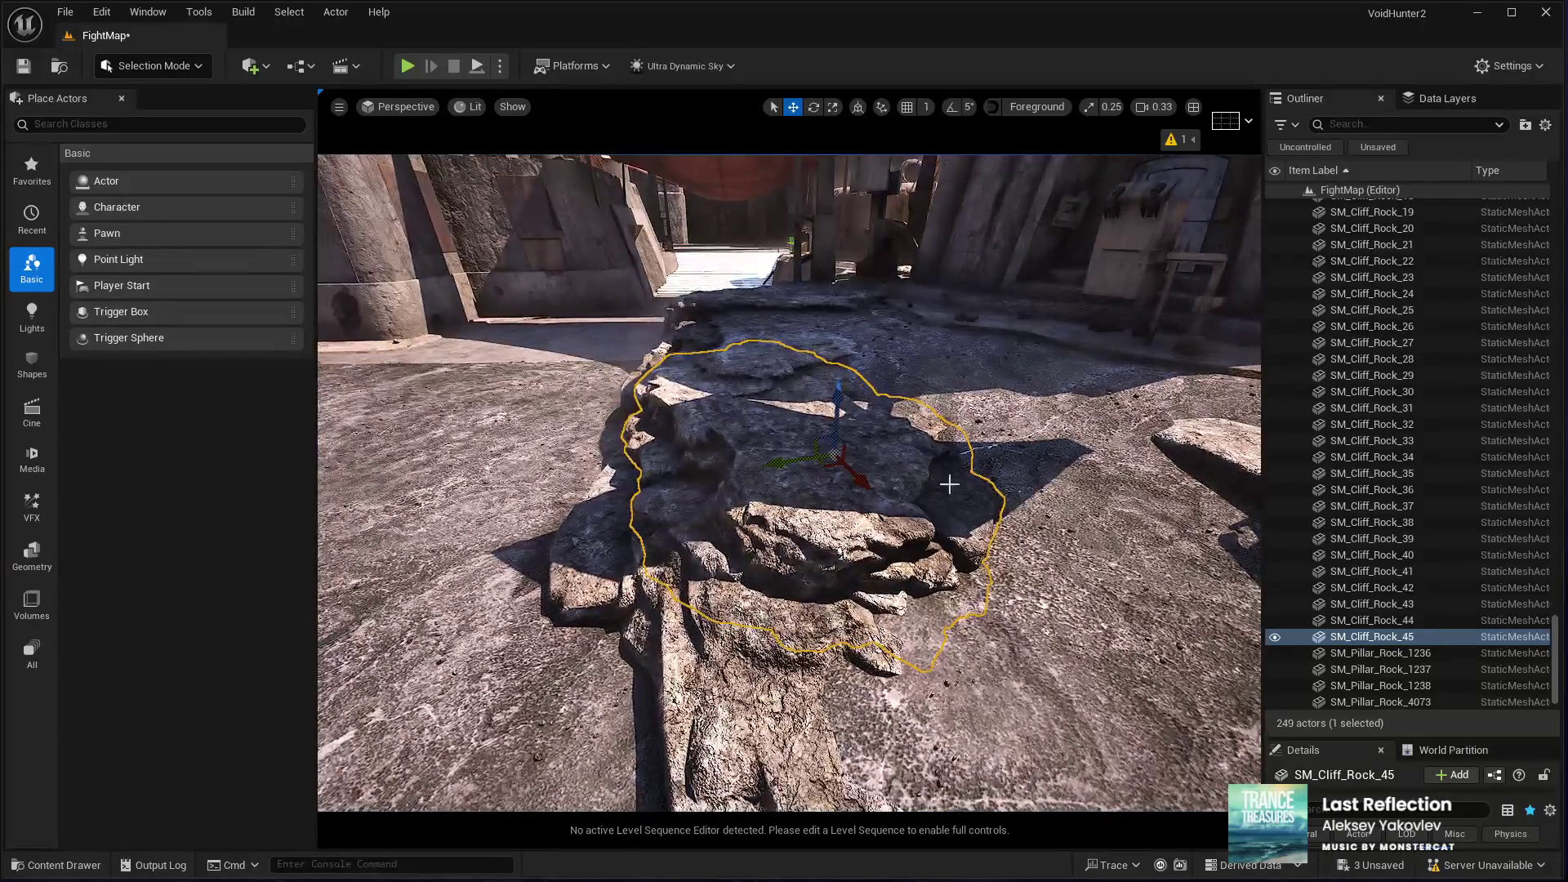
pyautogui.moveTo(841, 391)
pyautogui.mouseDown()
pyautogui.moveTo(775, 529)
pyautogui.moveTo(891, 510)
pyautogui.moveTo(903, 523)
pyautogui.mouseUp()
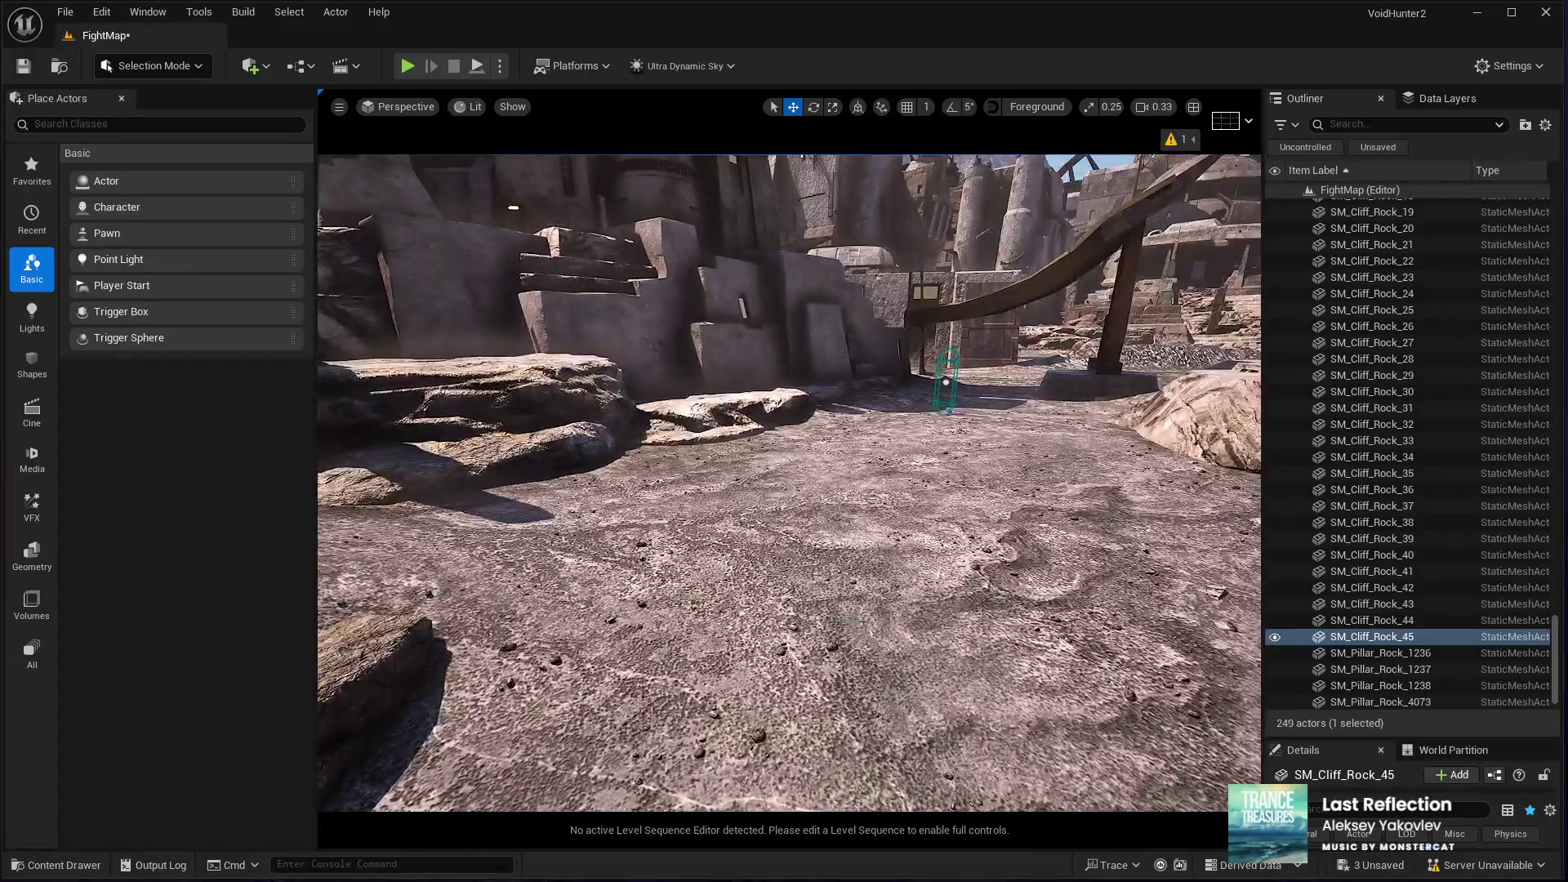
pyautogui.click(902, 608)
pyautogui.hotkey('alt', 'p')
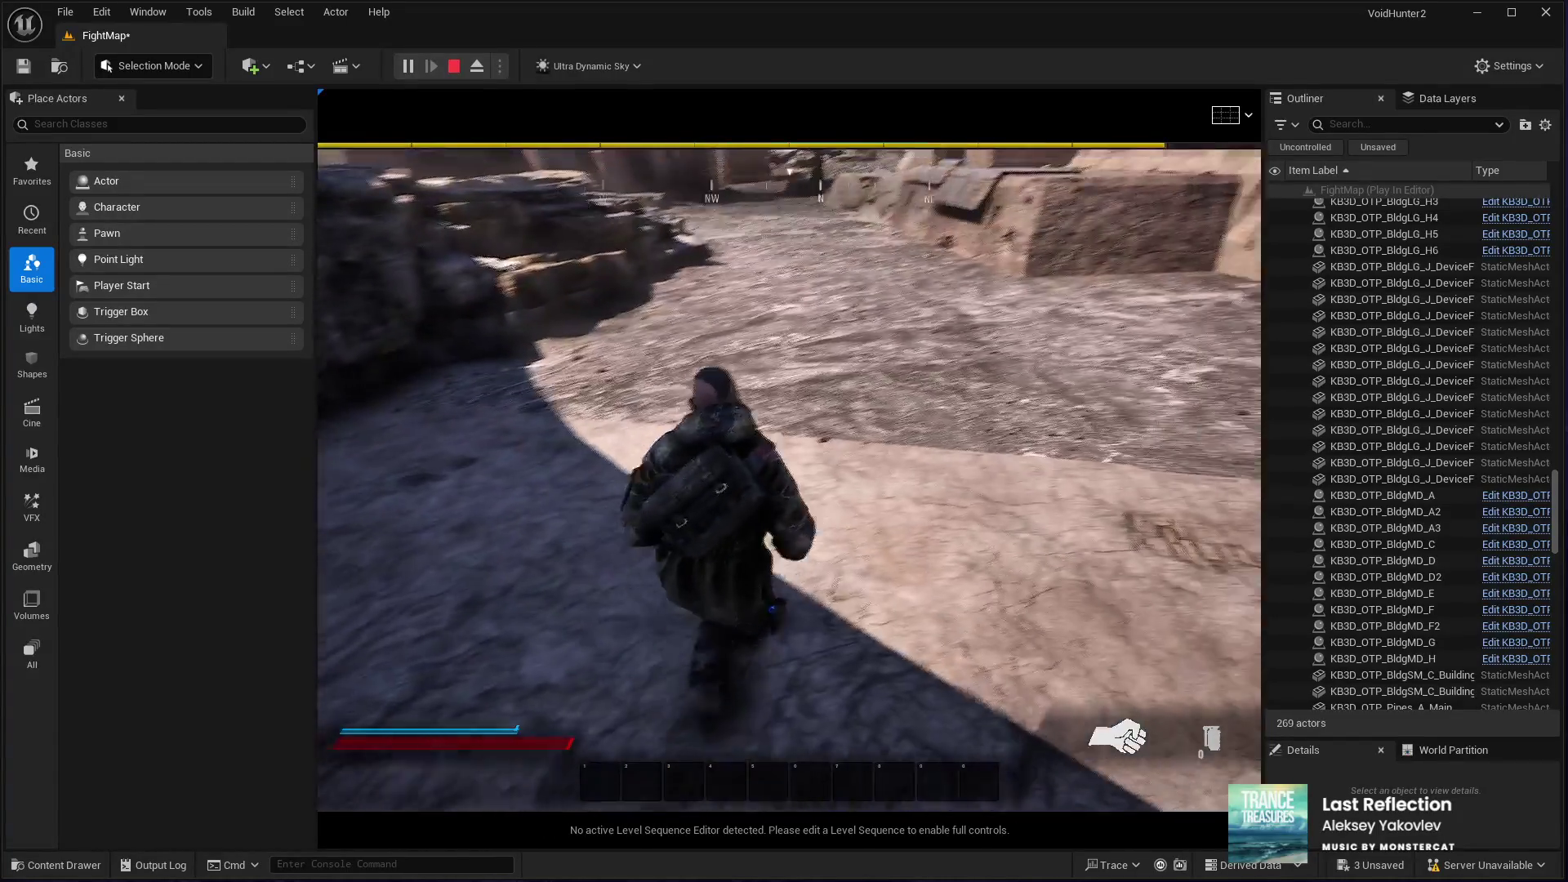
pyautogui.press('Escape')
pyautogui.moveTo(812, 658); pyautogui.dragTo(812, 659)
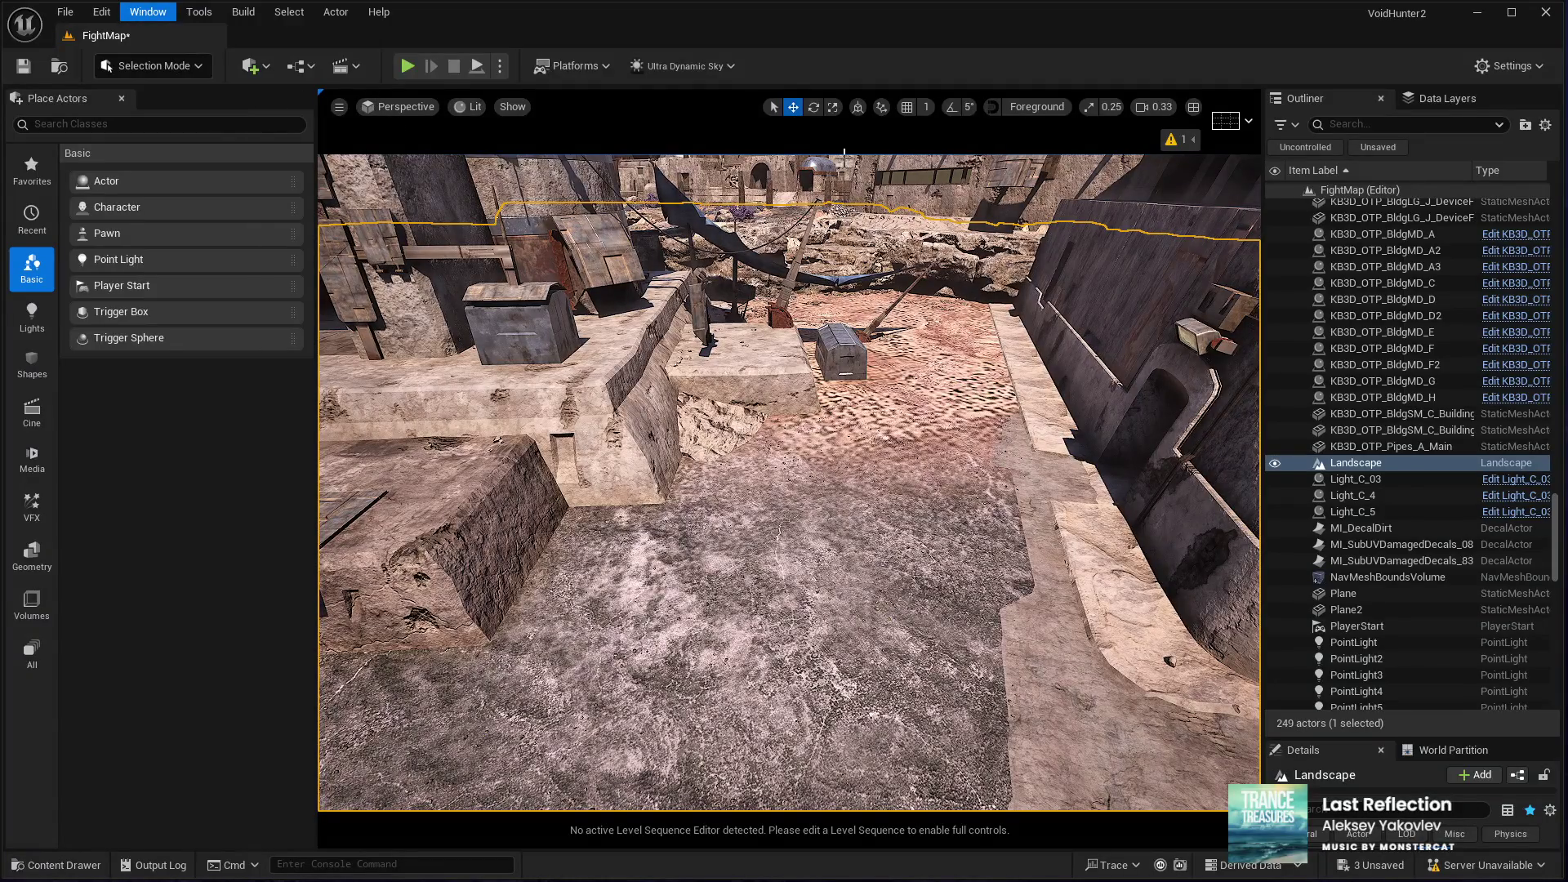
# Step: Select building KB3D_OTP_BldgMD_D2 and spin it around its vertical axis with rotation snapping on
pyautogui.hotkey('ctrl', 'space')
pyautogui.middleClick(309, 40)
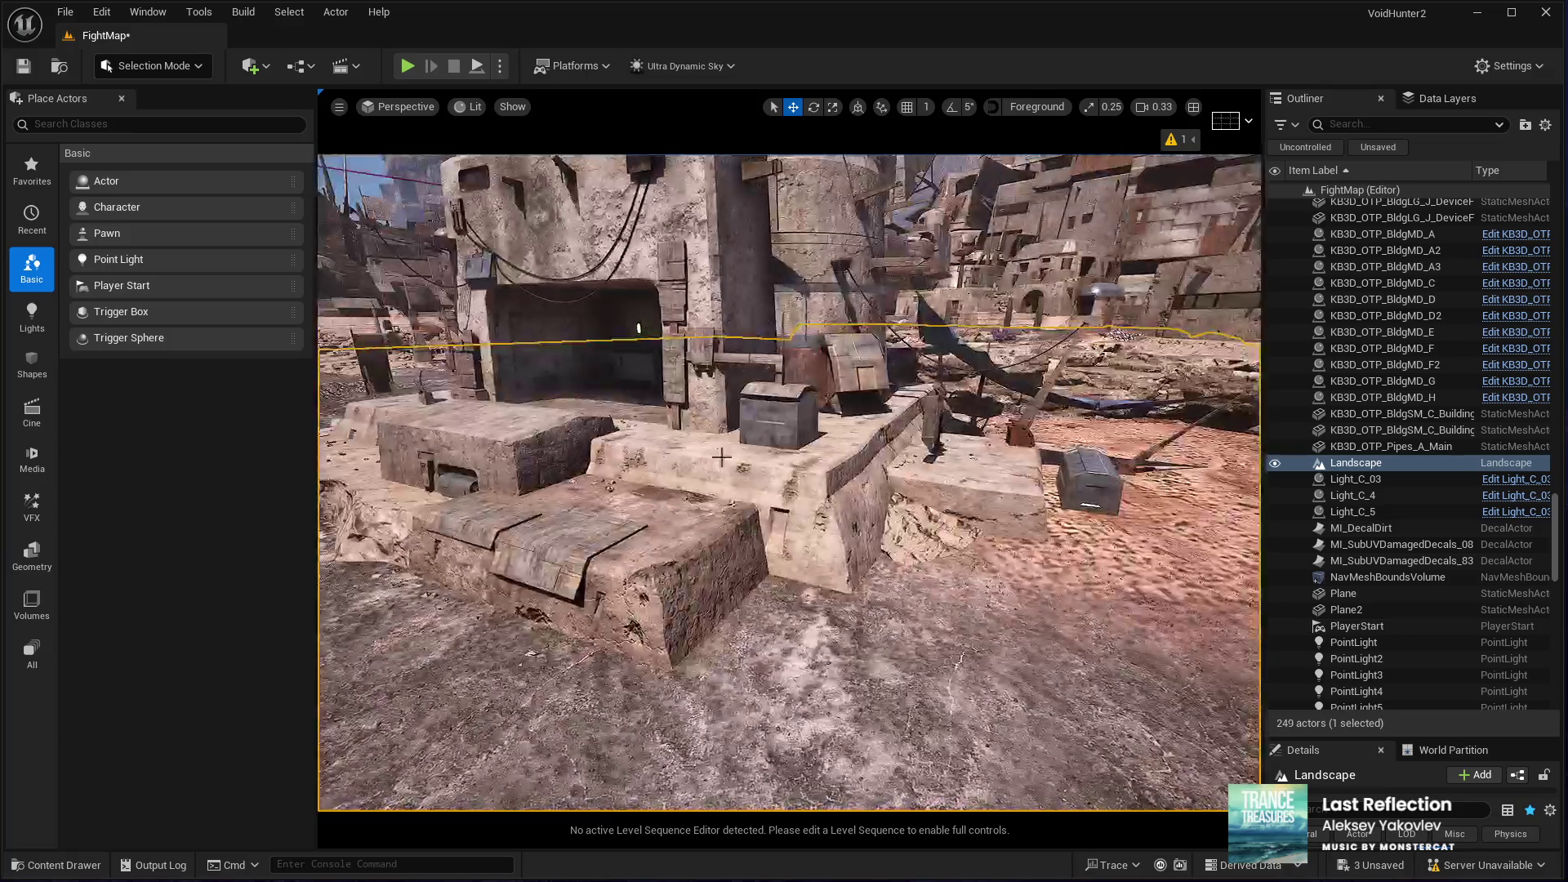
pyautogui.click(1389, 315)
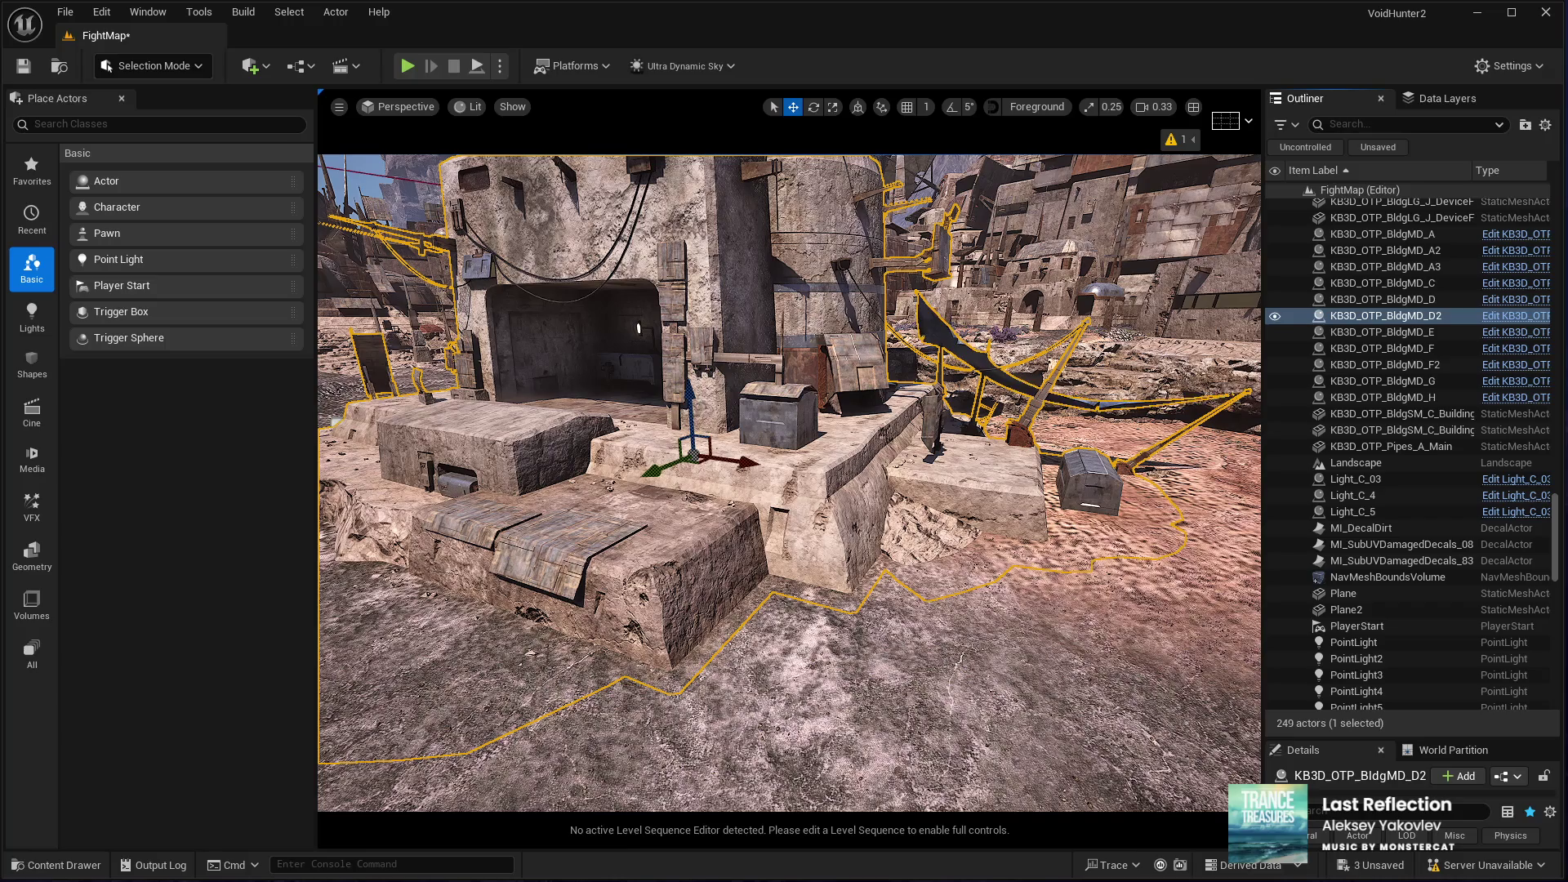
pyautogui.press('f')
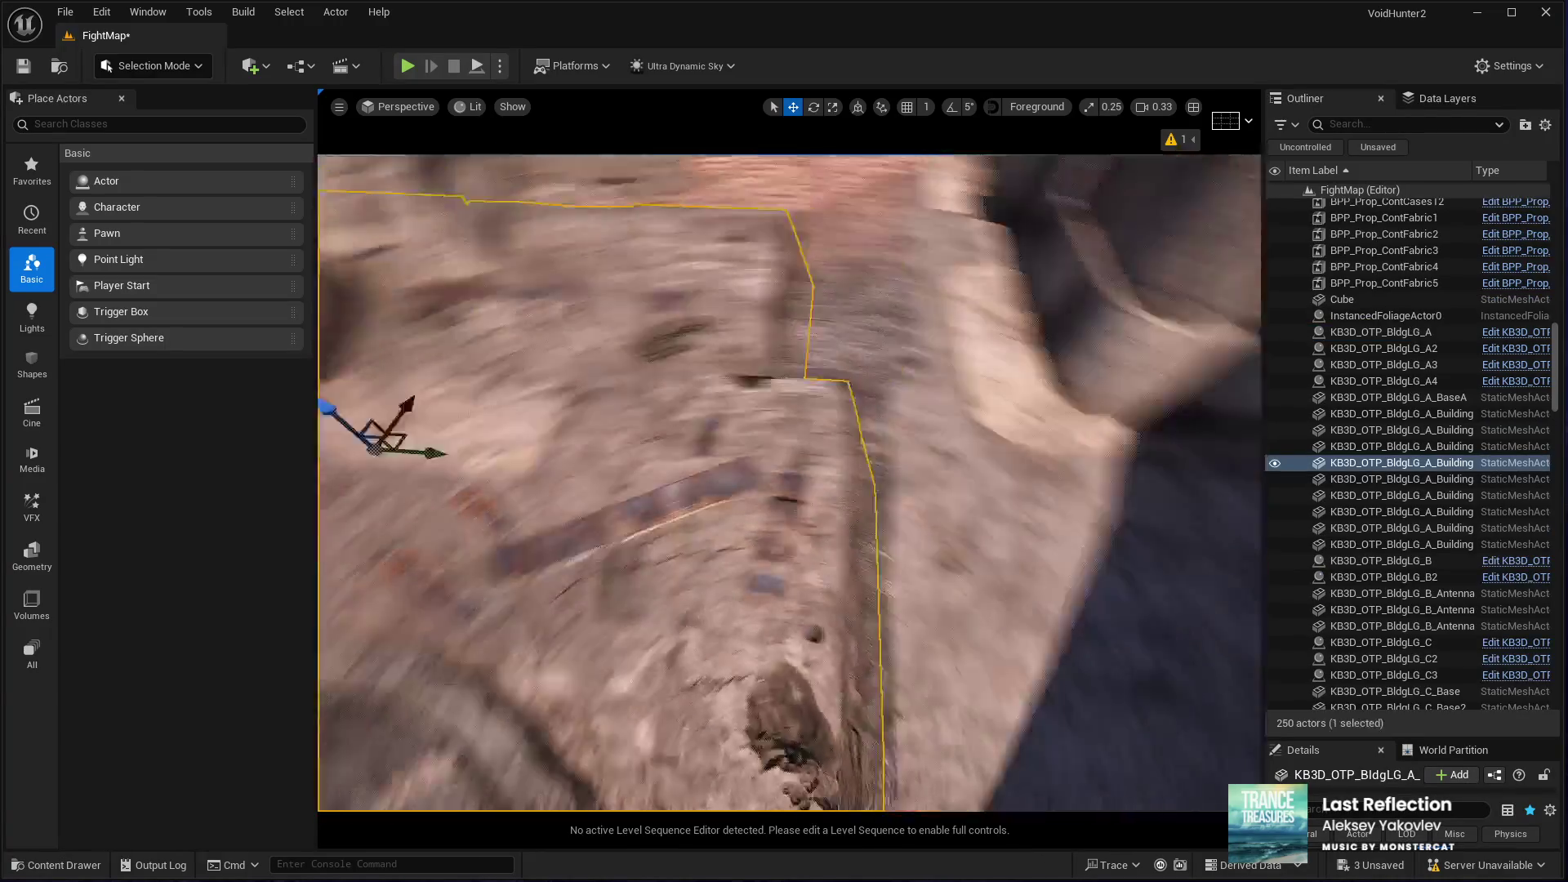
pyautogui.press('e')
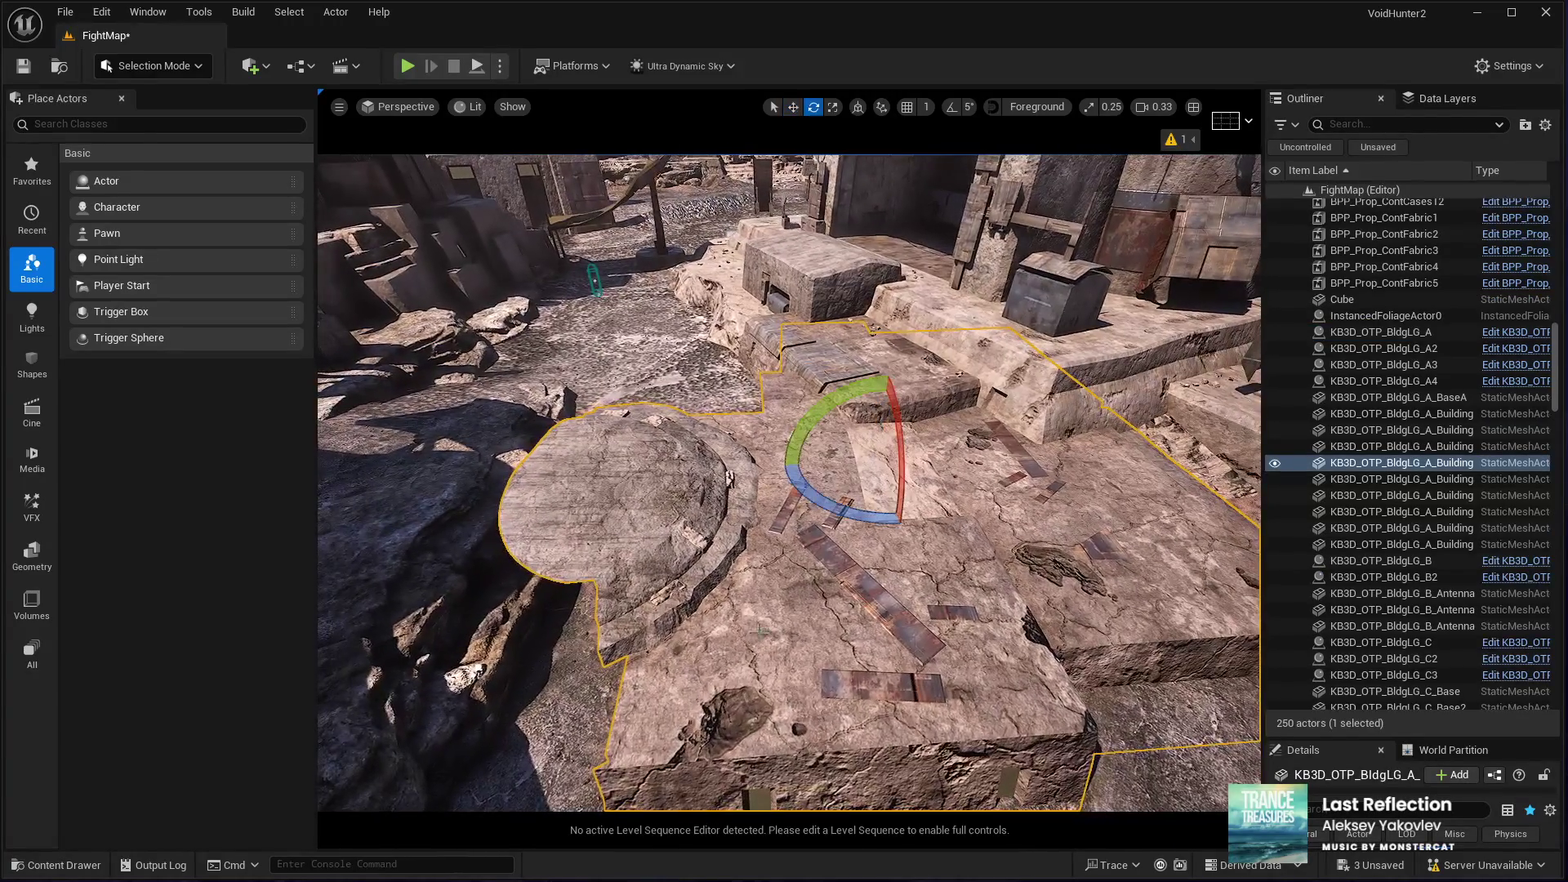
pyautogui.moveTo(885, 516); pyautogui.dragTo(719, 524)
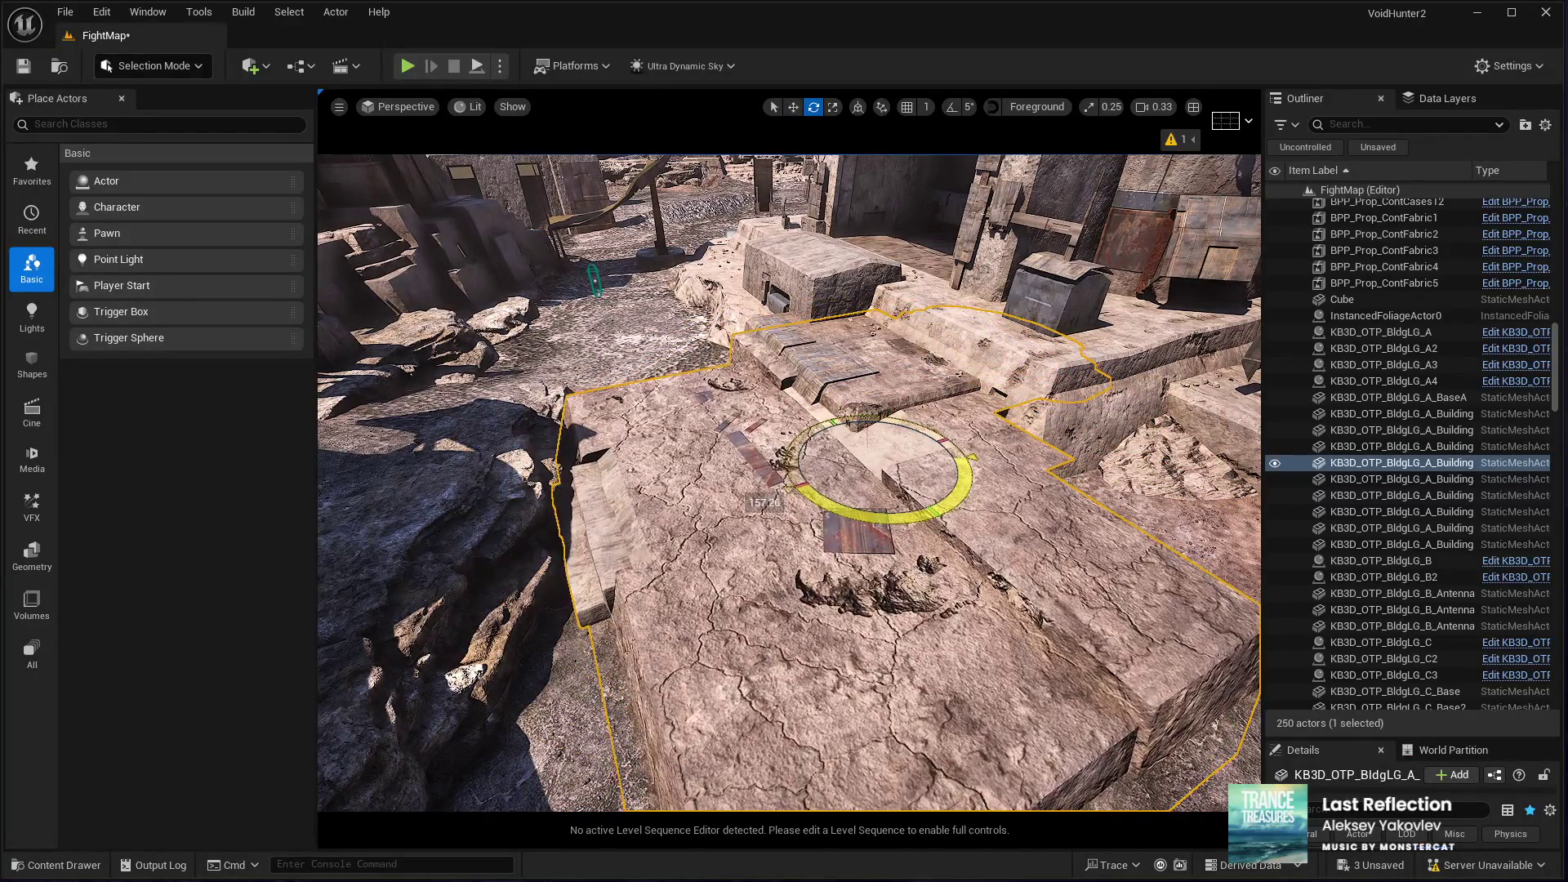
pyautogui.click(952, 107)
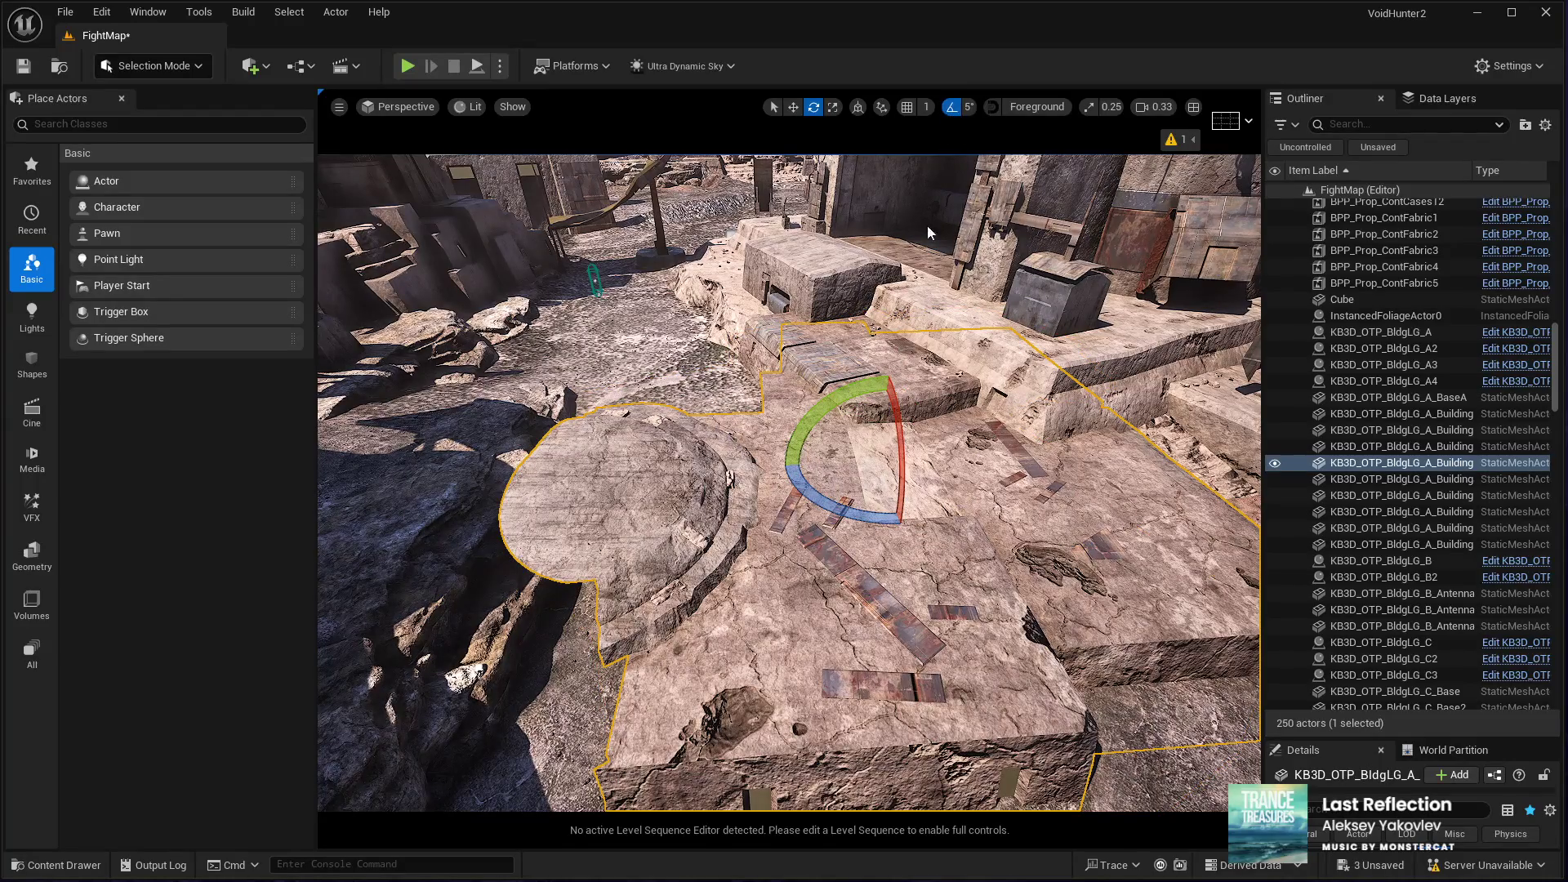
pyautogui.moveTo(857, 516)
pyautogui.mouseDown()
pyautogui.moveTo(968, 463)
pyautogui.moveTo(854, 519)
pyautogui.moveTo(813, 495)
pyautogui.mouseUp()
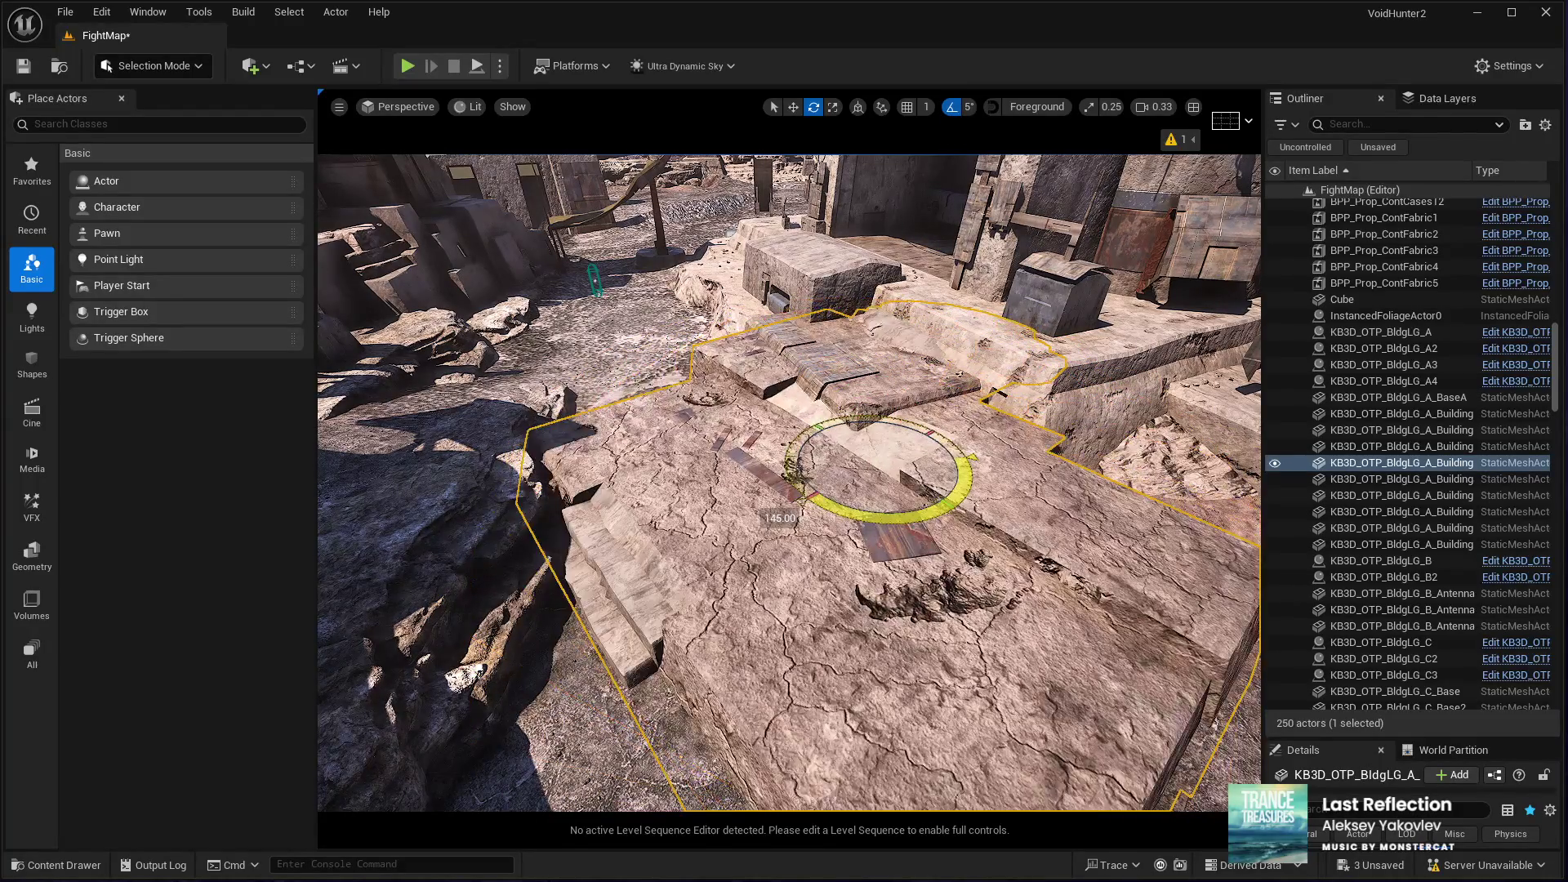
pyautogui.press('w')
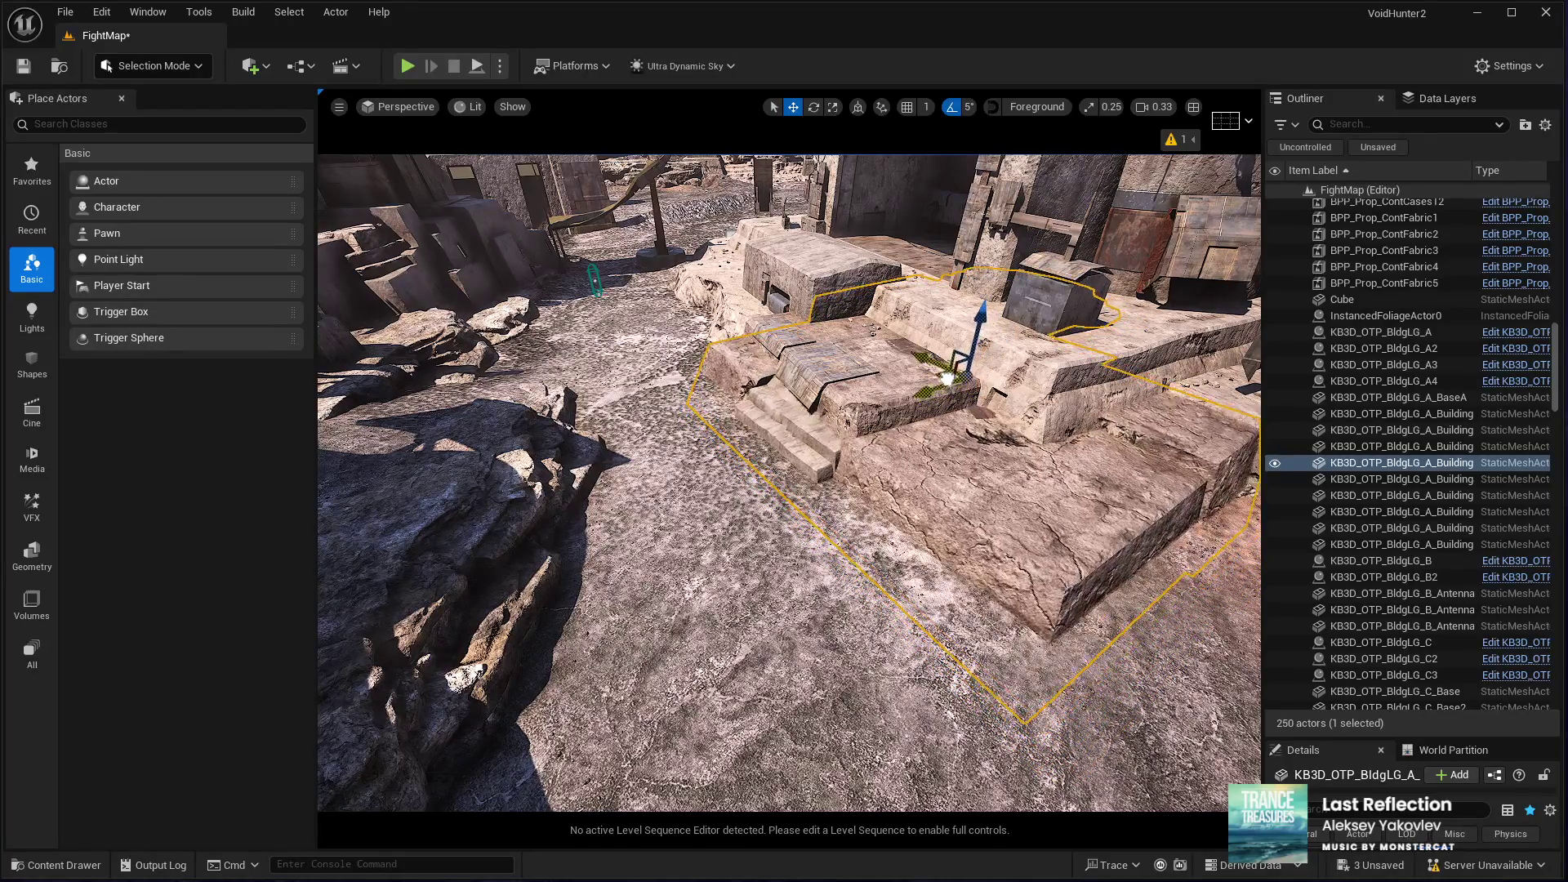
# Step: Rotate the stone platform building about 80 degrees further around its vertical axis
pyautogui.scroll(-10, 944, 378)
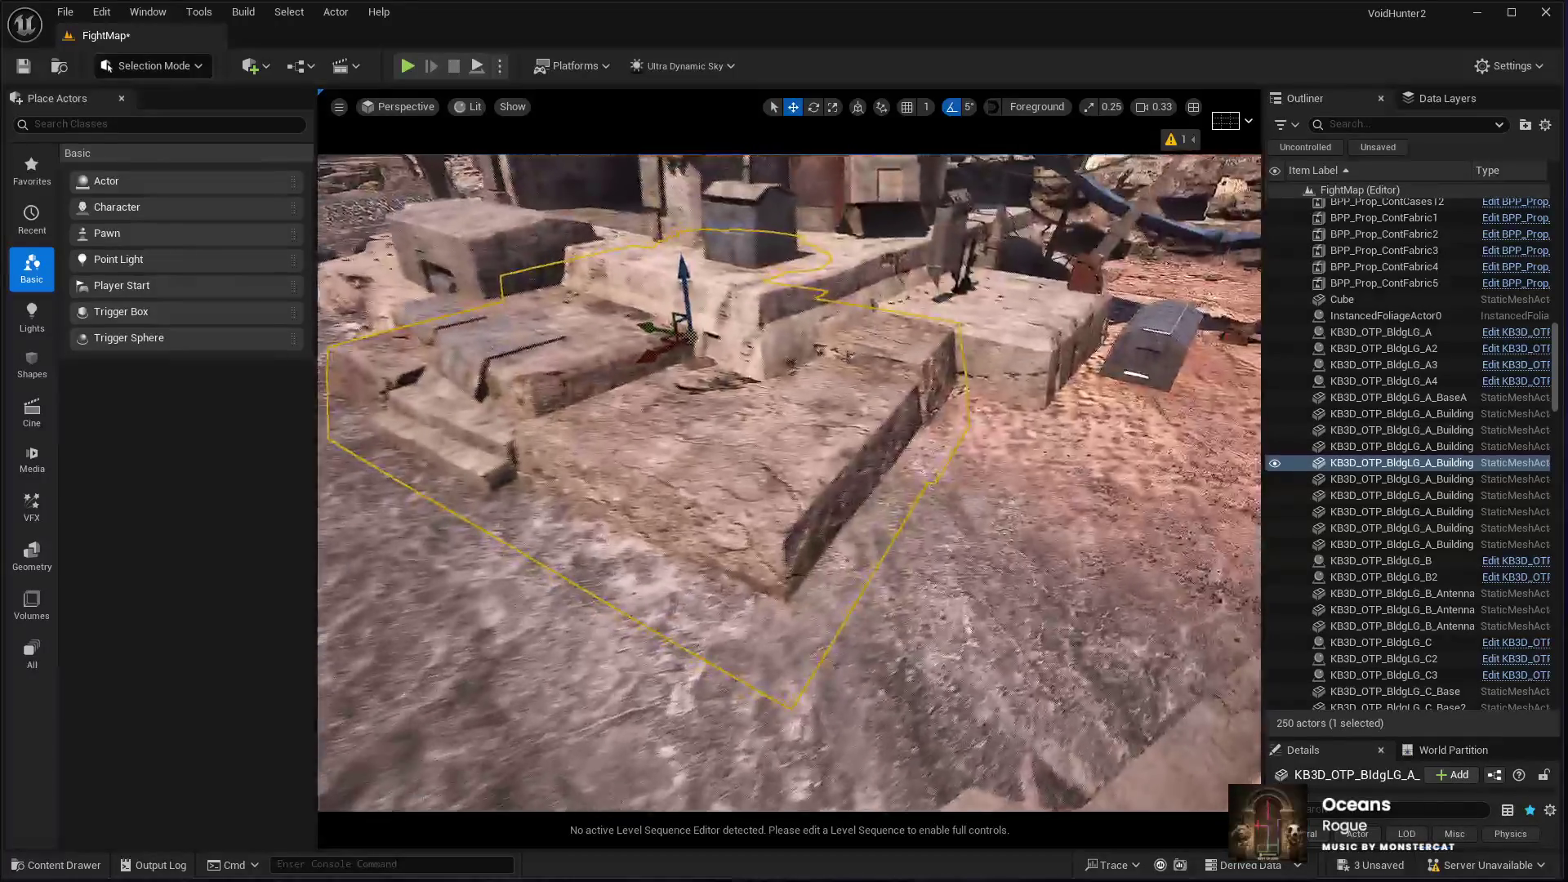
pyautogui.scroll(10, 789, 482)
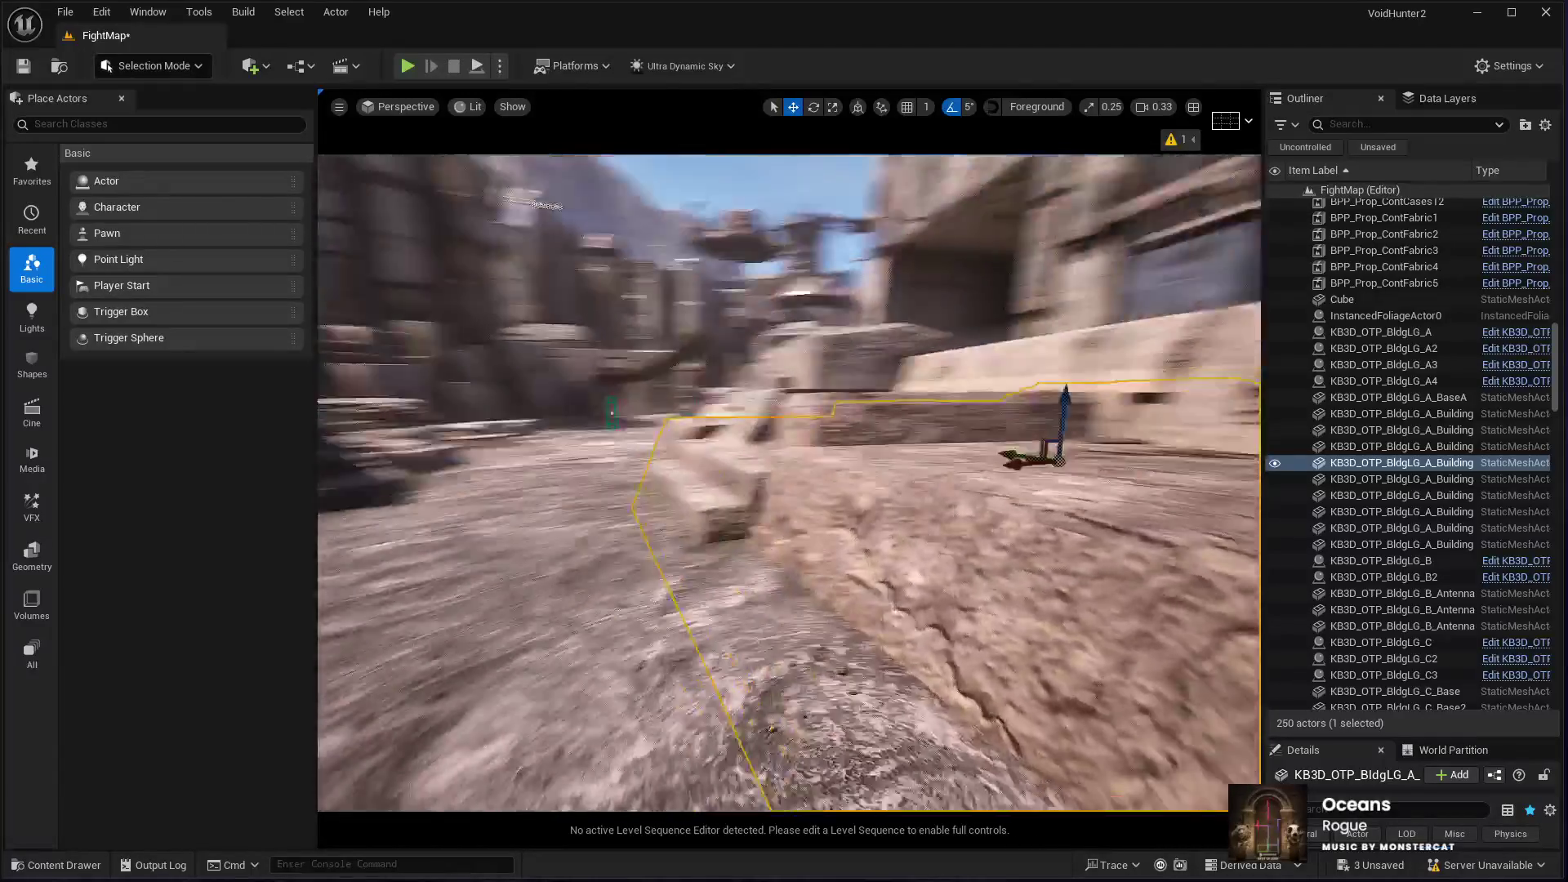
pyautogui.scroll(-8, 789, 482)
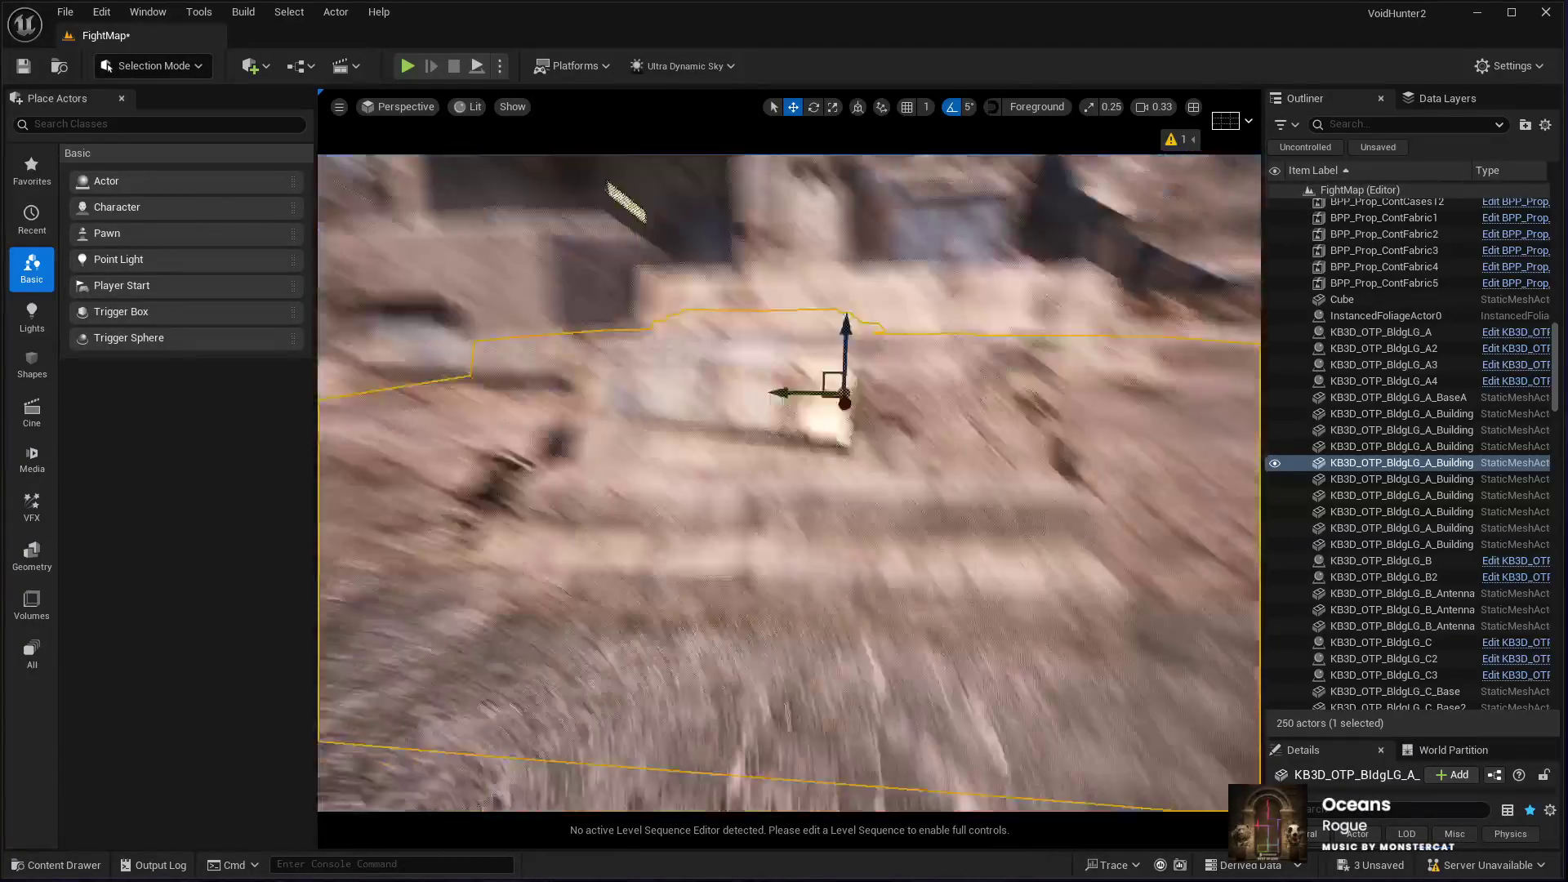
pyautogui.scroll(-2, 789, 482)
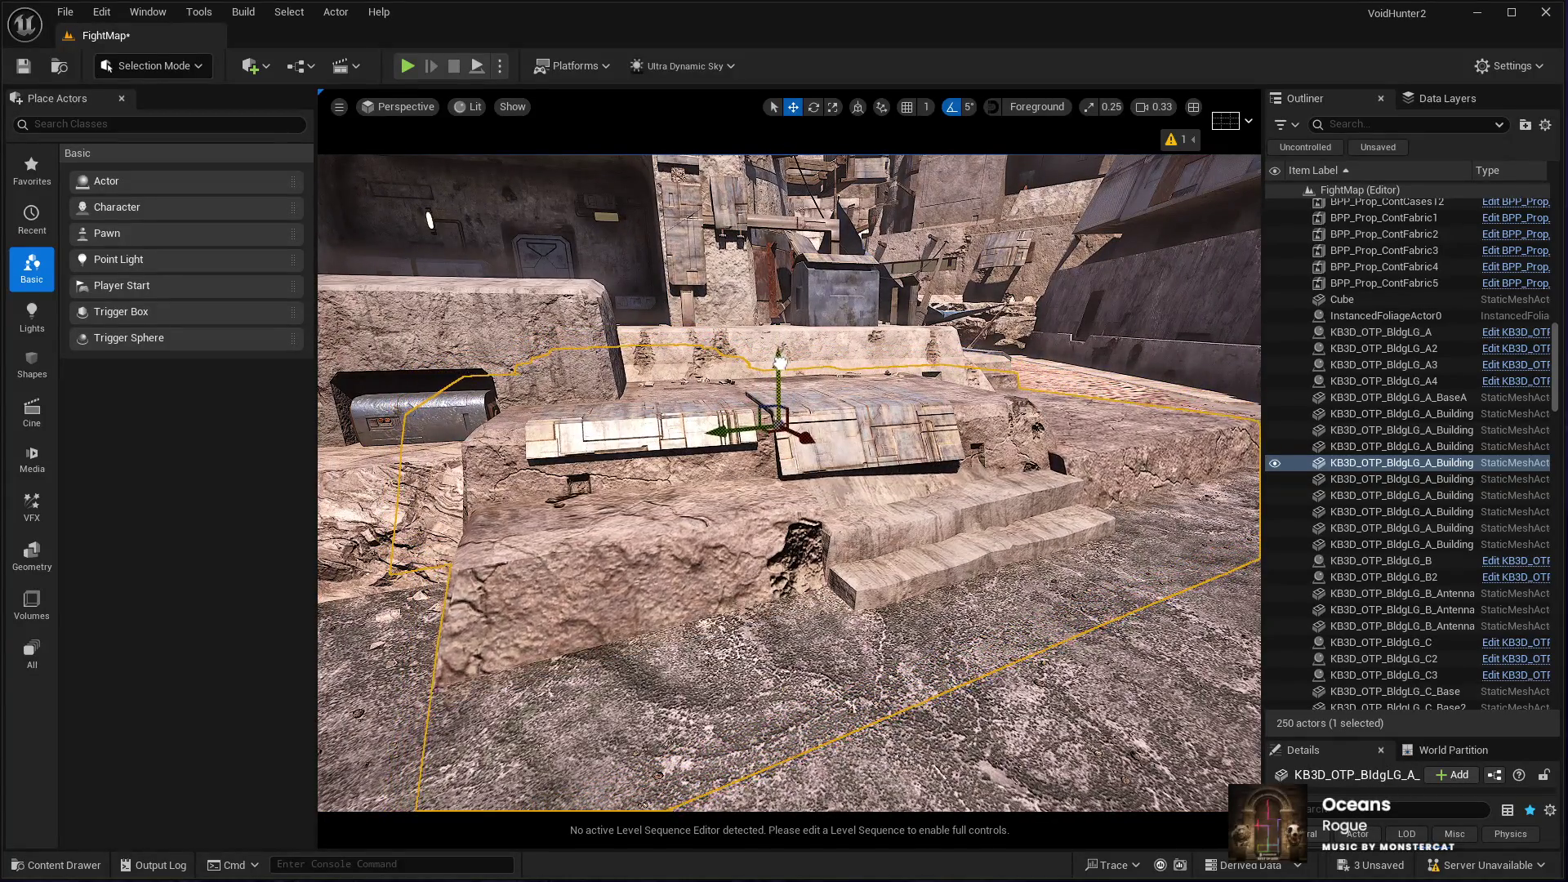
pyautogui.scroll(-10, 789, 482)
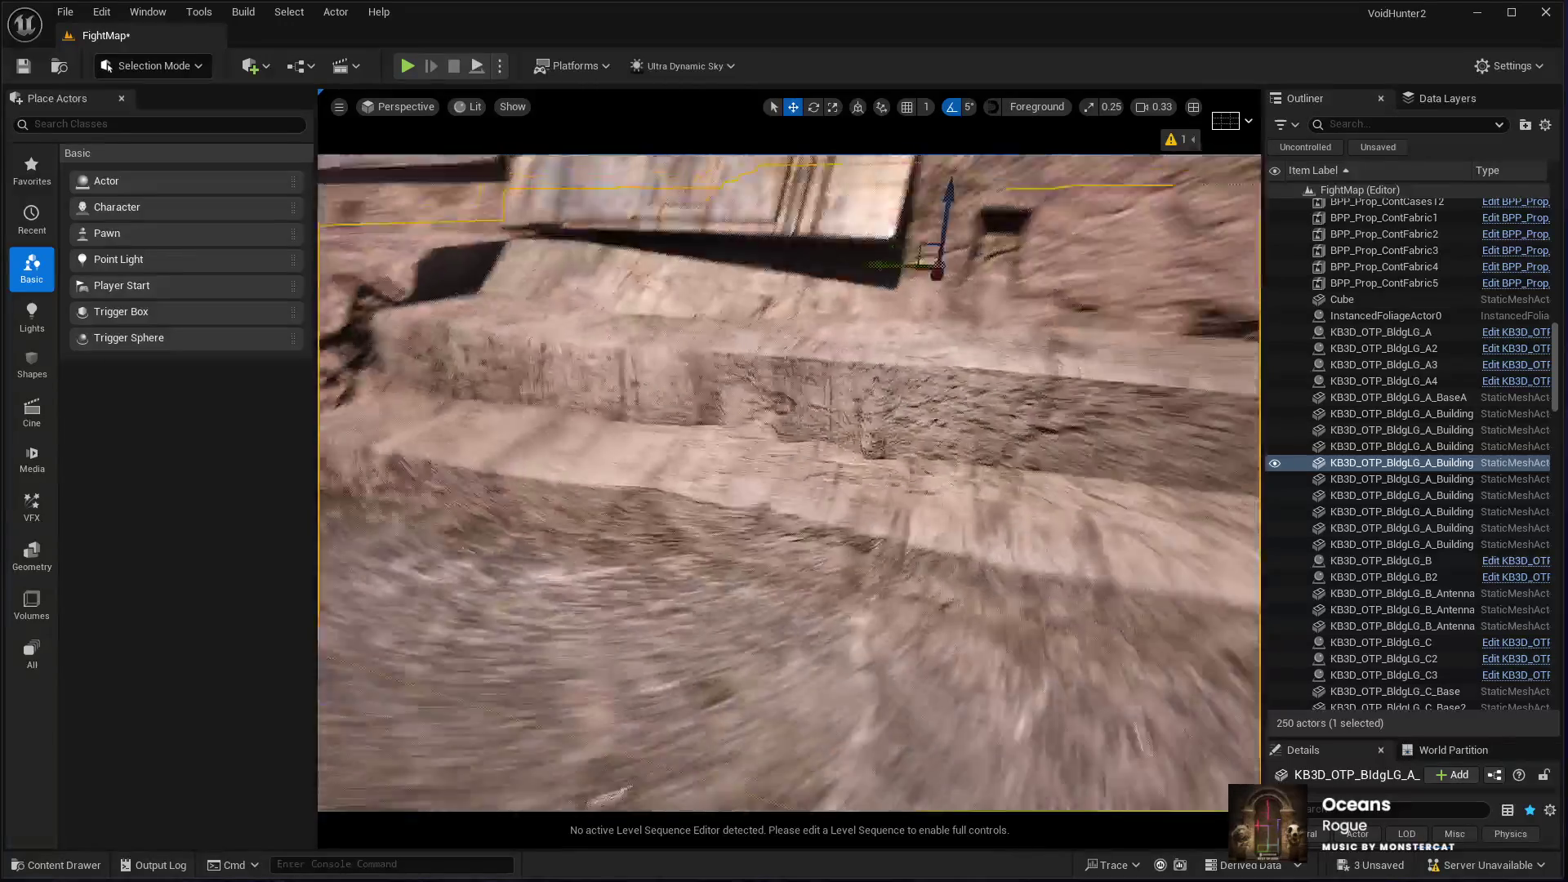
pyautogui.scroll(8, 846, 222)
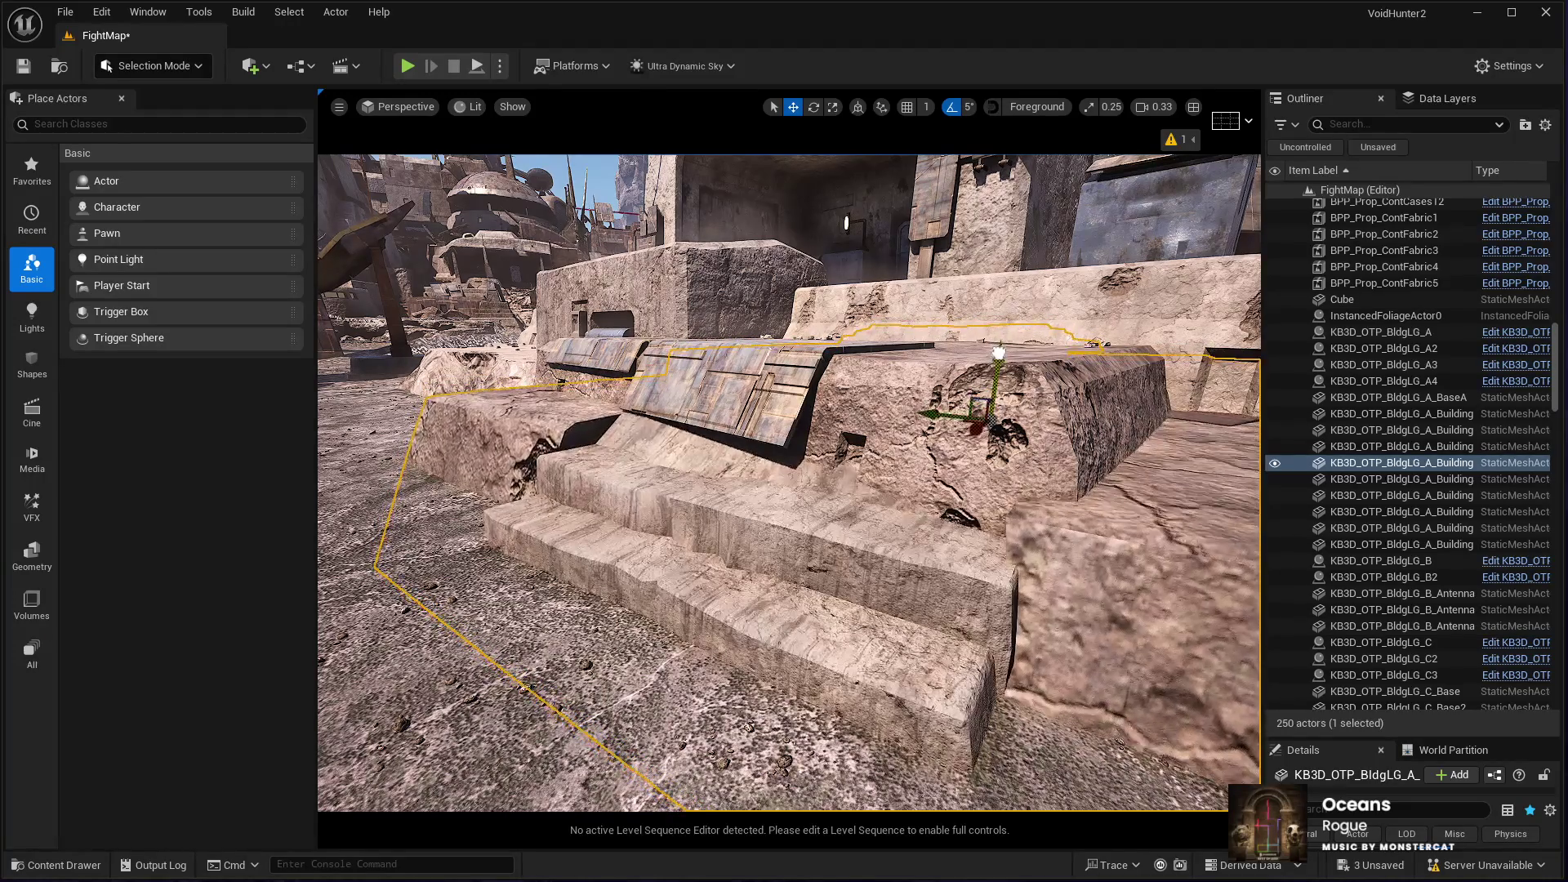
pyautogui.scroll(-10, 1000, 352)
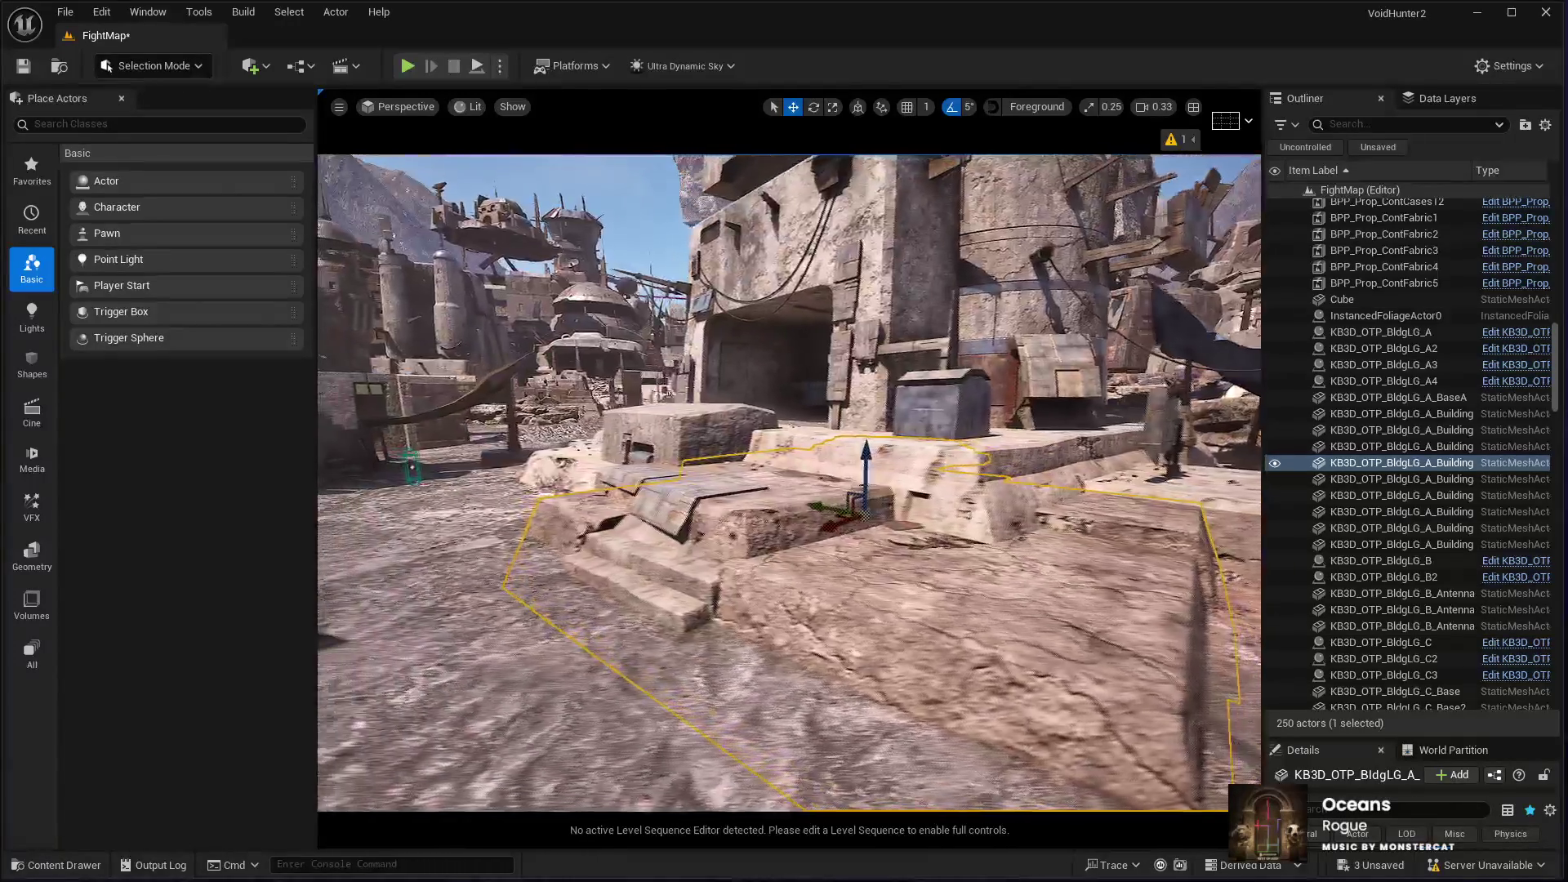
pyautogui.scroll(-8, 668, 393)
pyautogui.scroll(5, 864, 335)
pyautogui.press('e')
pyautogui.moveTo(890, 378)
pyautogui.mouseDown()
pyautogui.moveTo(817, 396)
pyautogui.moveTo(951, 382)
pyautogui.mouseUp()
pyautogui.scroll(8, 789, 482)
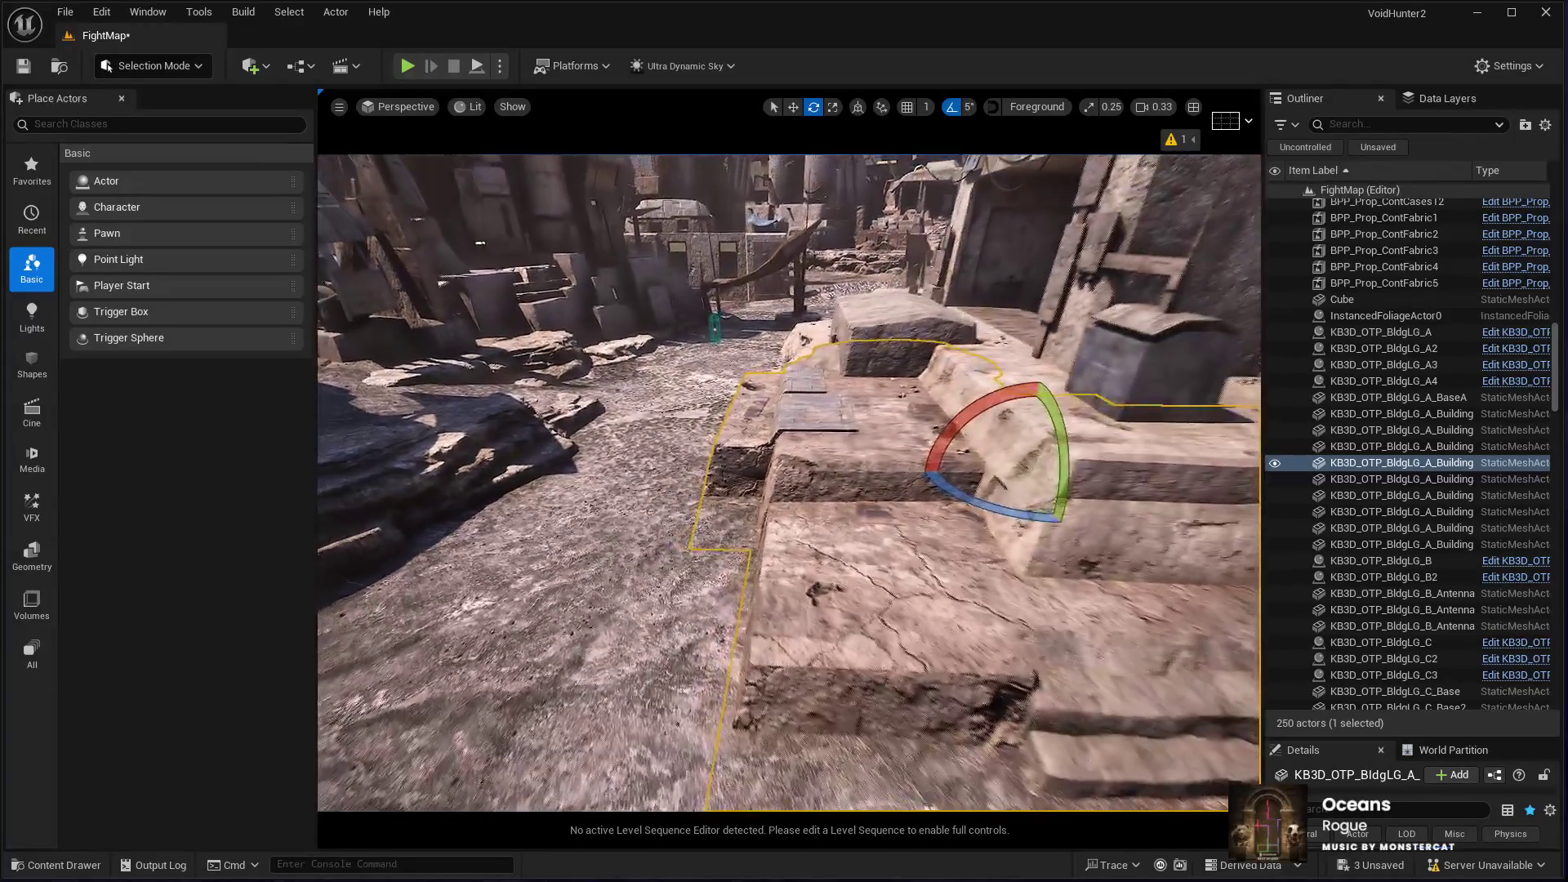
pyautogui.press('w')
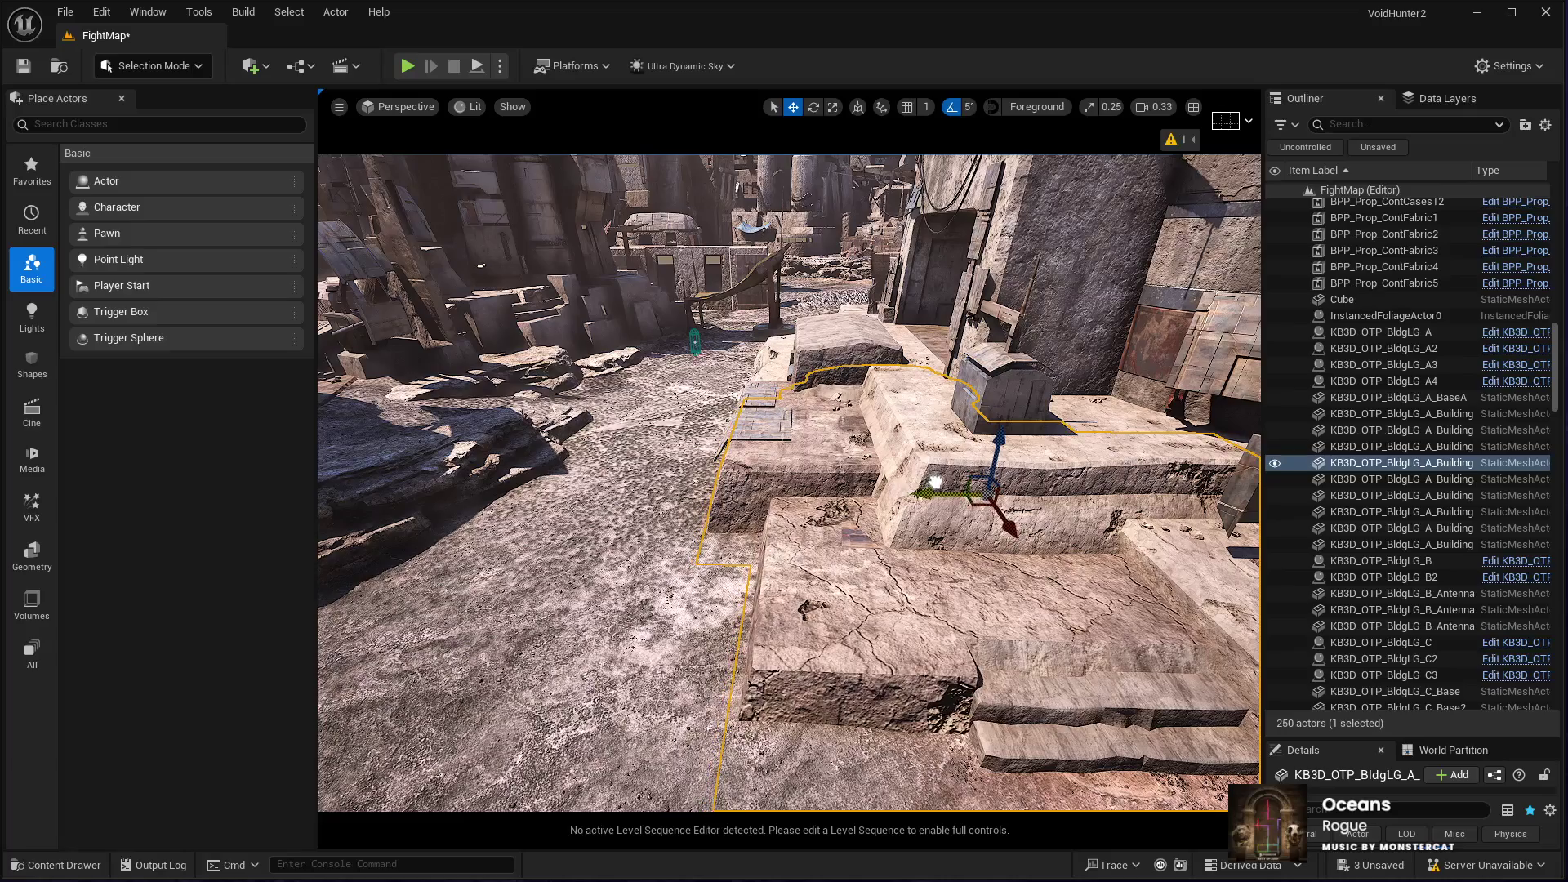
# Step: Check the building's fit by orbiting and toggling its visibility off and on, then select the wooden stairs
pyautogui.moveTo(789, 482)
pyautogui.mouseDown()
pyautogui.moveTo(902, 498)
pyautogui.moveTo(956, 478)
pyautogui.moveTo(882, 507)
pyautogui.moveTo(817, 490)
pyautogui.mouseUp()
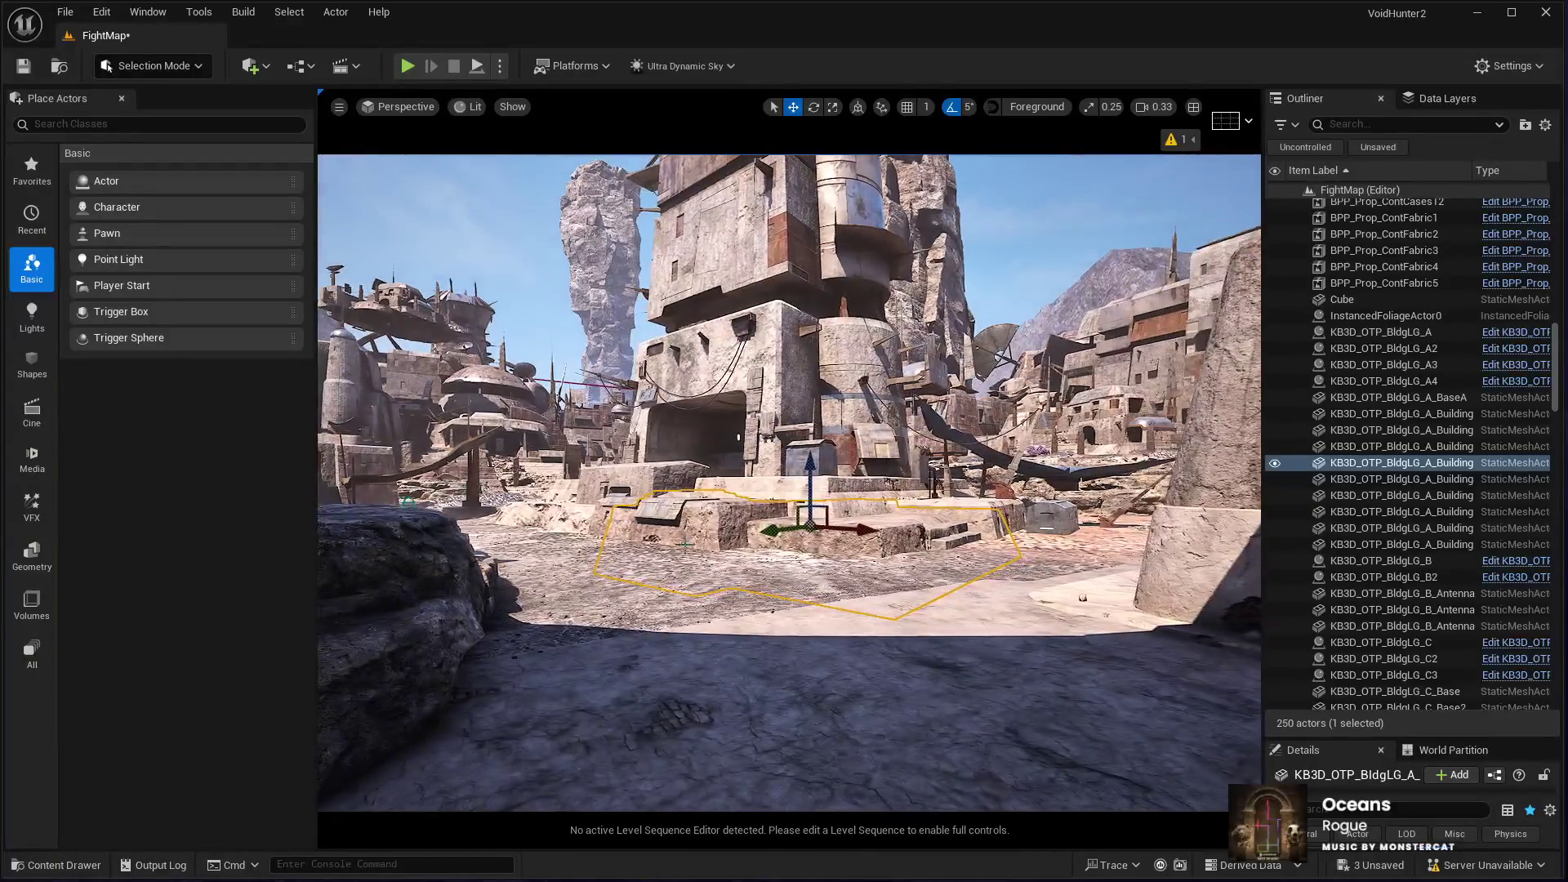
pyautogui.click(1273, 463)
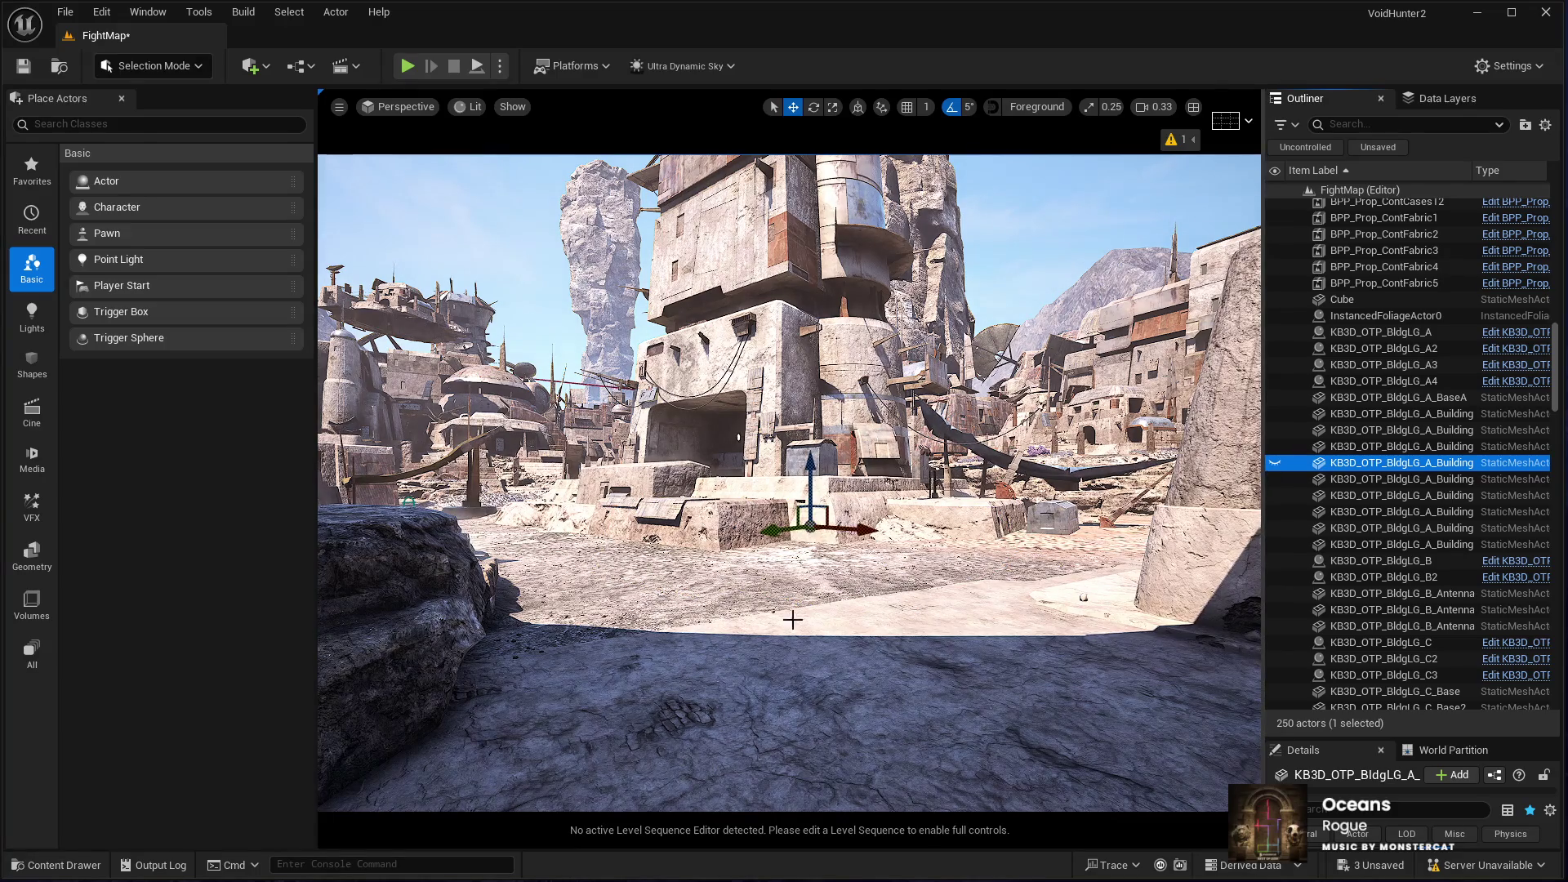
pyautogui.click(1275, 463)
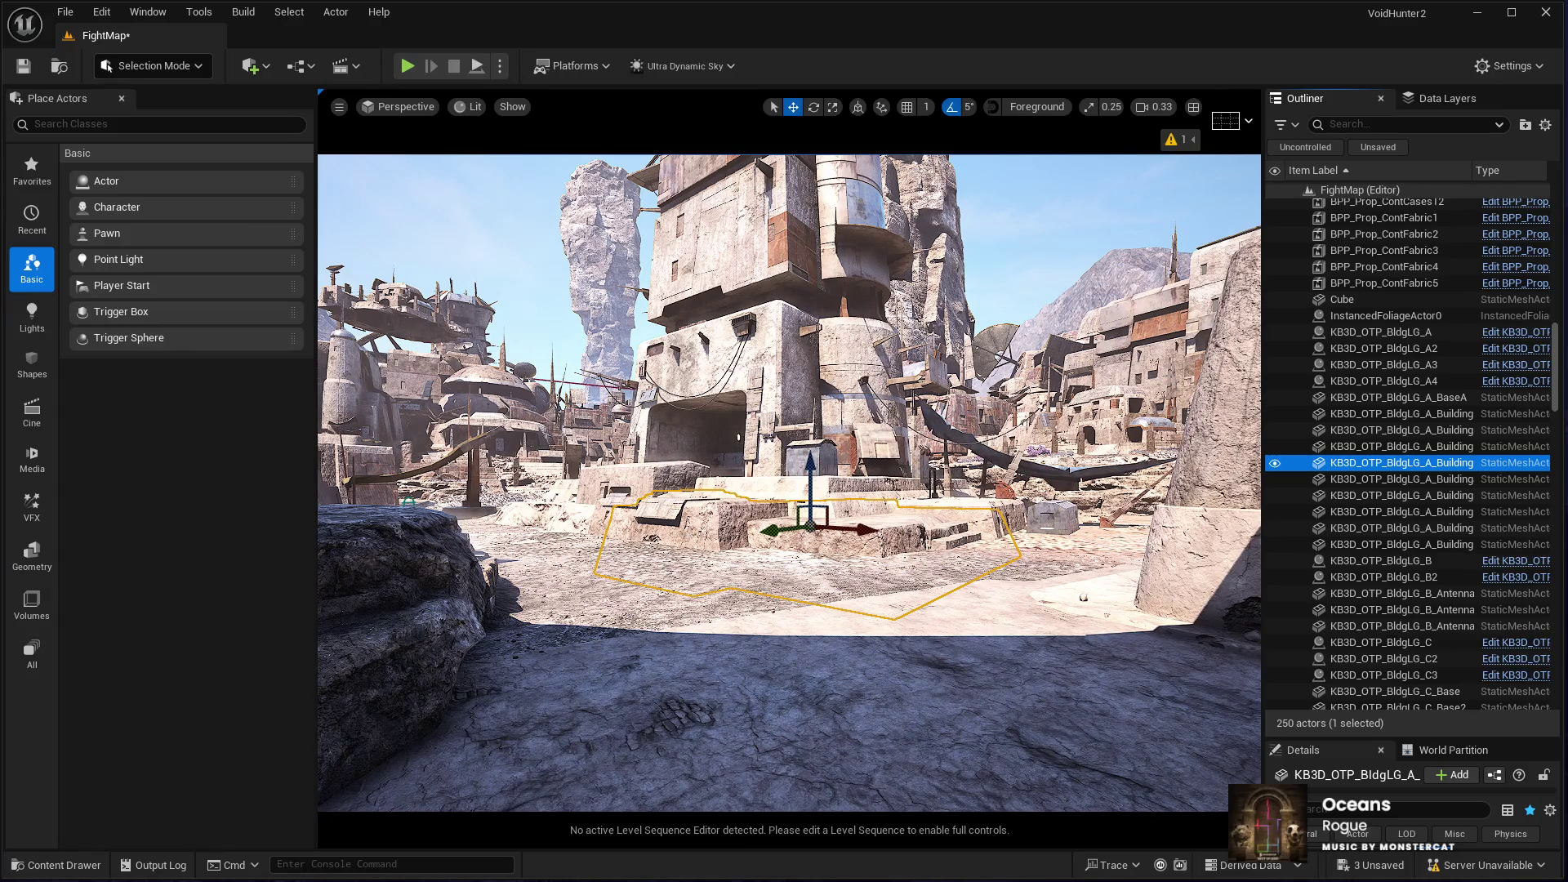
pyautogui.scroll(3, 518, 525)
pyautogui.press('w')
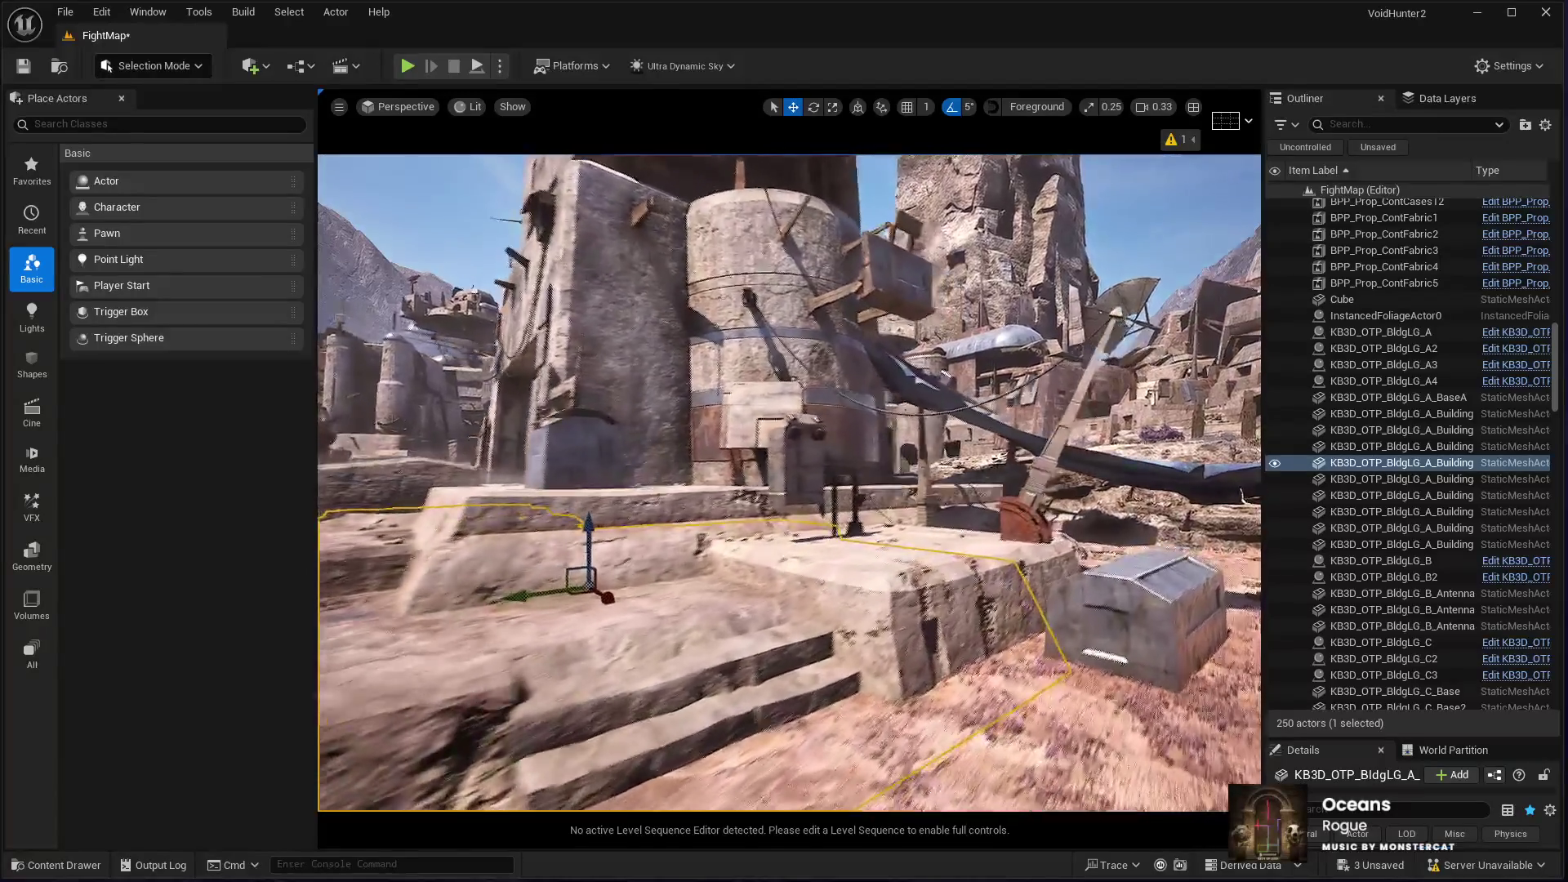
pyautogui.press('w')
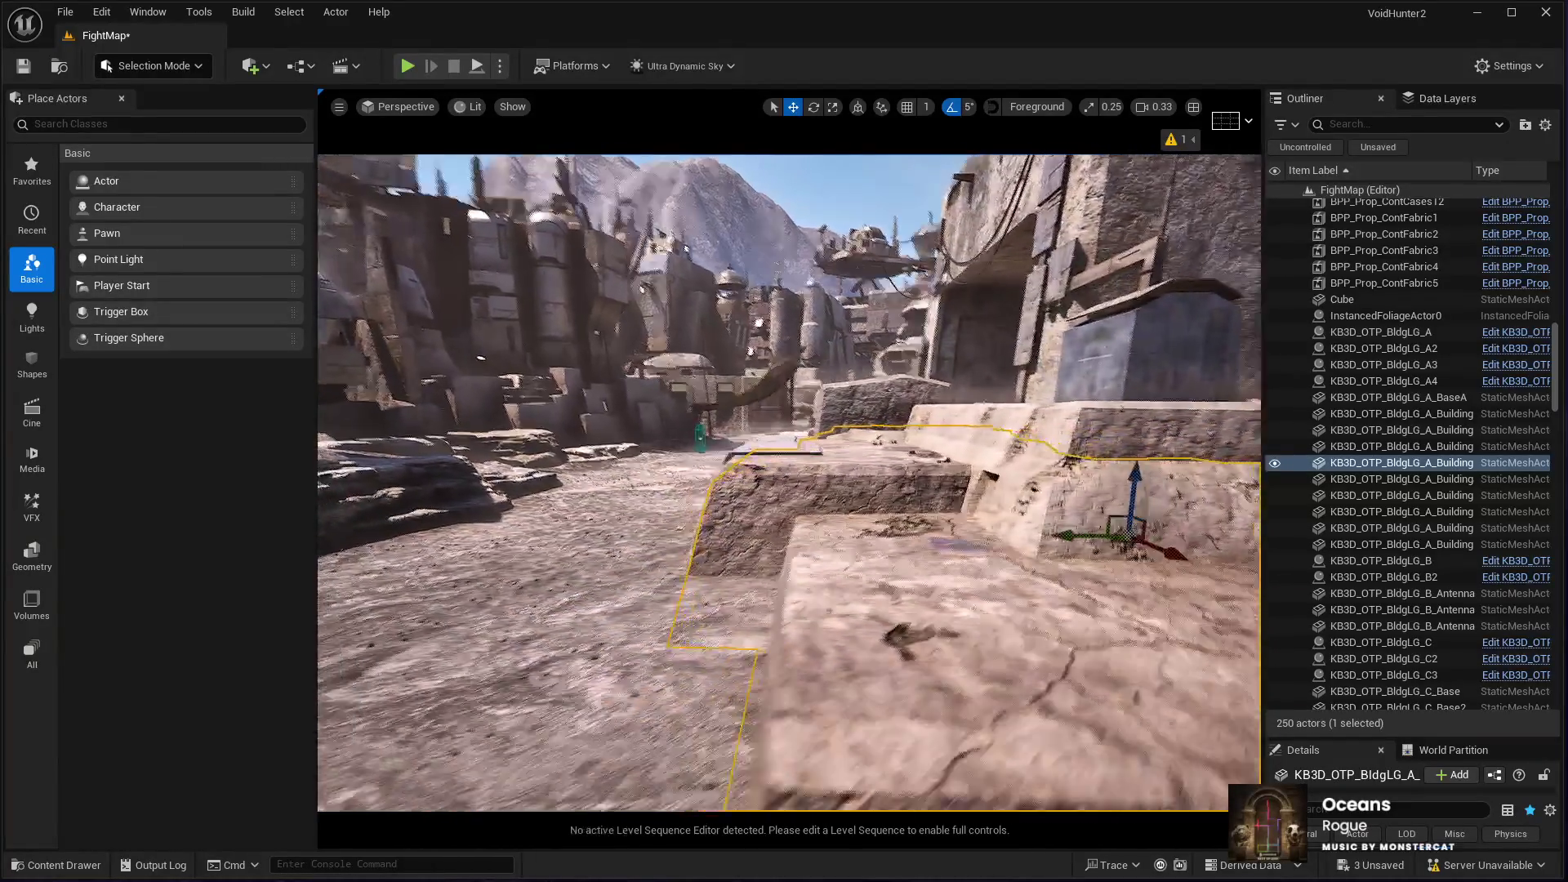
pyautogui.press('w')
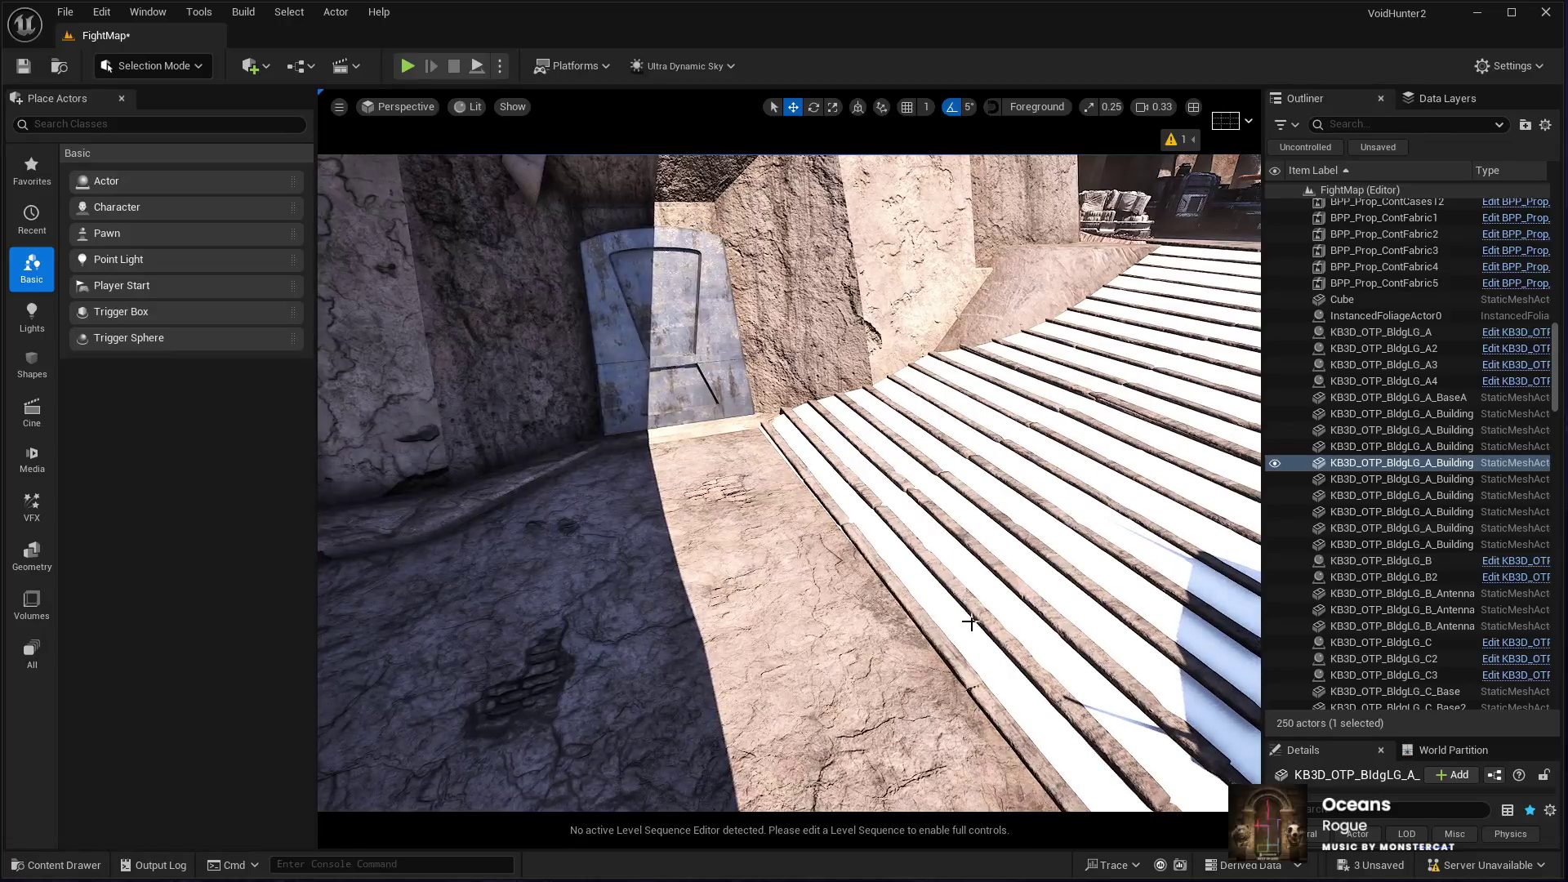
pyautogui.click(972, 610)
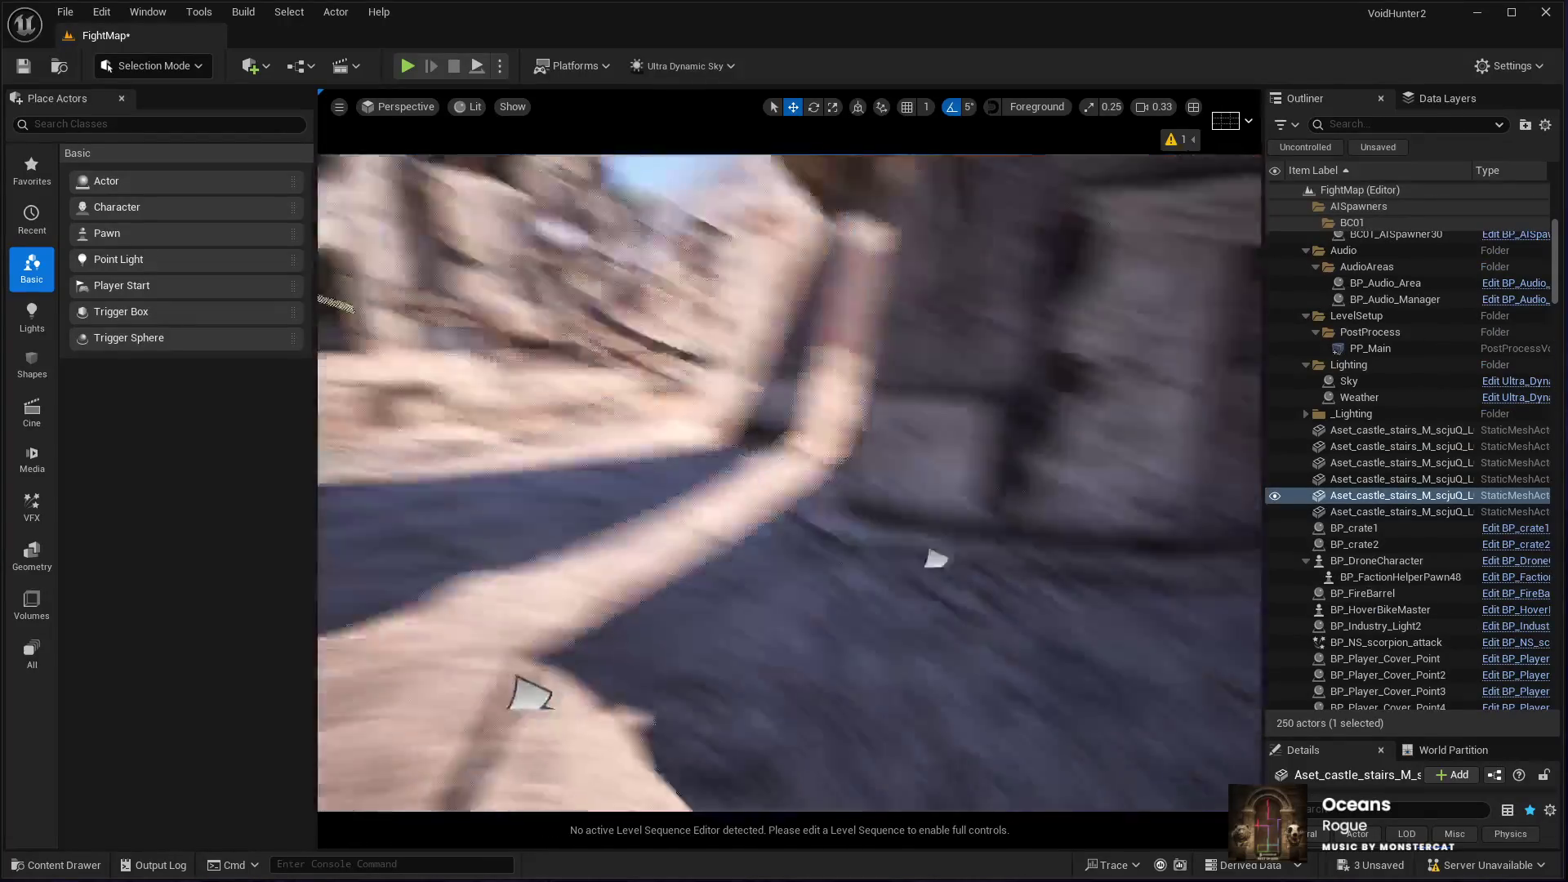
# Step: Duplicate the castle stairs and lower the copy down onto the ground
pyautogui.hotkey('ctrl', 'd')
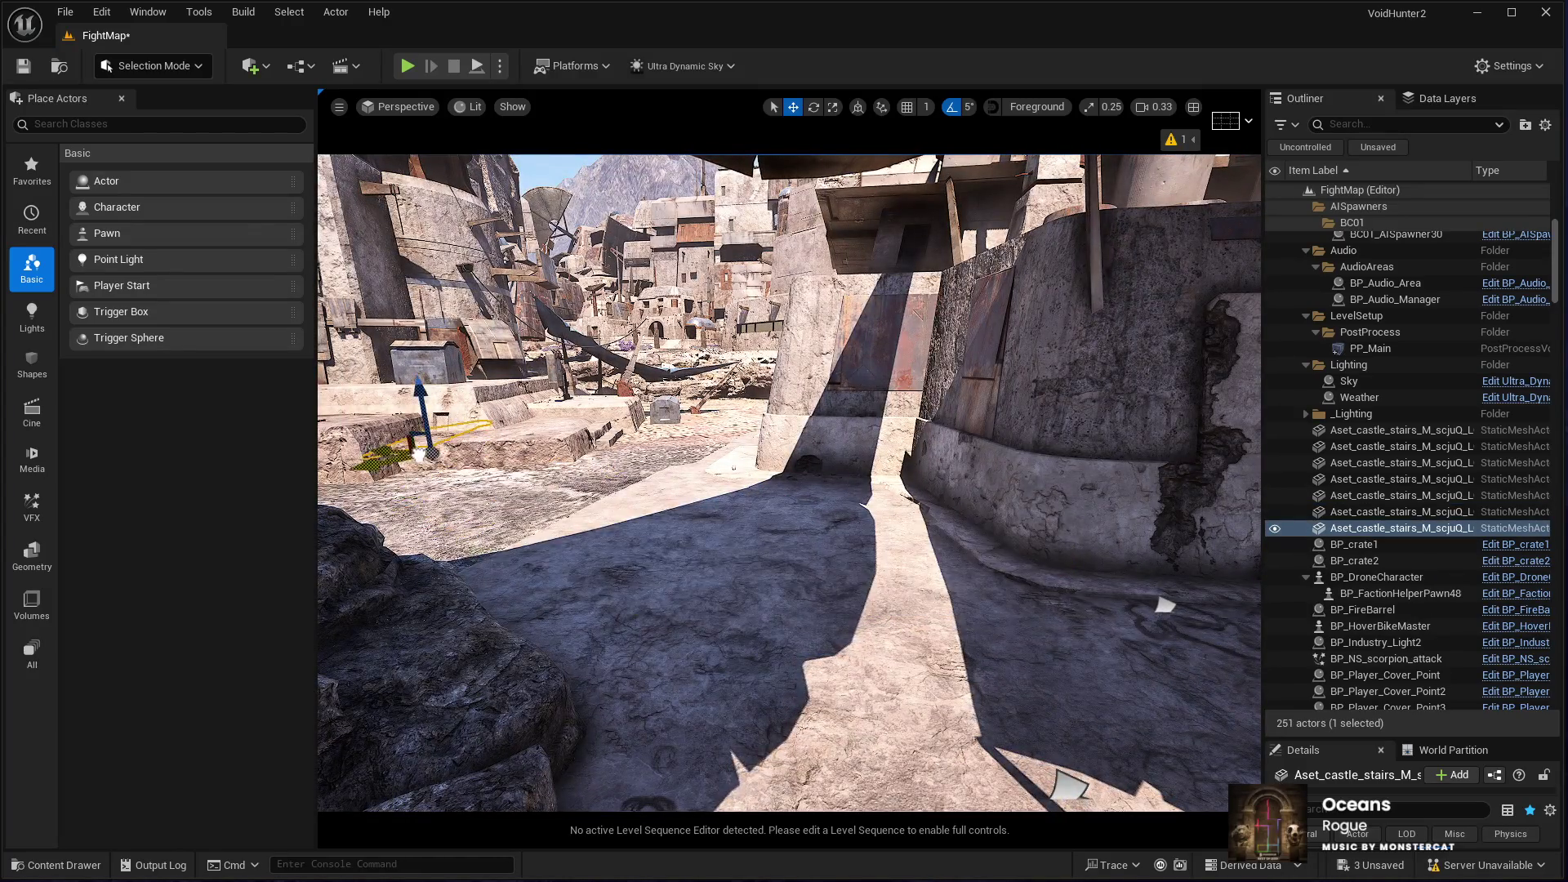
pyautogui.moveTo(467, 471)
pyautogui.mouseDown()
pyautogui.moveTo(829, 452)
pyautogui.moveTo(829, 321)
pyautogui.moveTo(988, 415)
pyautogui.moveTo(940, 584)
pyautogui.moveTo(749, 634)
pyautogui.moveTo(739, 572)
pyautogui.mouseUp()
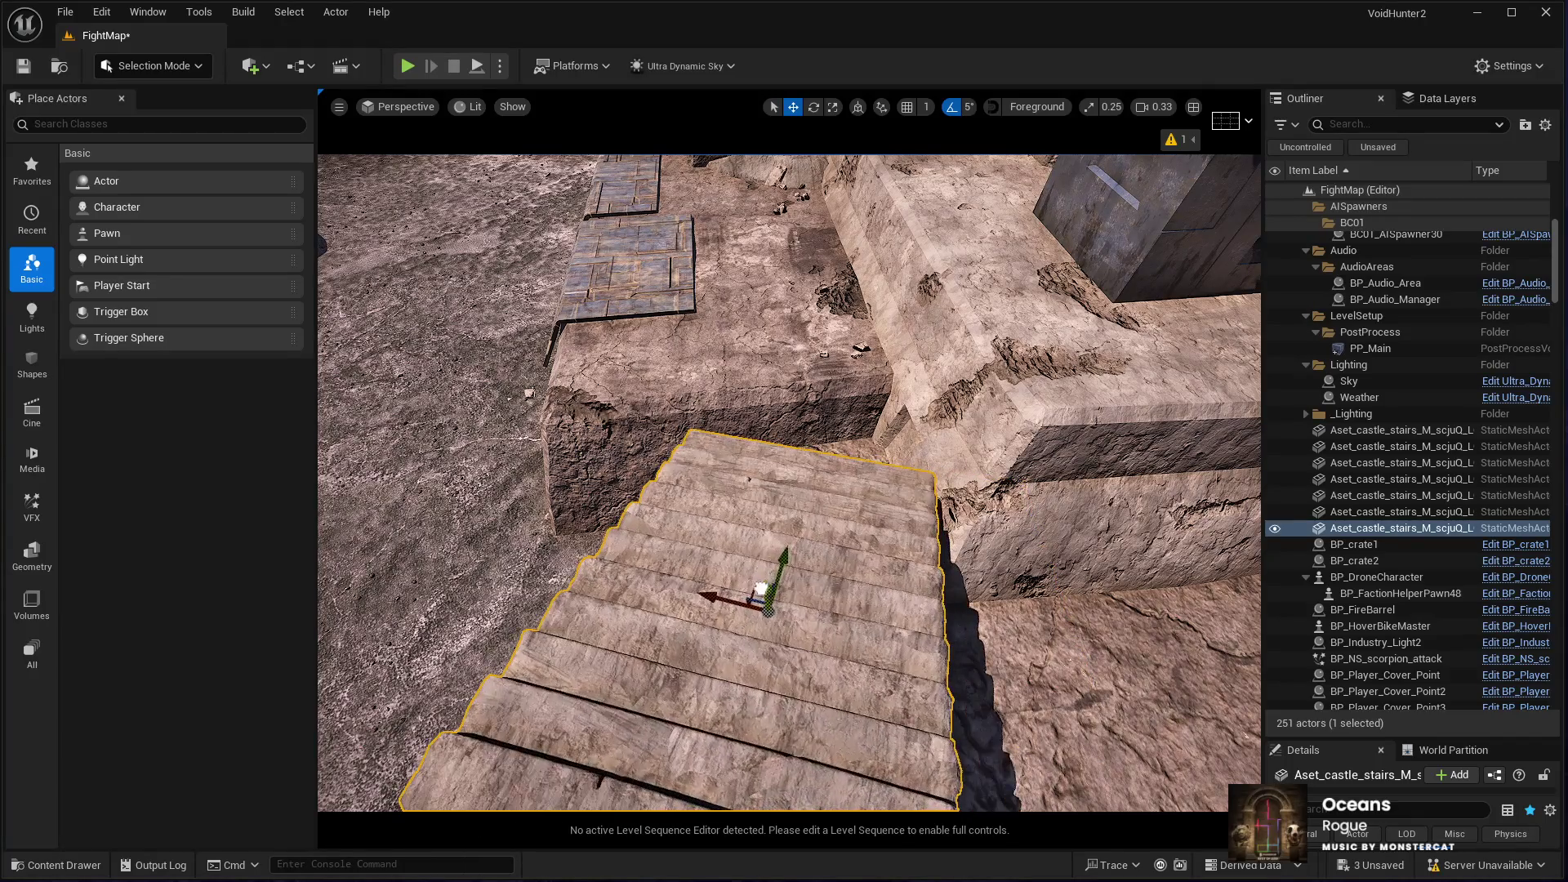
pyautogui.press('f')
pyautogui.press('e')
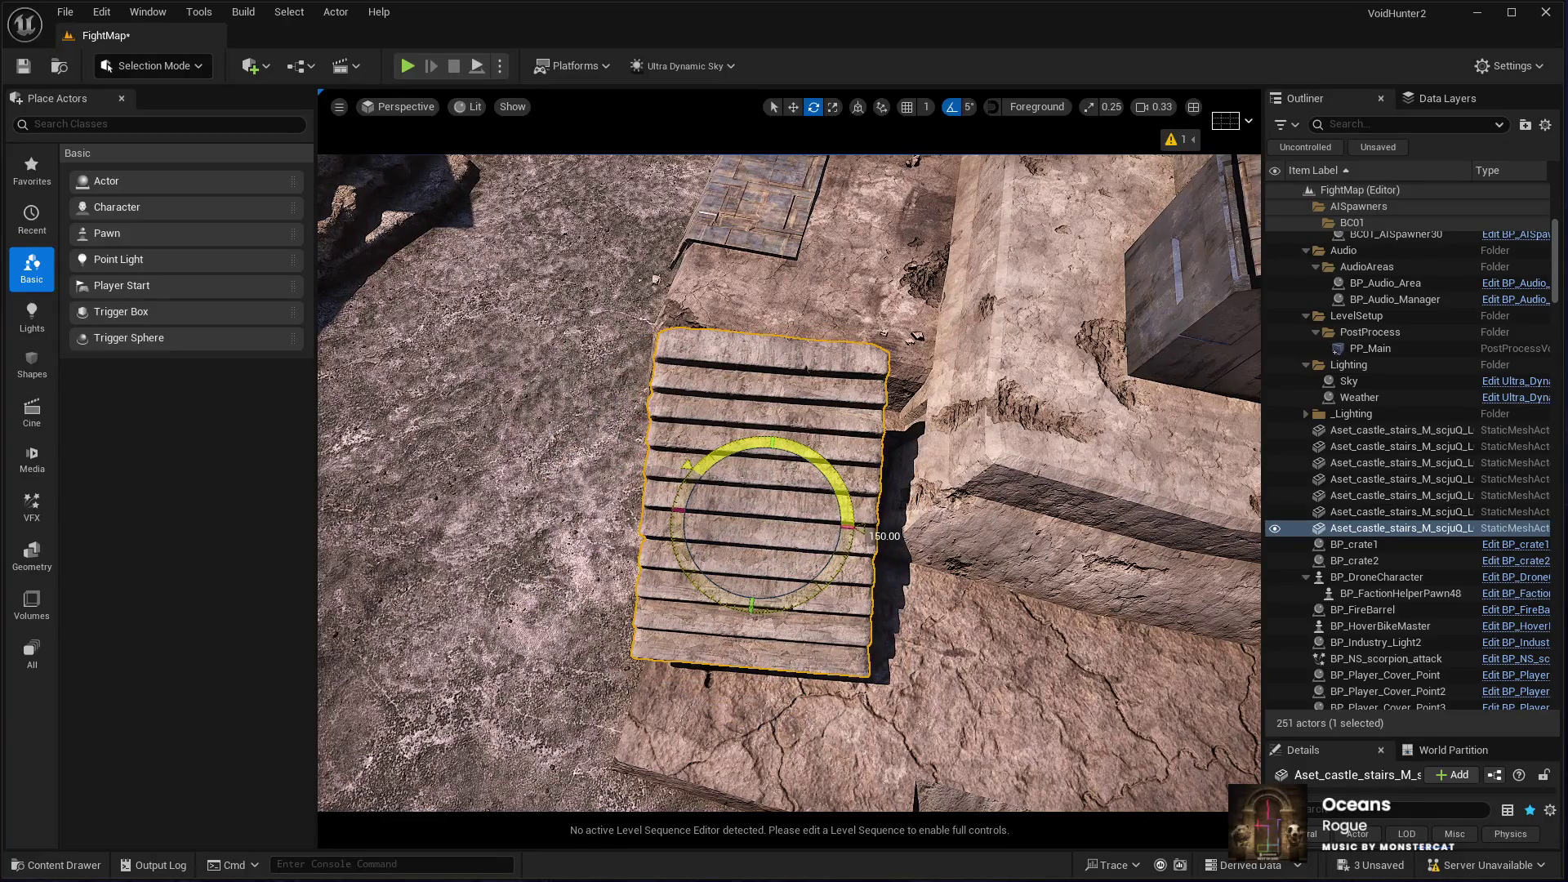
pyautogui.scroll(3, 789, 482)
pyautogui.scroll(-3, 789, 482)
pyautogui.press('w')
pyautogui.scroll(4, 789, 482)
pyautogui.scroll(-4, 789, 481)
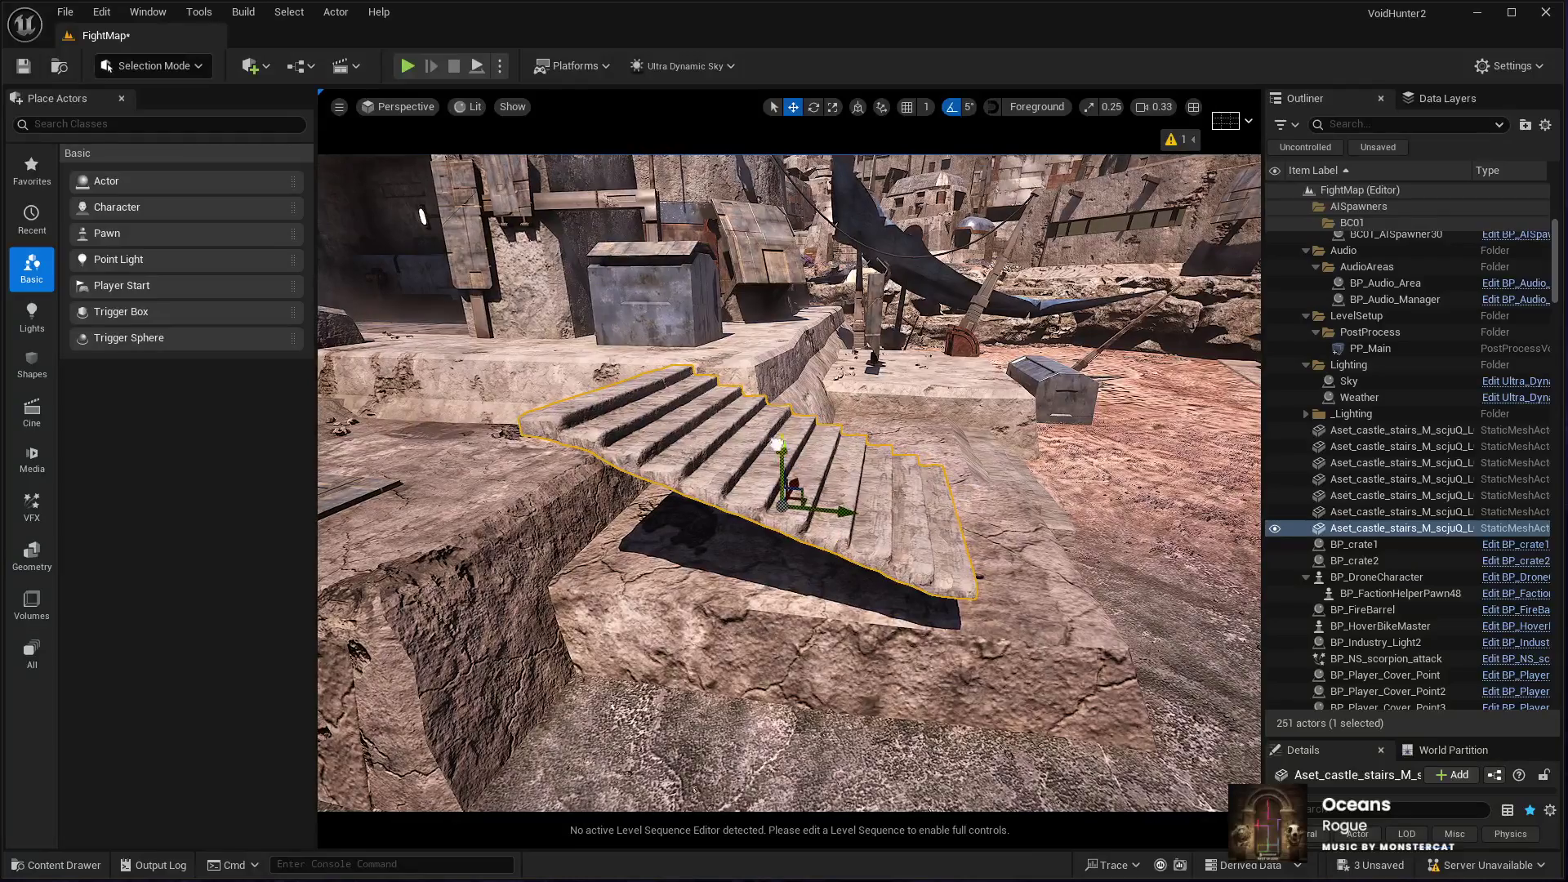
pyautogui.moveTo(776, 443); pyautogui.dragTo(778, 552)
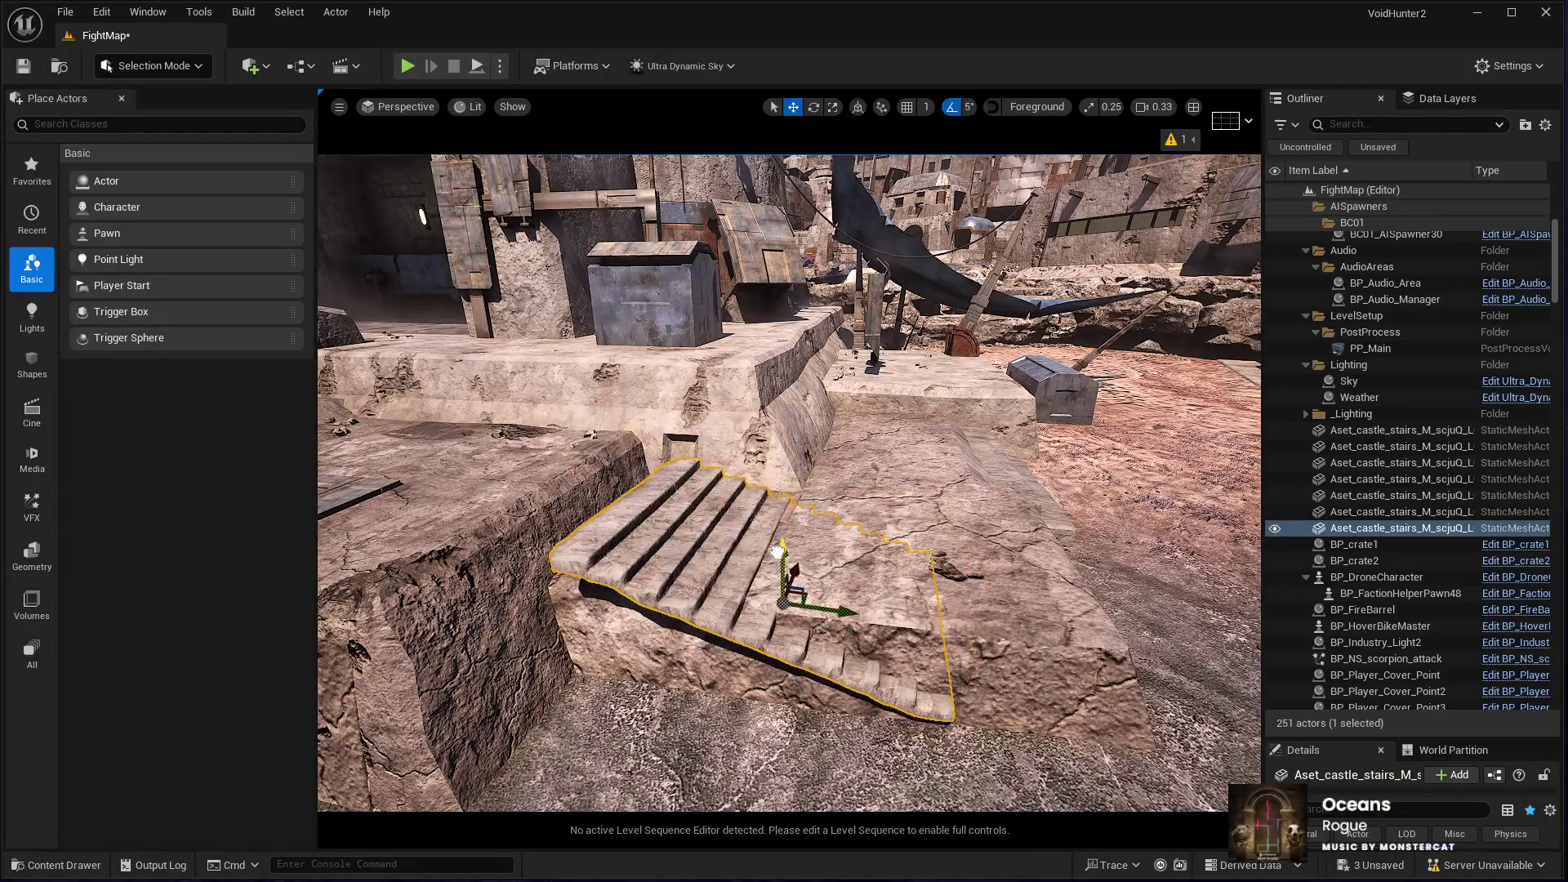
# Step: Make another stairs copy, move it off the original to the lower right, and duplicate it again
pyautogui.moveTo(851, 604); pyautogui.dragTo(867, 595)
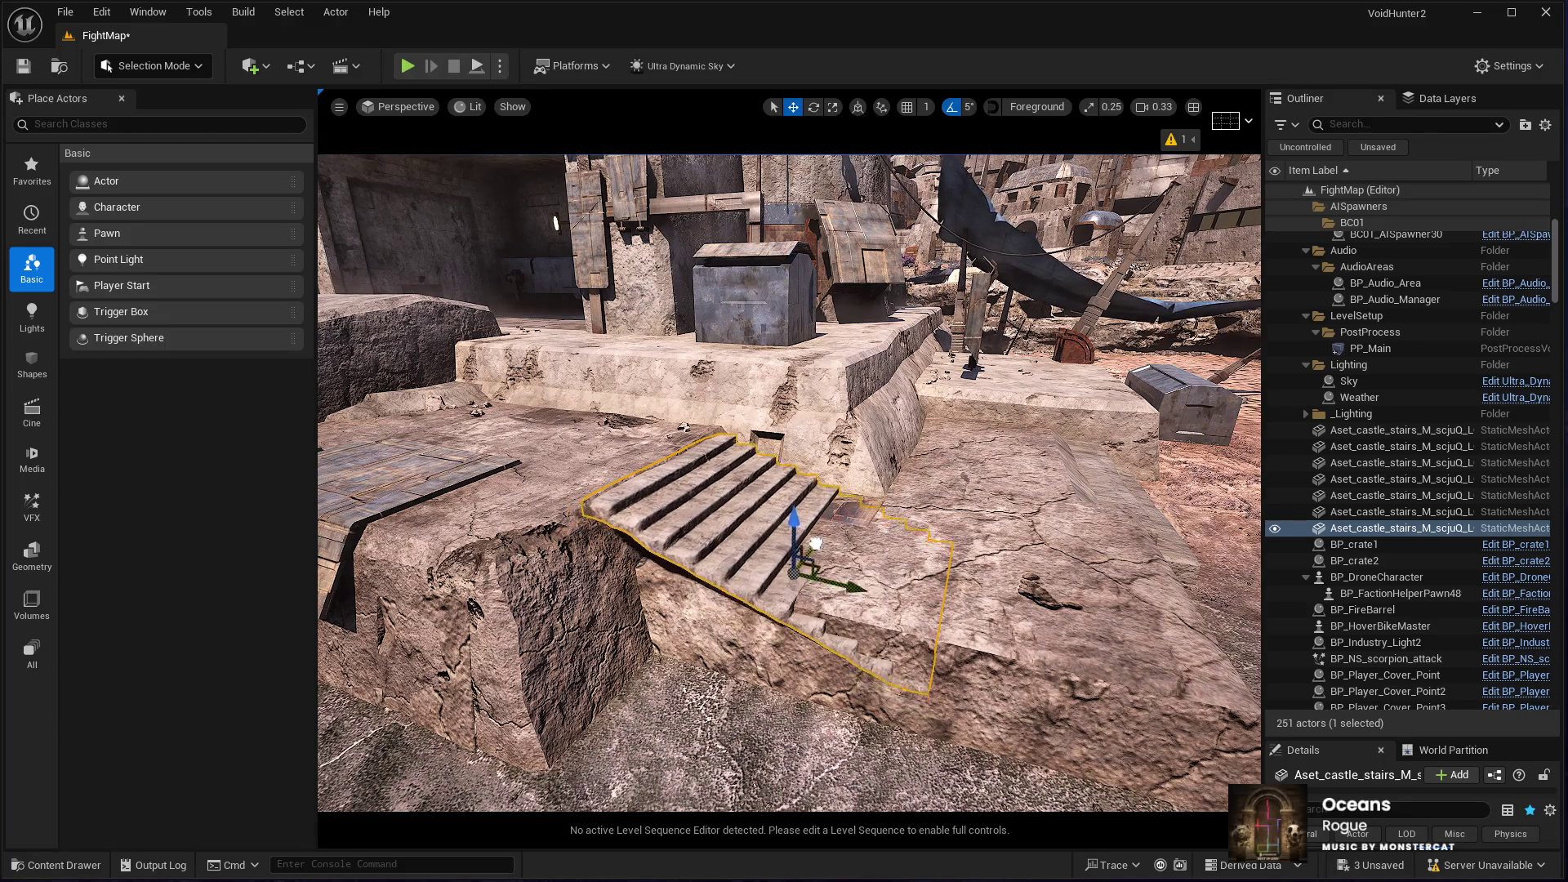
pyautogui.moveTo(816, 538)
pyautogui.mouseDown()
pyautogui.moveTo(809, 511)
pyautogui.moveTo(835, 498)
pyautogui.moveTo(957, 754)
pyautogui.mouseUp()
pyautogui.moveTo(816, 498); pyautogui.dragTo(547, 449)
pyautogui.hotkey('ctrl', 'd')
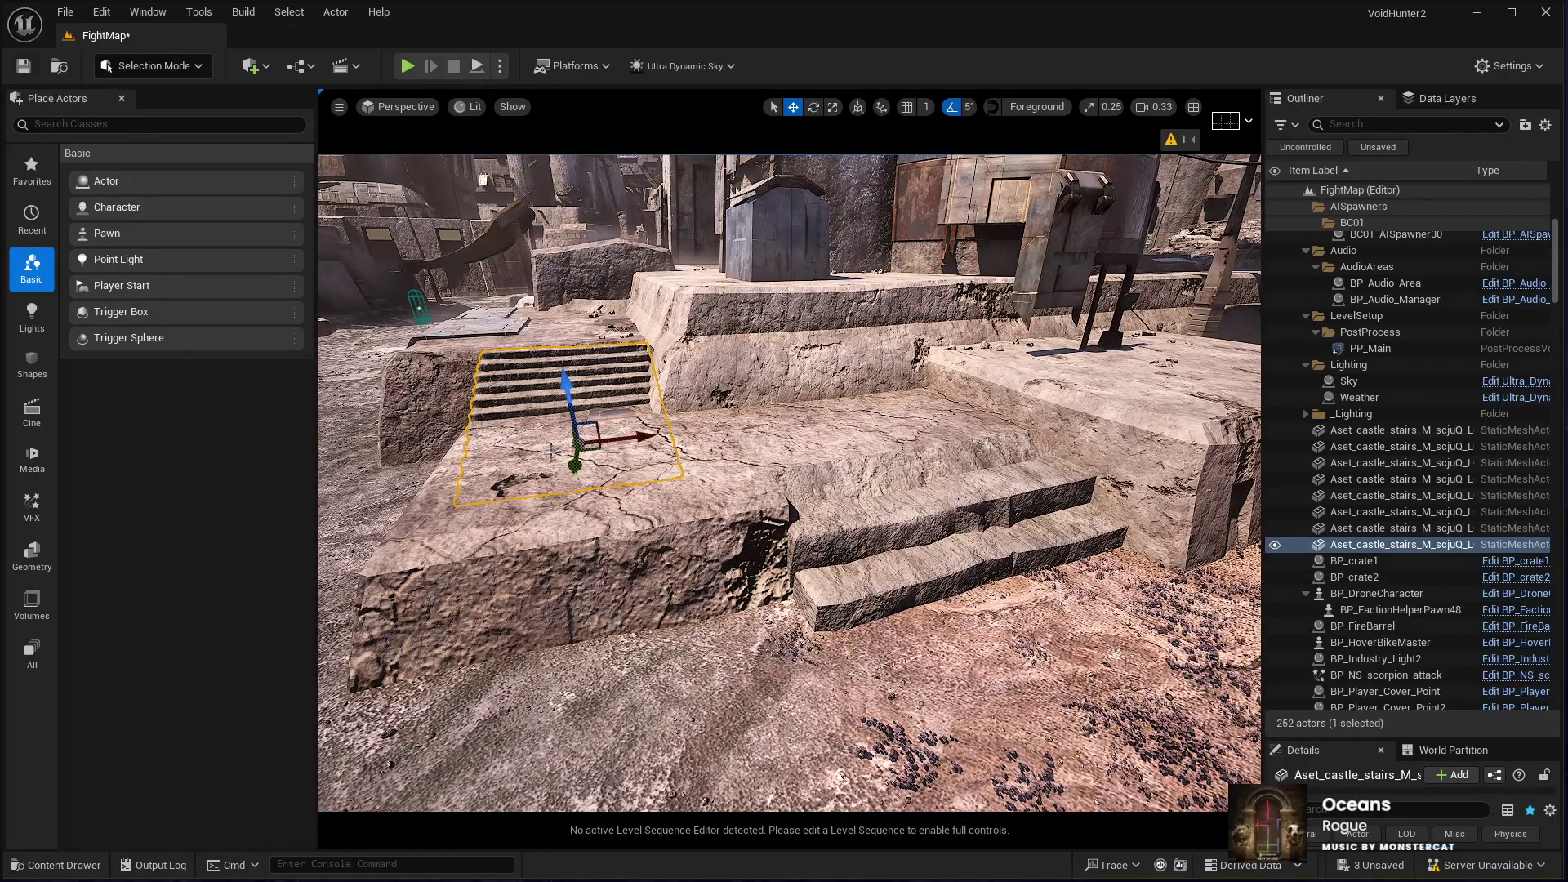
pyautogui.moveTo(593, 449)
pyautogui.mouseDown()
pyautogui.moveTo(928, 546)
pyautogui.moveTo(1040, 530)
pyautogui.moveTo(953, 441)
pyautogui.moveTo(805, 510)
pyautogui.mouseUp()
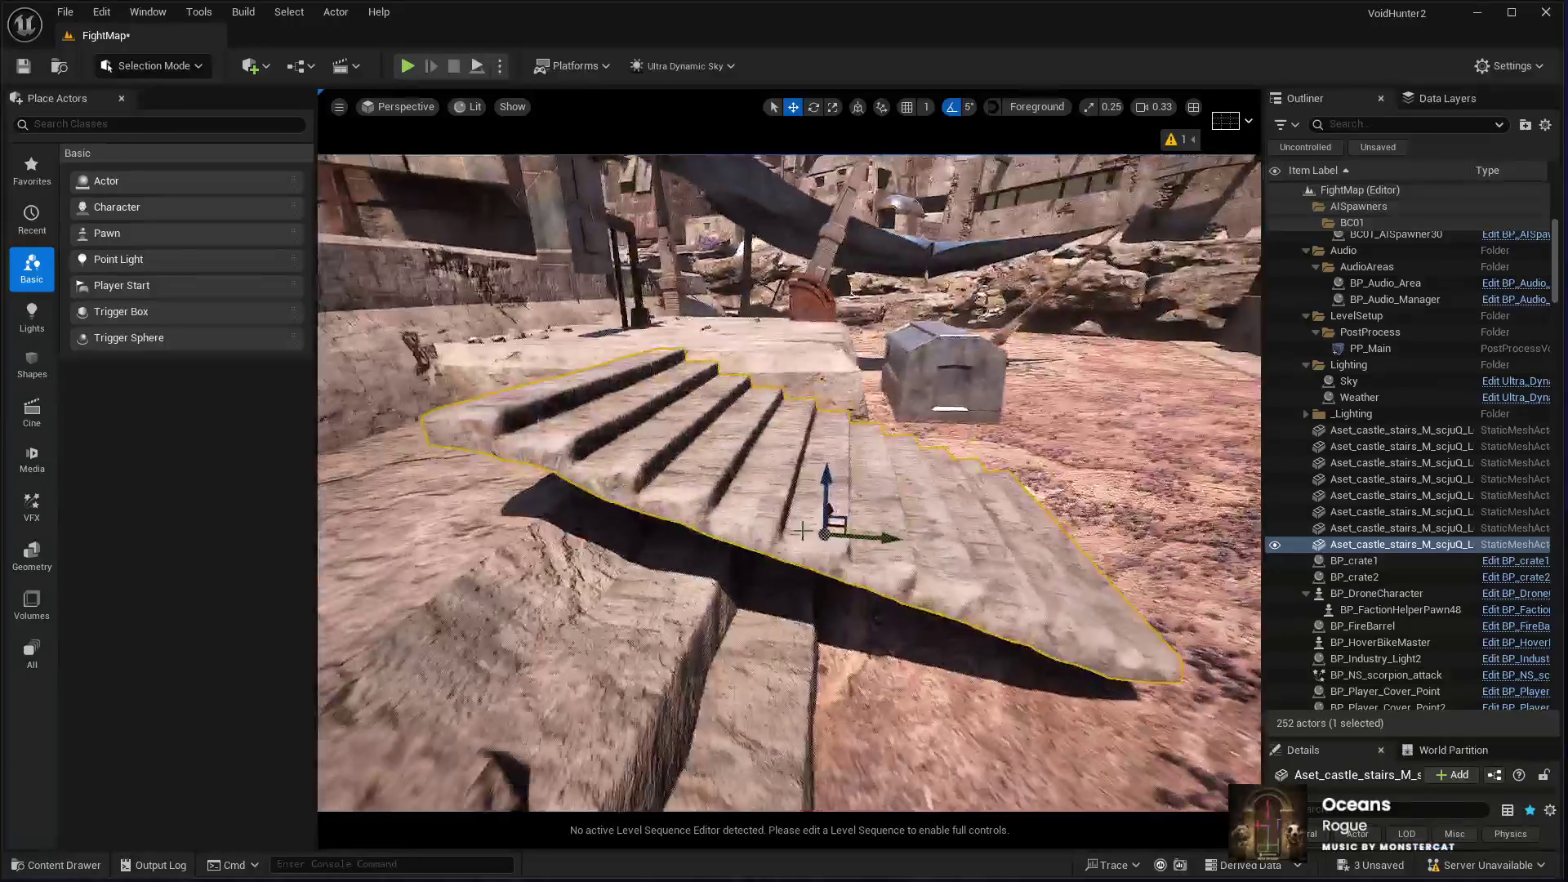
pyautogui.scroll(3, 838, 528)
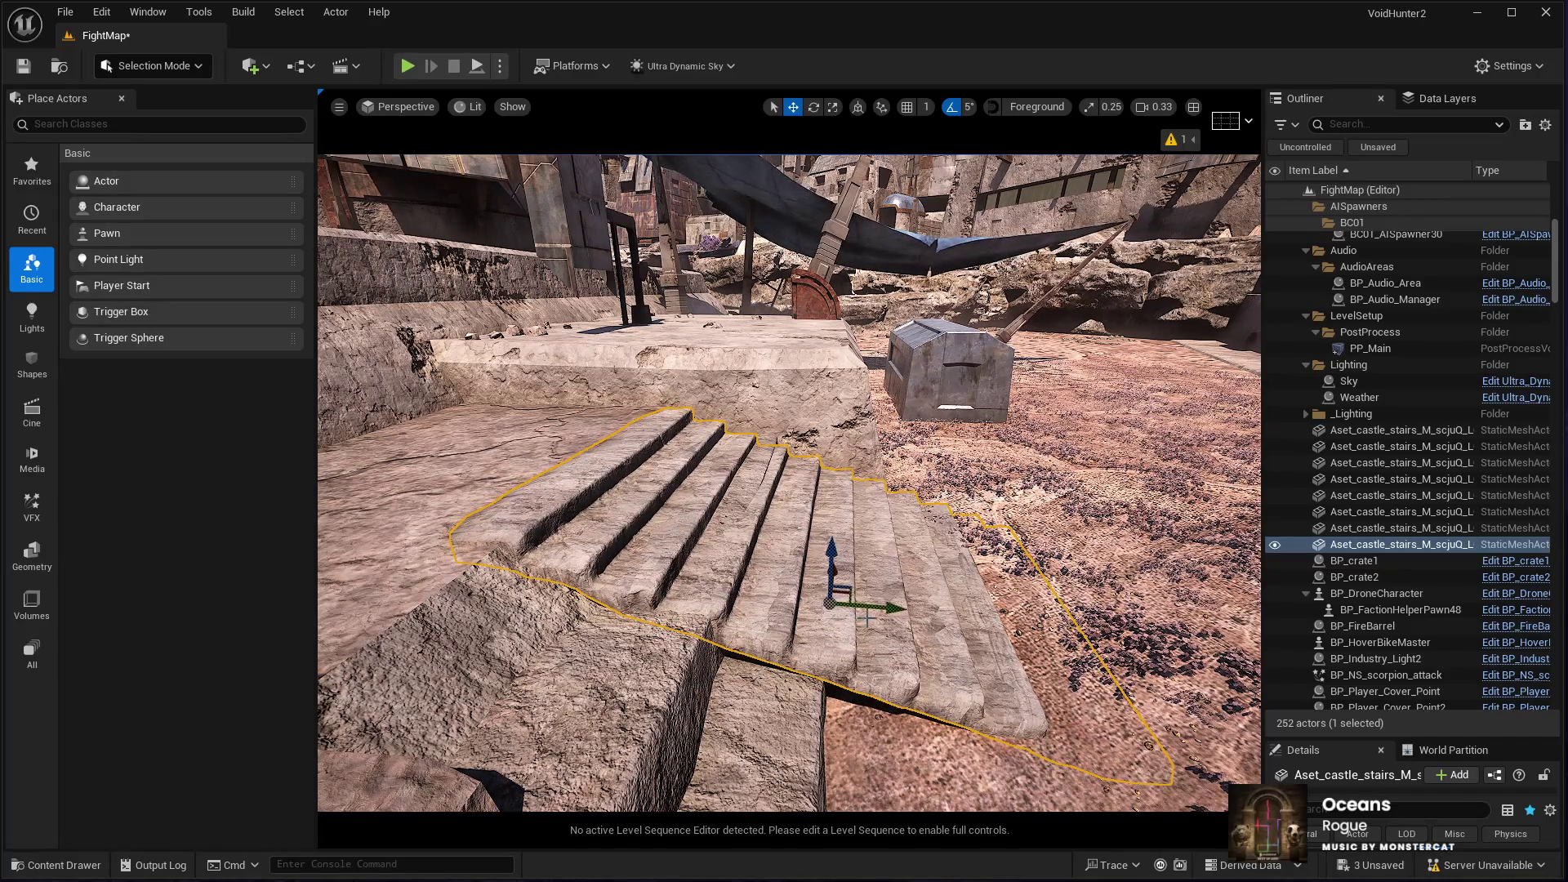
pyautogui.moveTo(867, 618); pyautogui.dragTo(878, 604)
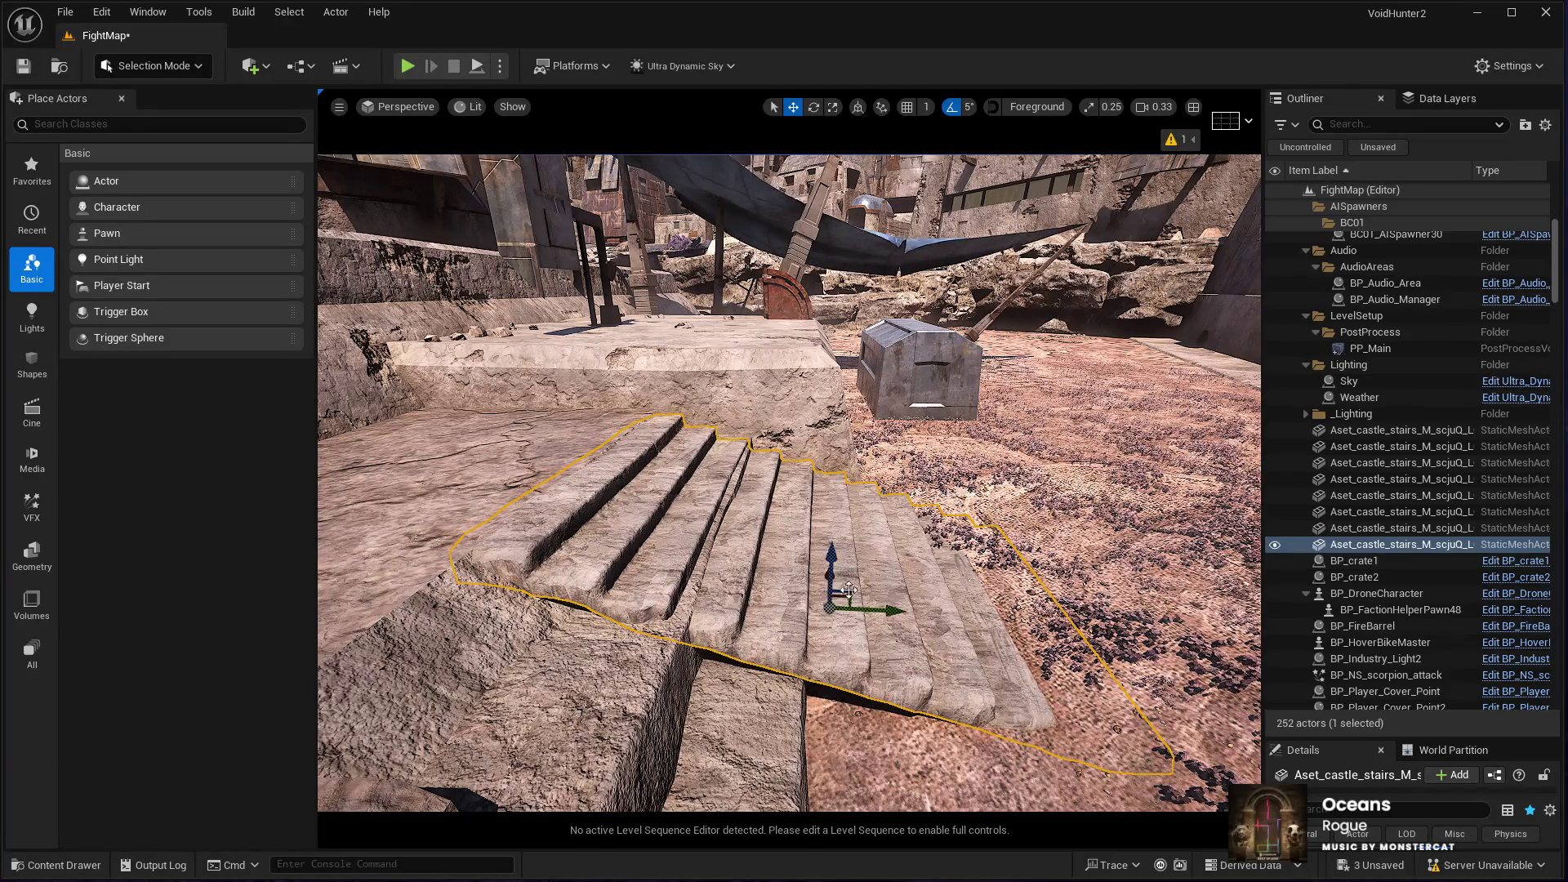
pyautogui.moveTo(880, 611)
pyautogui.mouseDown()
pyautogui.moveTo(909, 631)
pyautogui.moveTo(870, 556)
pyautogui.mouseUp()
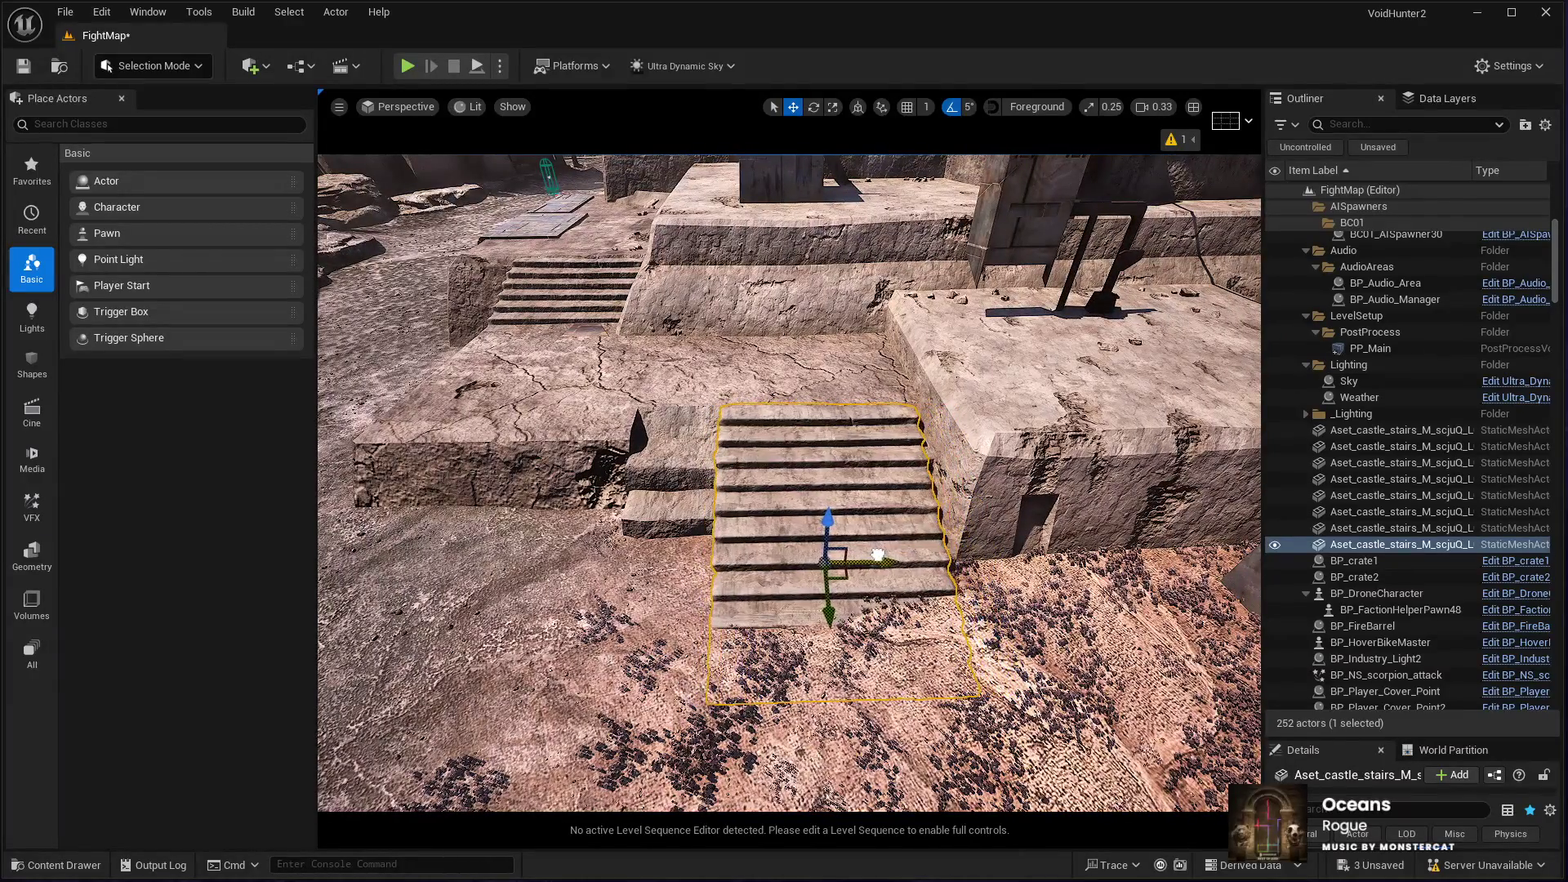
pyautogui.hotkey('ctrl', 'd')
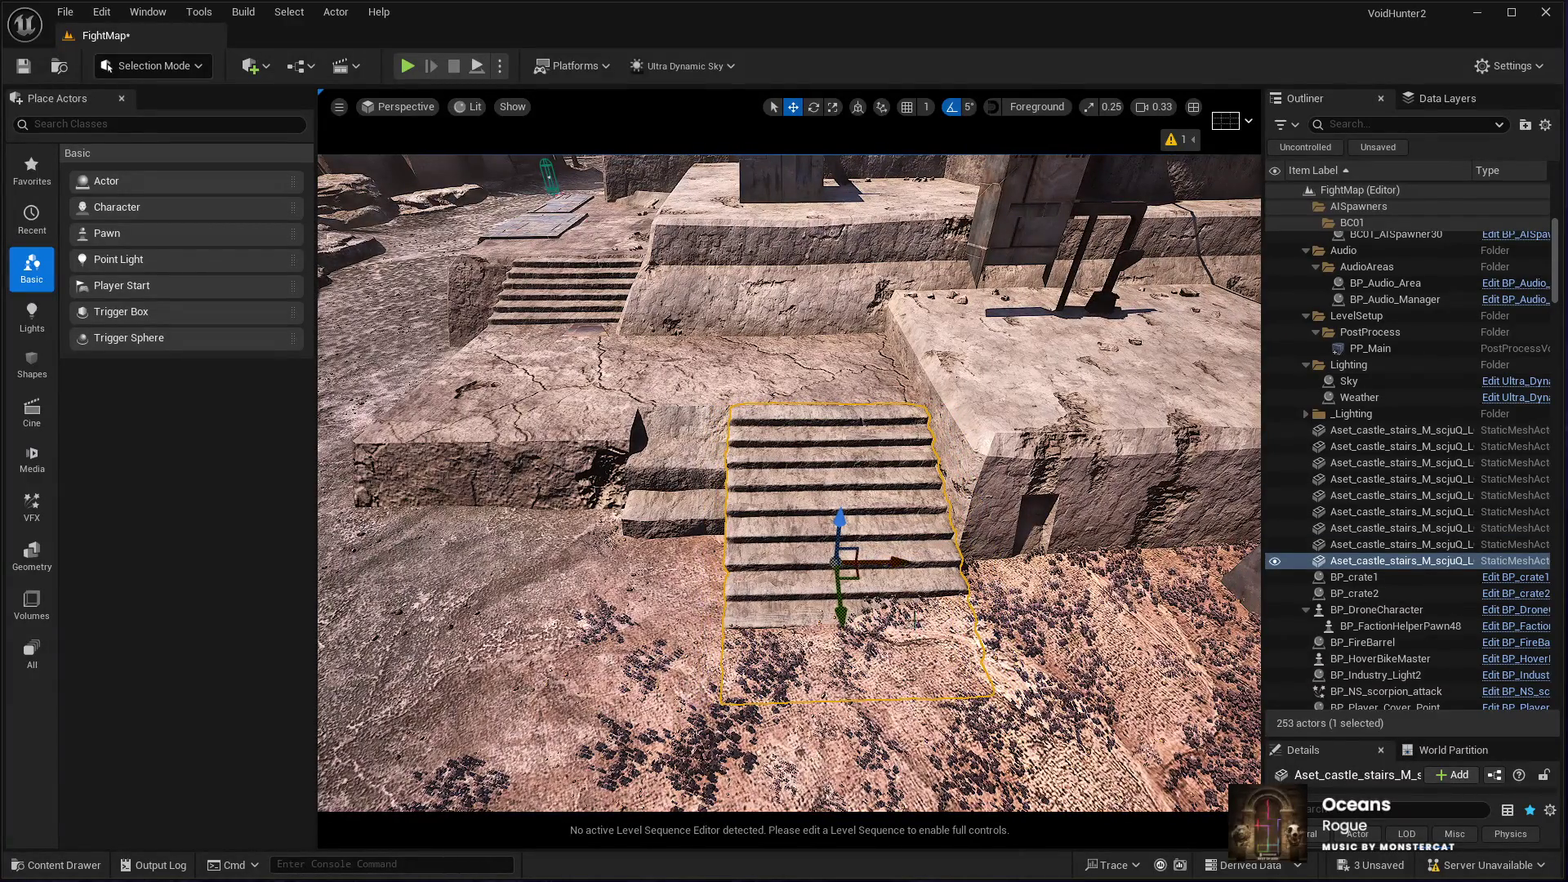
# Step: Slide the stairs copy beside the original flight, undo the extra move, and fly closer to the stairs
pyautogui.moveTo(874, 560)
pyautogui.mouseDown()
pyautogui.moveTo(654, 564)
pyautogui.moveTo(666, 560)
pyautogui.moveTo(629, 549)
pyautogui.moveTo(629, 533)
pyautogui.mouseUp()
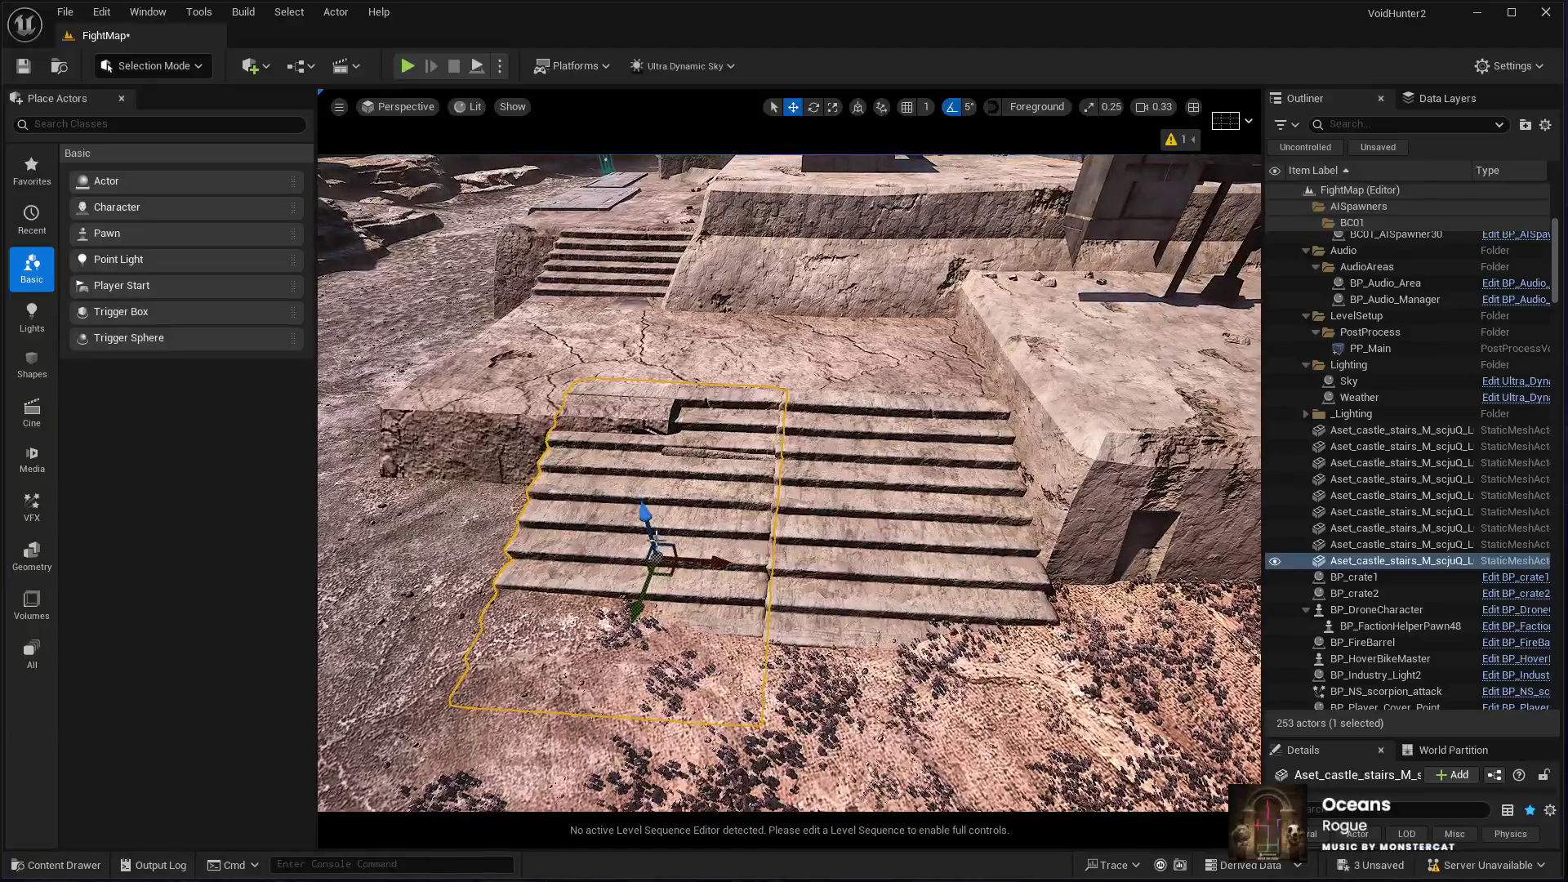
pyautogui.keyDown('ctrl'); pyautogui.click(774, 569); pyautogui.keyUp('ctrl')
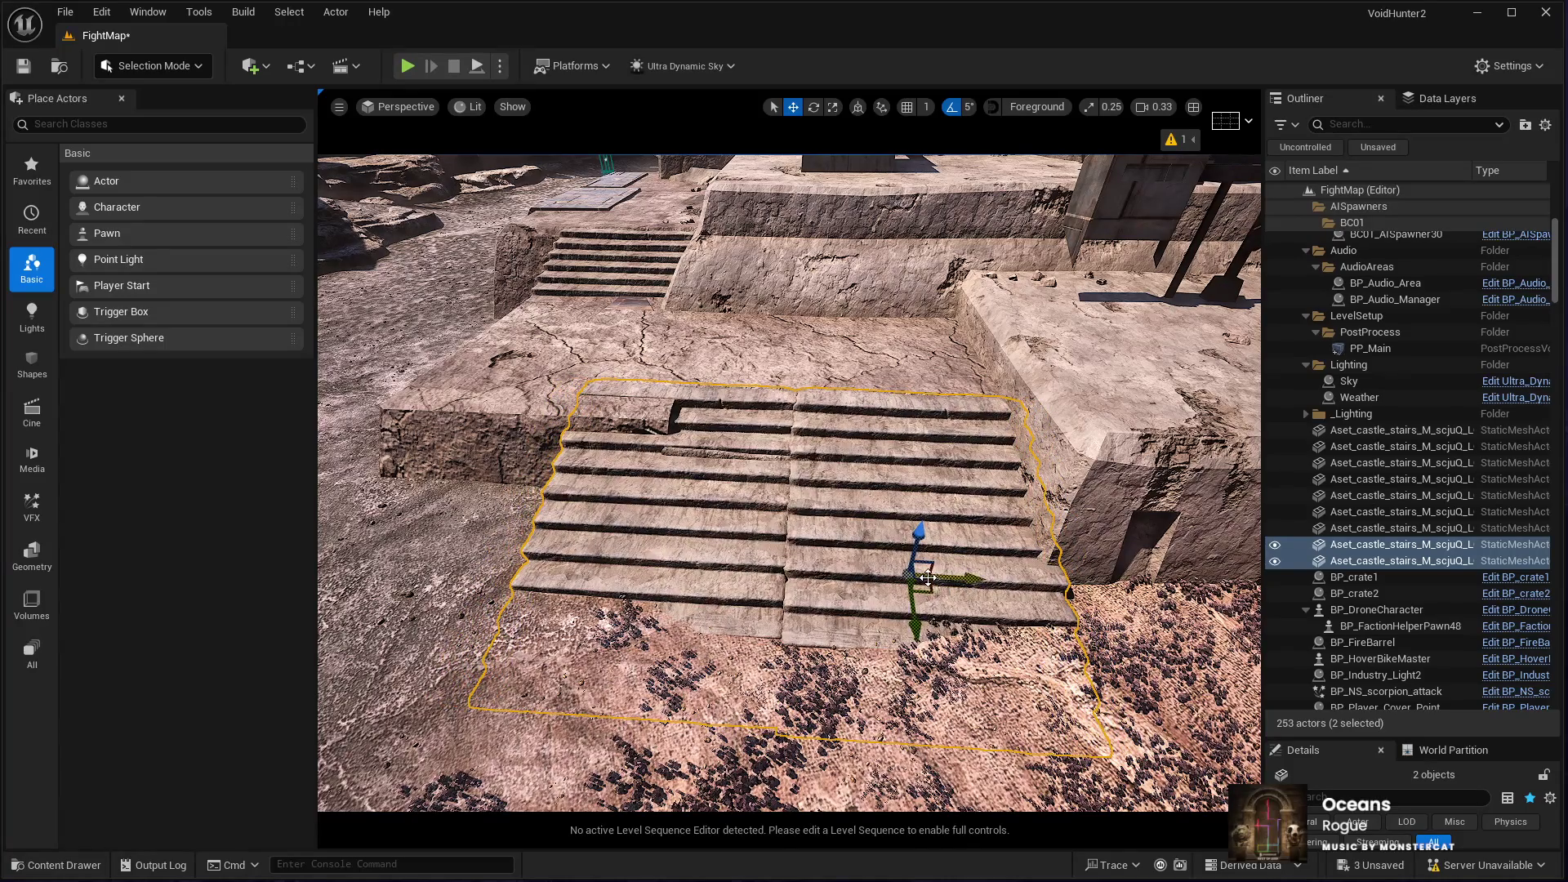
pyautogui.hotkey('ctrl', 'z')
pyautogui.hotkey('ctrl', 'z')
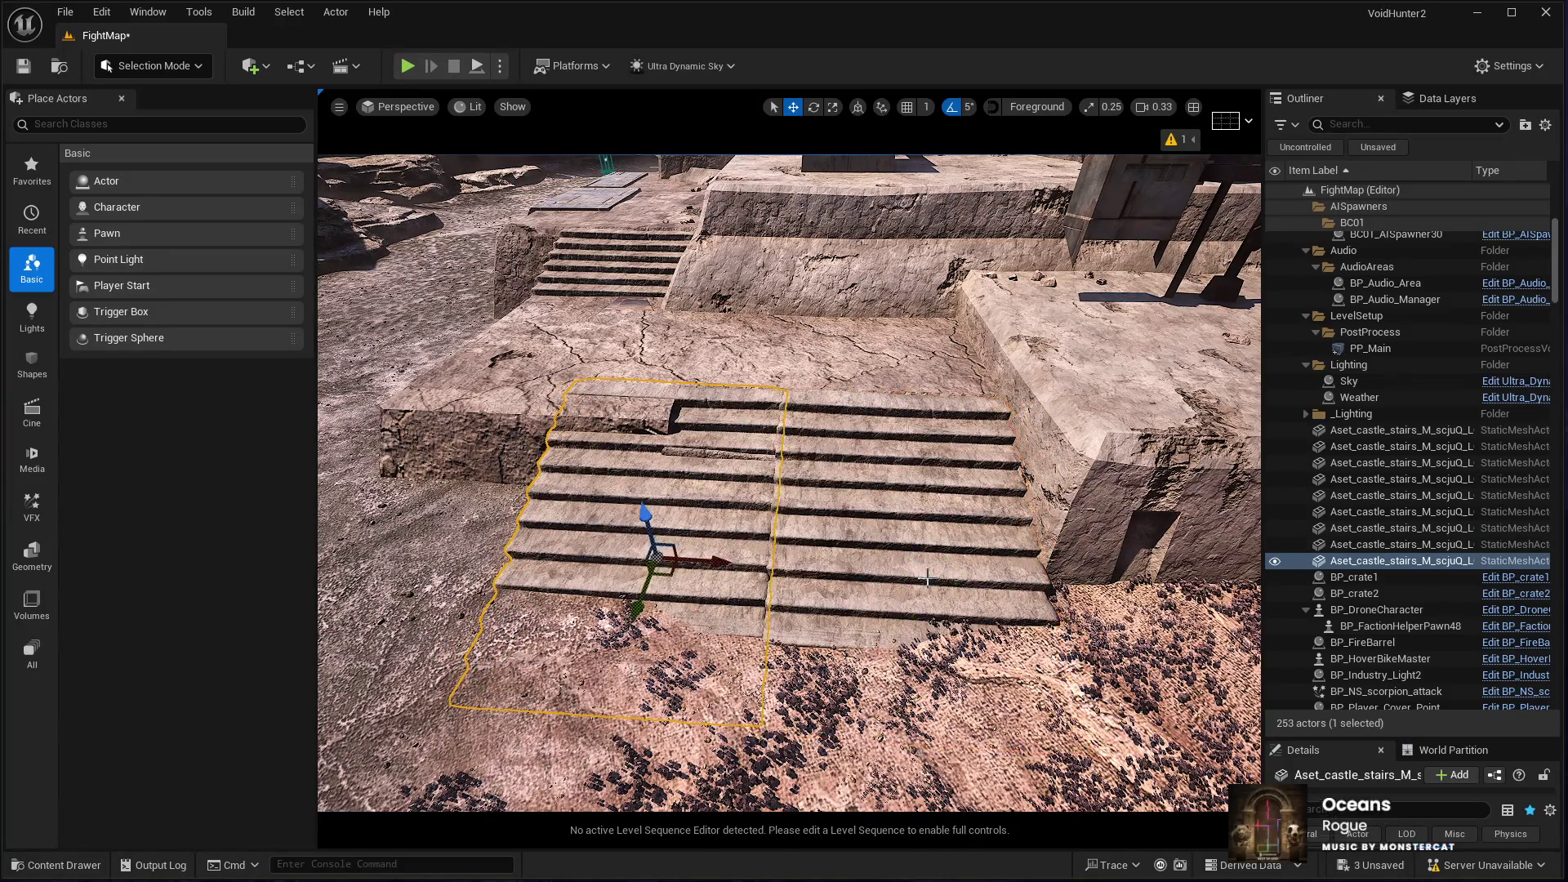
pyautogui.moveTo(883, 597); pyautogui.dragTo(788, 523)
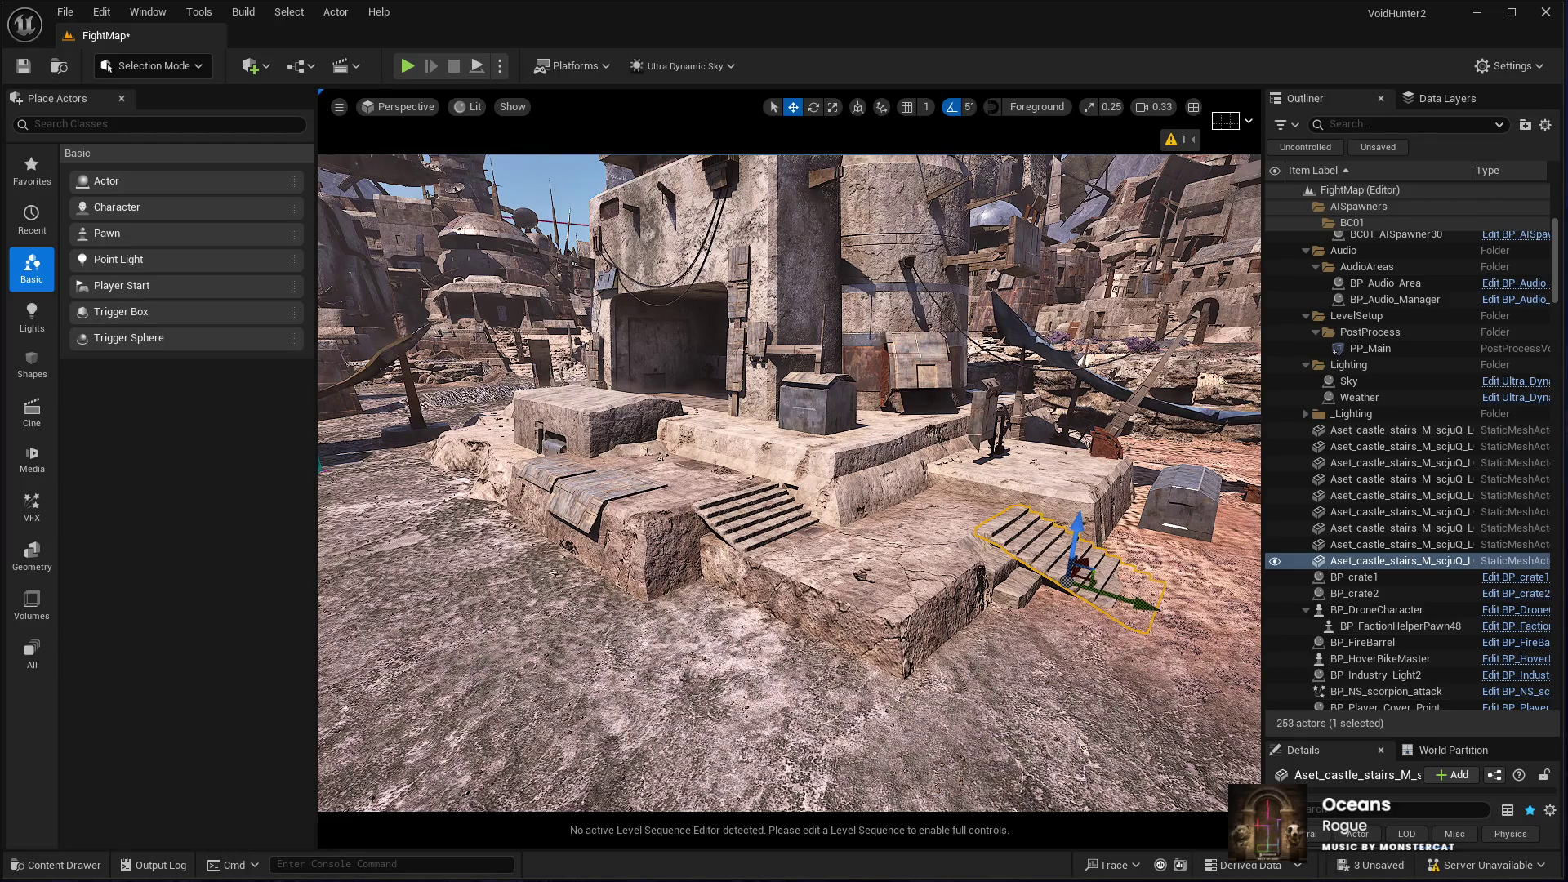
# Step: Select the tall tower piece, delete and restore it, then scale it down into a low slab
pyautogui.click(678, 523)
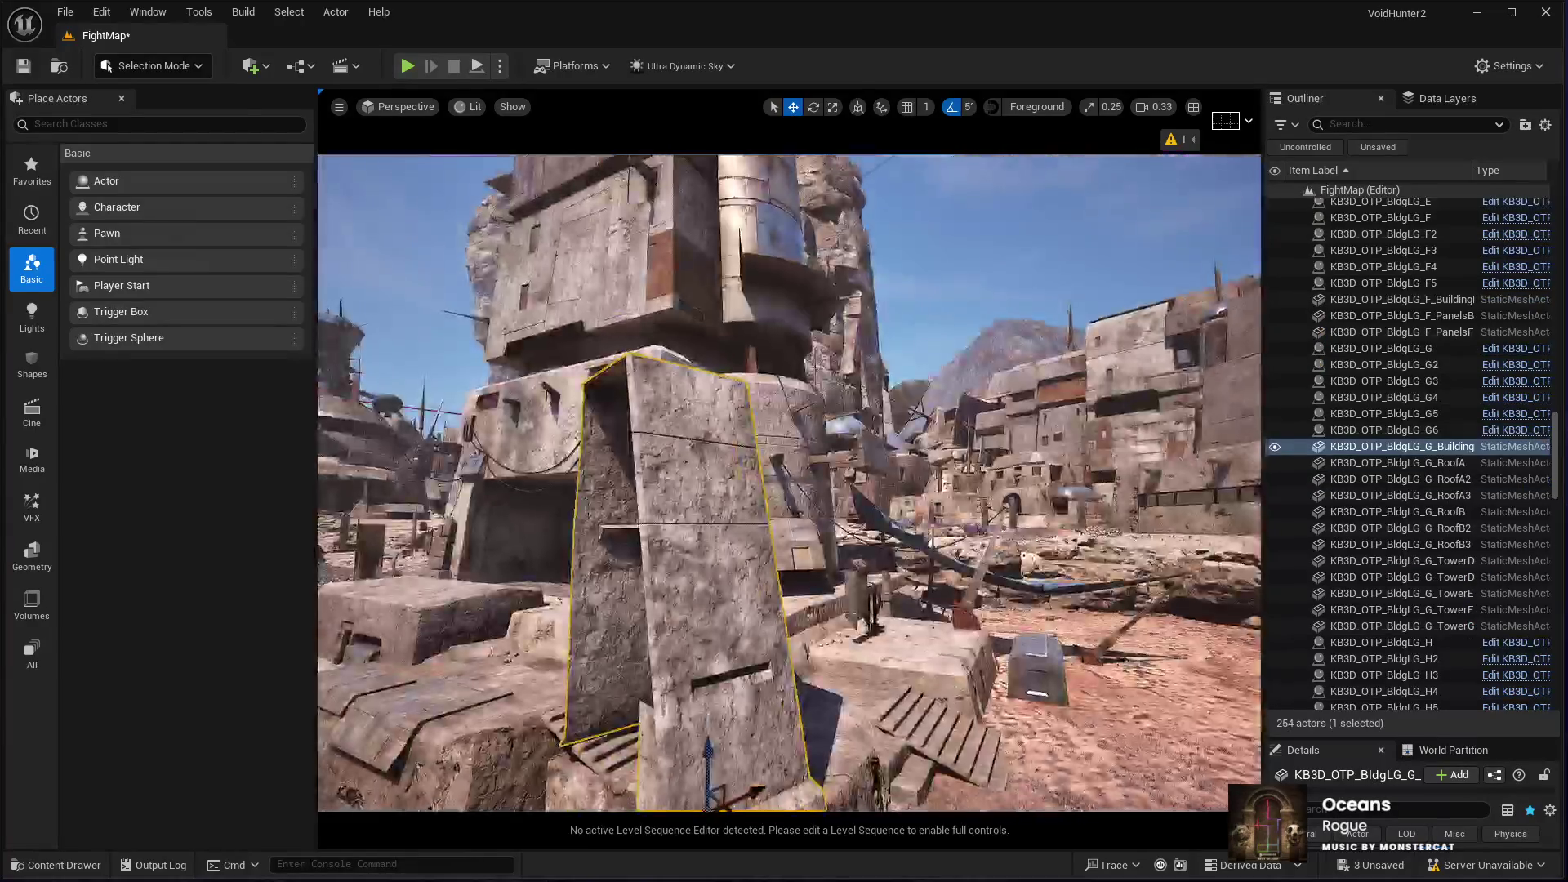
pyautogui.press('Delete')
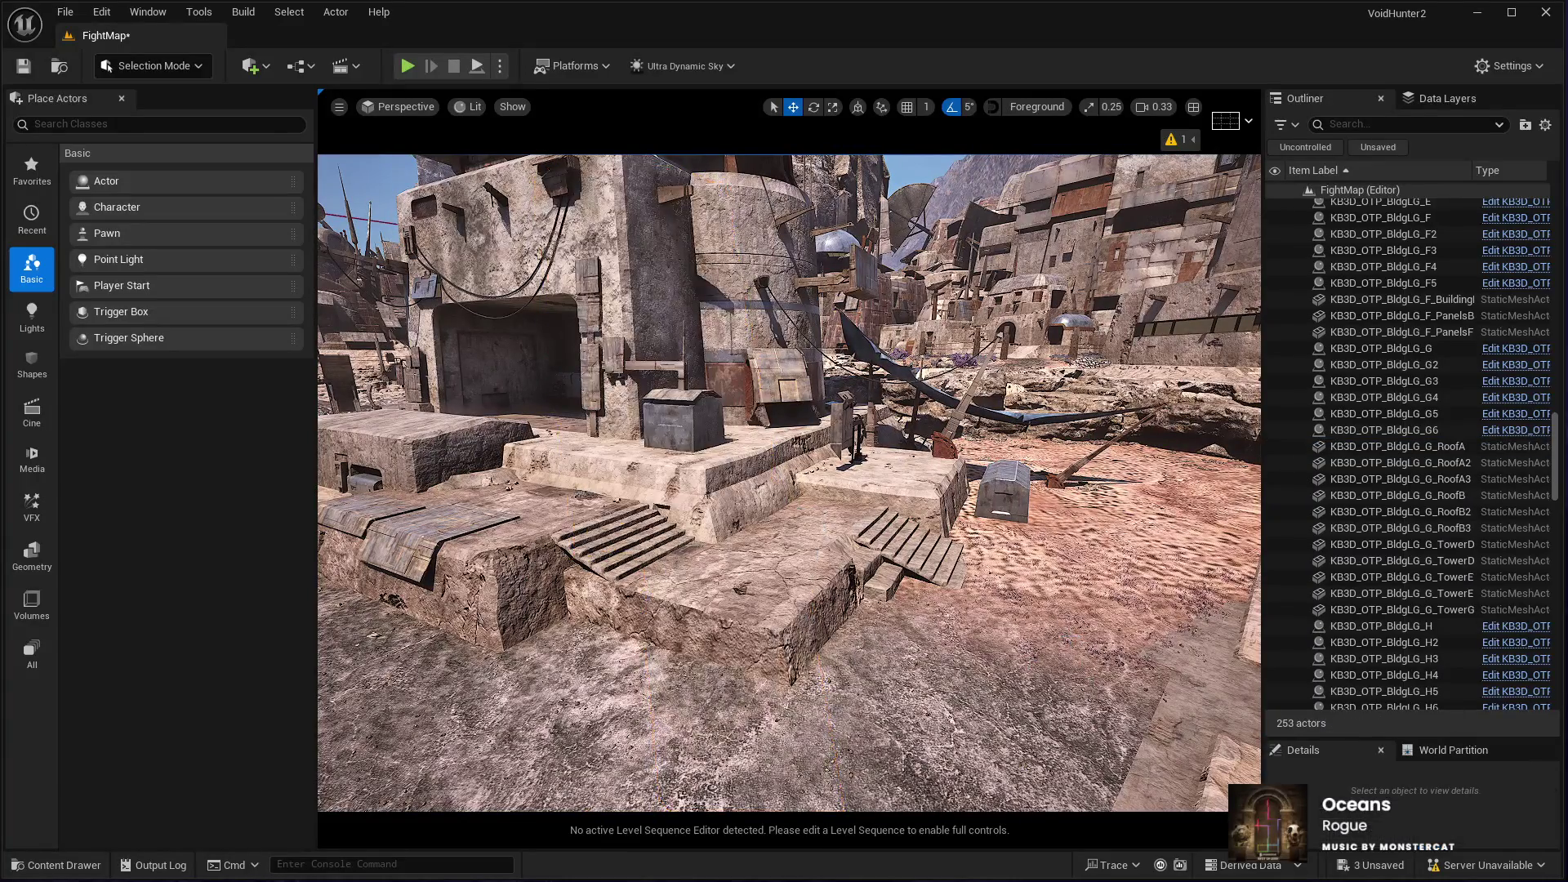
pyautogui.hotkey('ctrl', 'z')
pyautogui.press('e')
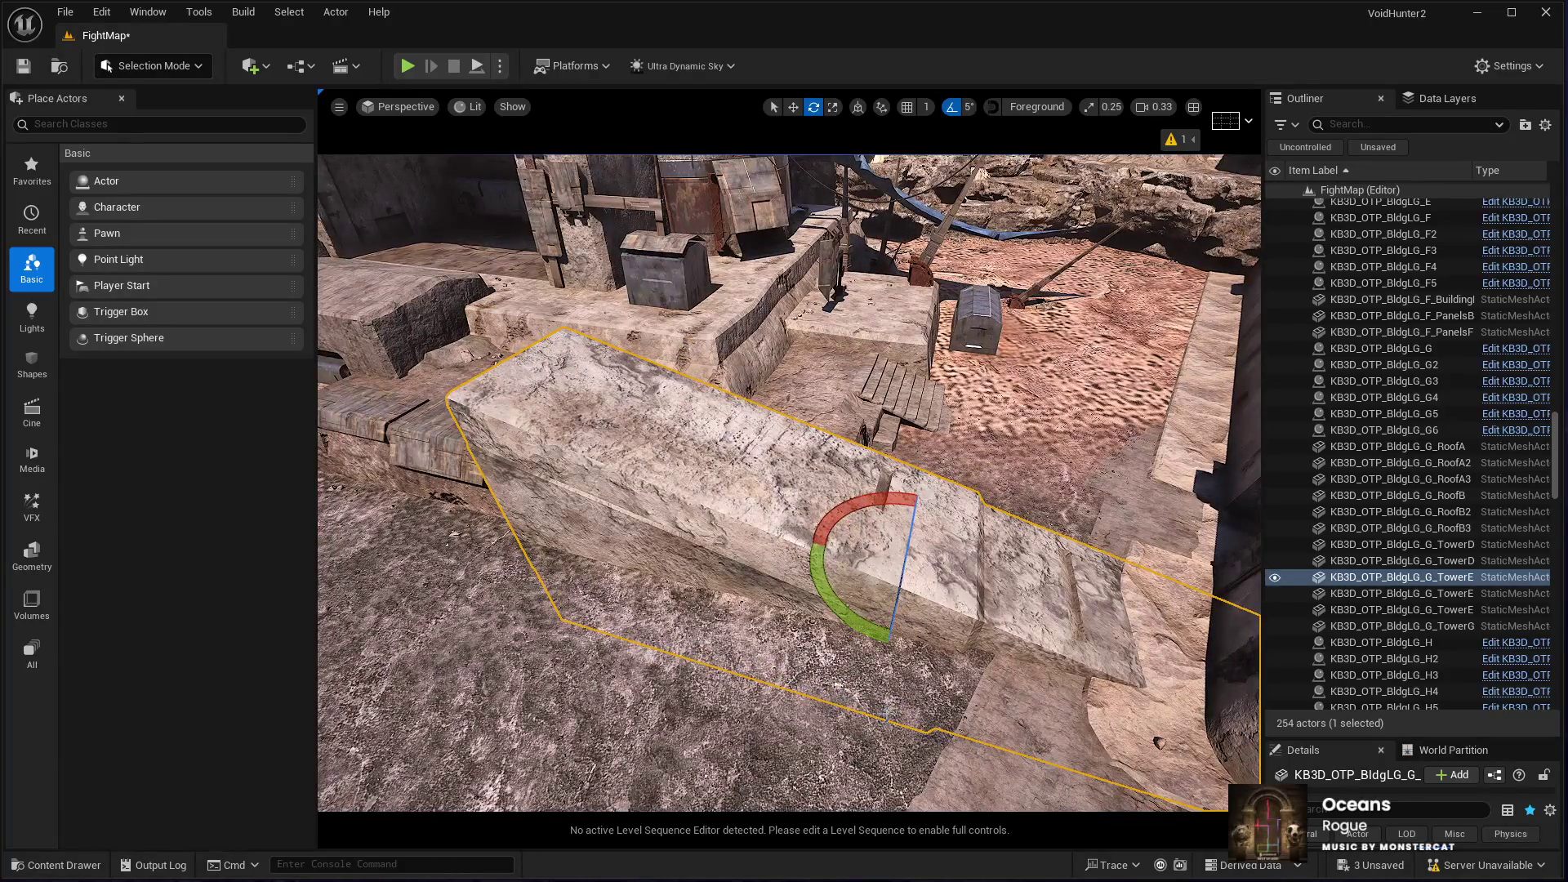
pyautogui.press('r')
pyautogui.moveTo(896, 566); pyautogui.dragTo(870, 596)
pyautogui.press('w')
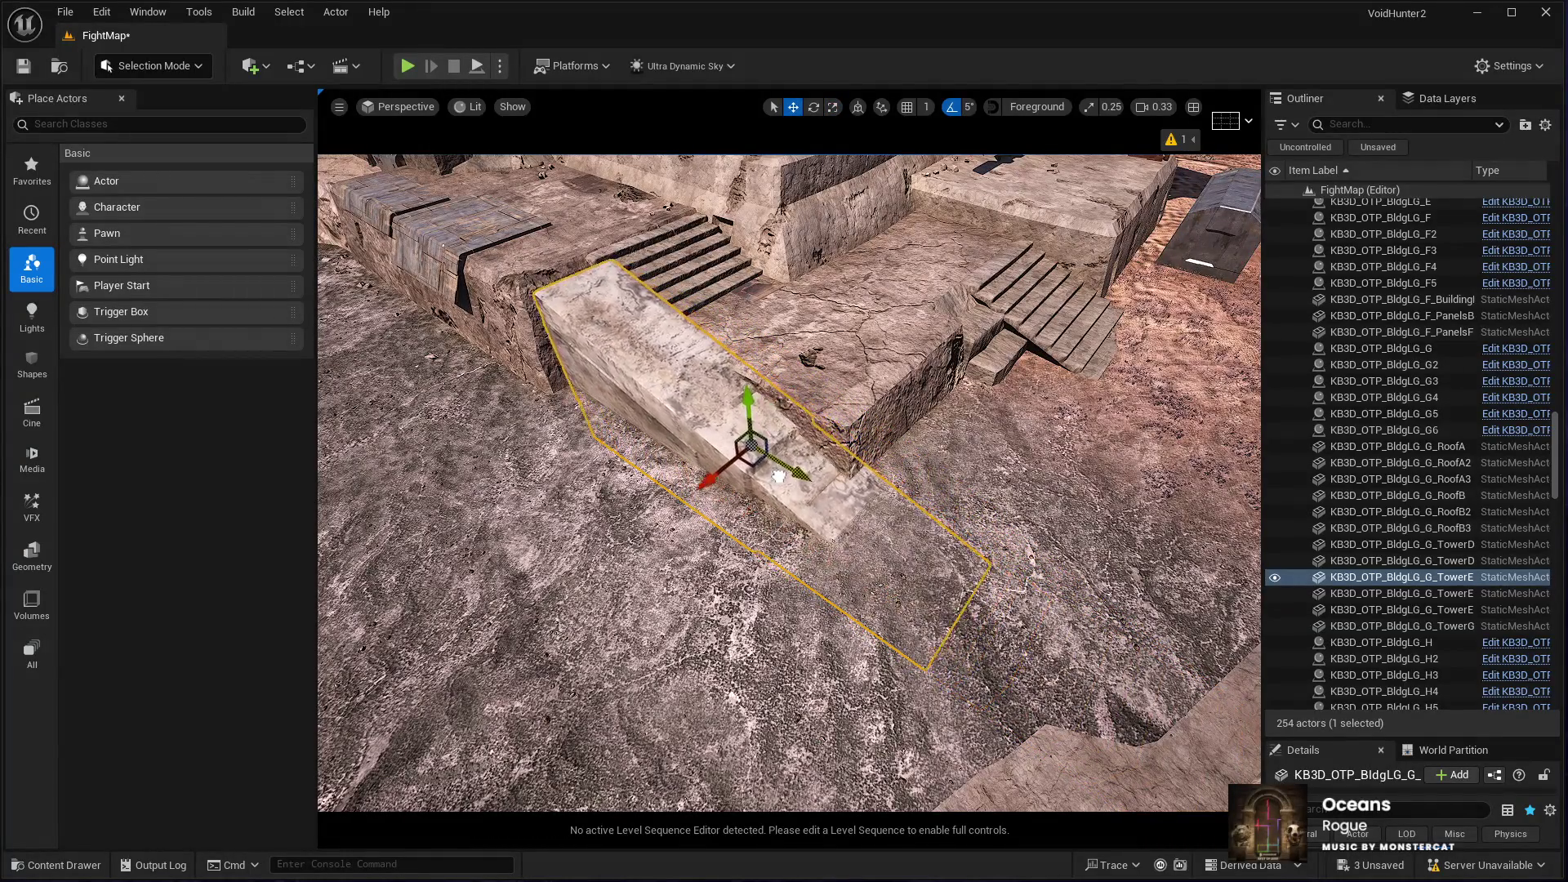
# Step: Look along the slab toward the stairs and select the courtyard floor mesh
pyautogui.moveTo(750, 447)
pyautogui.mouseDown()
pyautogui.moveTo(559, 264)
pyautogui.moveTo(966, 501)
pyautogui.mouseUp()
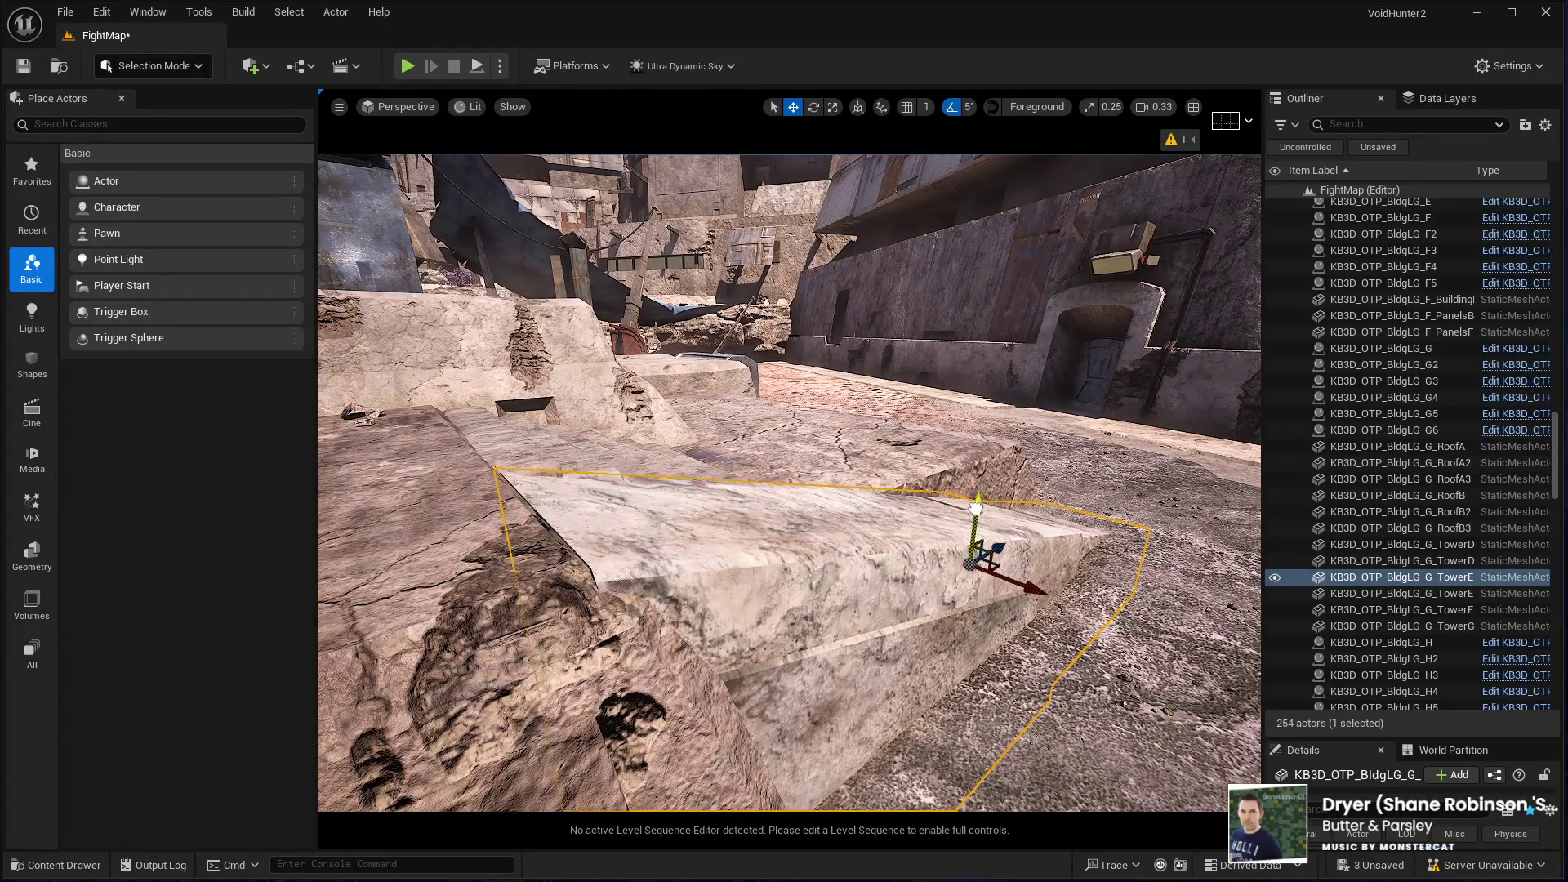
pyautogui.moveTo(998, 532)
pyautogui.mouseDown()
pyautogui.moveTo(767, 498)
pyautogui.moveTo(1046, 508)
pyautogui.moveTo(915, 522)
pyautogui.moveTo(508, 508)
pyautogui.mouseUp()
pyautogui.click(964, 505)
pyautogui.click(508, 509)
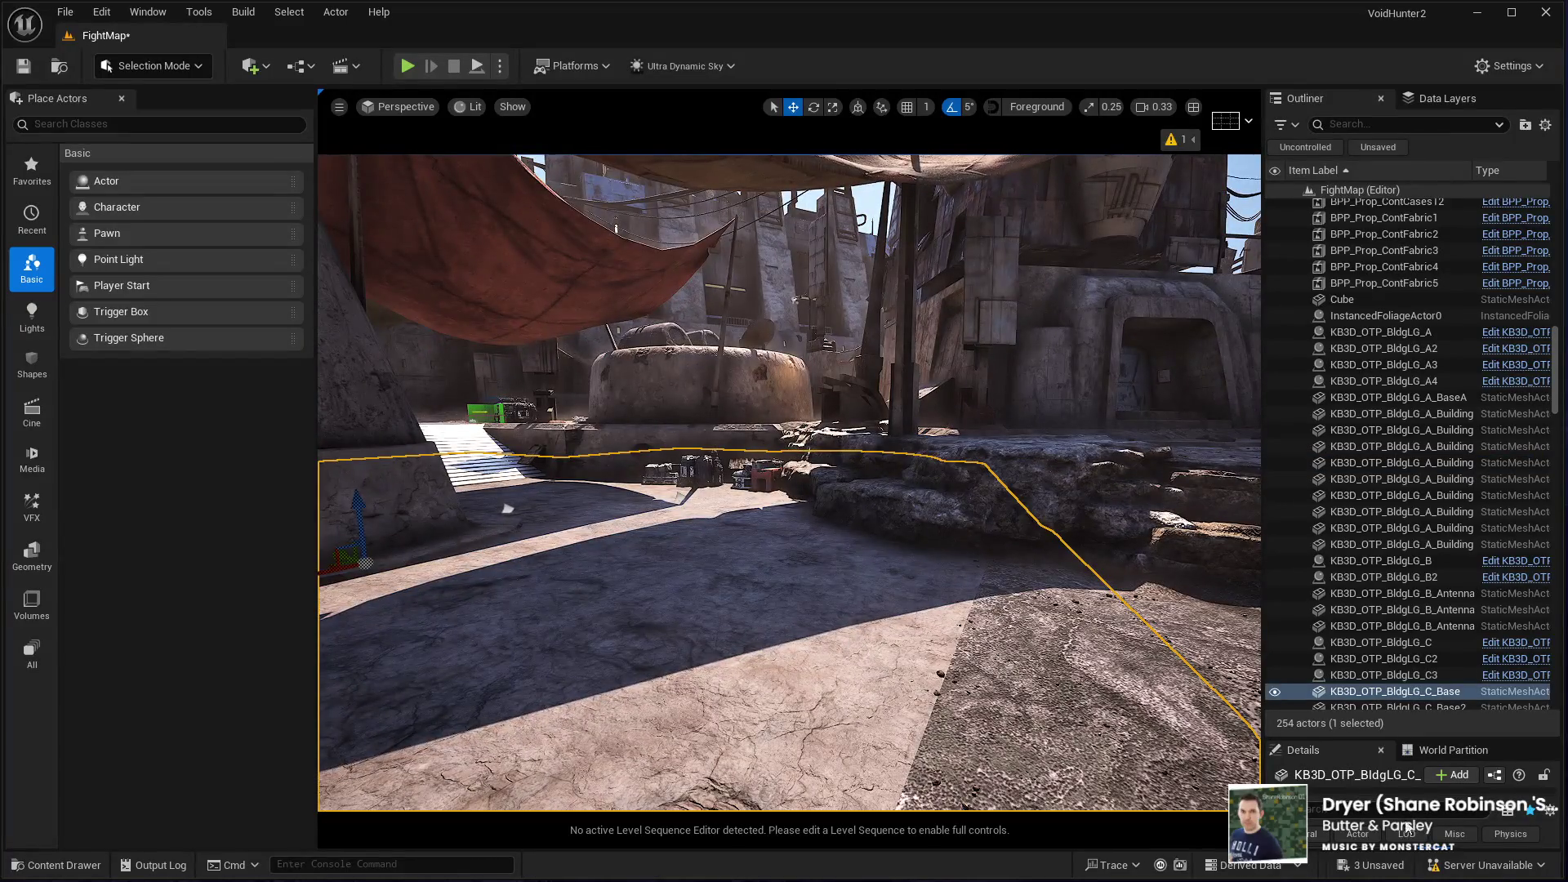
# Step: Enlarge the Details panel to the Materials list and inspect the courtyard floor, ramp slab and A_Building floor piece
pyautogui.moveTo(1324, 737); pyautogui.dragTo(1331, 461)
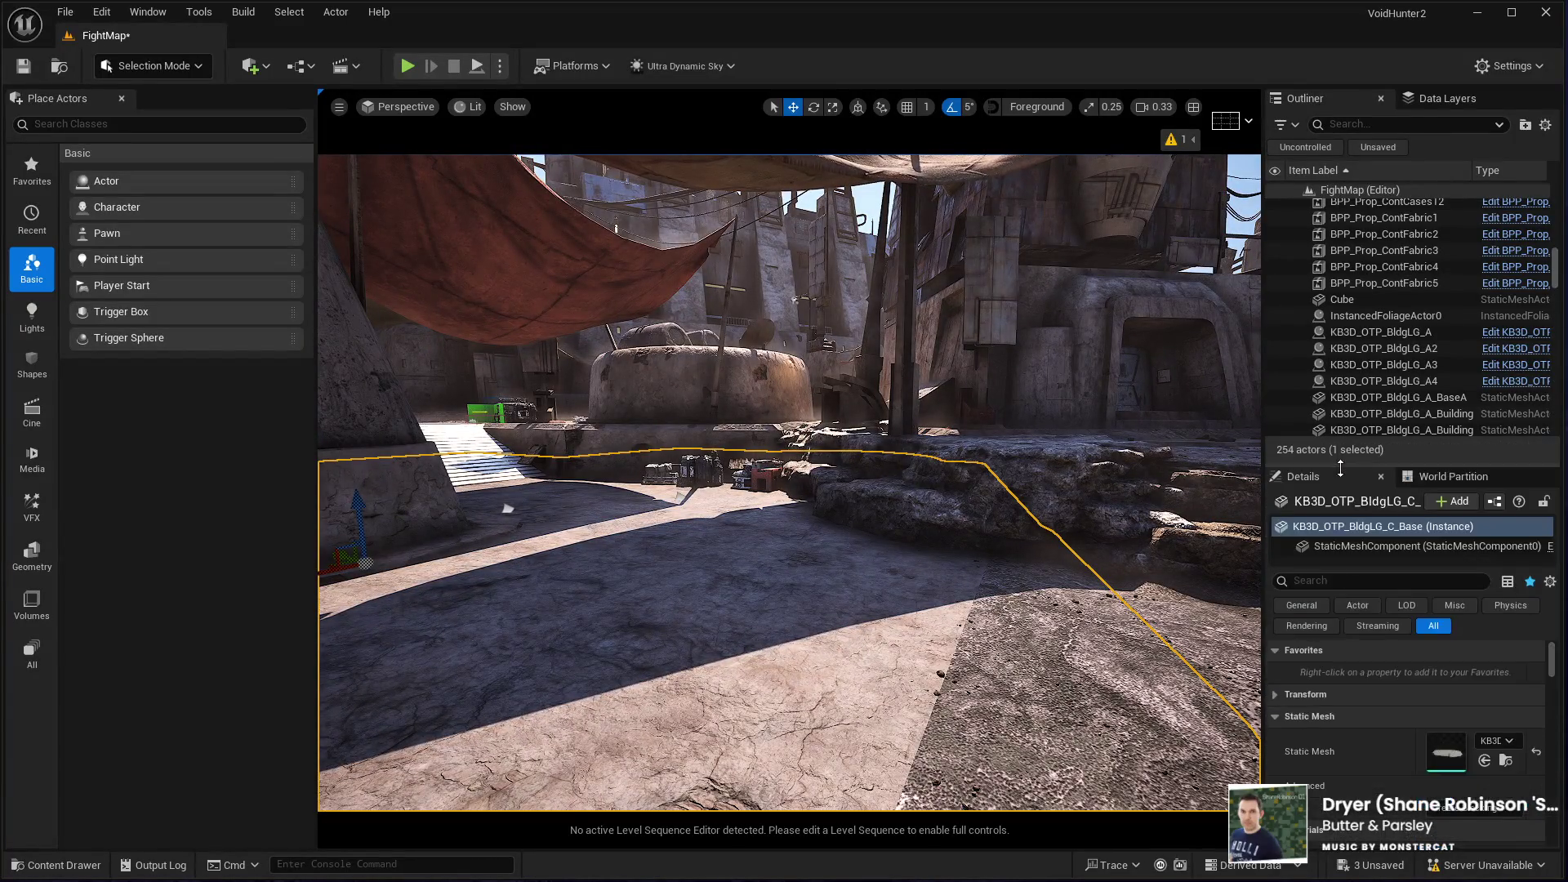
pyautogui.scroll(-5, 1349, 735)
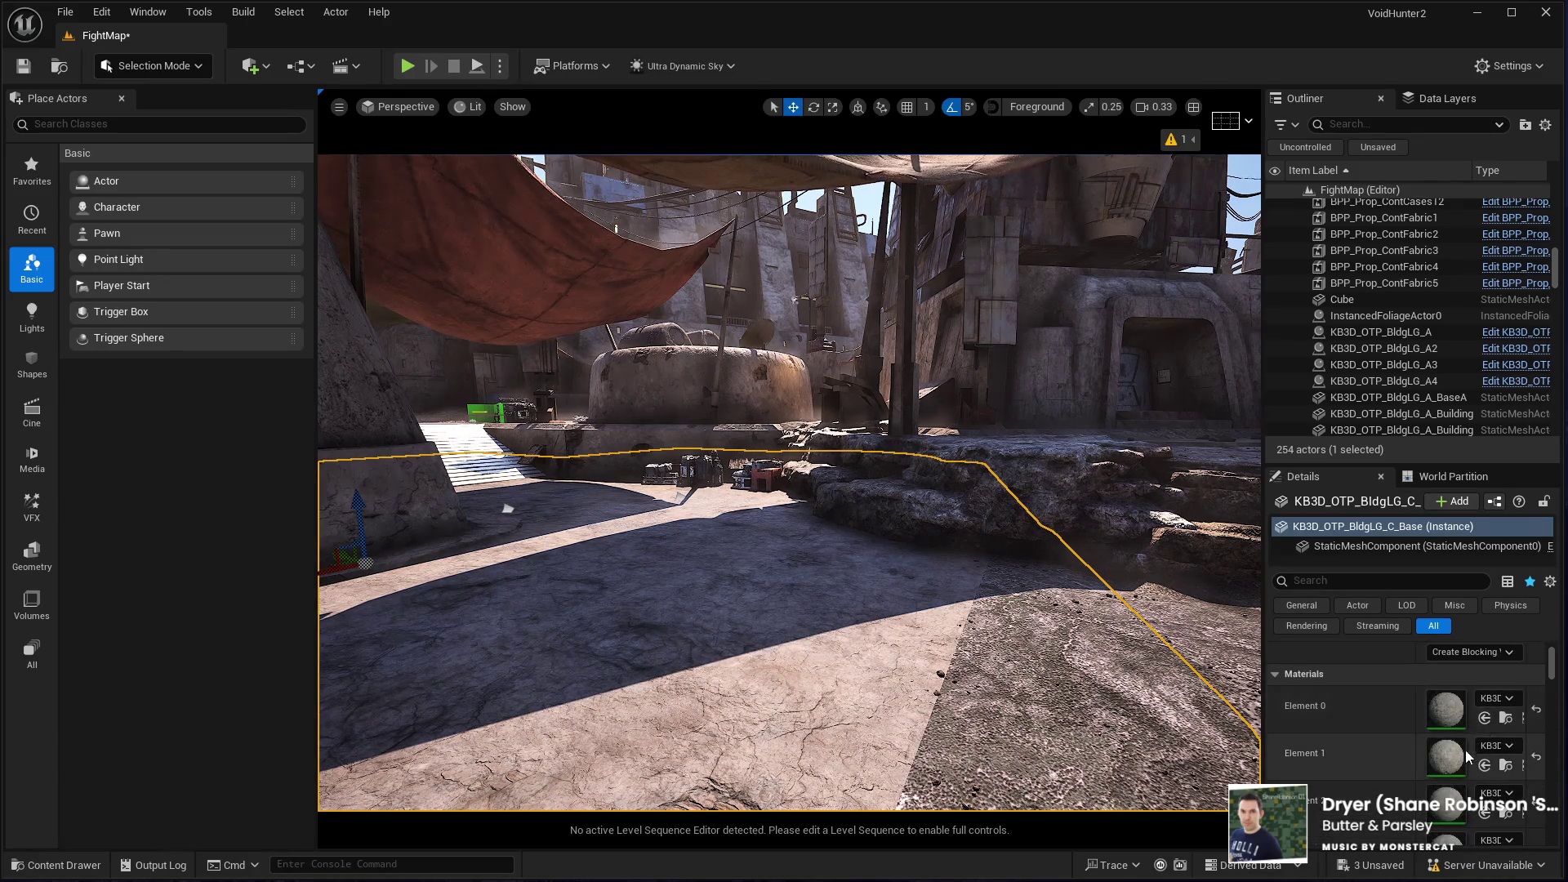
pyautogui.press('f')
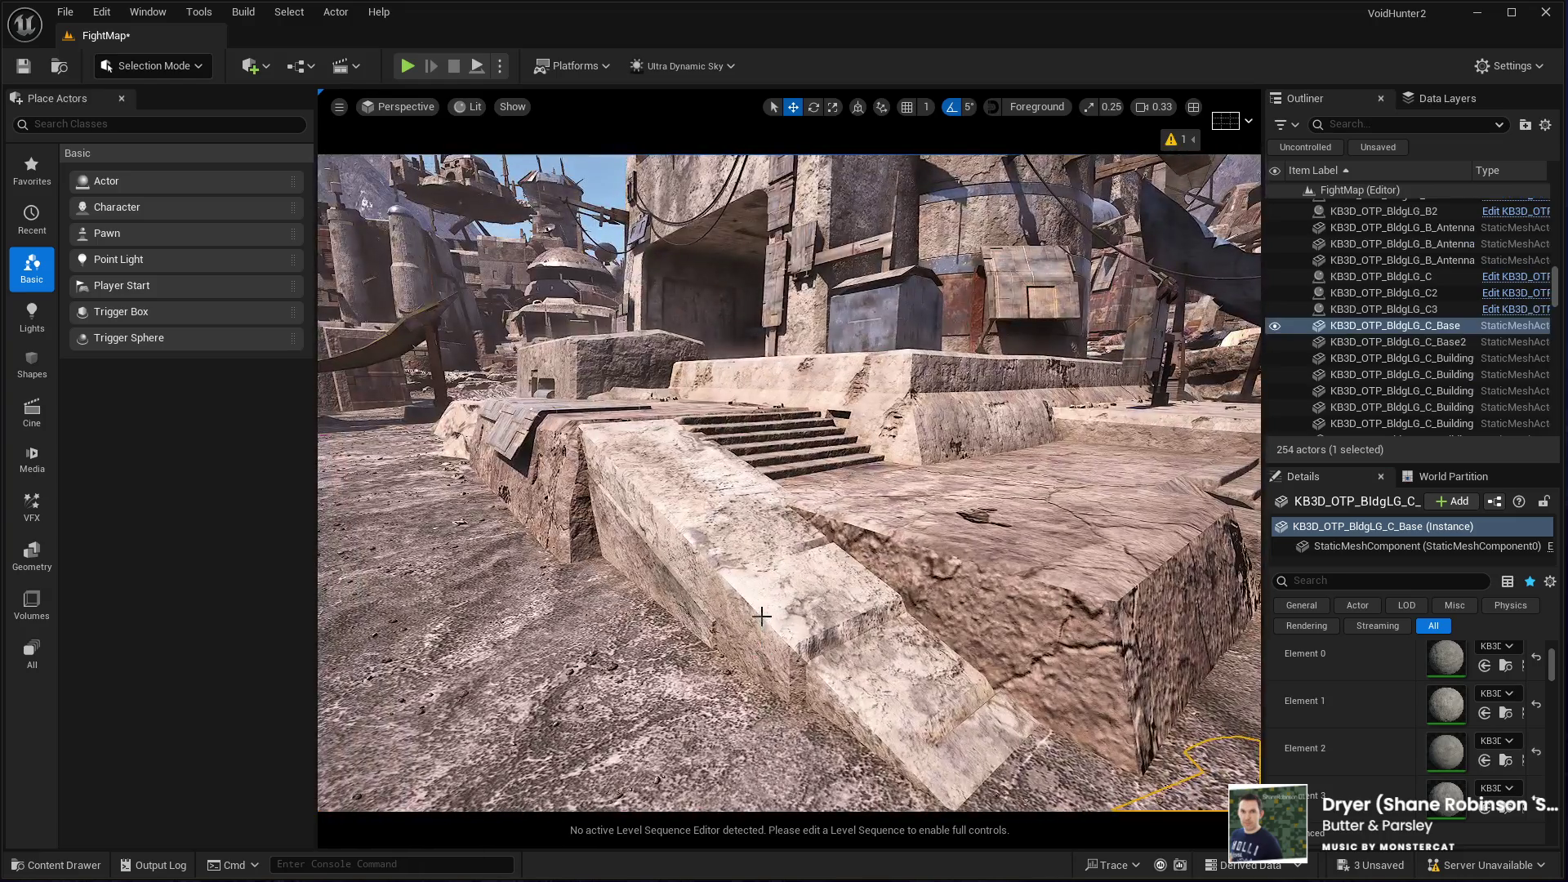
pyautogui.click(762, 616)
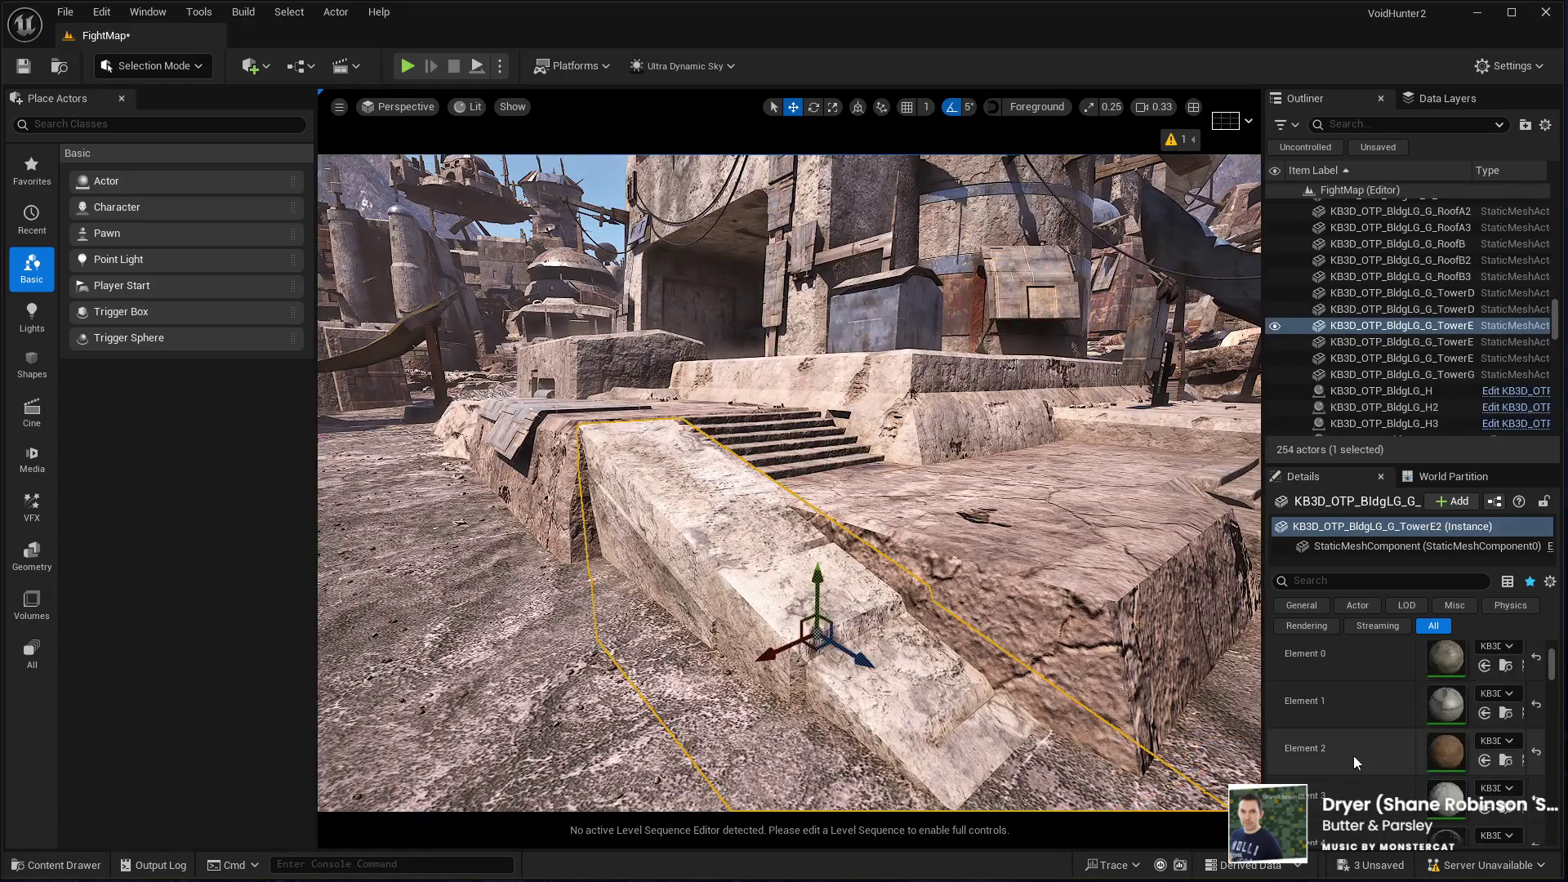
pyautogui.scroll(-2, 1388, 735)
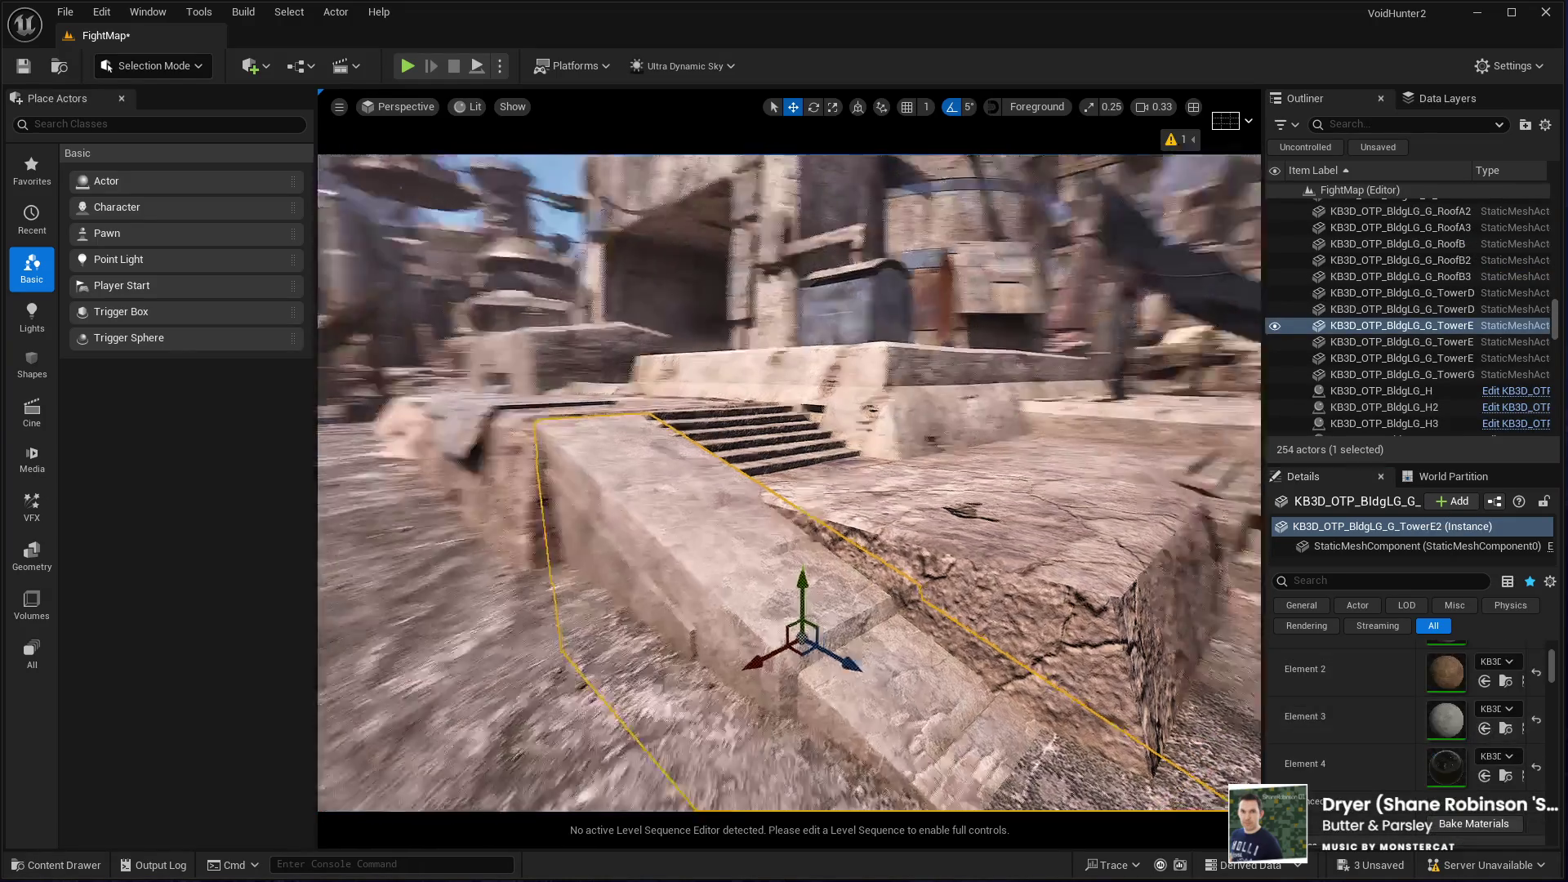
pyautogui.moveTo(1249, 735)
pyautogui.mouseDown()
pyautogui.moveTo(1160, 669)
pyautogui.moveTo(1127, 768)
pyautogui.moveTo(918, 537)
pyautogui.mouseUp()
pyautogui.click(918, 536)
# Step: Move the view to the building steps and inspect the castle stairs mesh, then the long tower slab
pyautogui.scroll(5, 1420, 746)
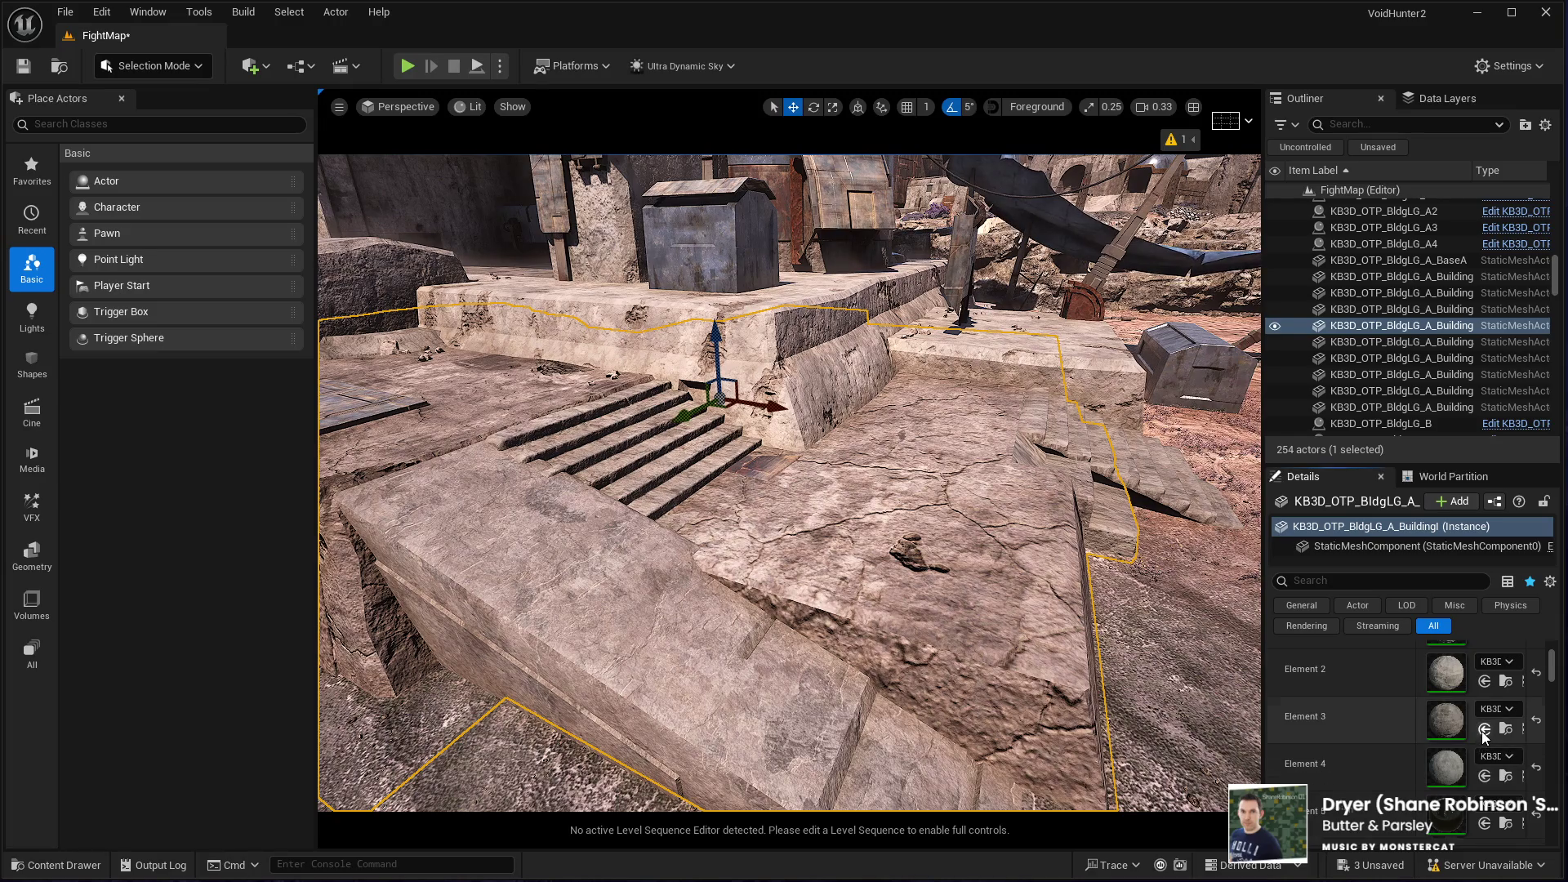
pyautogui.moveTo(1062, 653); pyautogui.dragTo(866, 522)
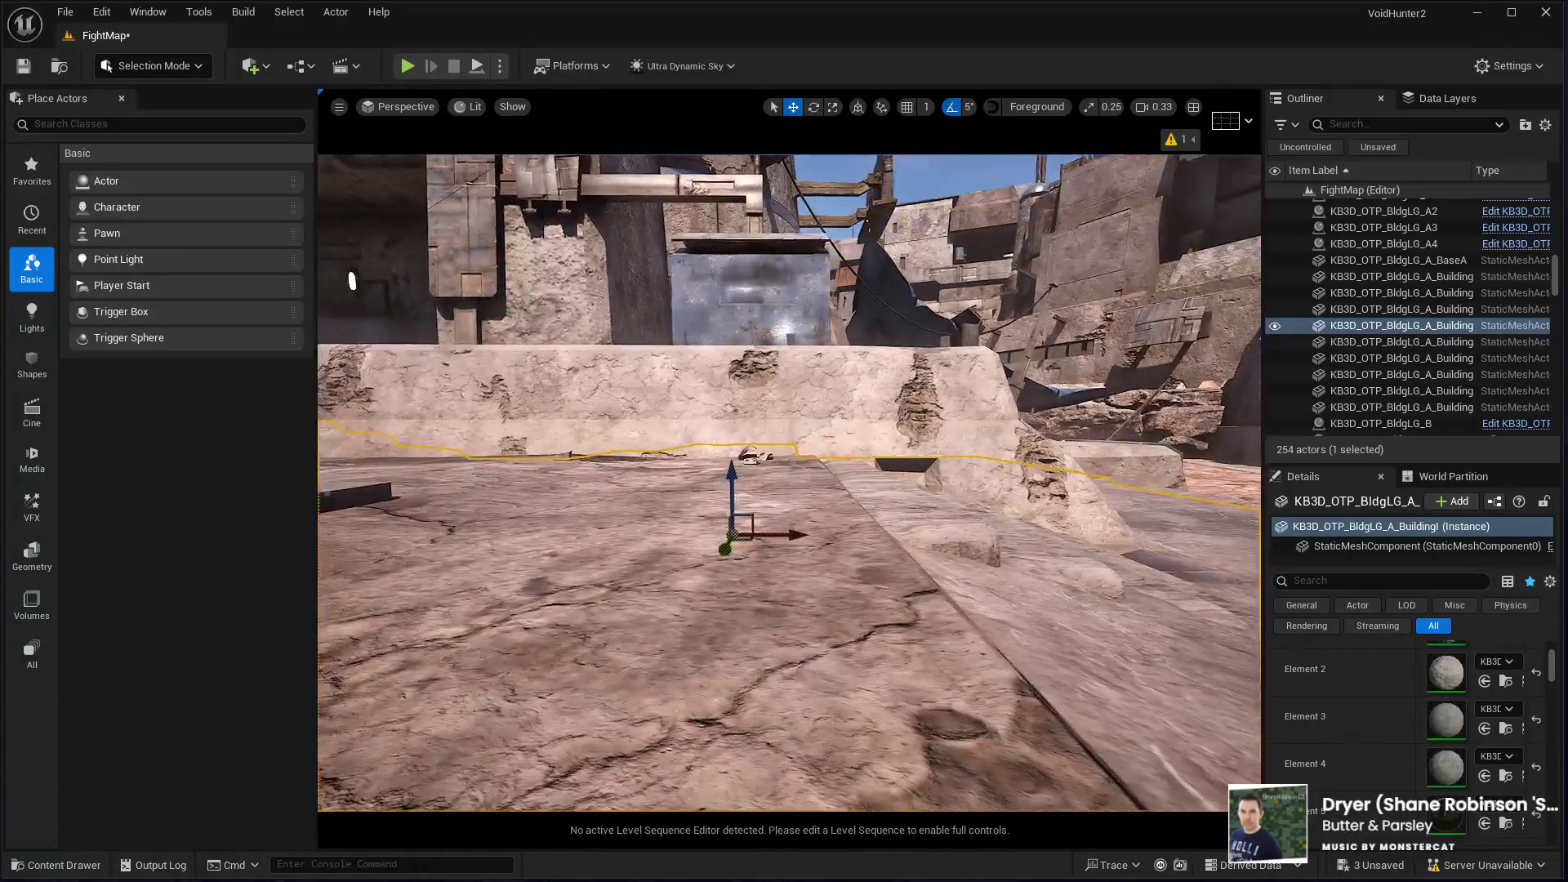
pyautogui.moveTo(866, 522); pyautogui.dragTo(834, 507)
pyautogui.moveTo(731, 668); pyautogui.dragTo(753, 618)
pyautogui.click(753, 618)
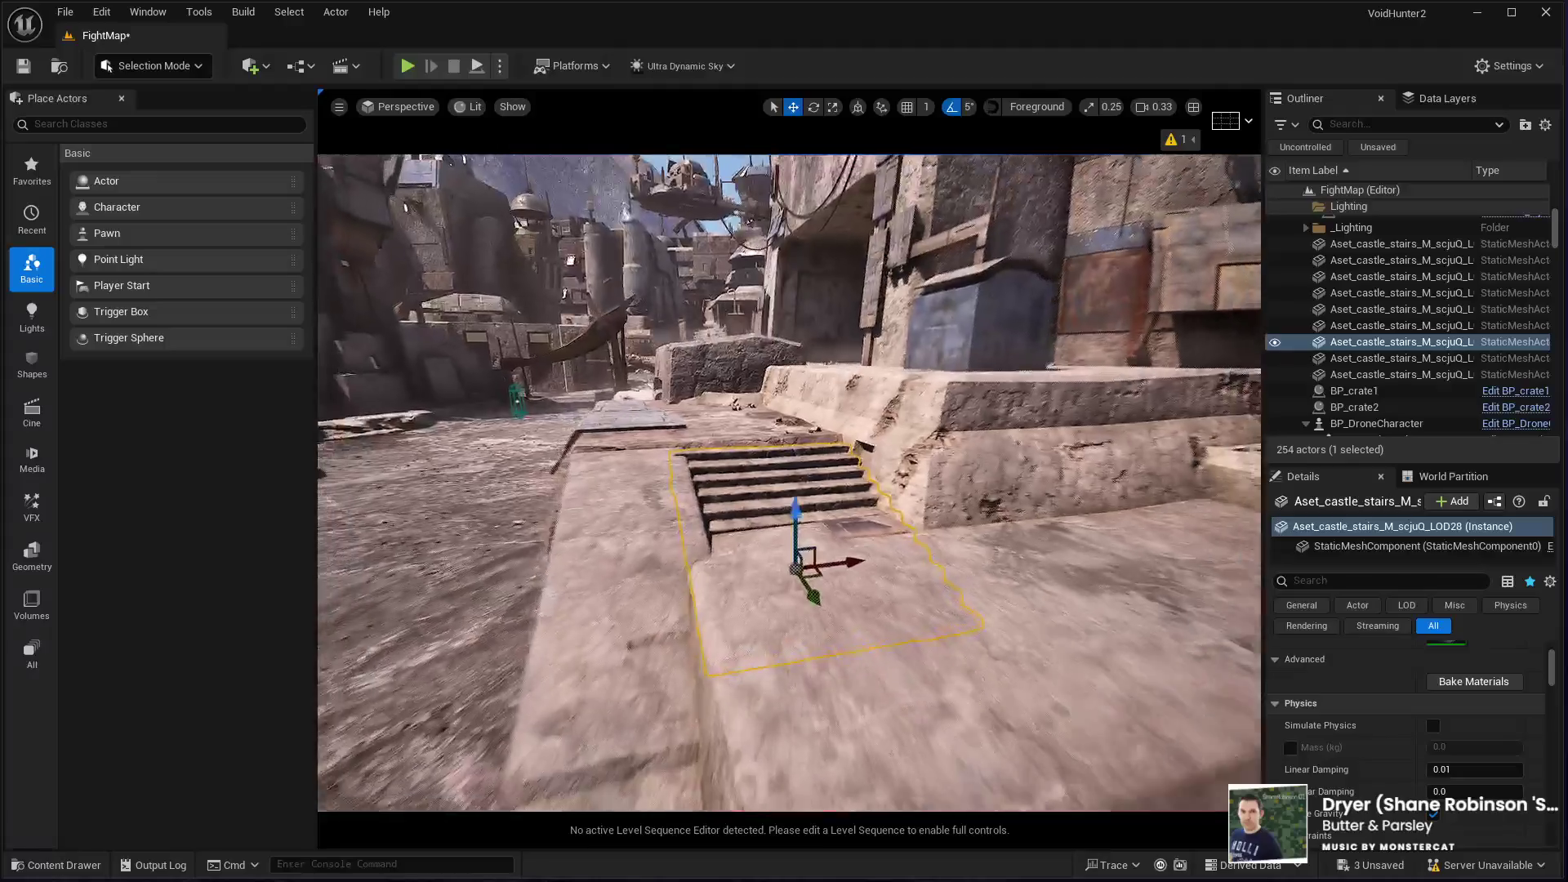
pyautogui.moveTo(753, 619)
pyautogui.mouseDown()
pyautogui.moveTo(710, 588)
pyautogui.moveTo(727, 638)
pyautogui.moveTo(747, 616)
pyautogui.mouseUp()
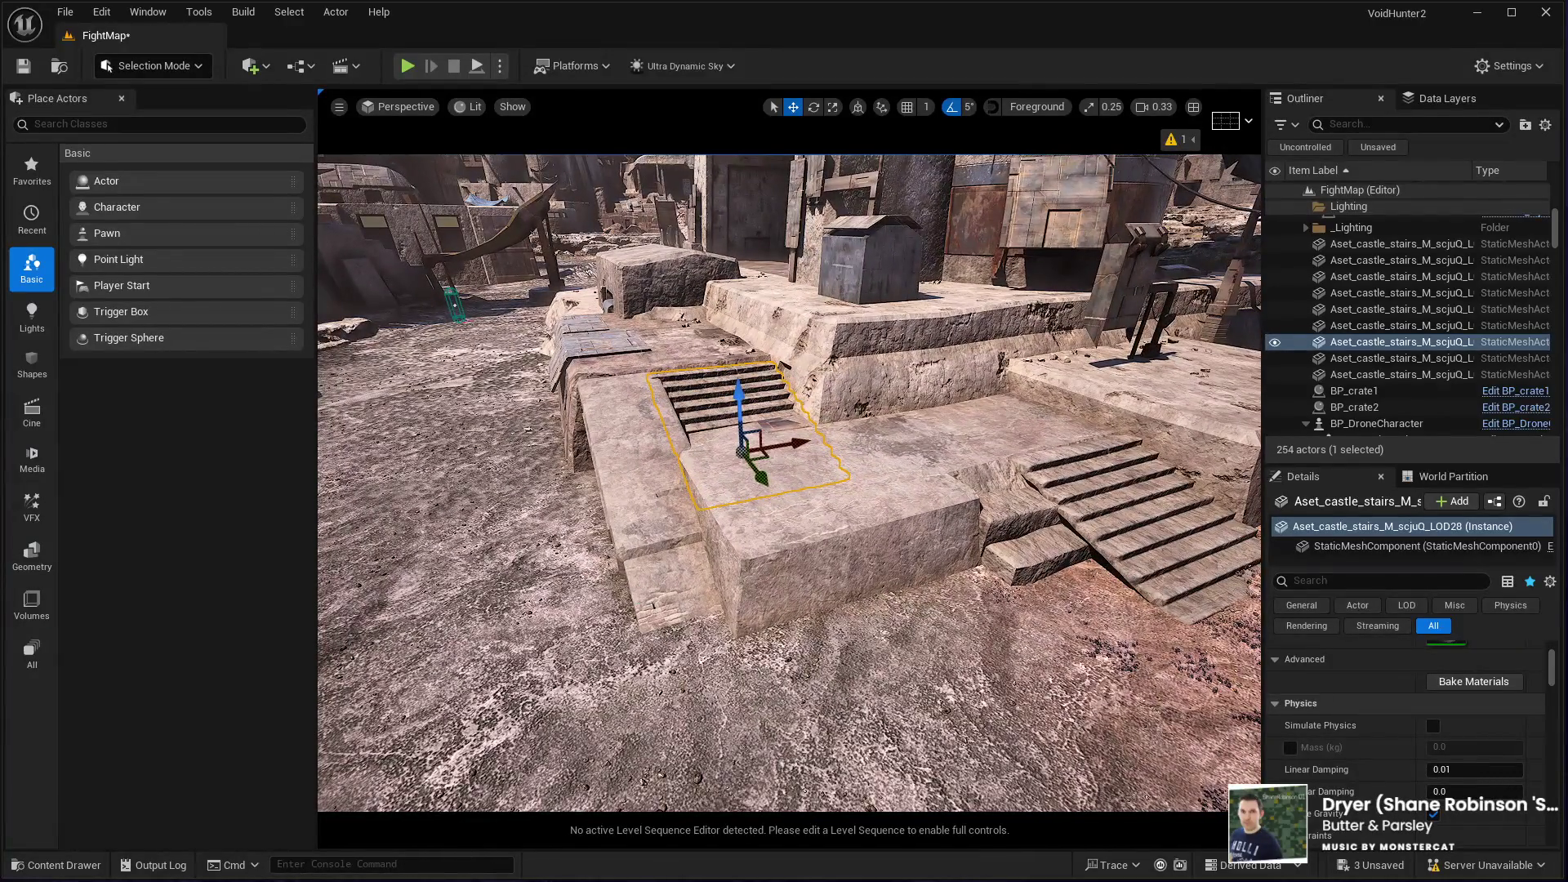
pyautogui.click(600, 569)
# Step: Duplicate the tower slab, move it right, shorten it, and rest it over the lower step
pyautogui.hotkey('ctrl', 'd')
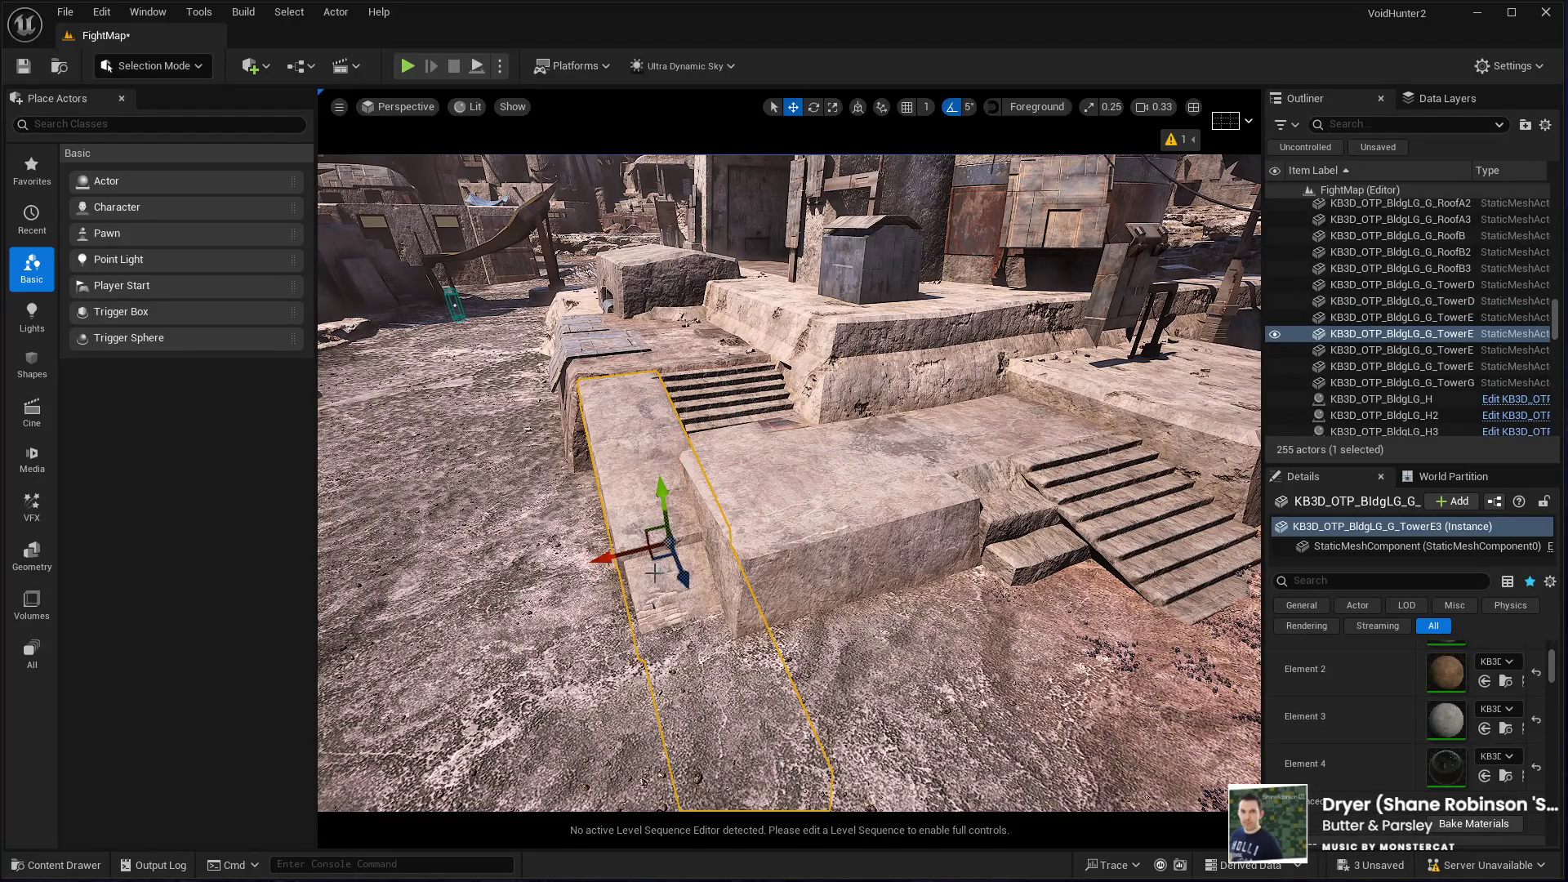
pyautogui.moveTo(604, 559)
pyautogui.mouseDown()
pyautogui.moveTo(1029, 661)
pyautogui.moveTo(1073, 633)
pyautogui.mouseUp()
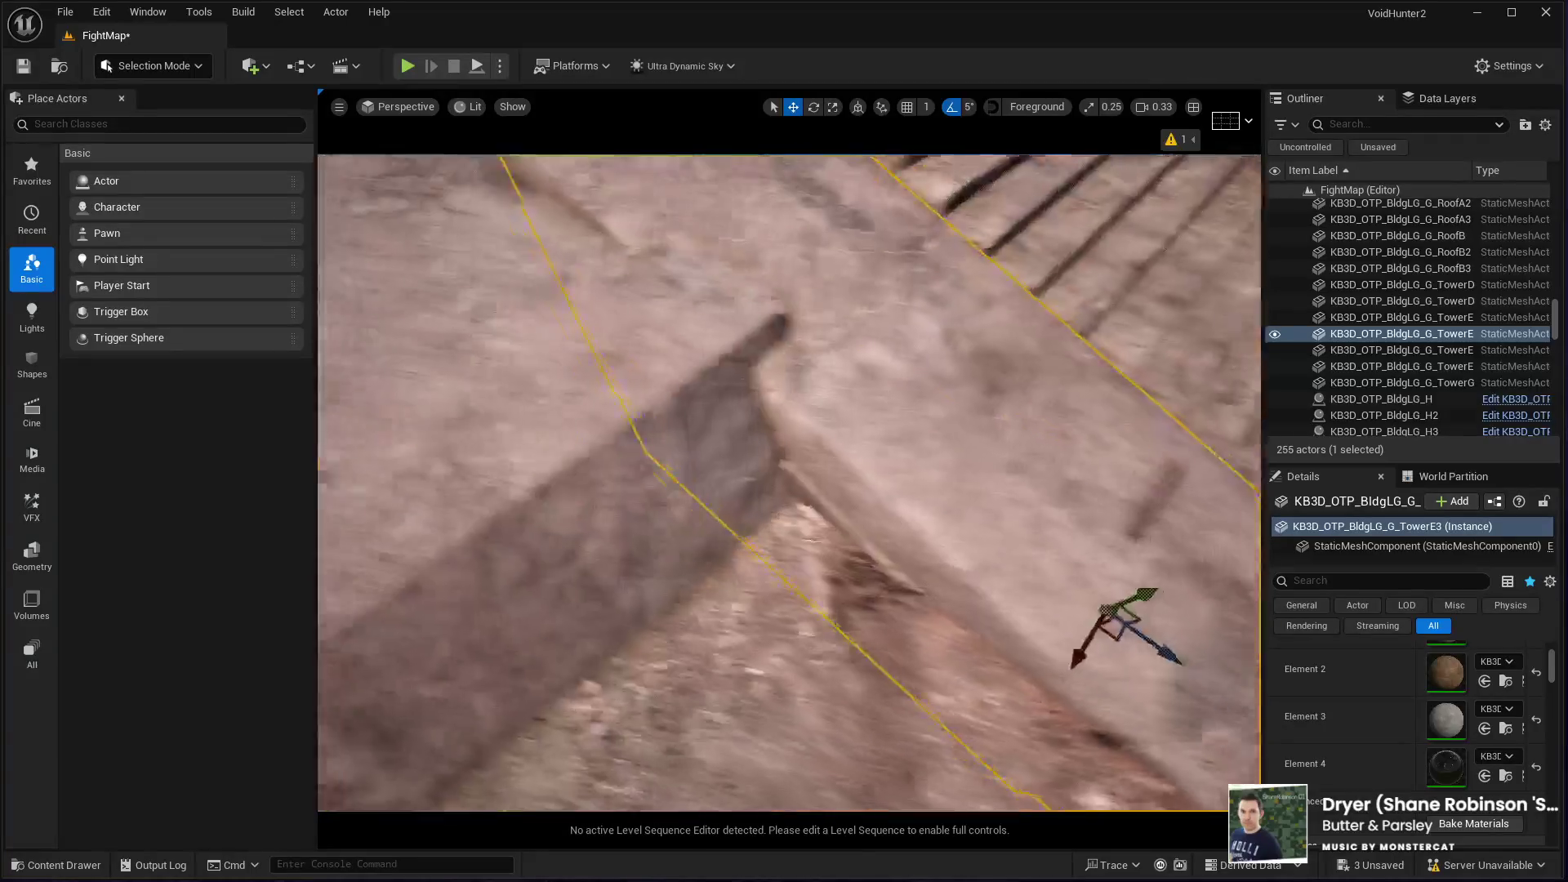
pyautogui.press('r')
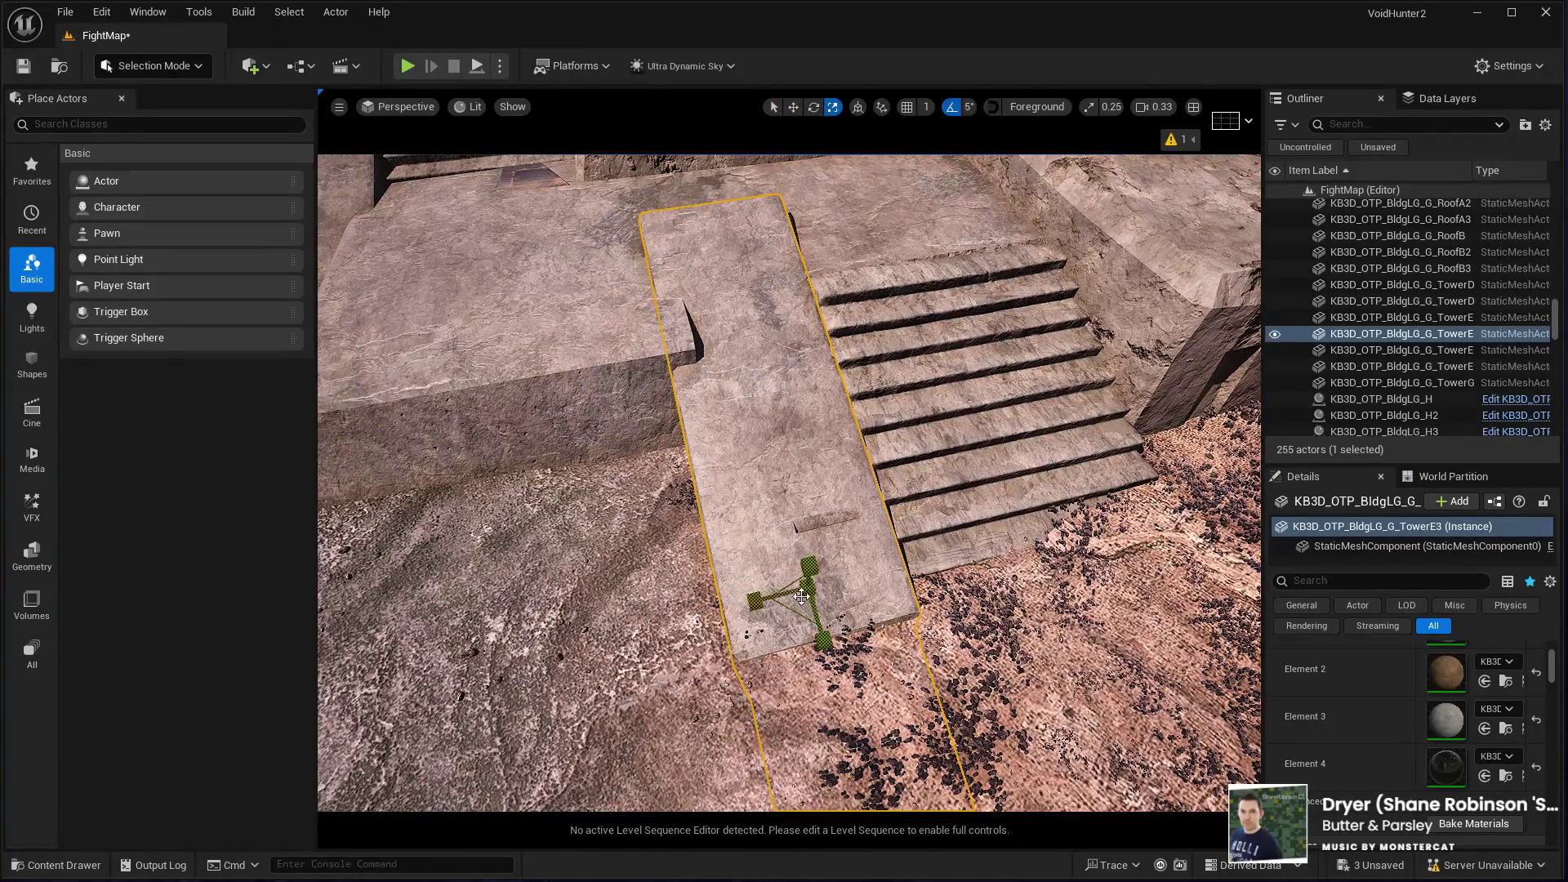
pyautogui.moveTo(801, 590); pyautogui.dragTo(793, 617)
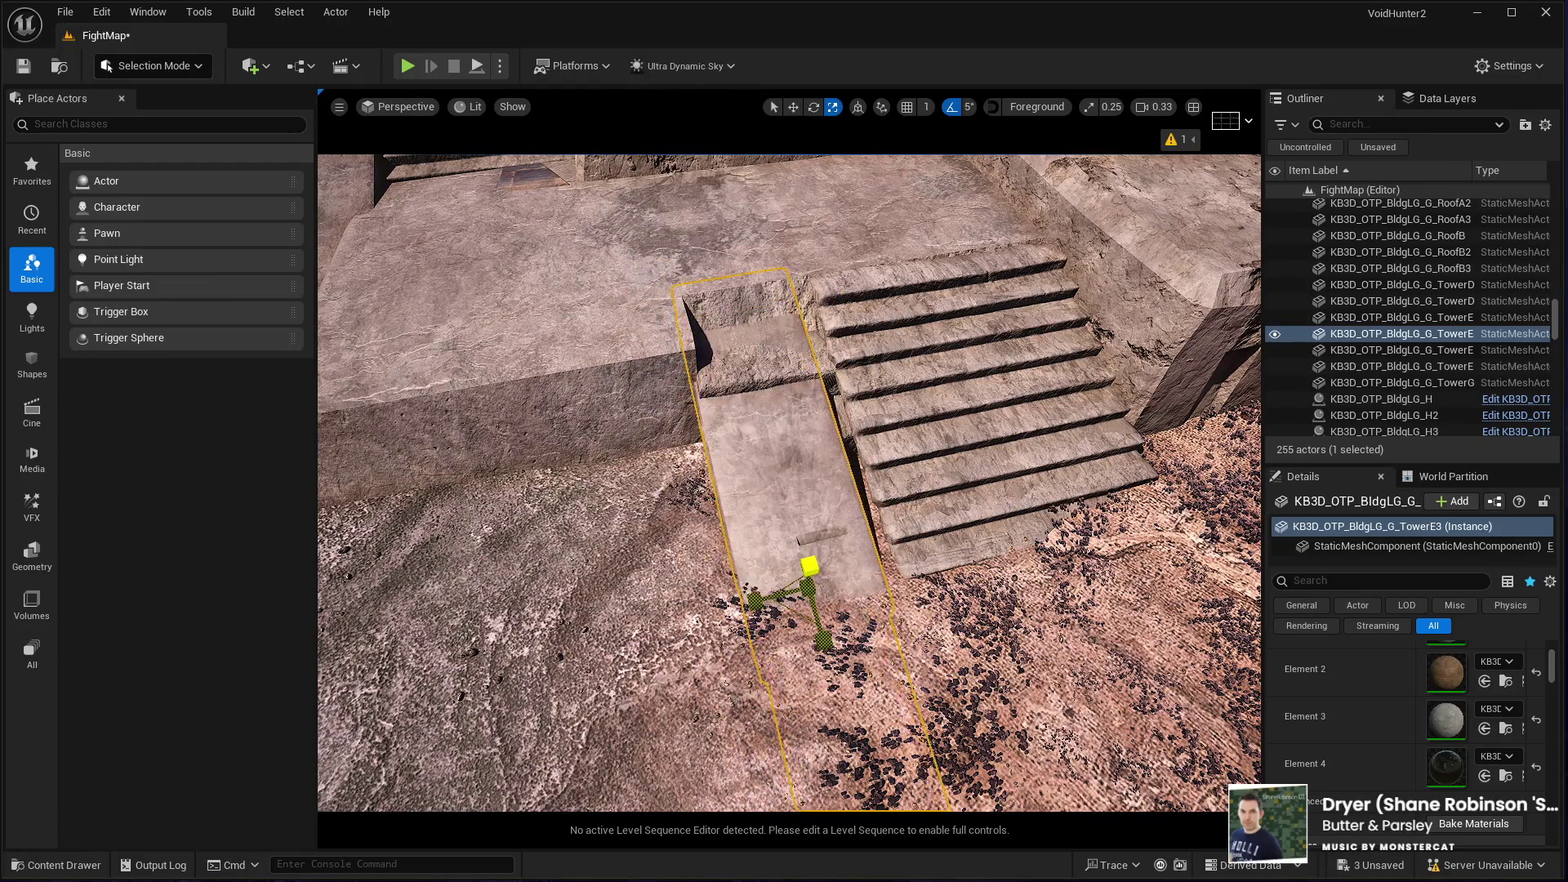
pyautogui.press('w')
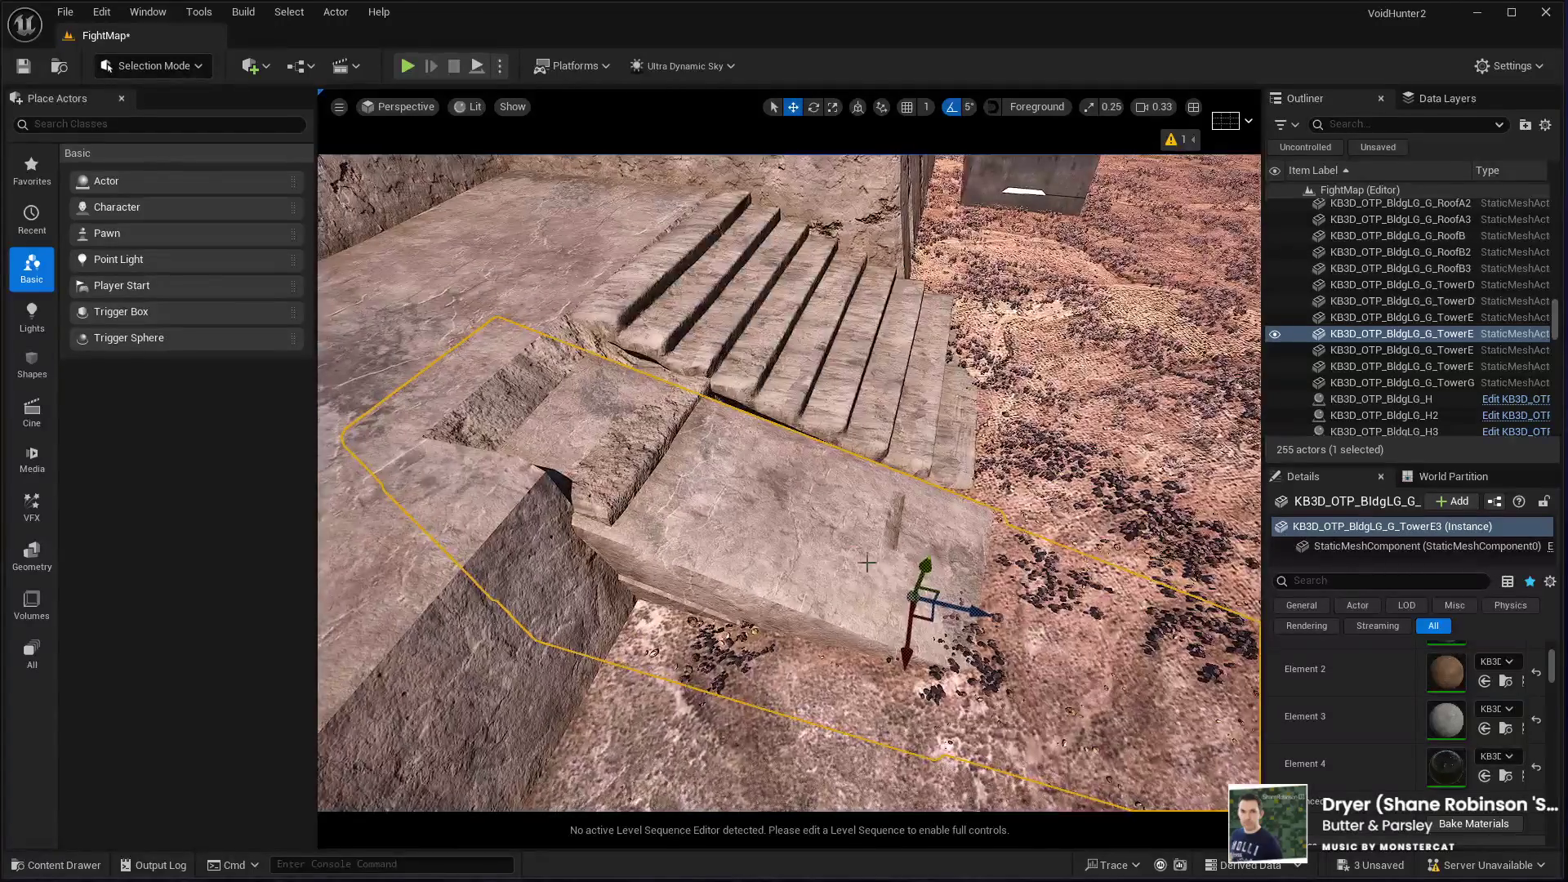
pyautogui.moveTo(935, 564); pyautogui.dragTo(939, 554)
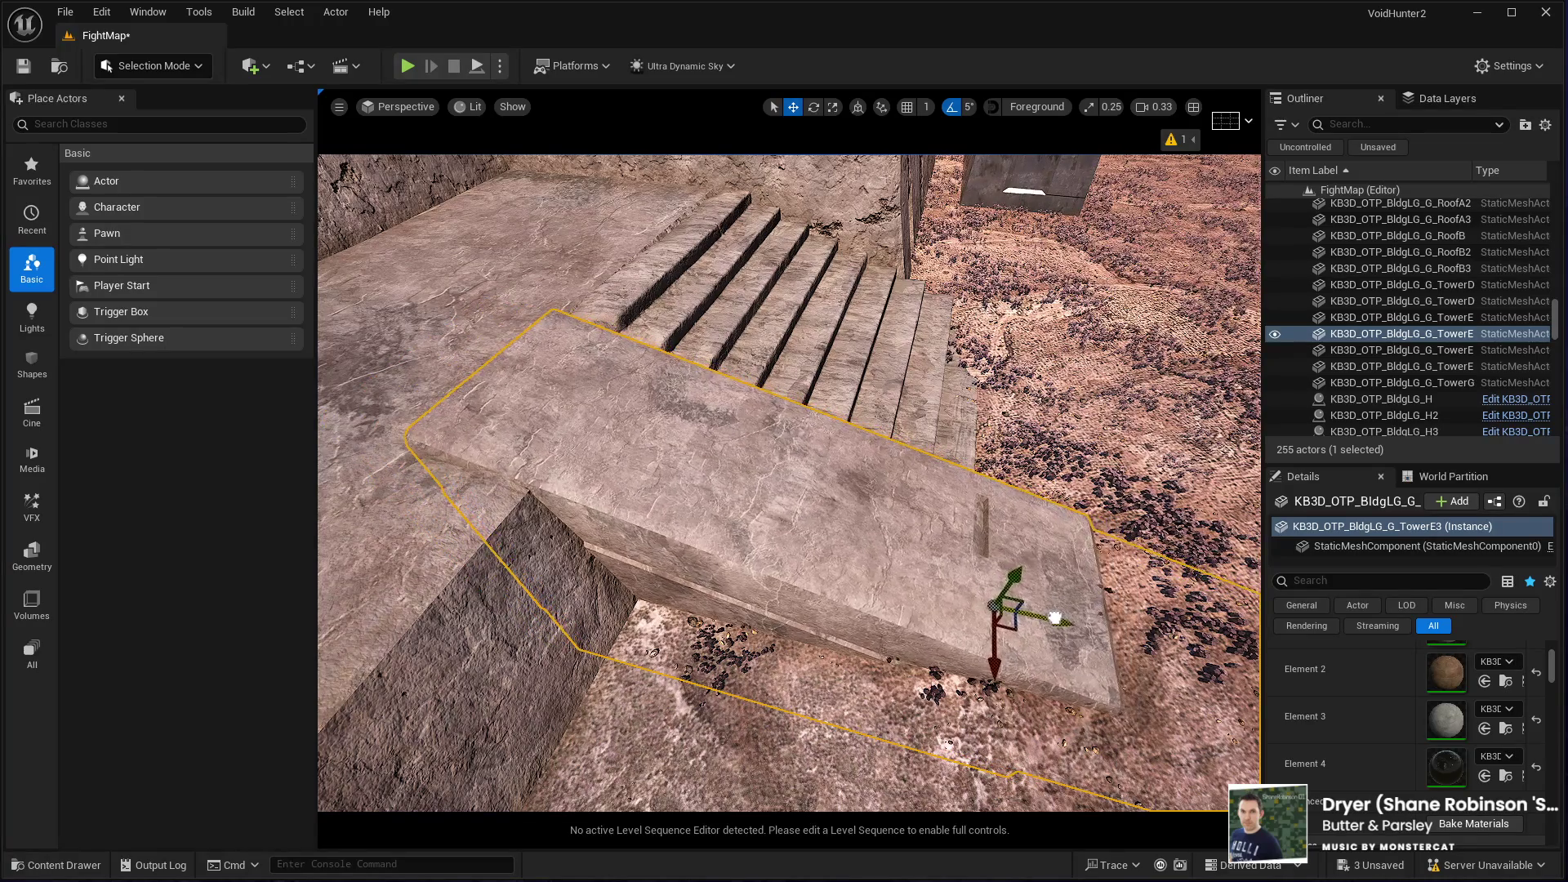
# Step: Fly around the ramp area, then select the castle stairs and frame them in view
pyautogui.scroll(2, 1015, 613)
pyautogui.moveTo(1015, 613)
pyautogui.mouseDown()
pyautogui.moveTo(661, 637)
pyautogui.moveTo(661, 531)
pyautogui.moveTo(608, 614)
pyautogui.mouseUp()
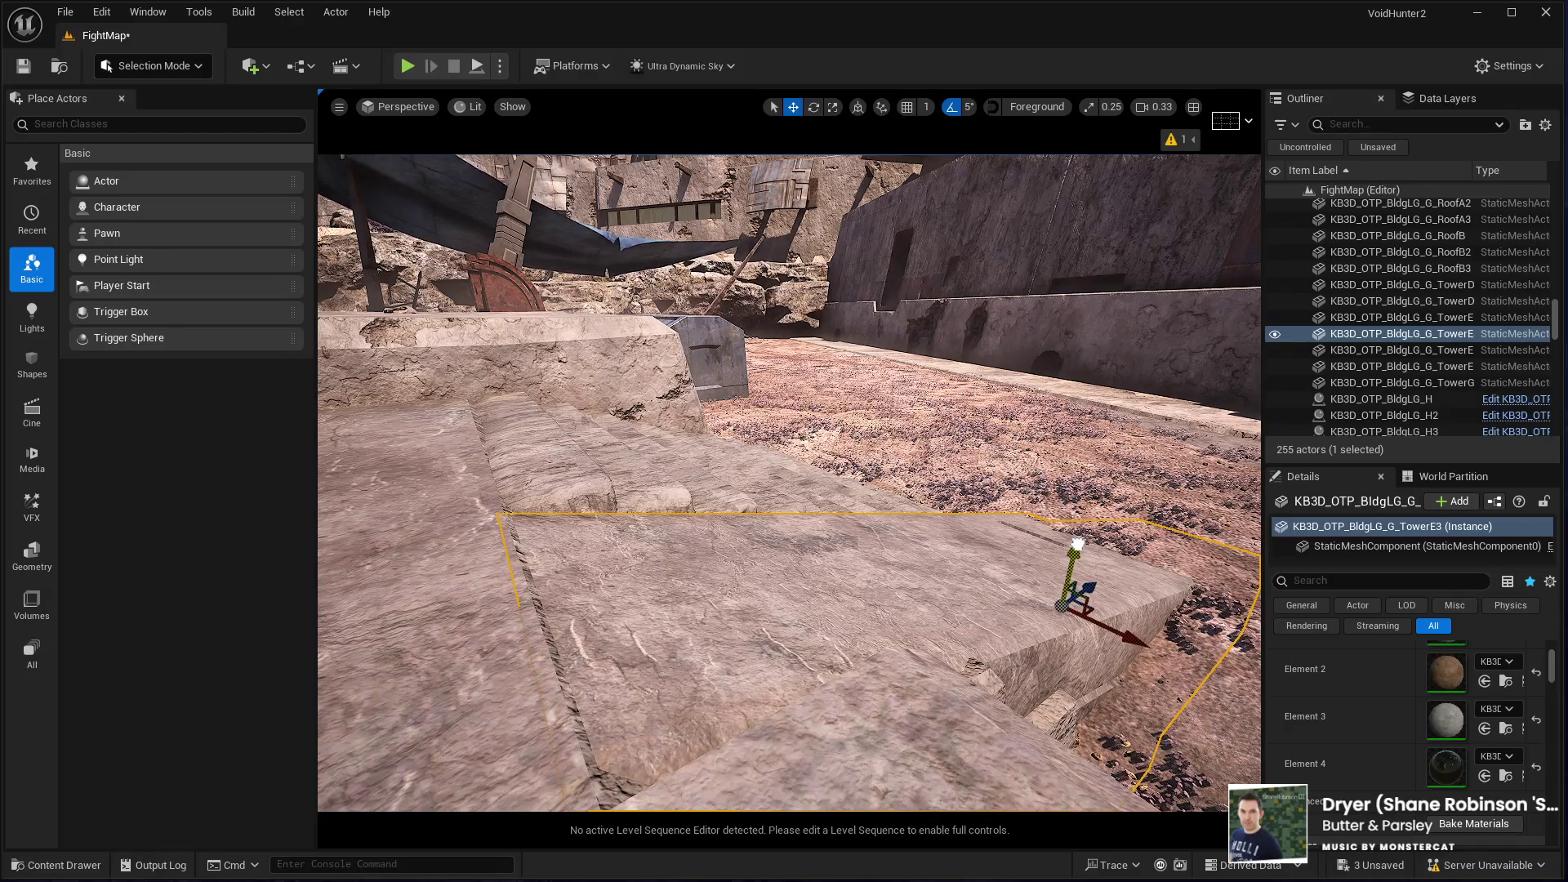
pyautogui.press('s')
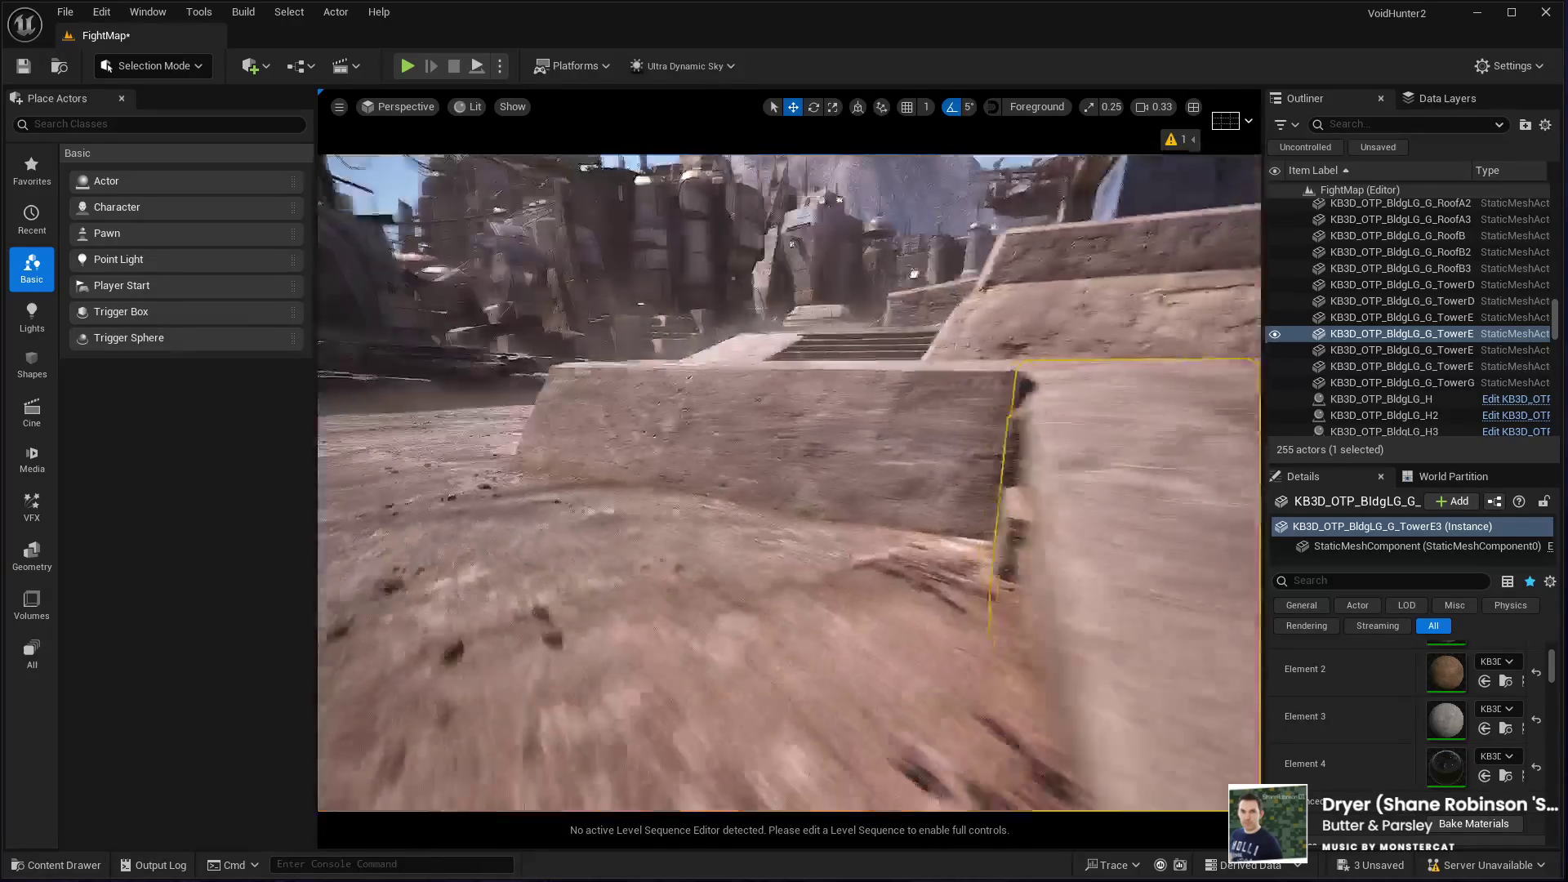
pyautogui.press('w')
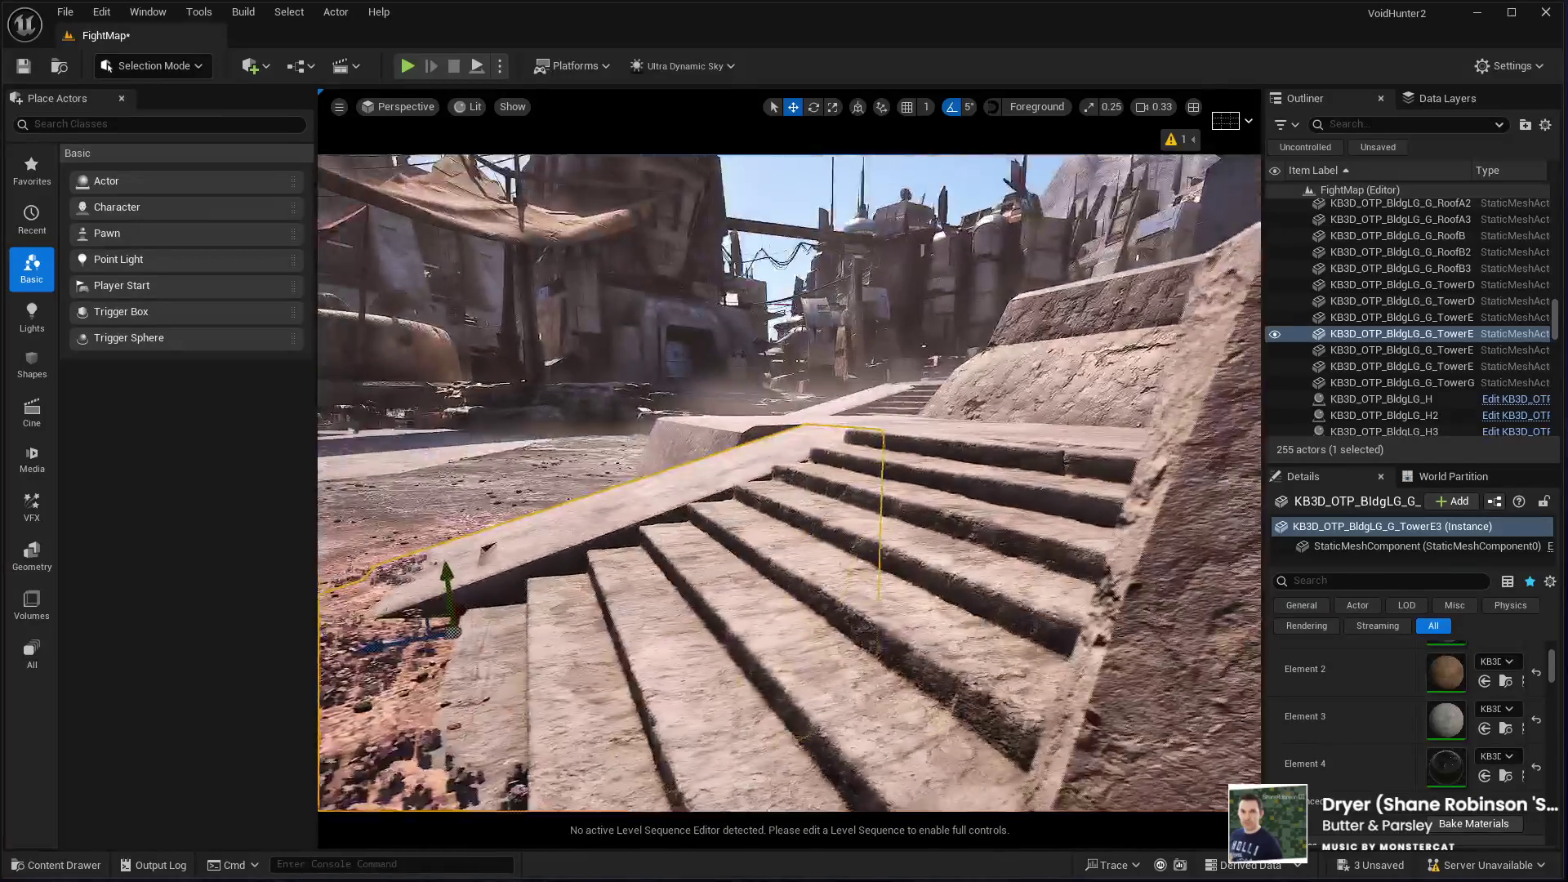
pyautogui.press('s')
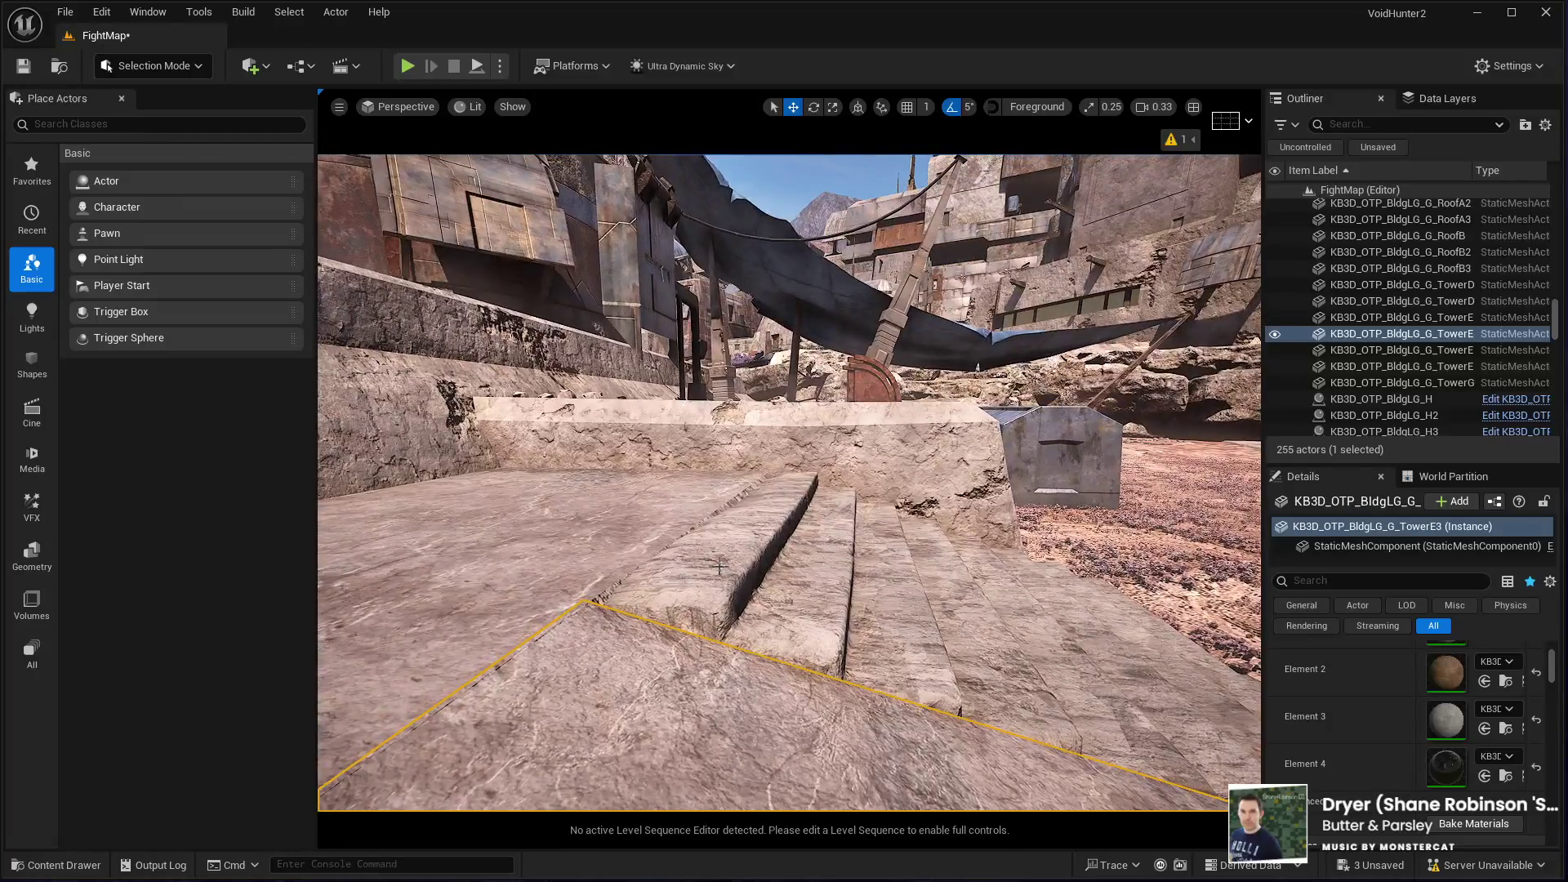
pyautogui.click(719, 566)
pyautogui.press('f')
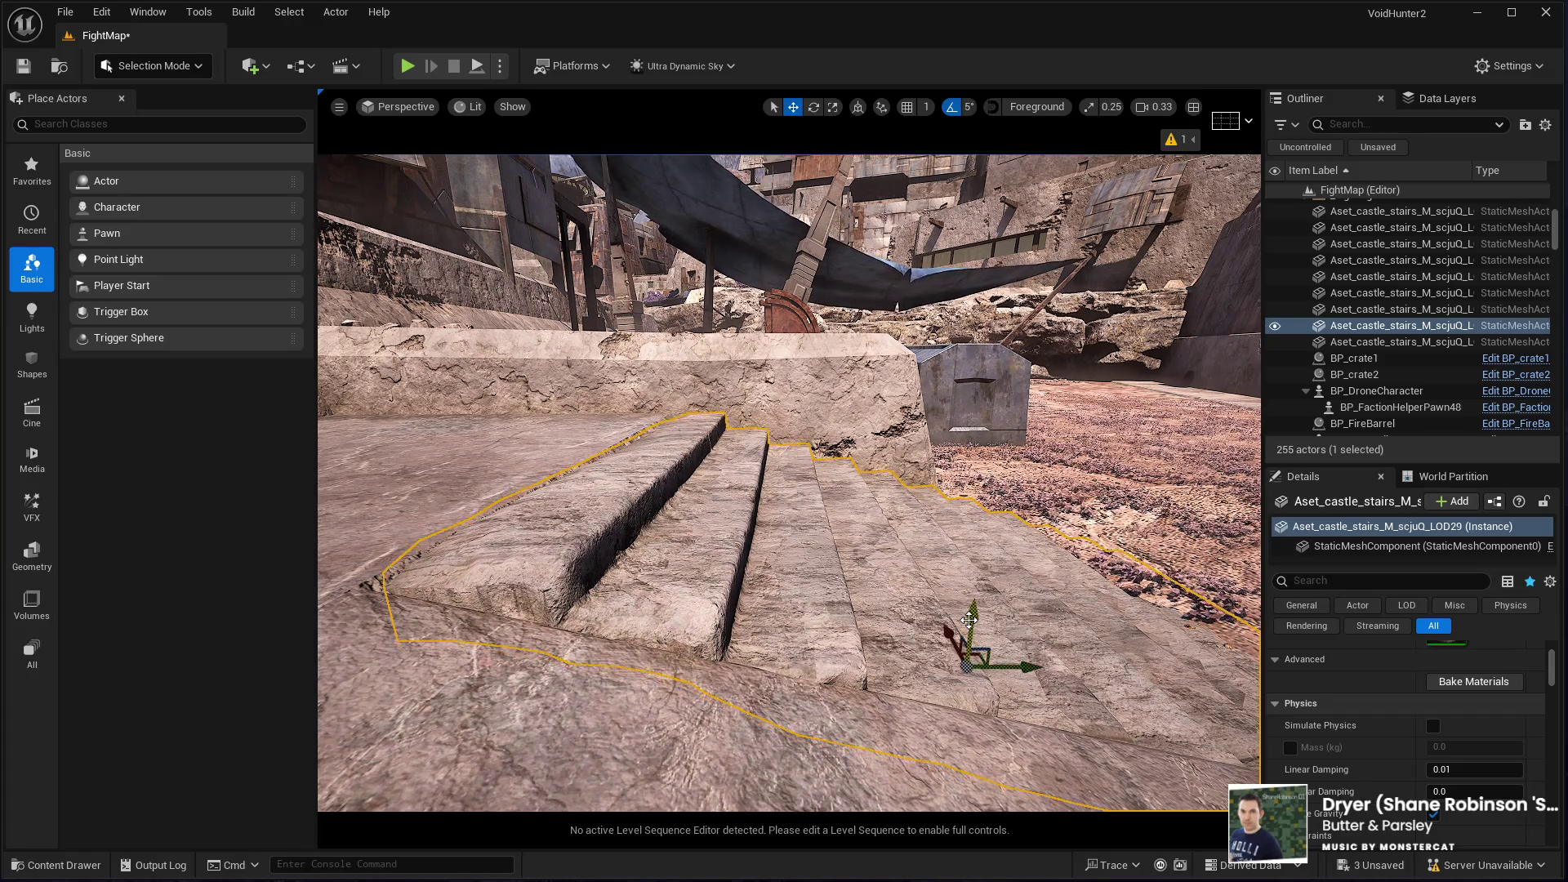
# Step: Delete the duplicate castle stairs and nudge the remaining stairs slightly lower on Z
pyautogui.moveTo(974, 611); pyautogui.dragTo(985, 508)
pyautogui.press('Delete')
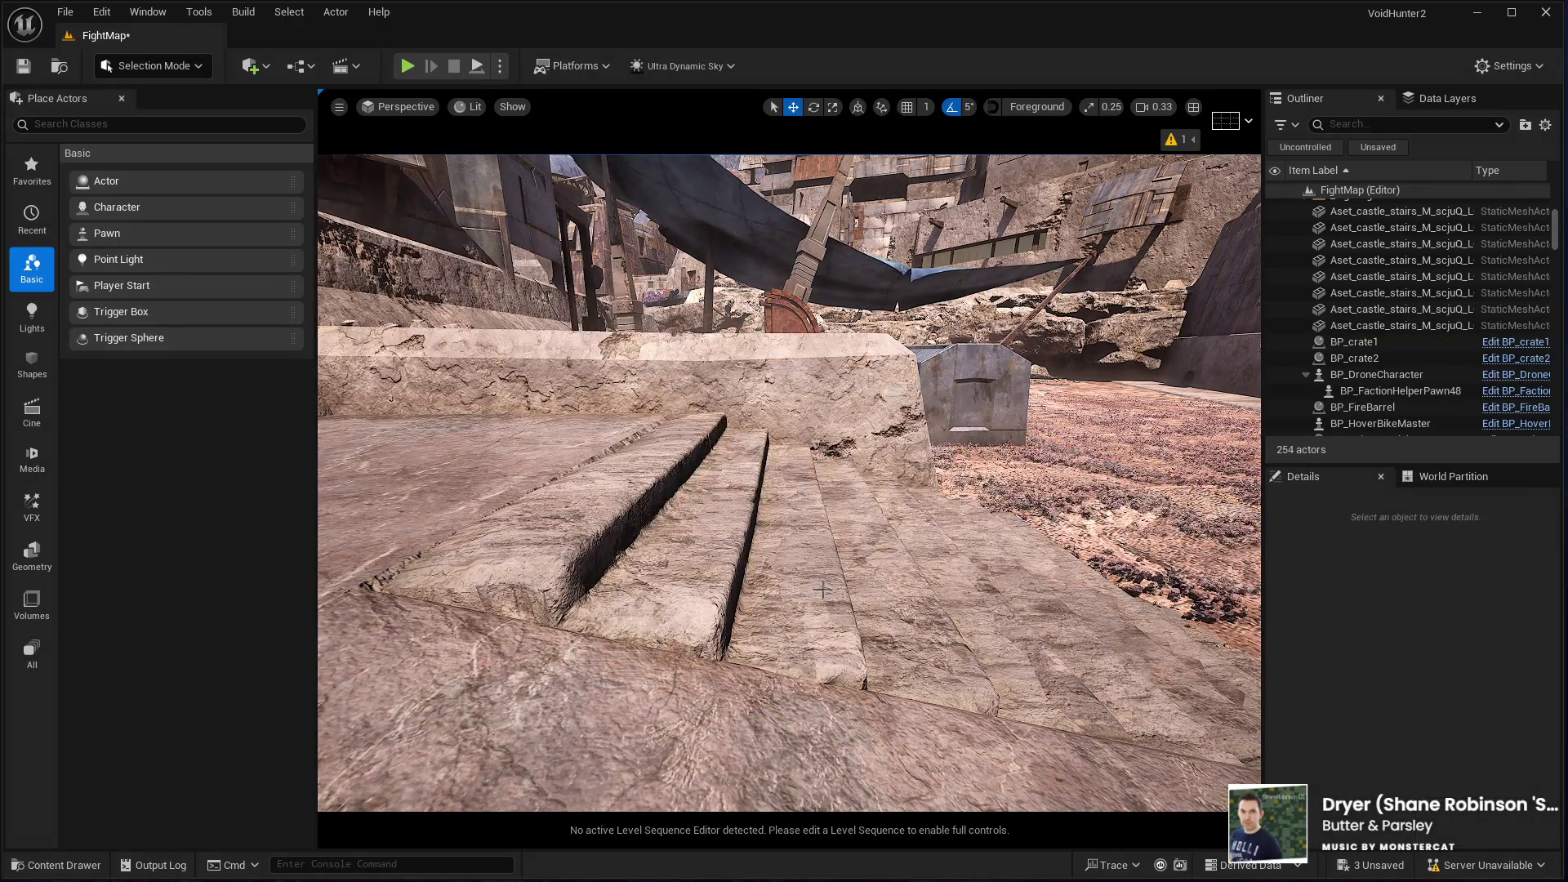
pyautogui.click(948, 631)
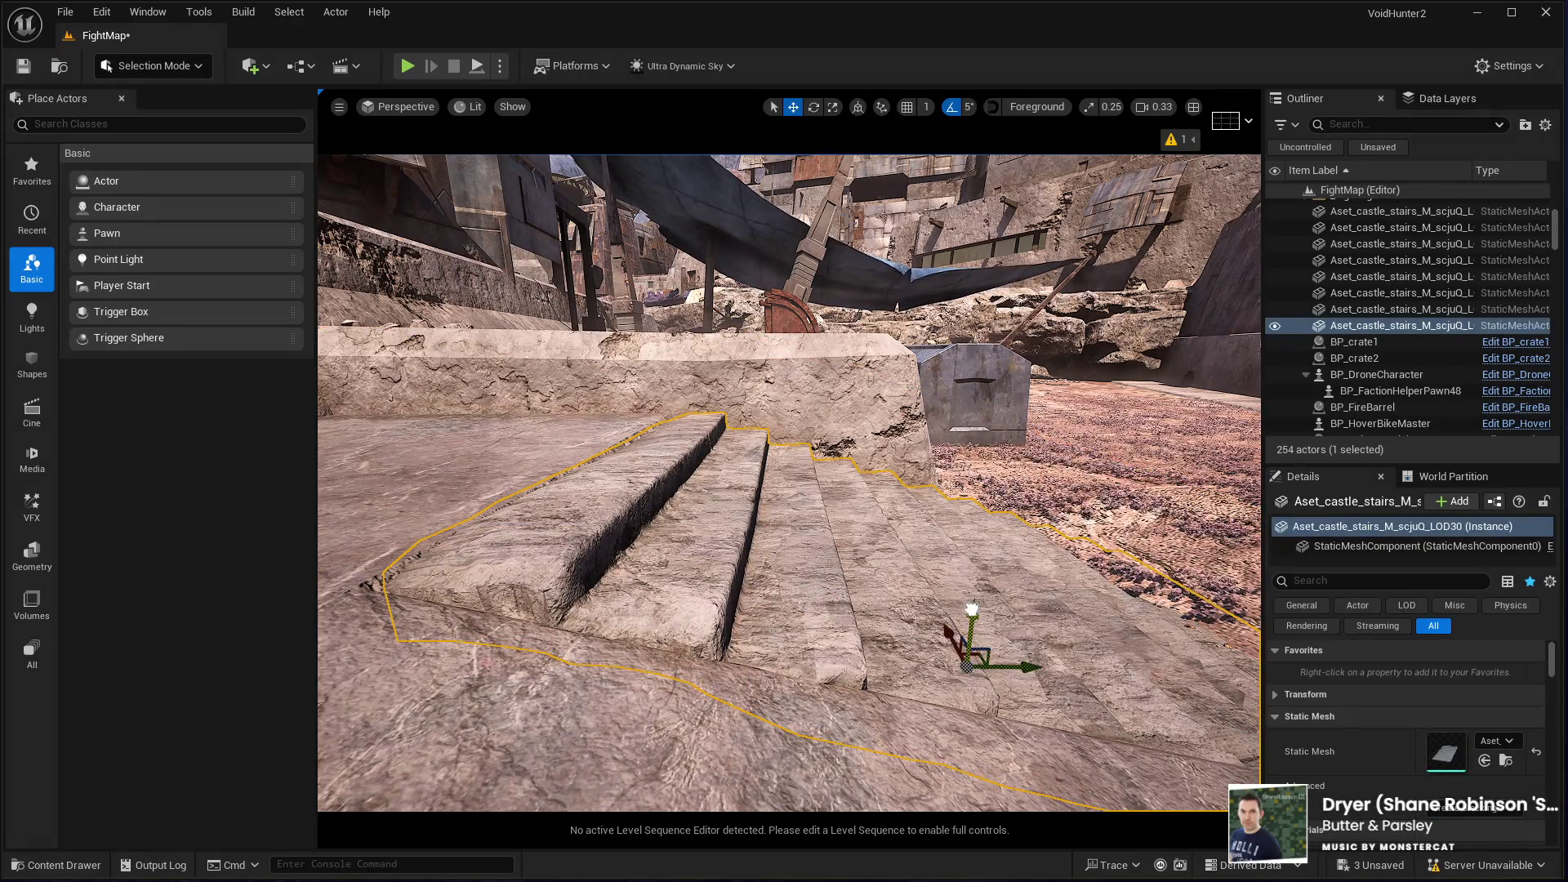
pyautogui.moveTo(972, 609)
pyautogui.mouseDown()
pyautogui.moveTo(970, 629)
pyautogui.moveTo(776, 588)
pyautogui.moveTo(619, 580)
pyautogui.mouseUp()
pyautogui.click(854, 753)
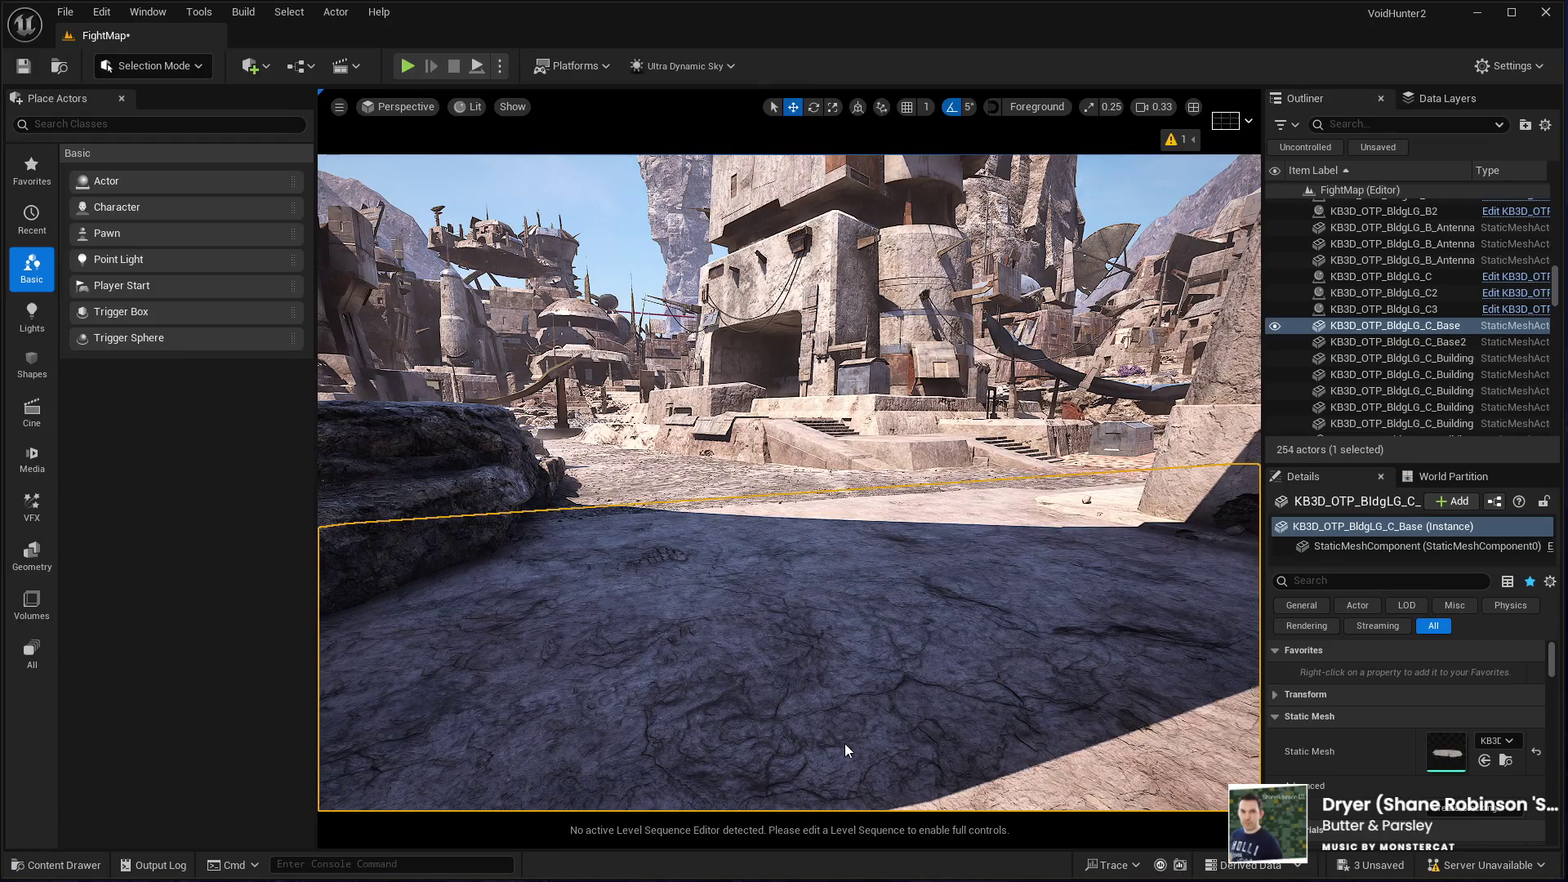
# Step: Play-test the level, running the character through the street
pyautogui.hotkey('alt', 'p')
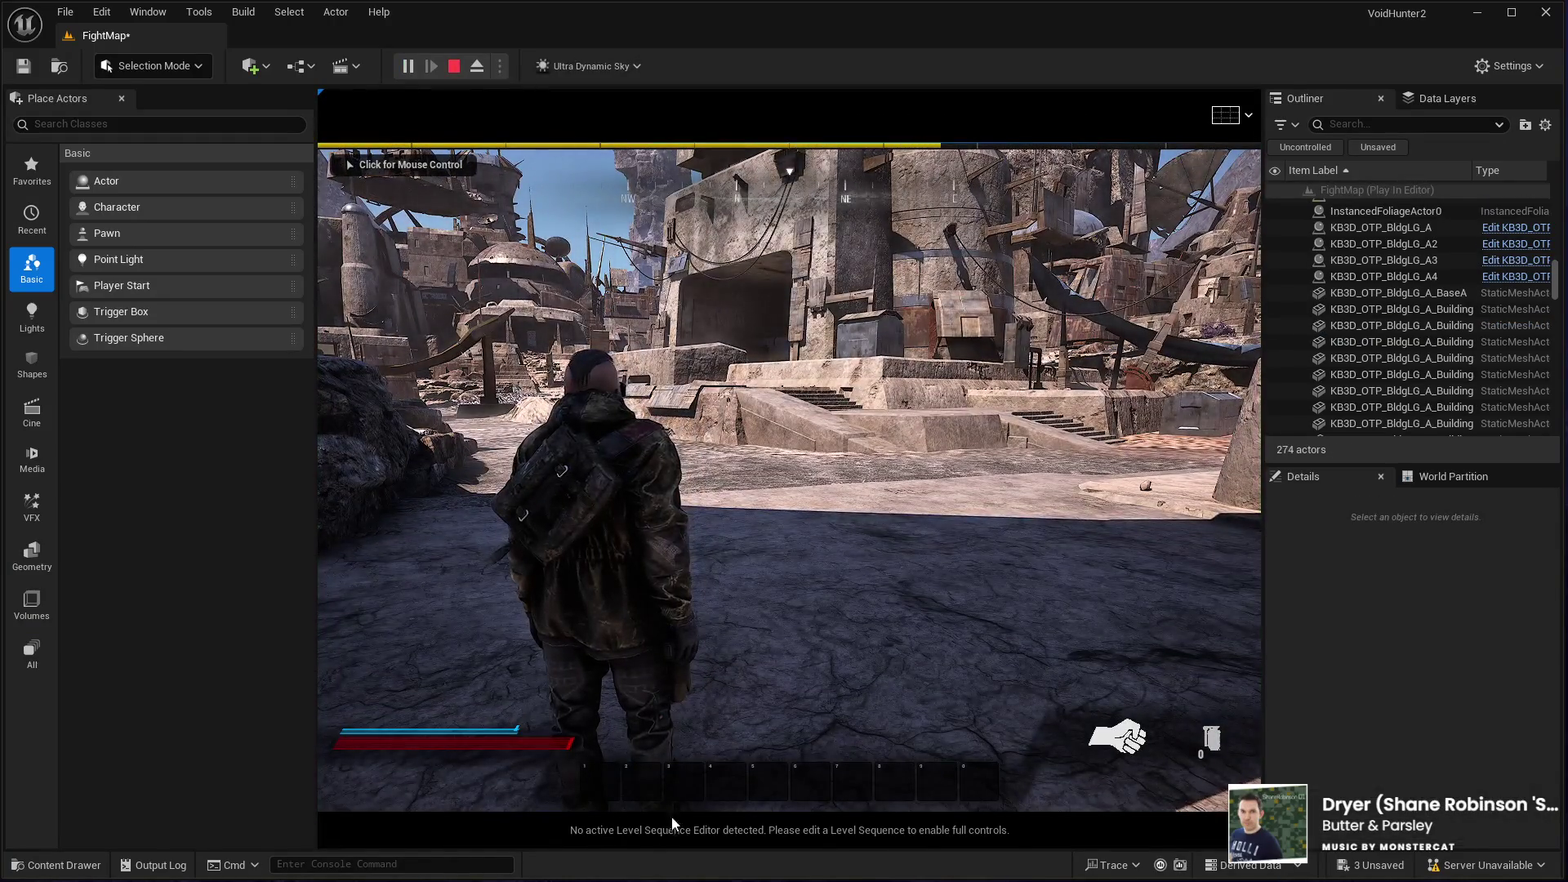
pyautogui.click(663, 784)
pyautogui.press('w')
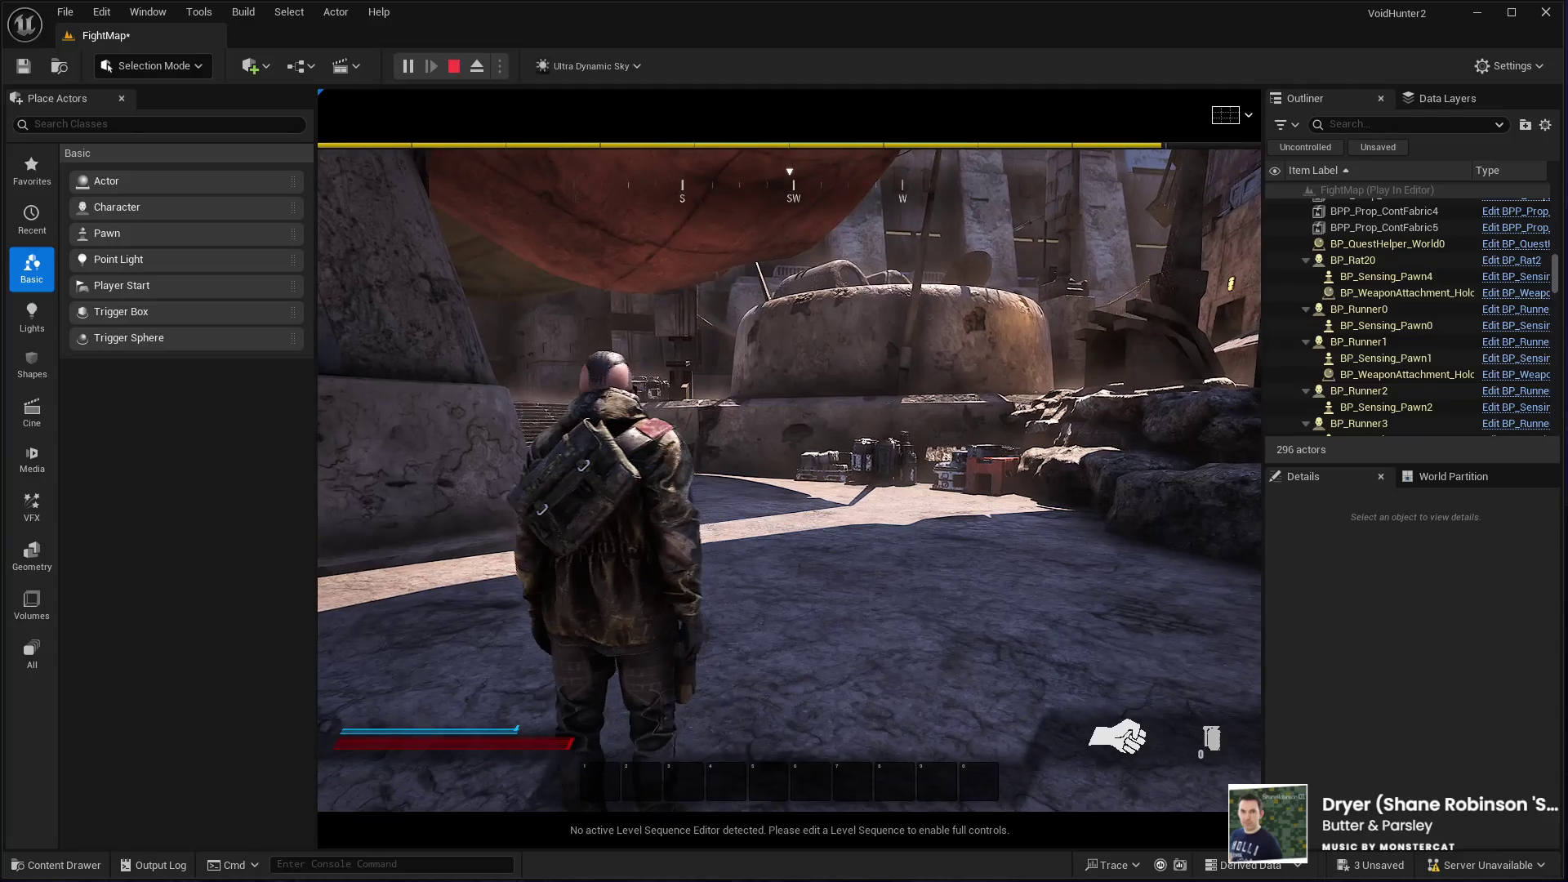
pyautogui.press('Escape')
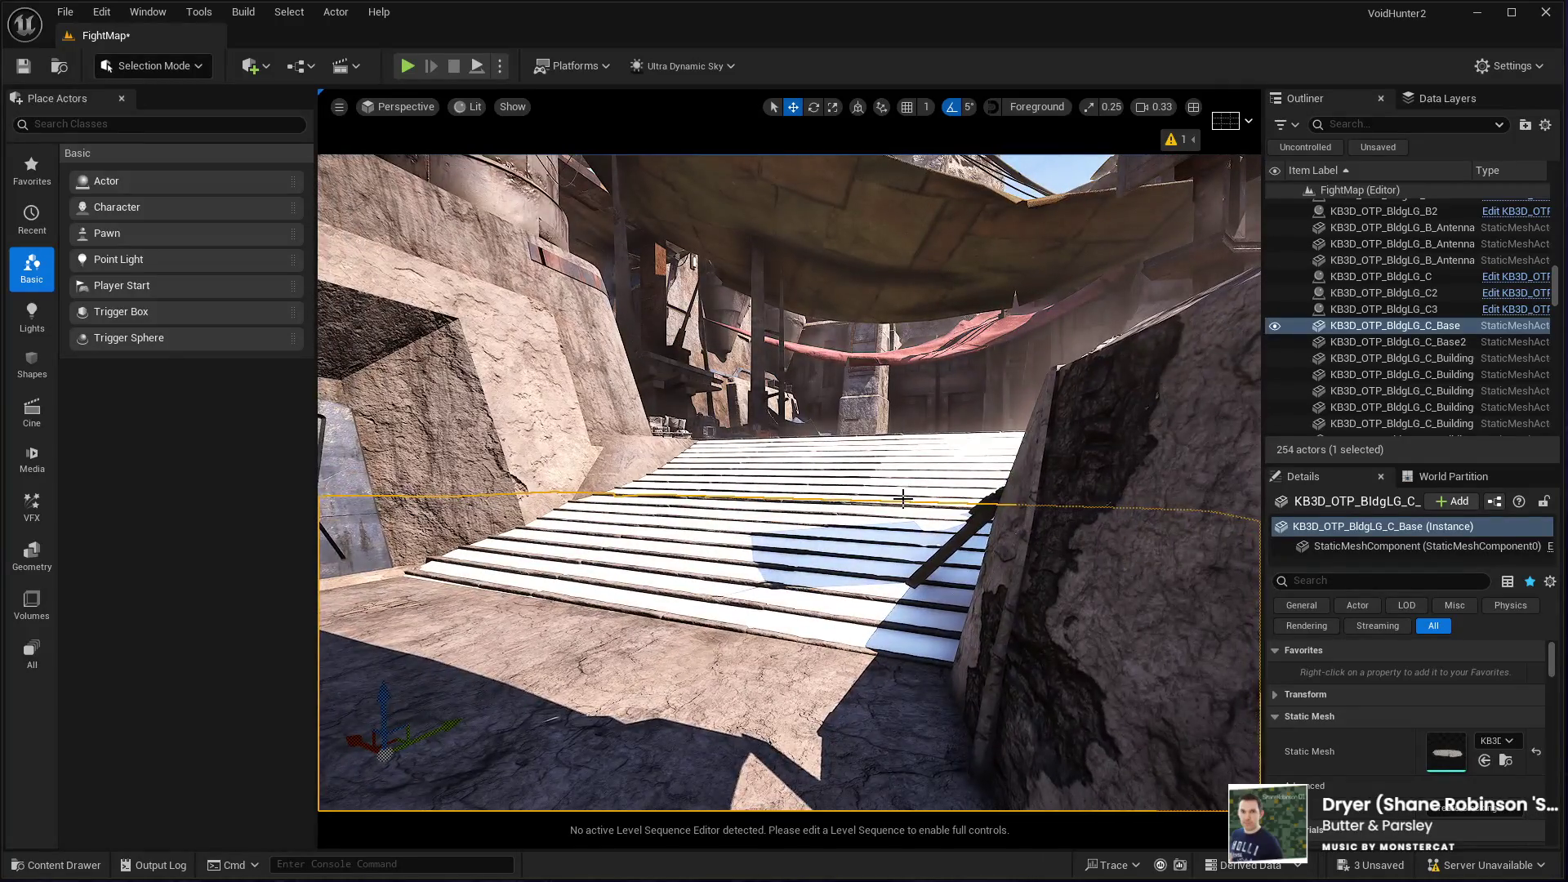
# Step: Lift the Cube off the stairs up to the slab overhead
pyautogui.click(899, 491)
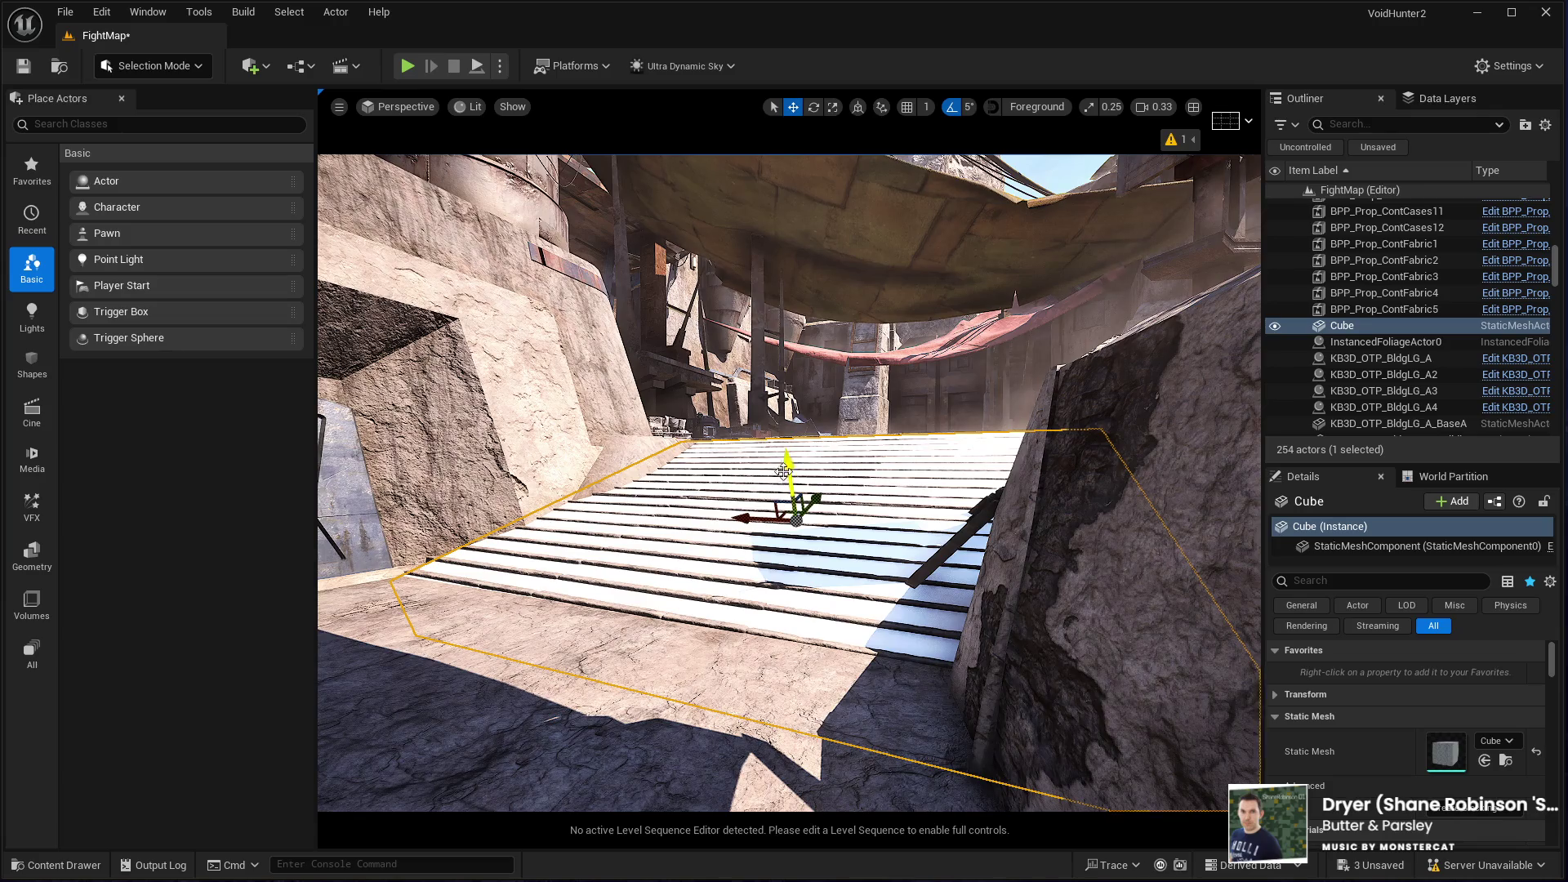
pyautogui.moveTo(786, 472); pyautogui.dragTo(784, 213)
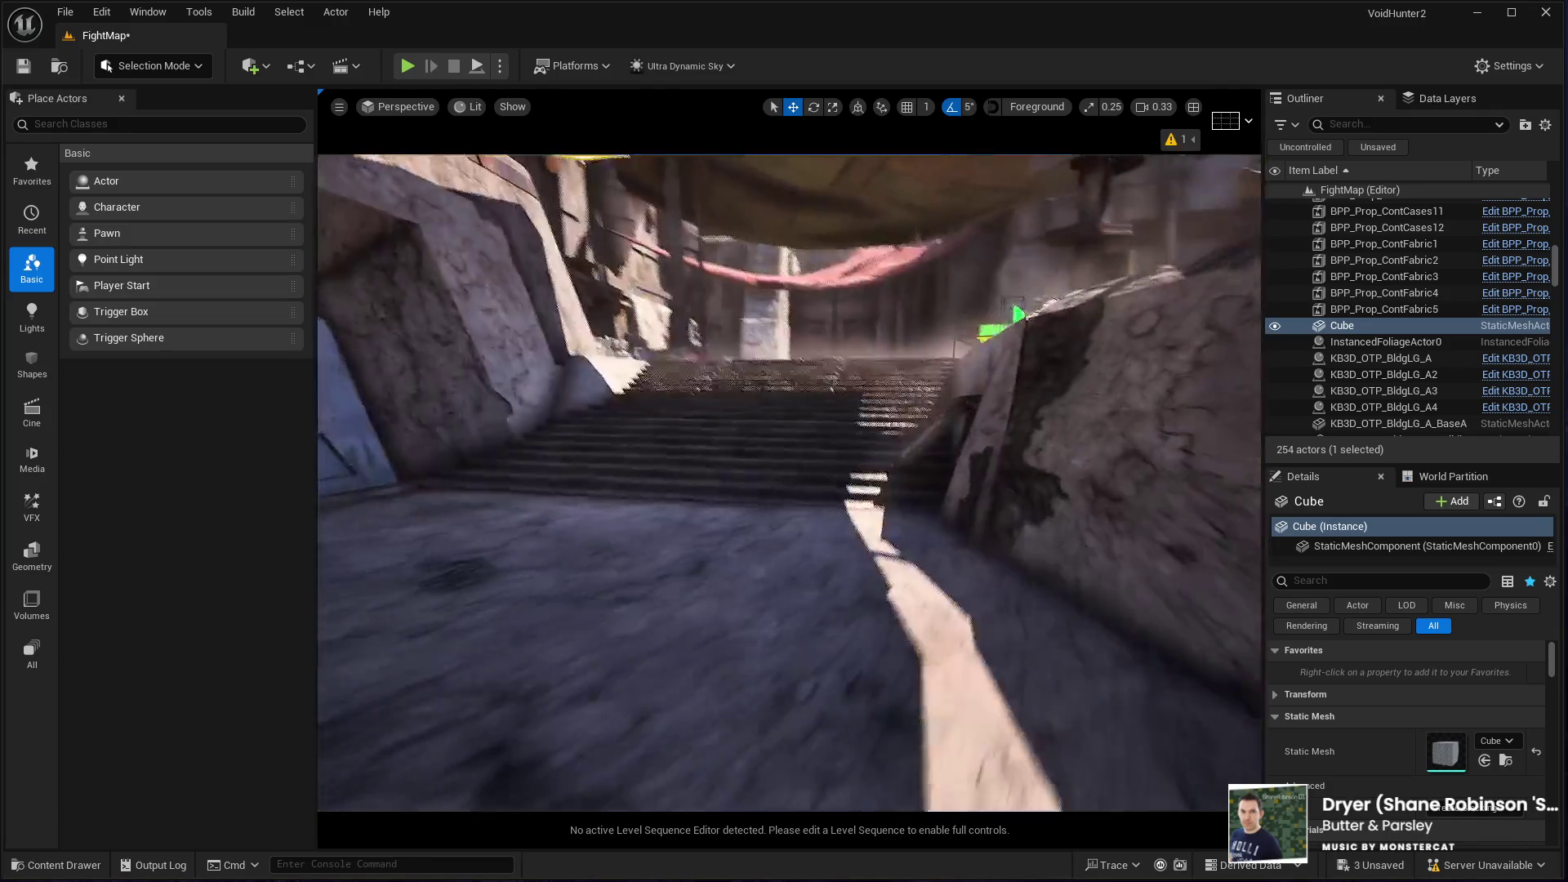
pyautogui.click(729, 722)
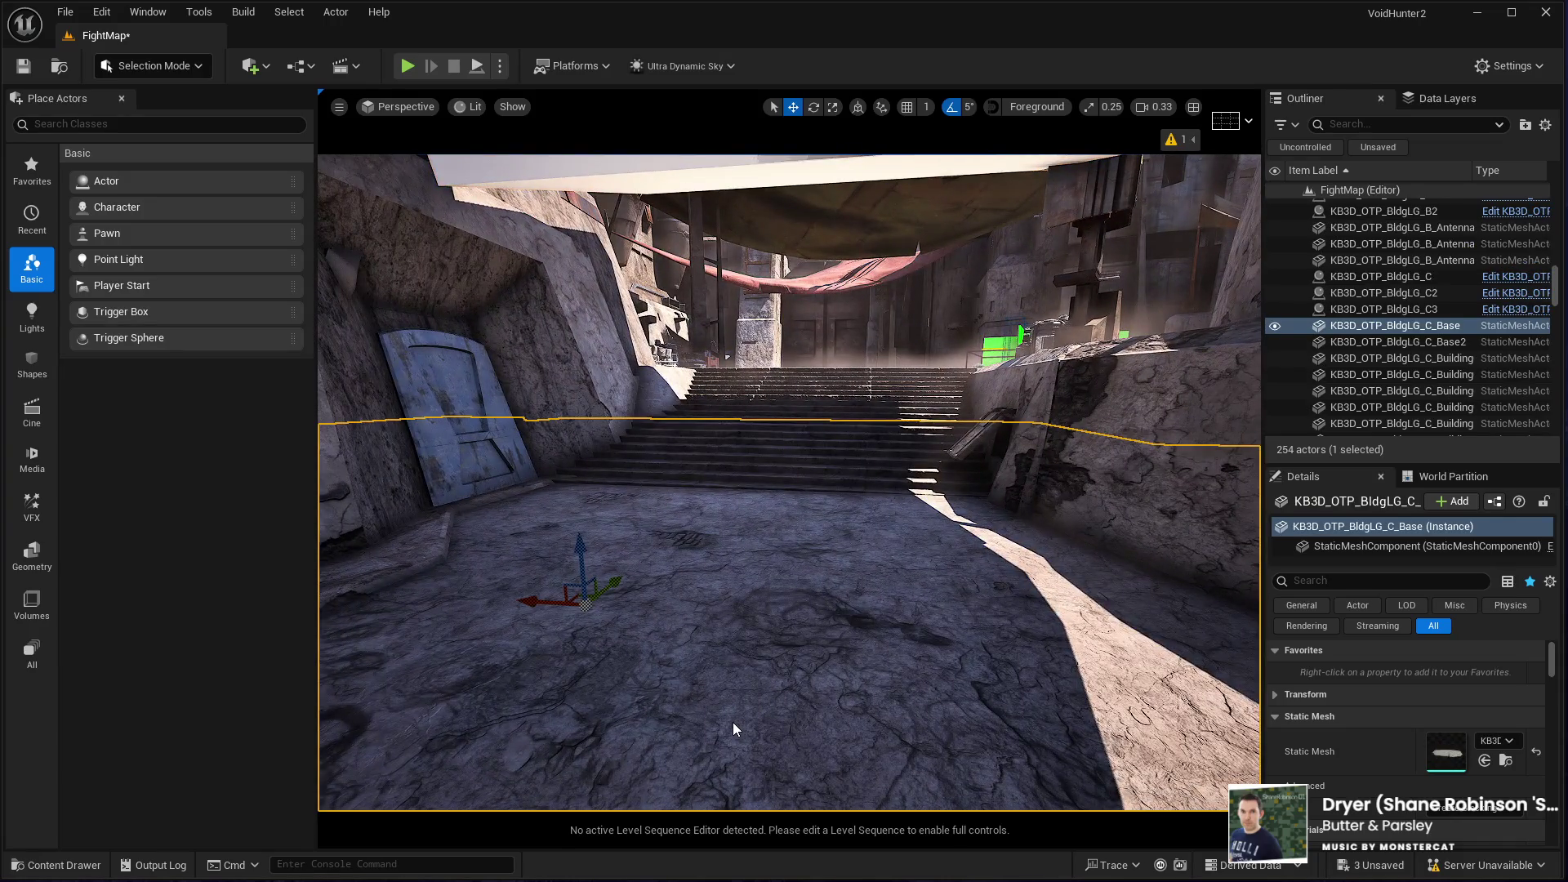
# Step: Play-test in near full screen, running the character up and back down the stairs
pyautogui.hotkey('alt', 'p')
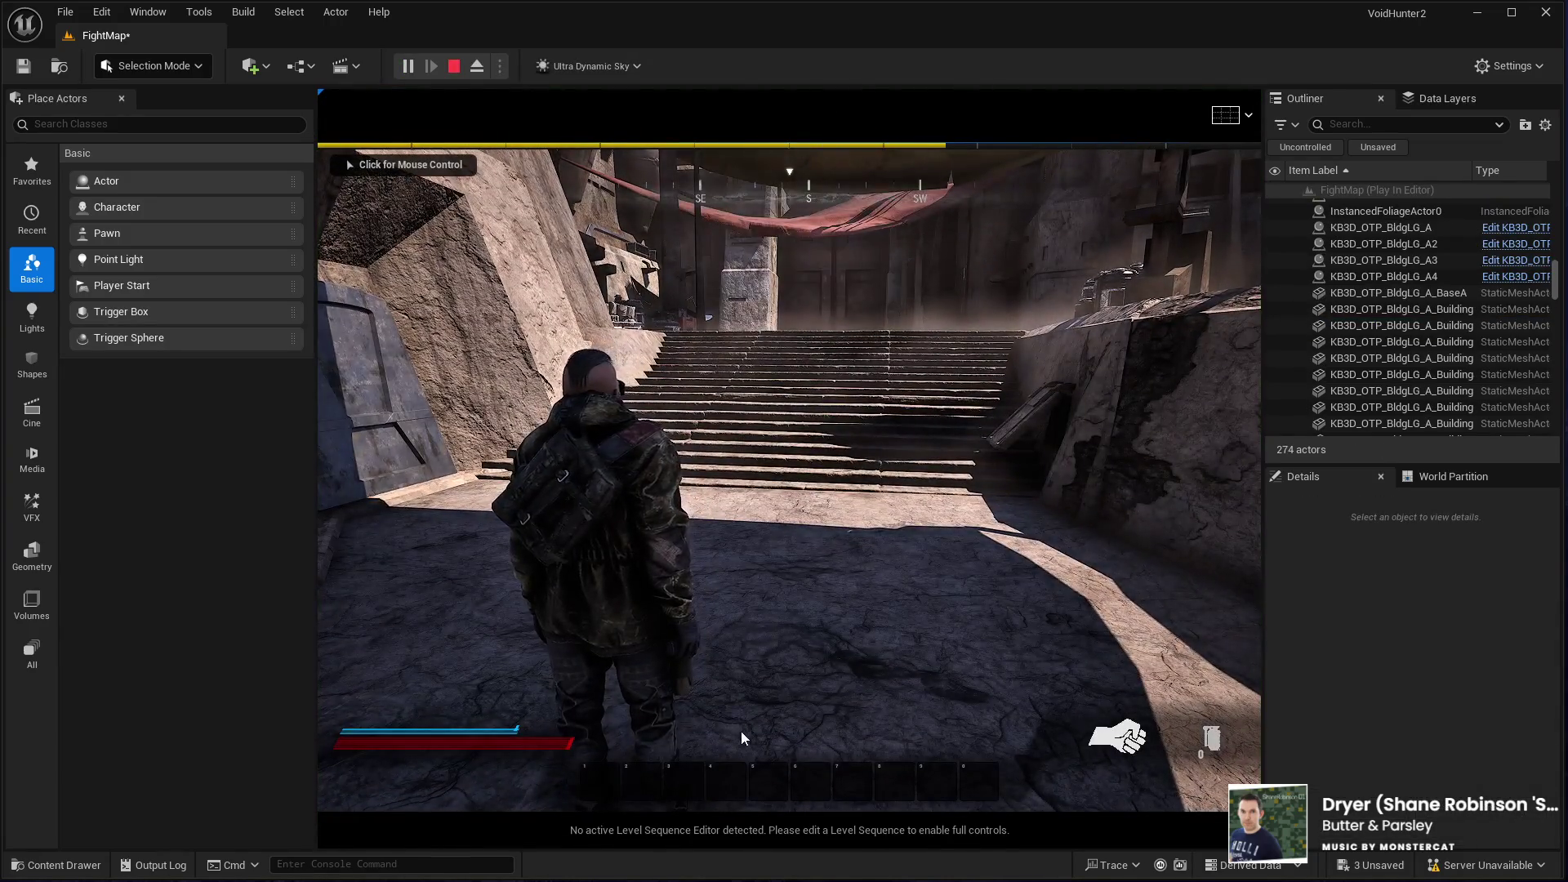
pyautogui.click(740, 729)
pyautogui.press('w')
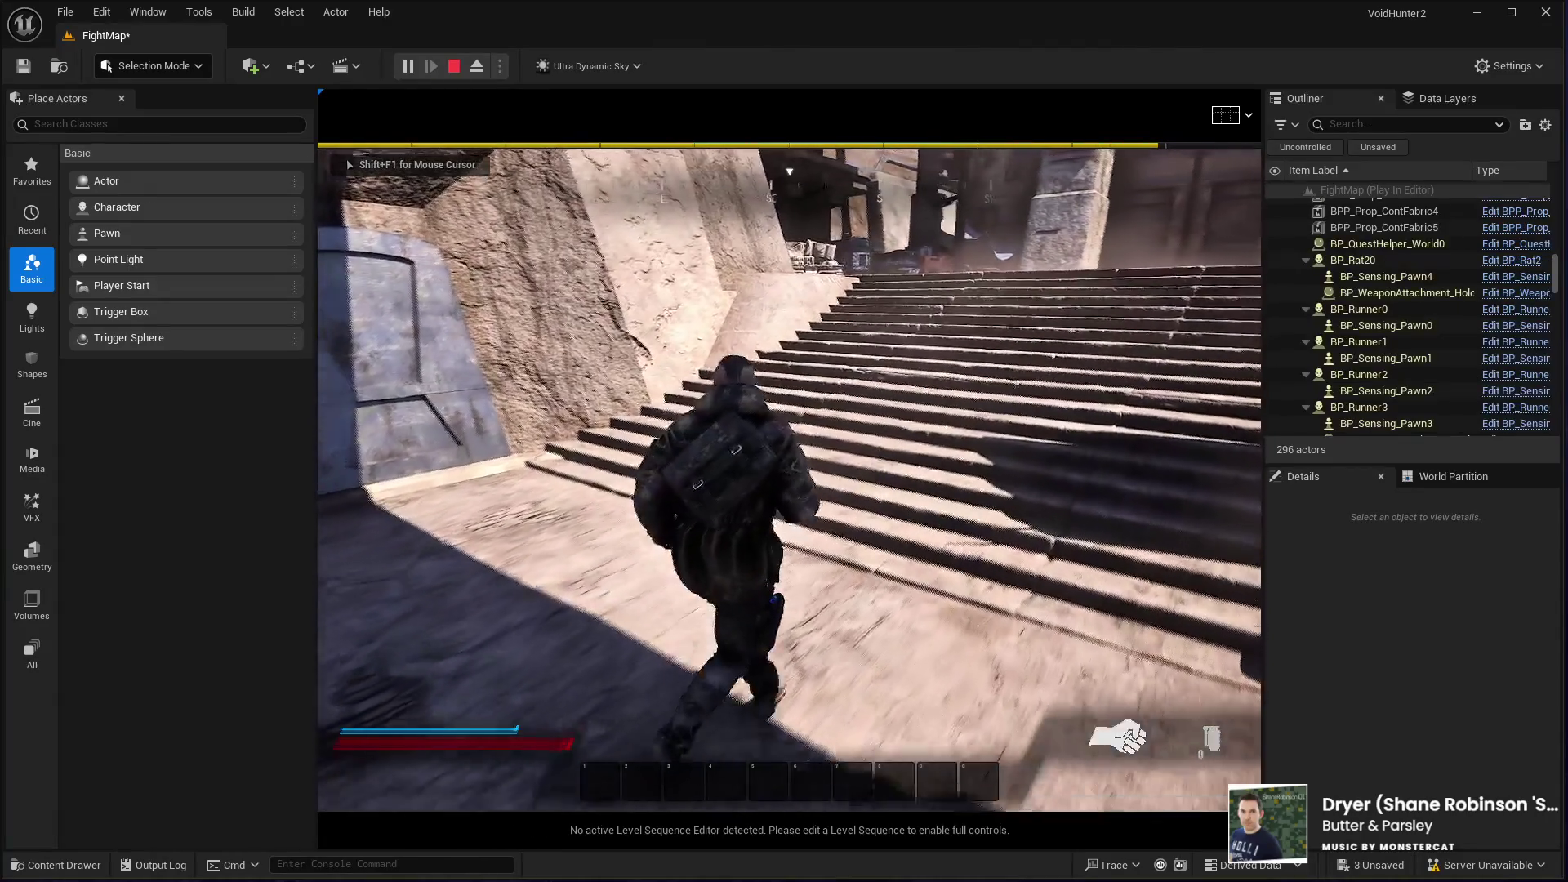
pyautogui.press('w')
pyautogui.press('w')
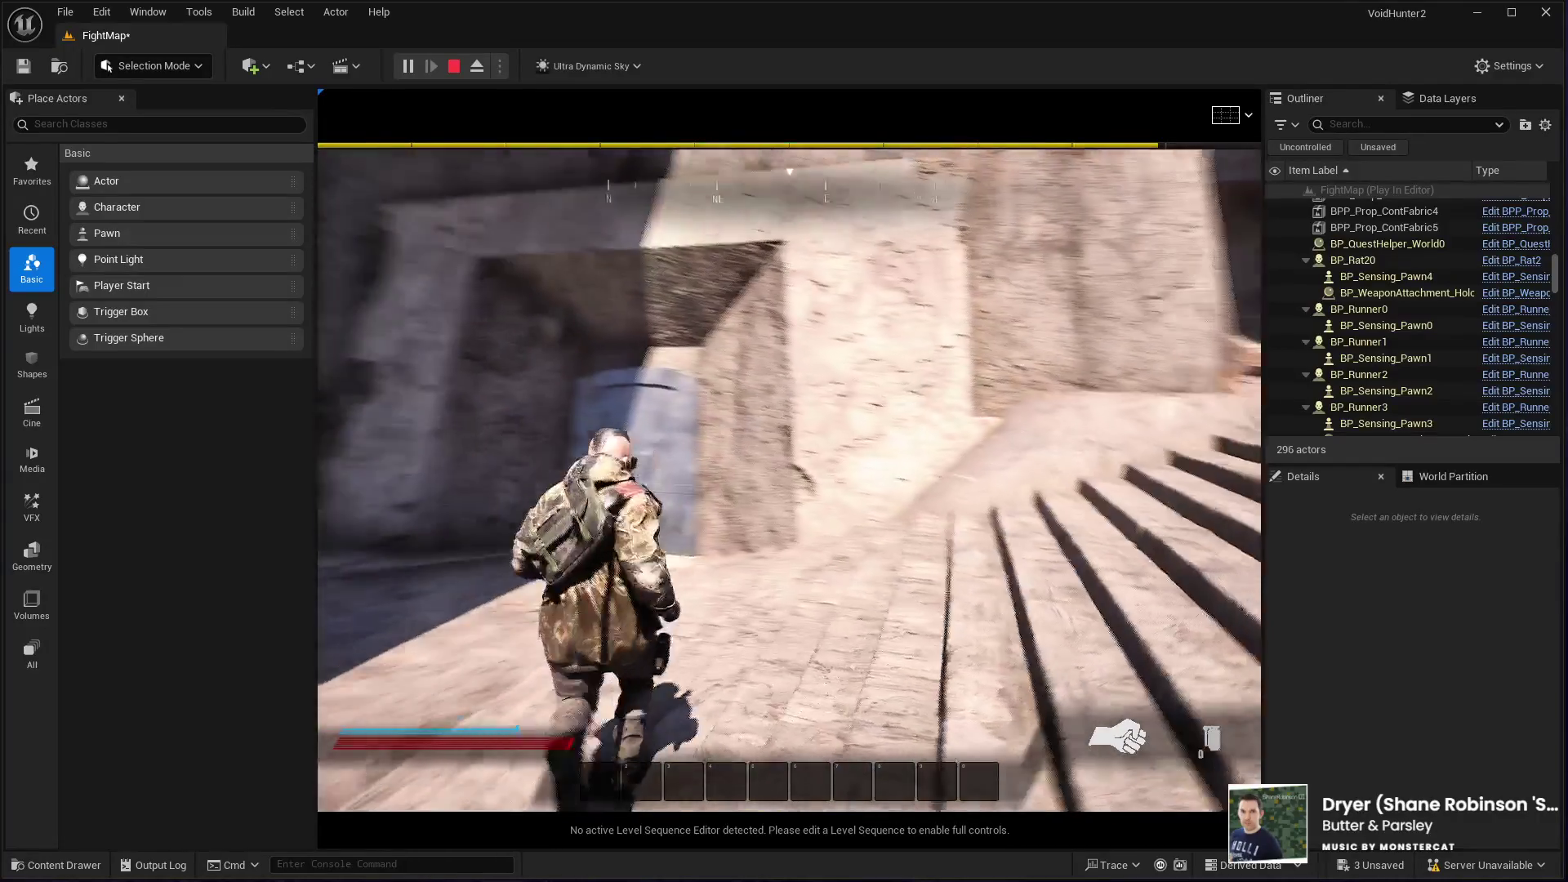
pyautogui.press('w')
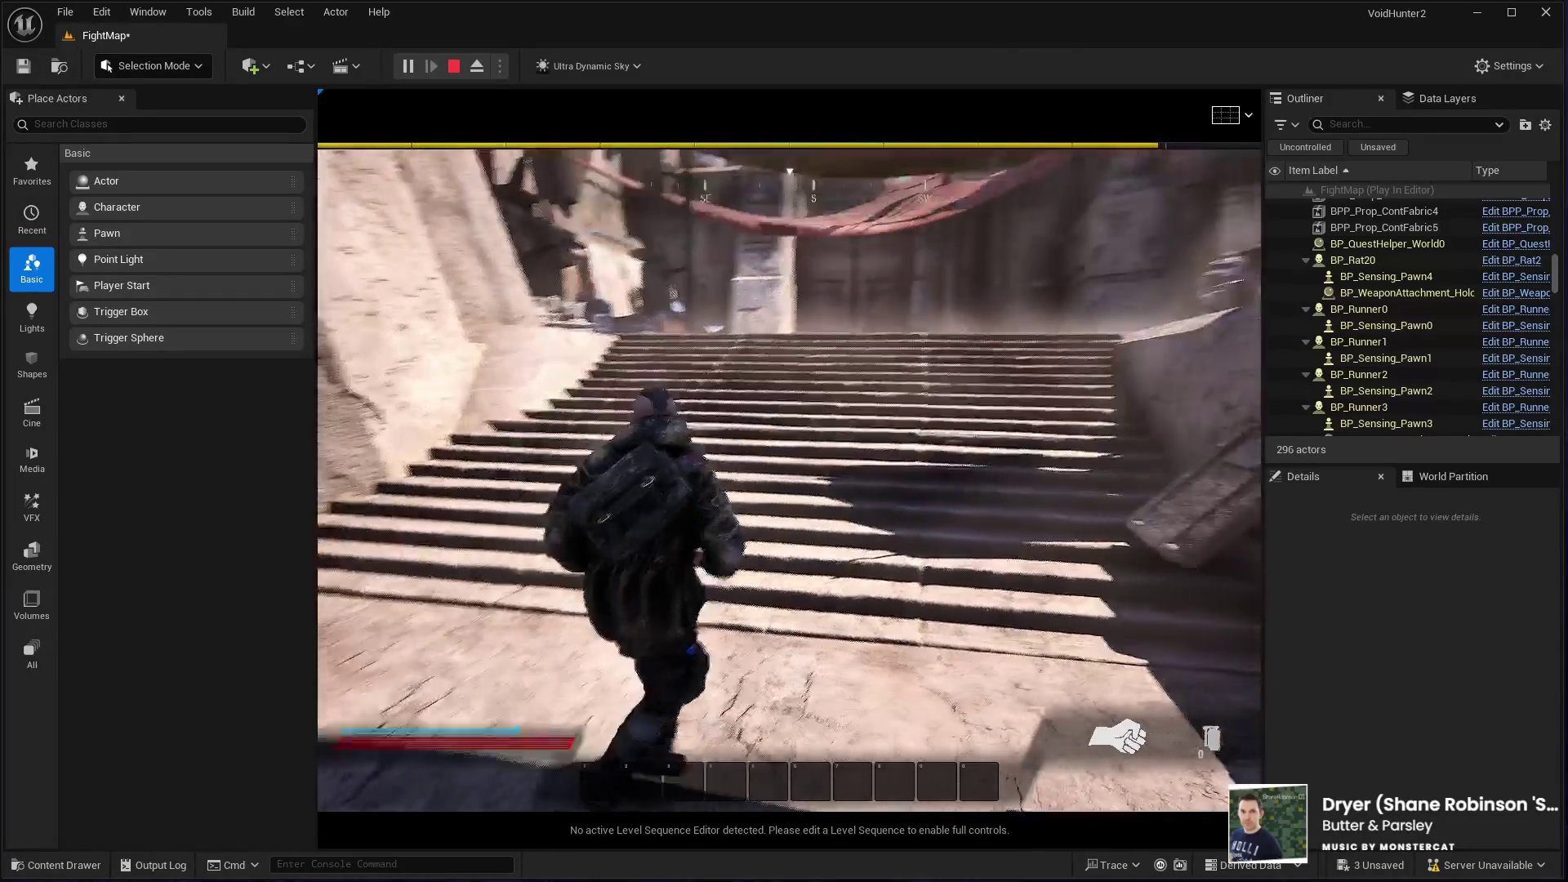
pyautogui.press('F11')
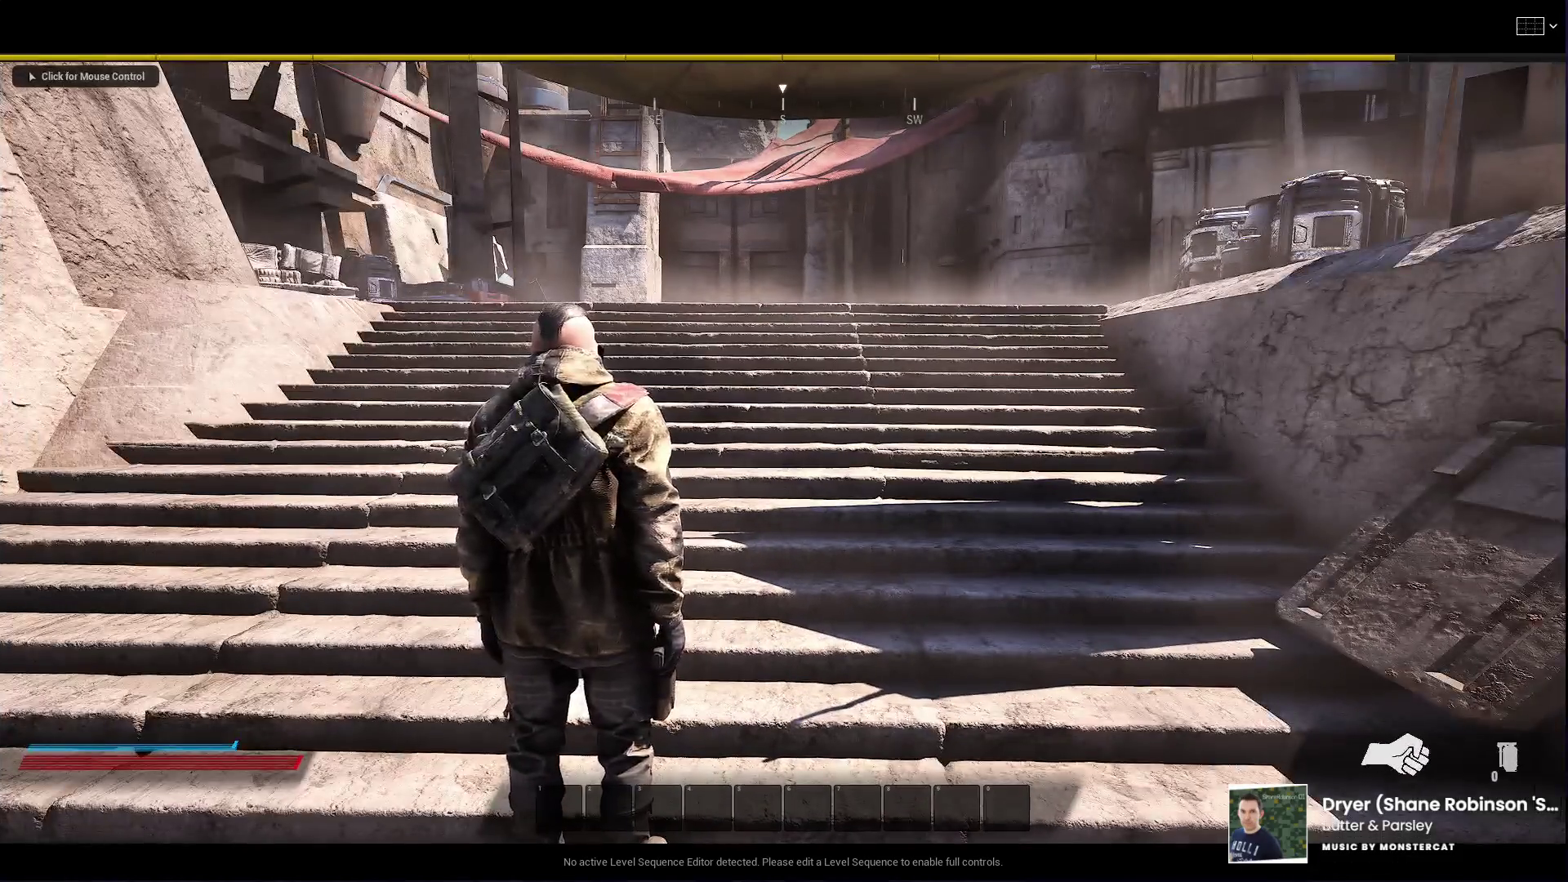
pyautogui.click(784, 441)
pyautogui.press('w')
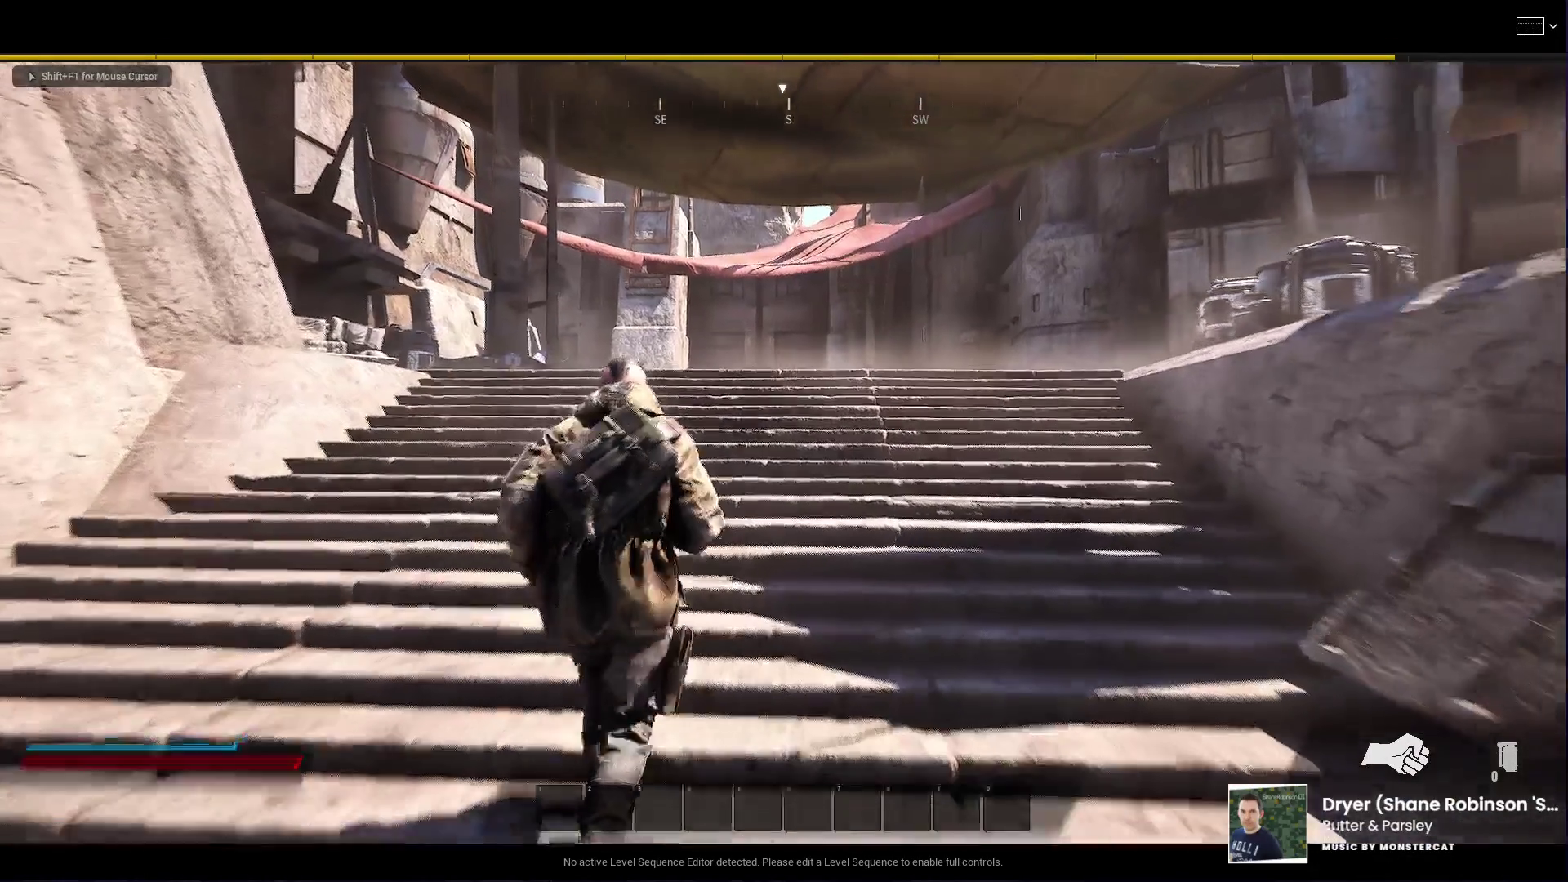
pyautogui.press('s')
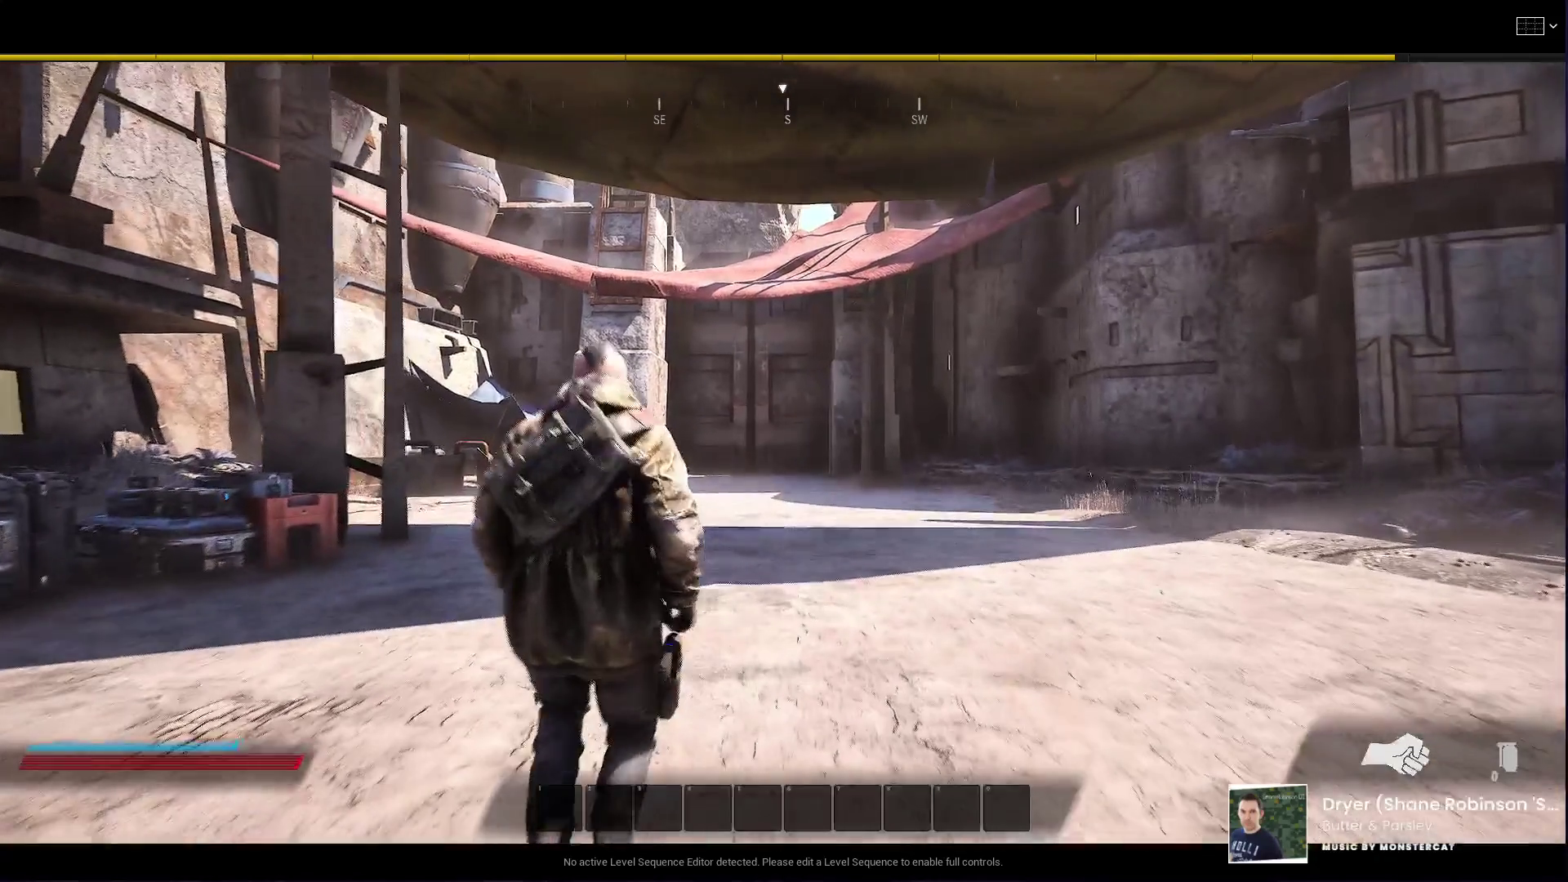
pyautogui.press('s')
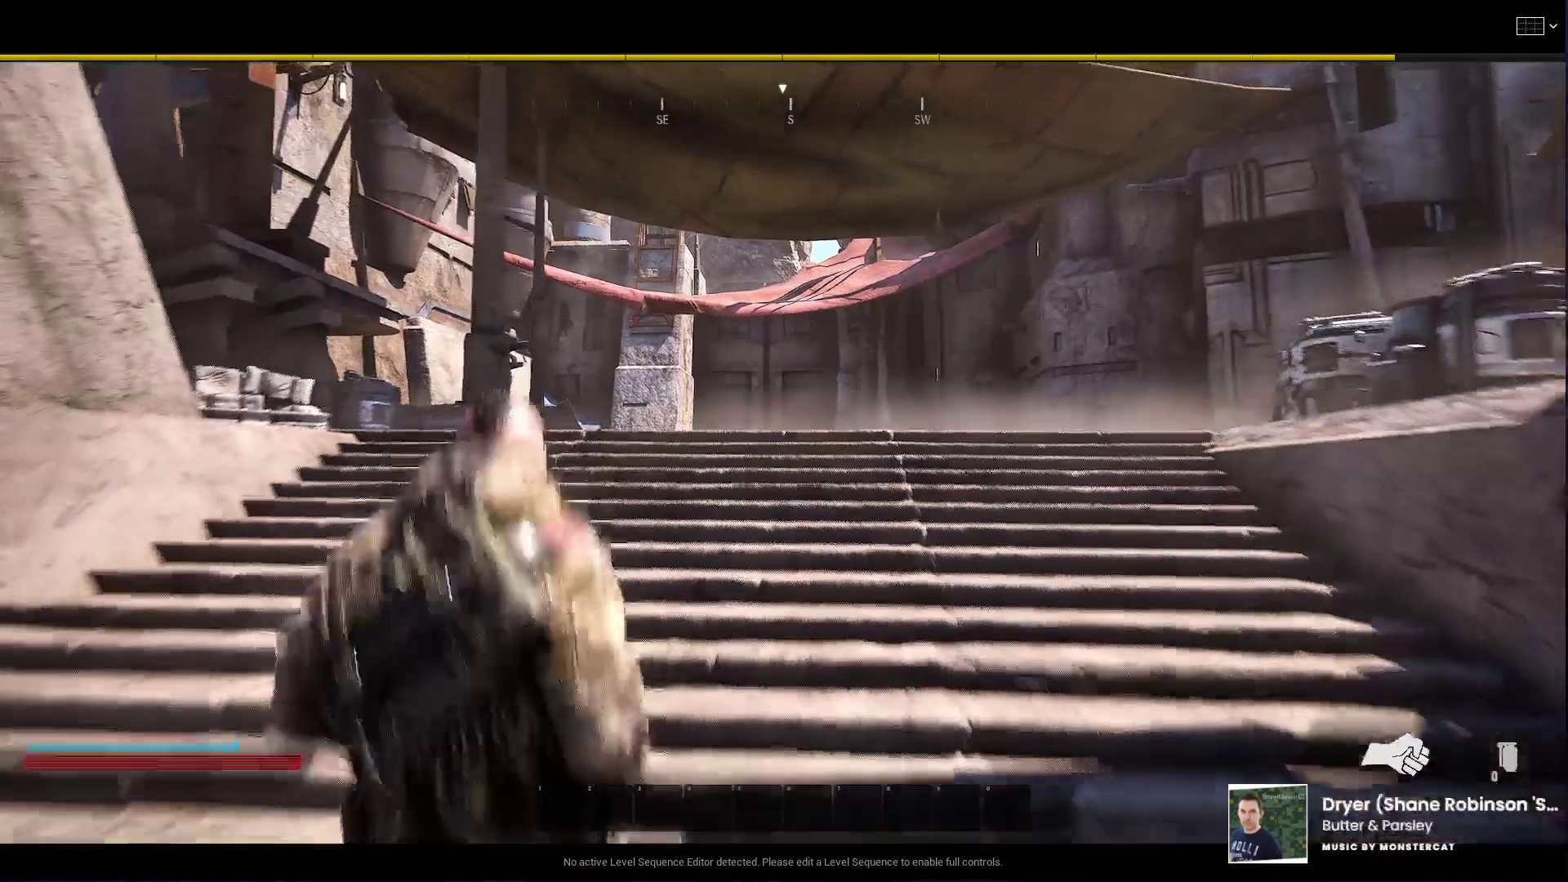
pyautogui.press('Escape')
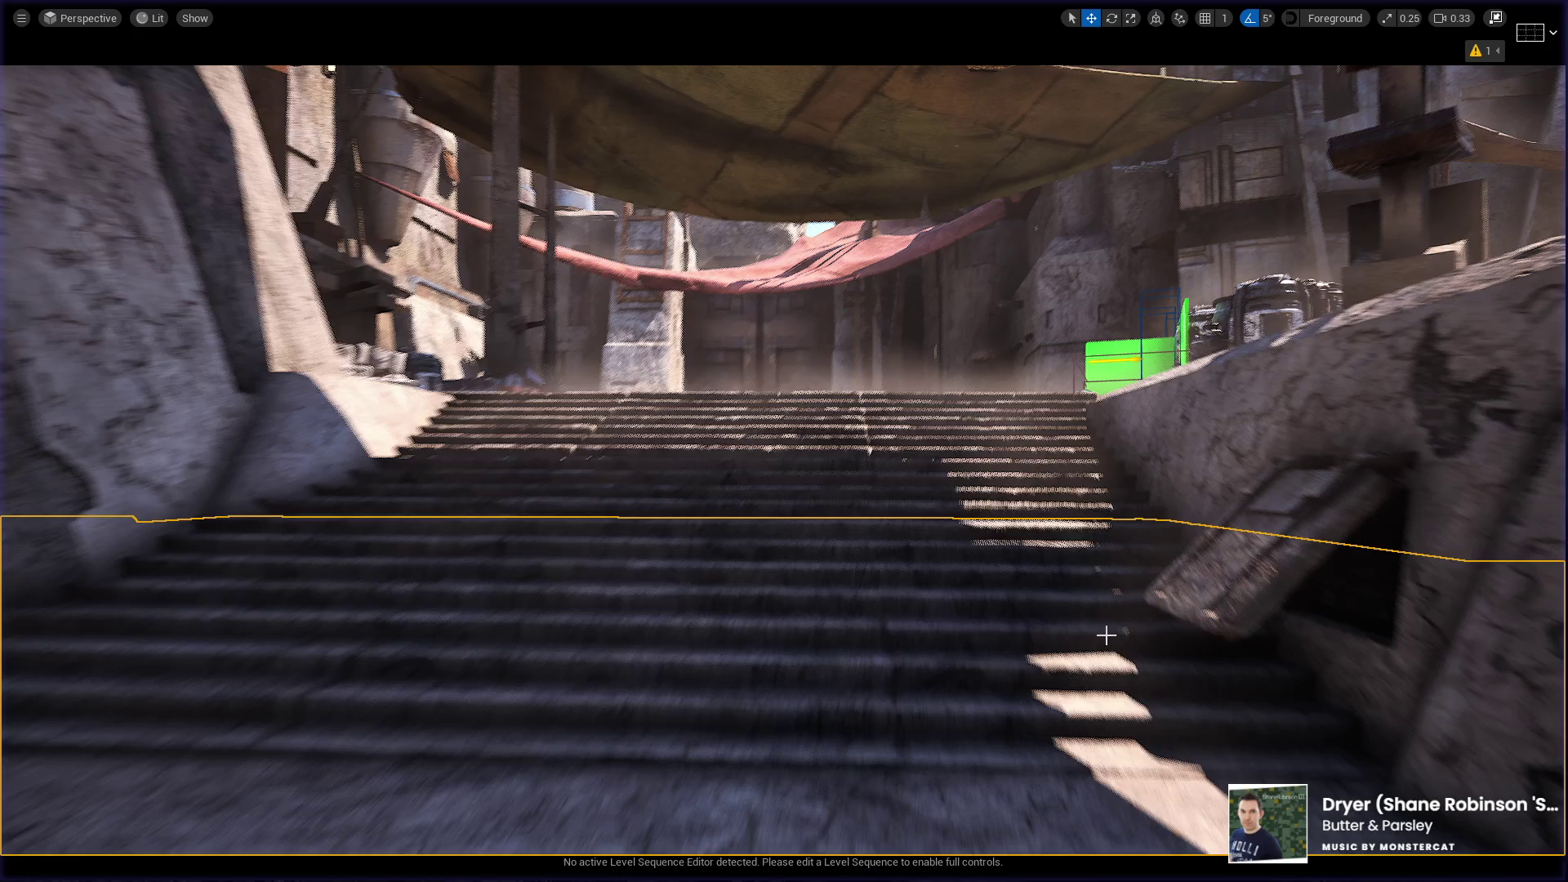
# Step: Start another play-test and run up the left-hand stairs into the shaded courtyard
pyautogui.press('f')
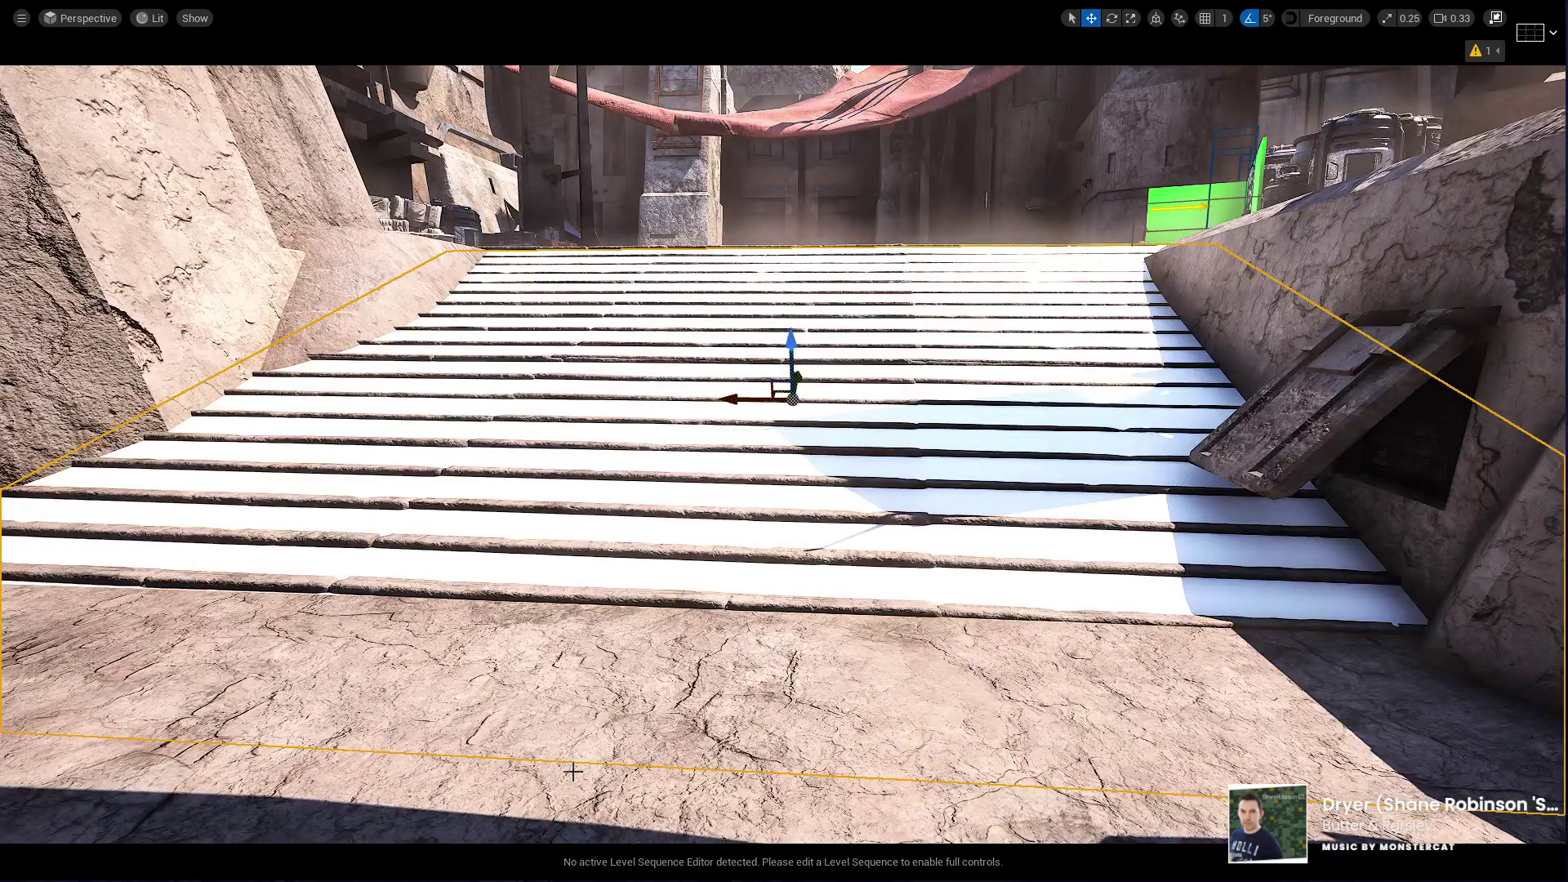
pyautogui.click(628, 750)
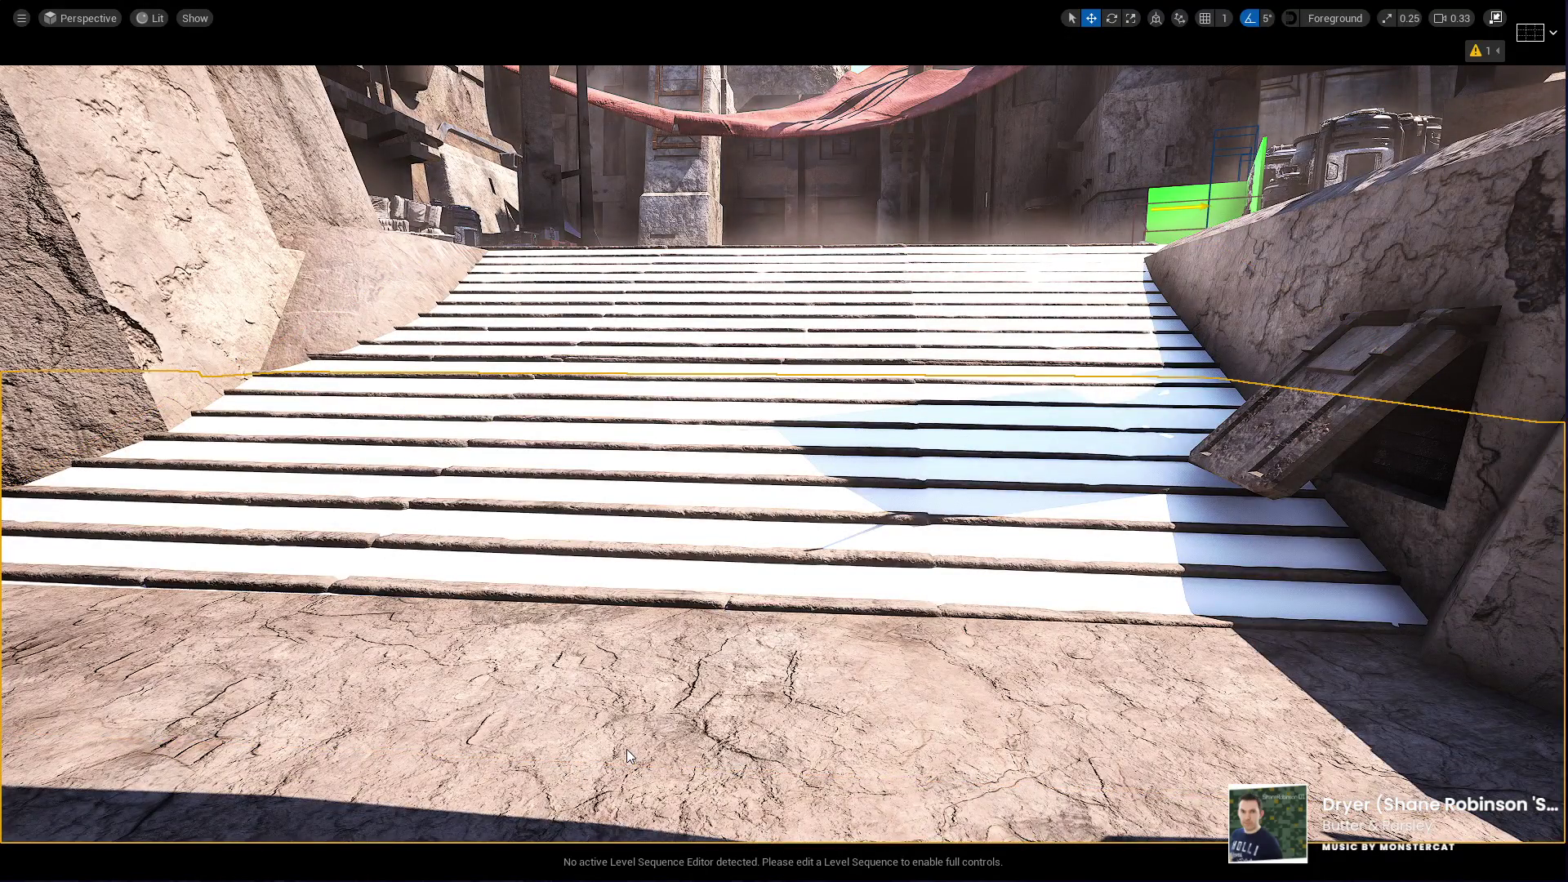
pyautogui.hotkey('alt', 'p')
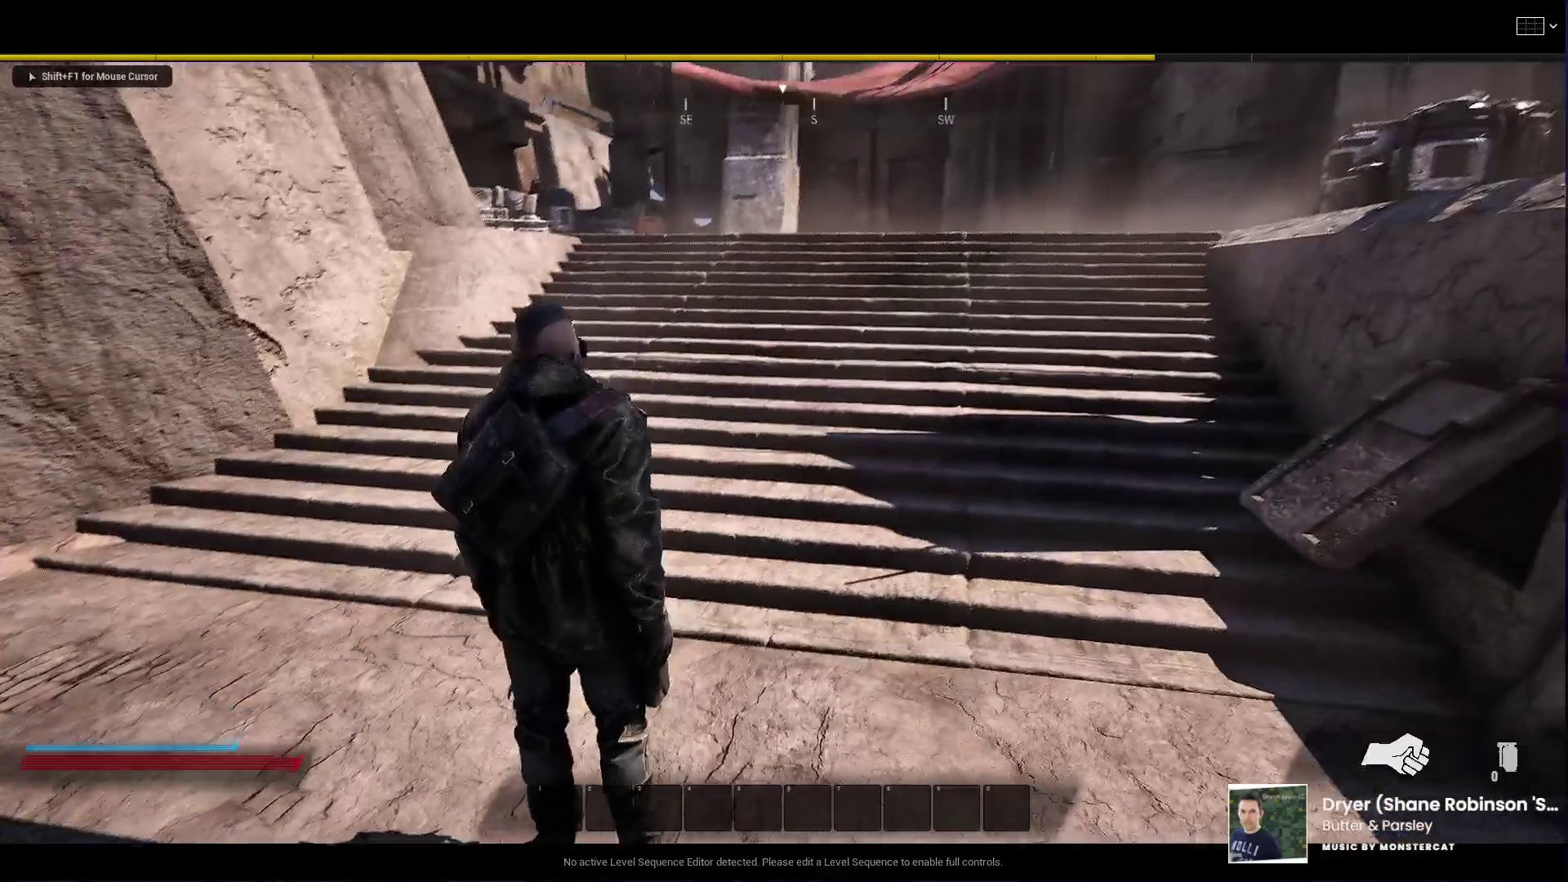
pyautogui.press('w')
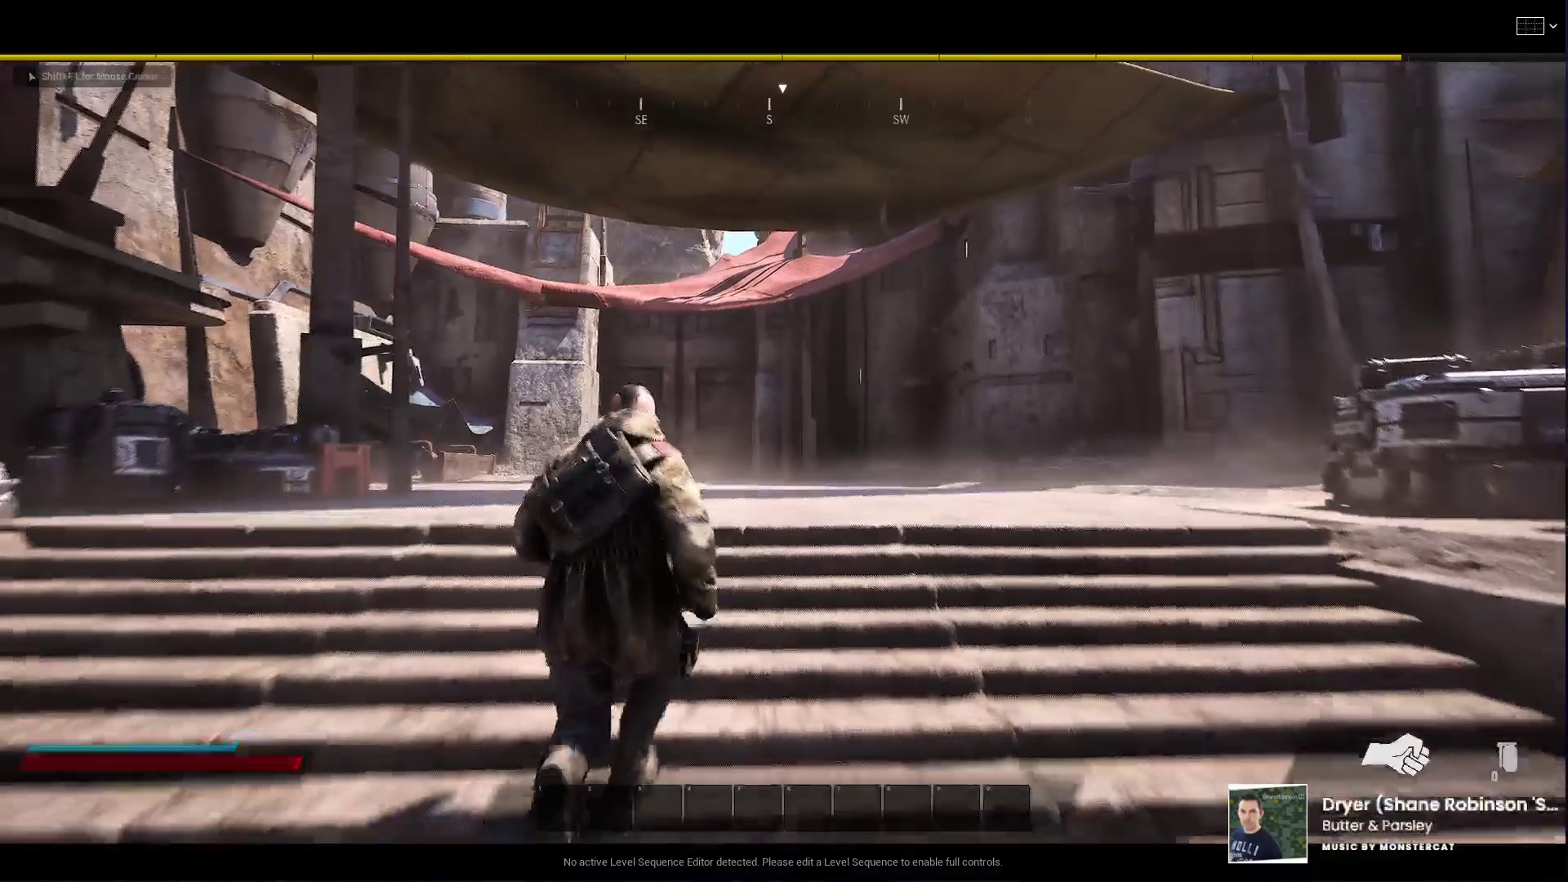
pyautogui.press('a')
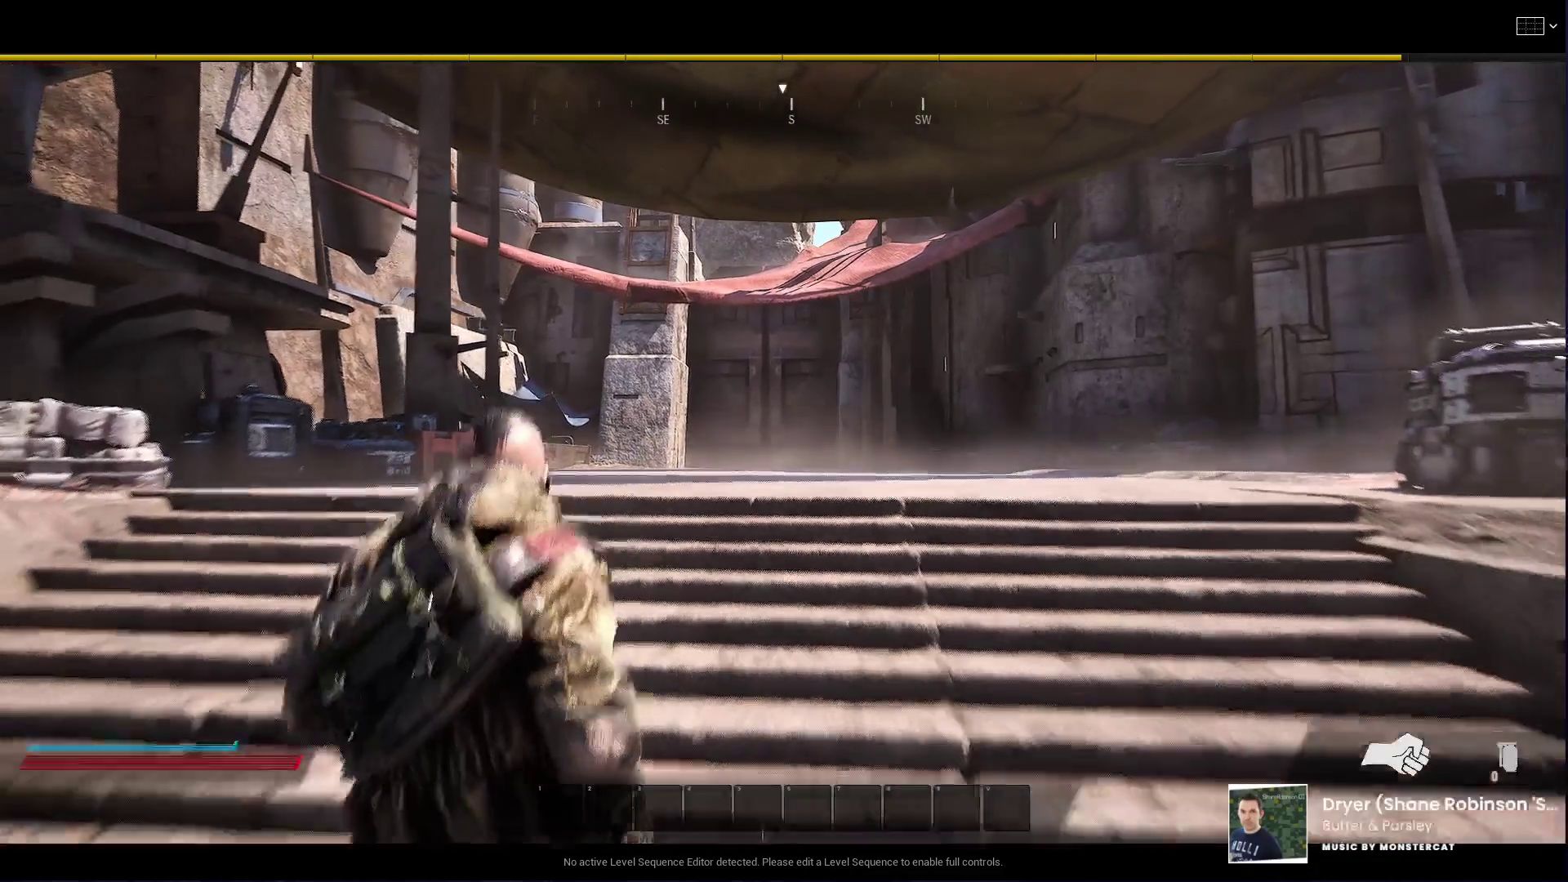
pyautogui.press('w')
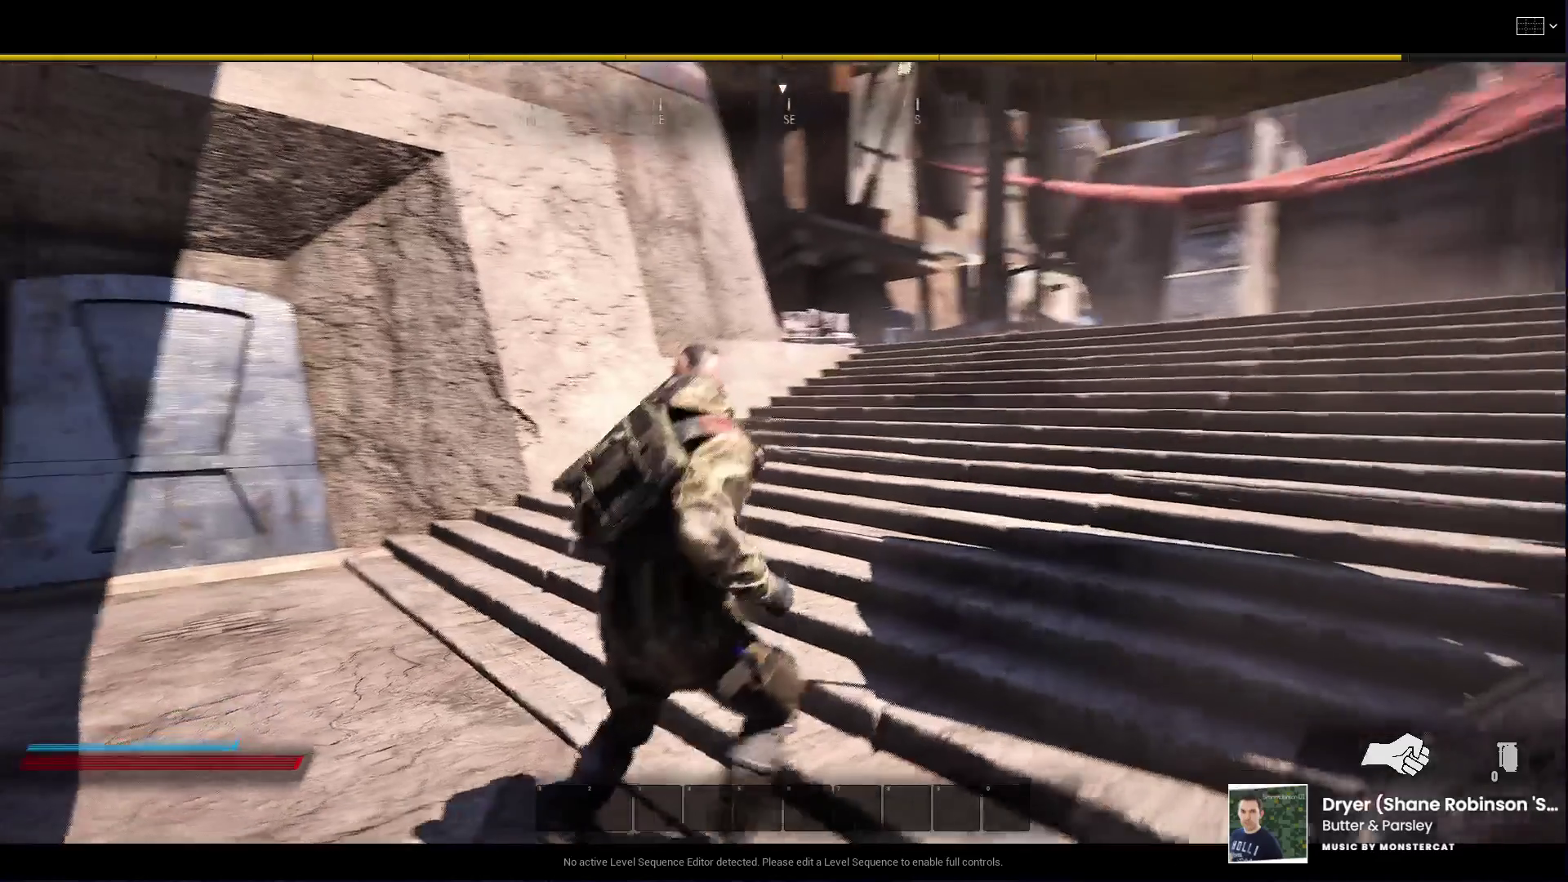
pyautogui.press('a')
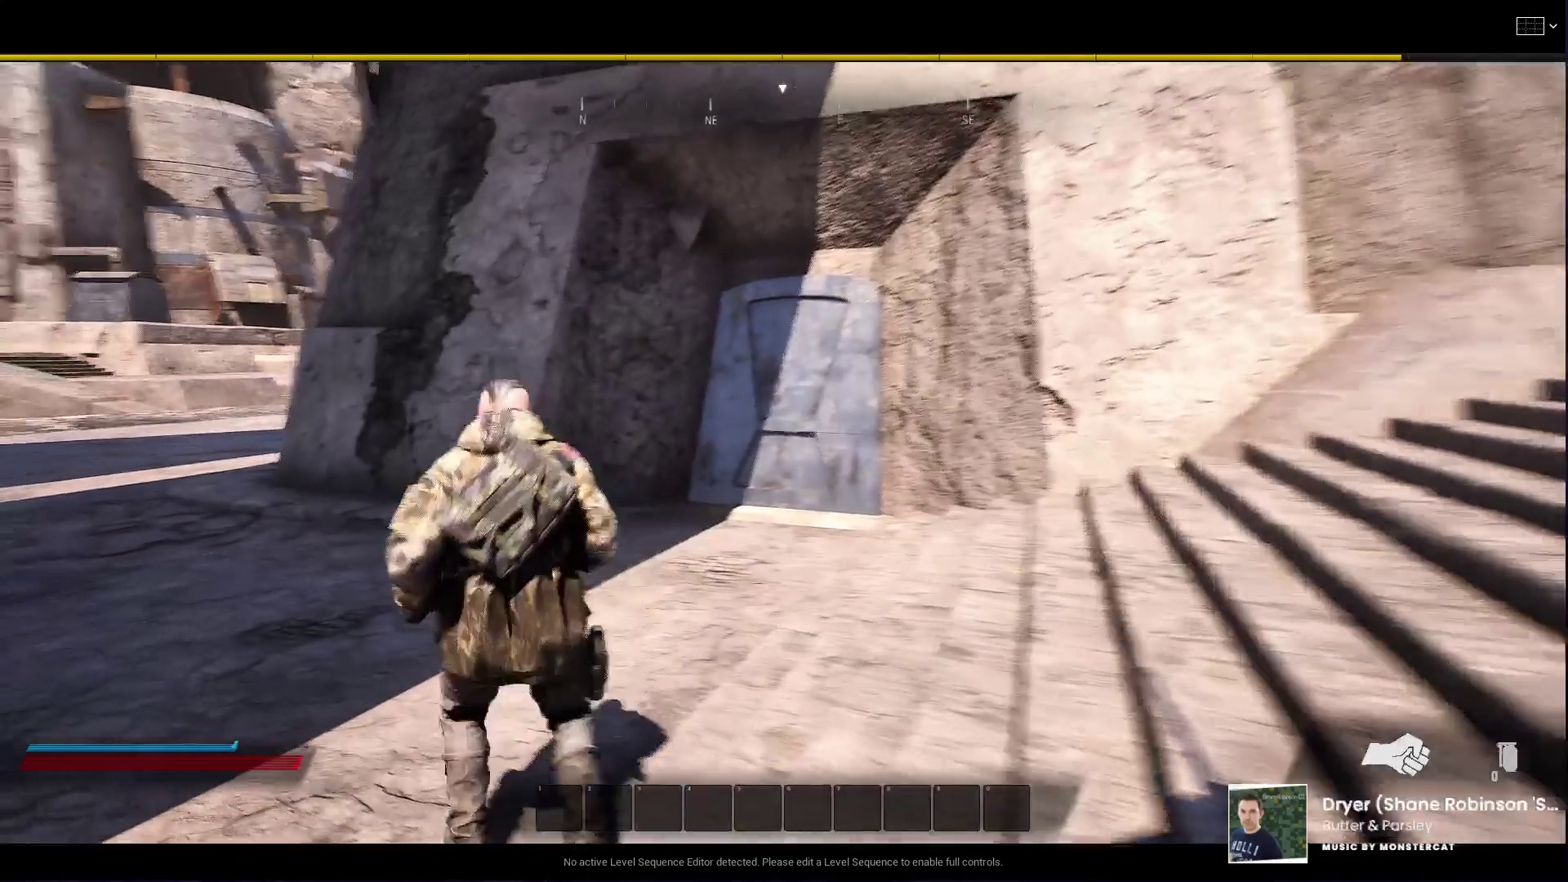
pyautogui.press('w')
pyautogui.press('w')
pyautogui.press('w')
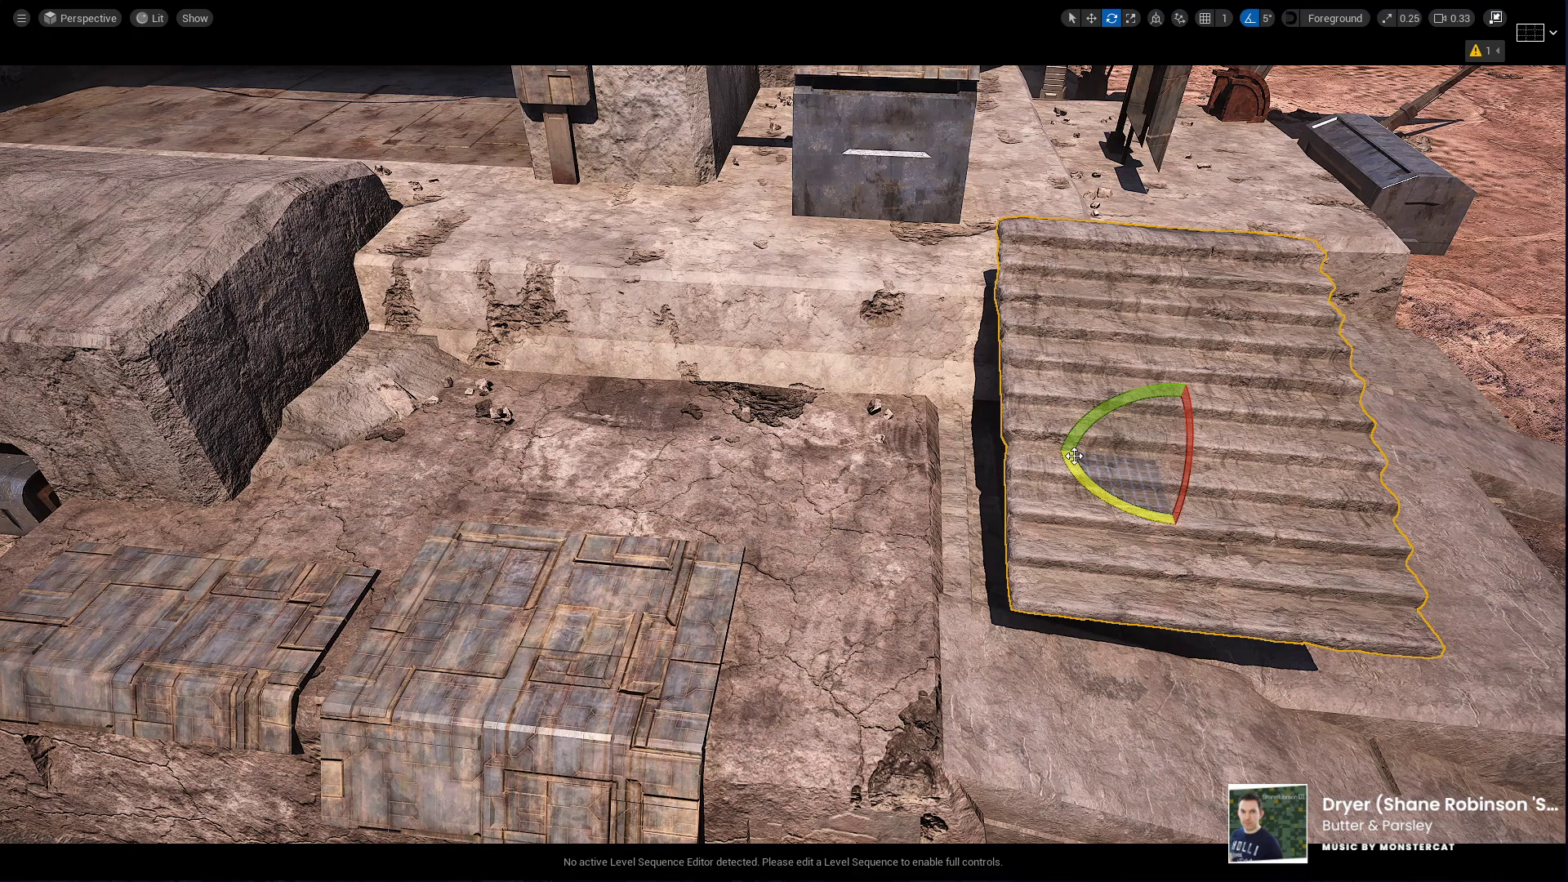
# Step: Fly the view in closer around the newly placed stone stairs on the ledge
pyautogui.moveTo(981, 411)
pyautogui.mouseDown()
pyautogui.moveTo(1013, 368)
pyautogui.moveTo(1086, 327)
pyautogui.moveTo(1005, 392)
pyautogui.moveTo(993, 335)
pyautogui.moveTo(964, 425)
pyautogui.moveTo(720, 420)
pyautogui.mouseUp()
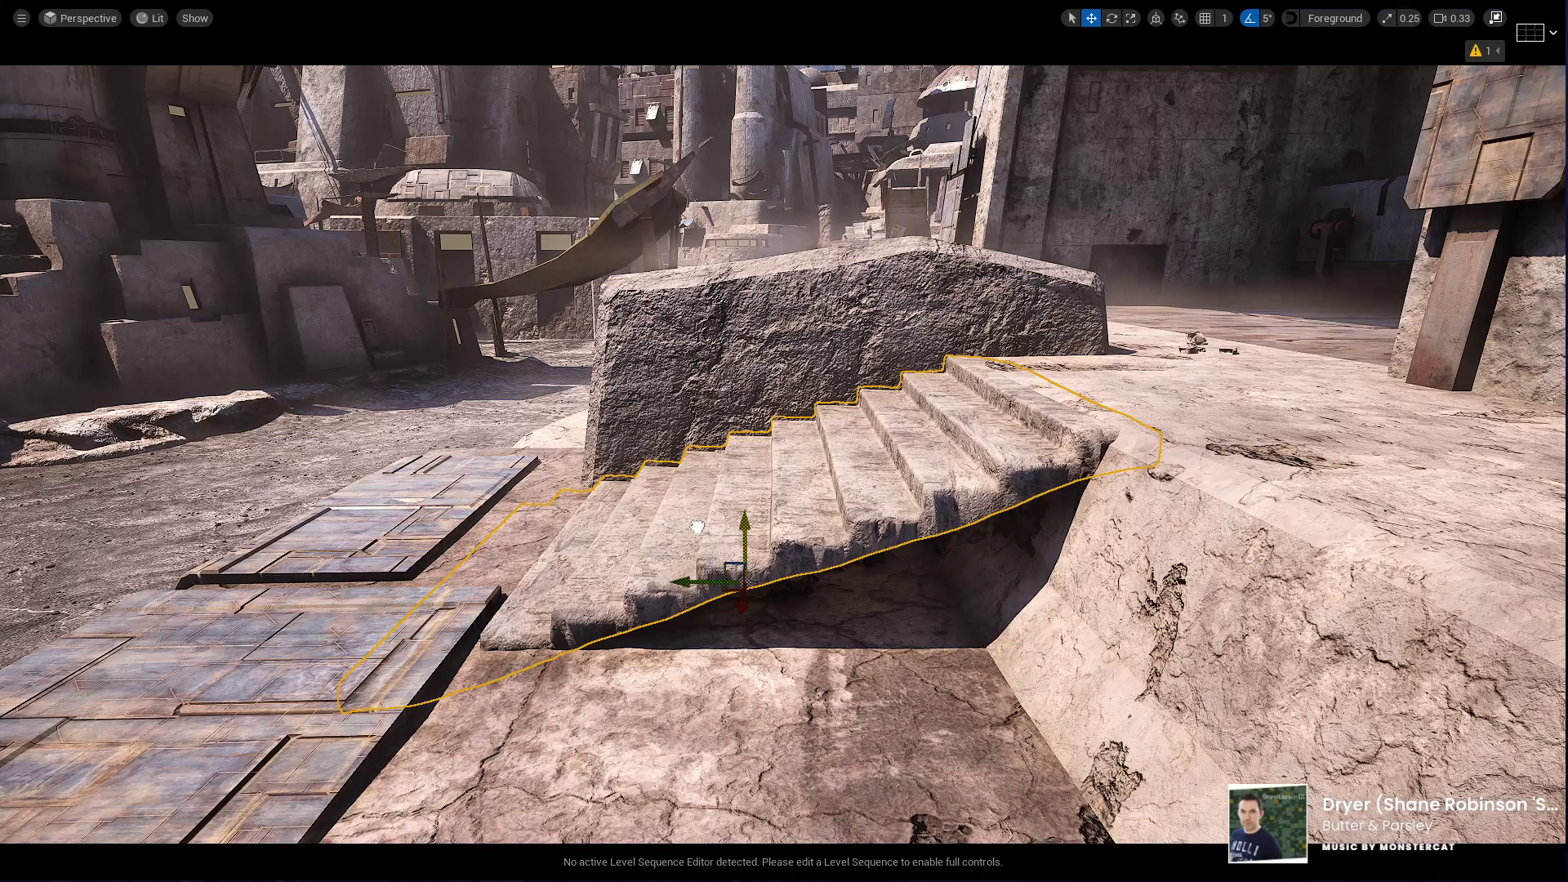
# Step: Rotate the sloped stone slab beside the stairs by 90 degrees
pyautogui.moveTo(696, 527)
pyautogui.mouseDown()
pyautogui.moveTo(446, 196)
pyautogui.moveTo(441, 343)
pyautogui.moveTo(433, 303)
pyautogui.mouseUp()
pyautogui.click(1155, 665)
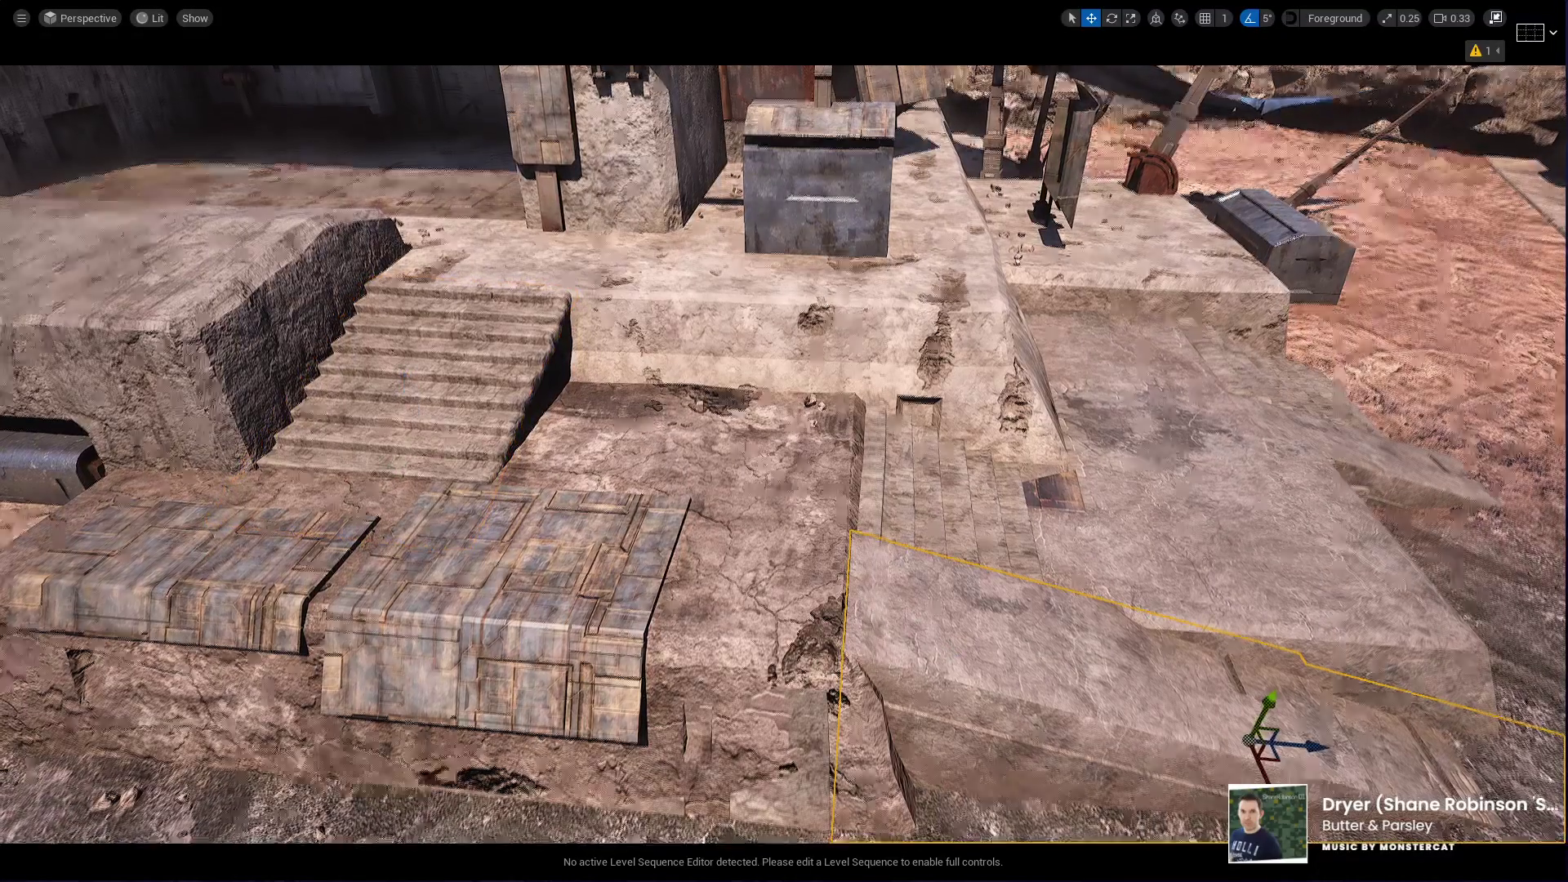
pyautogui.press('e')
pyautogui.moveTo(1152, 654); pyautogui.dragTo(1213, 645)
pyautogui.hotkey('ctrl', 'z')
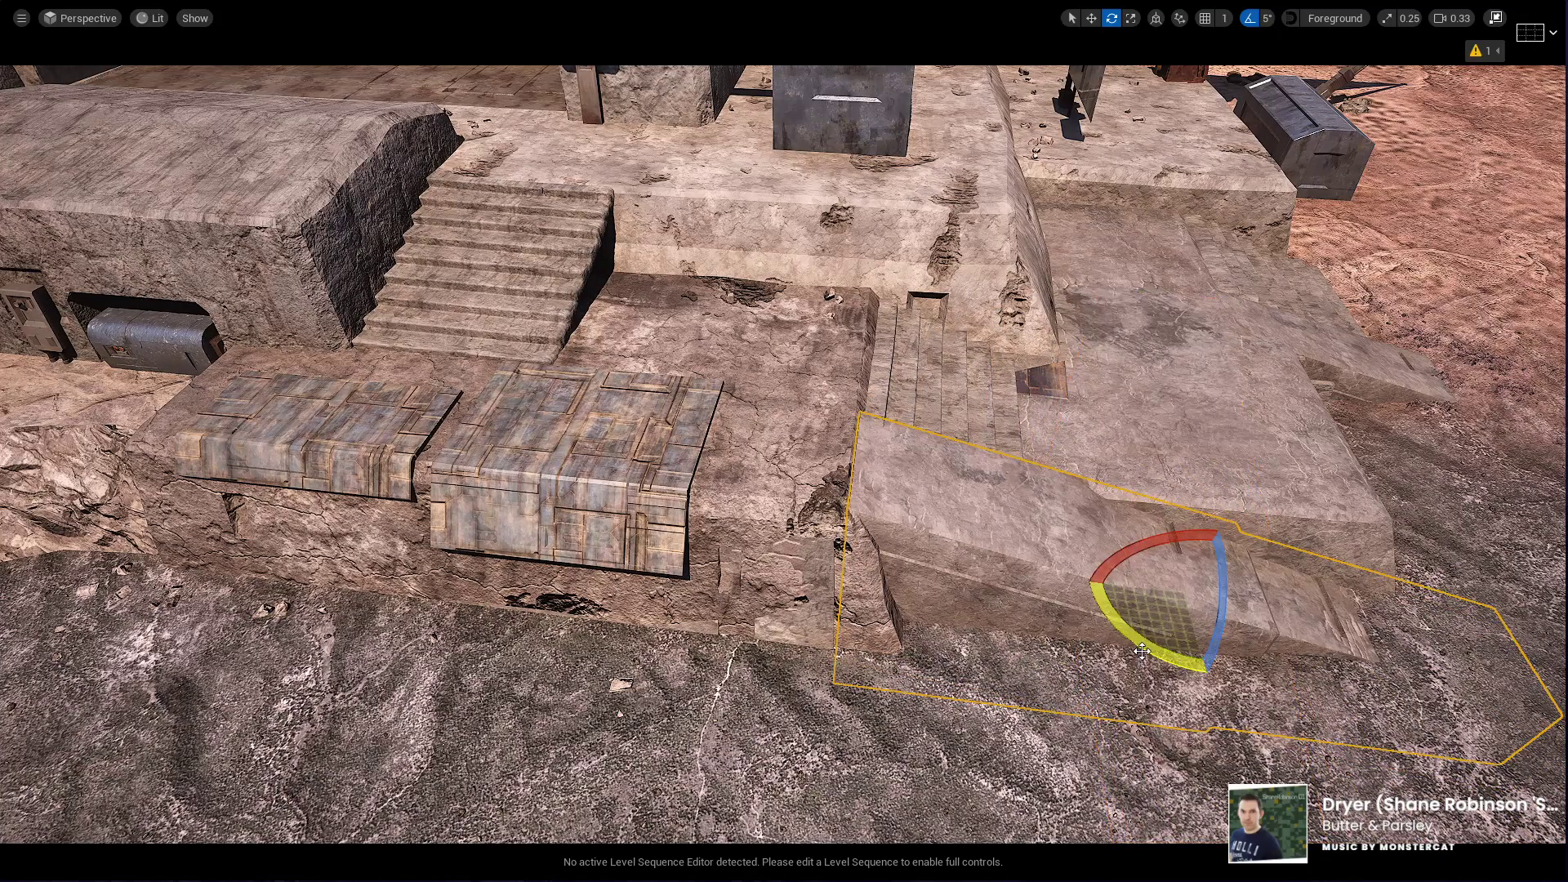
pyautogui.moveTo(1157, 654); pyautogui.dragTo(1213, 650)
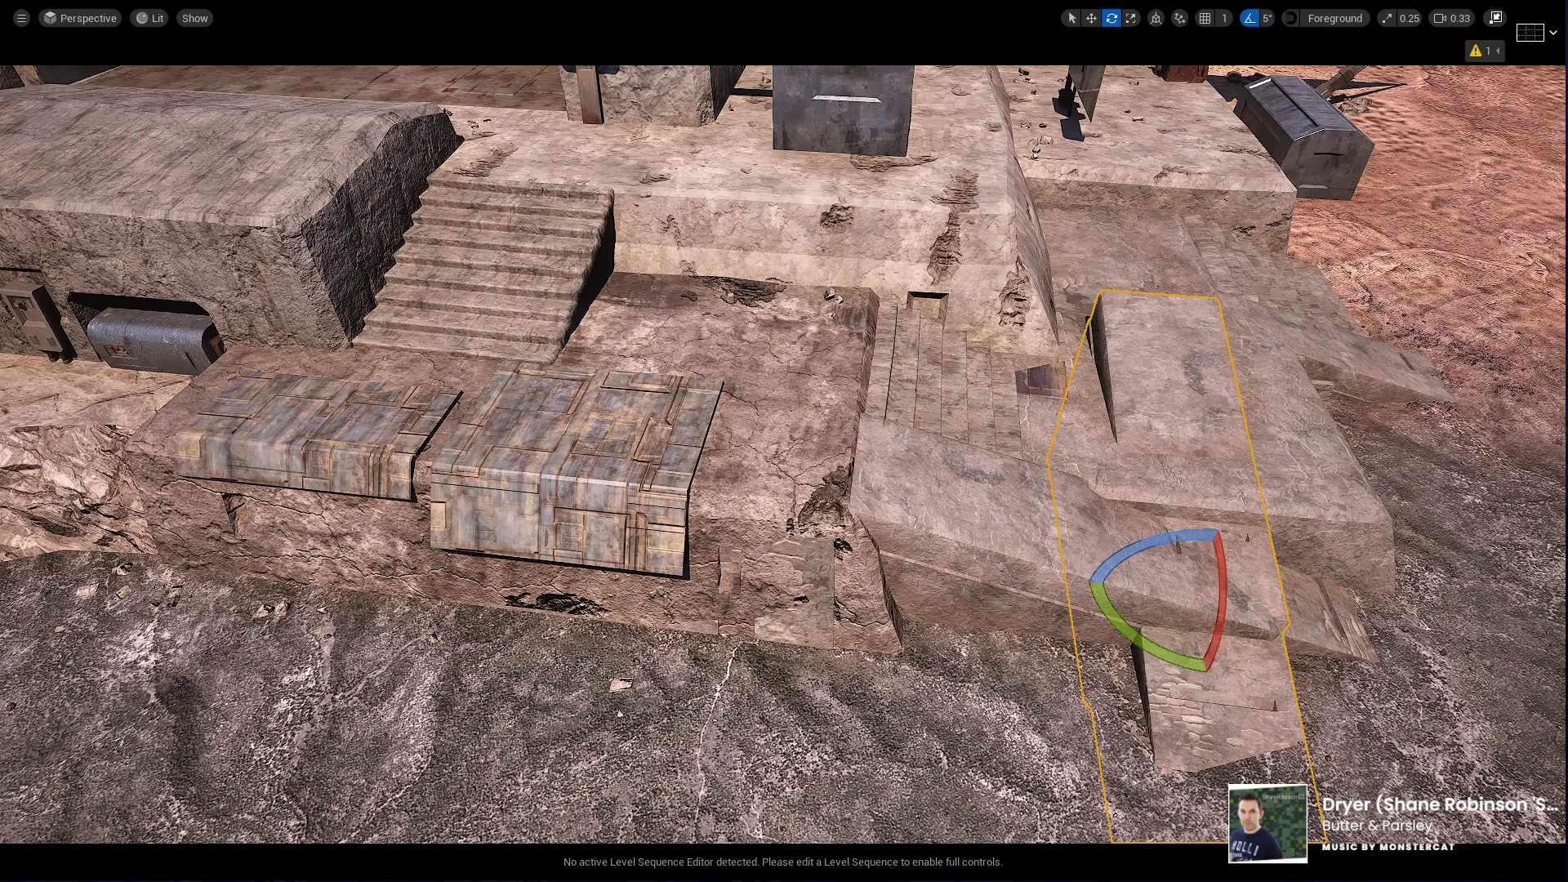
pyautogui.press('w')
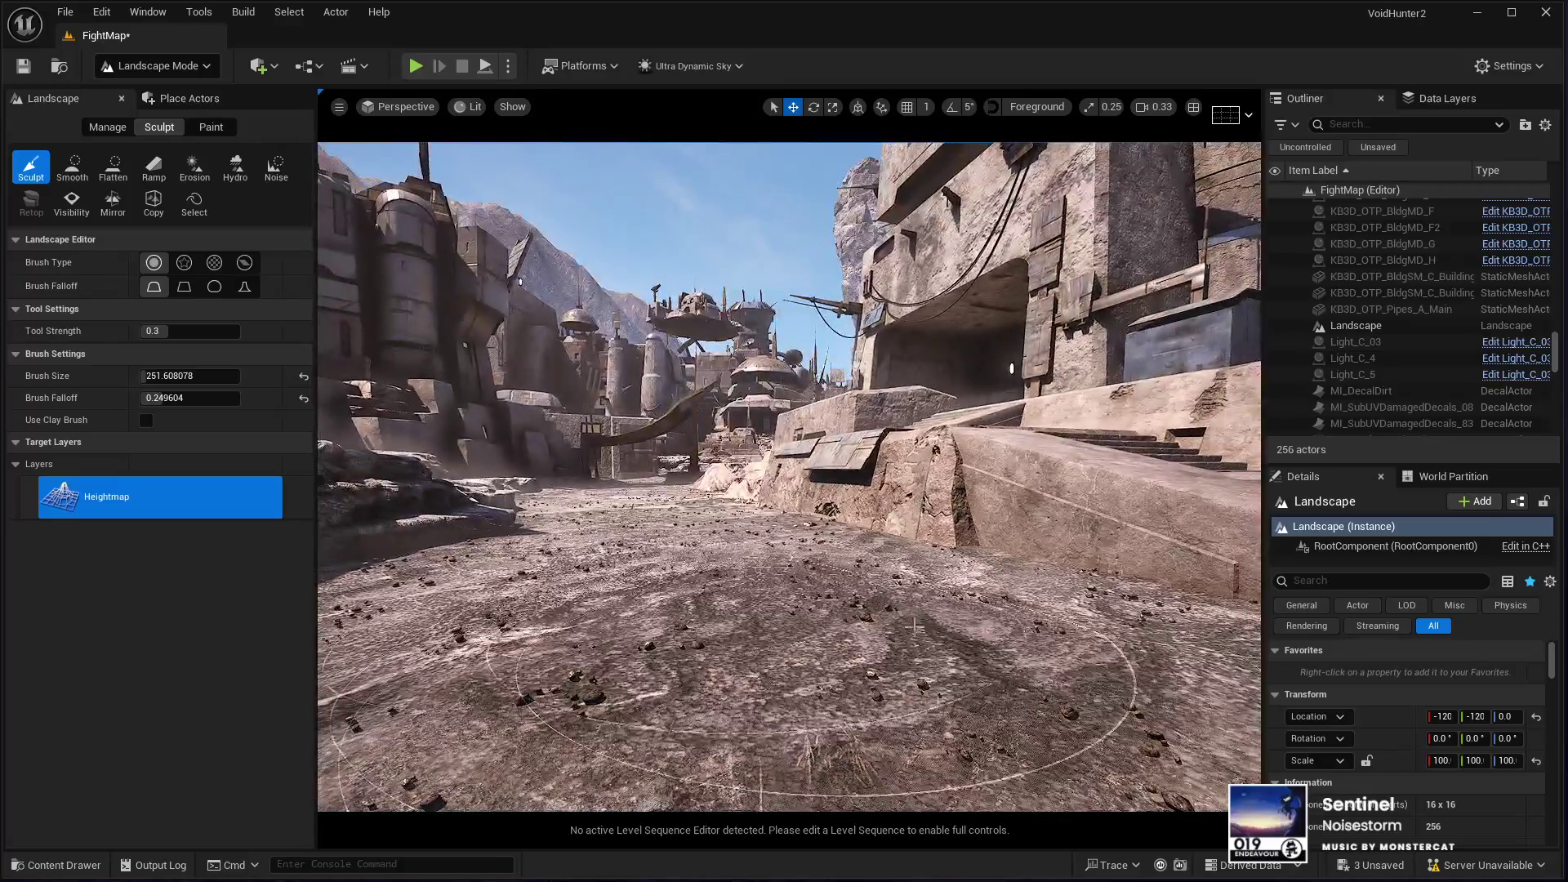
# Step: Raise lighter patches of terrain in front of the ruins with the Sculpt brush
pyautogui.moveTo(915, 626); pyautogui.dragTo(955, 629)
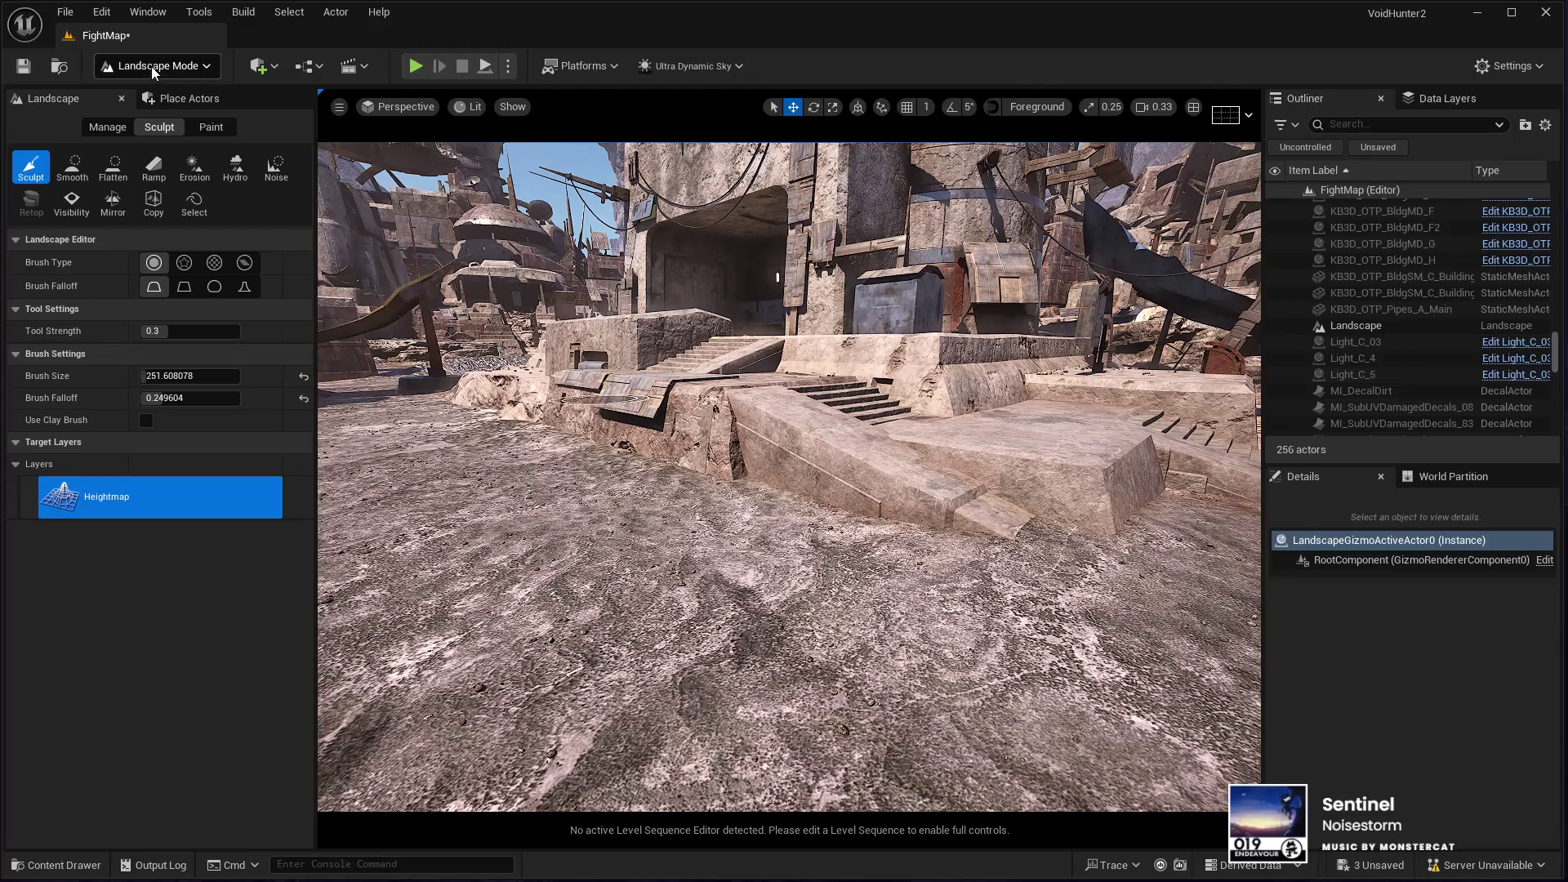
pyautogui.click(206, 124)
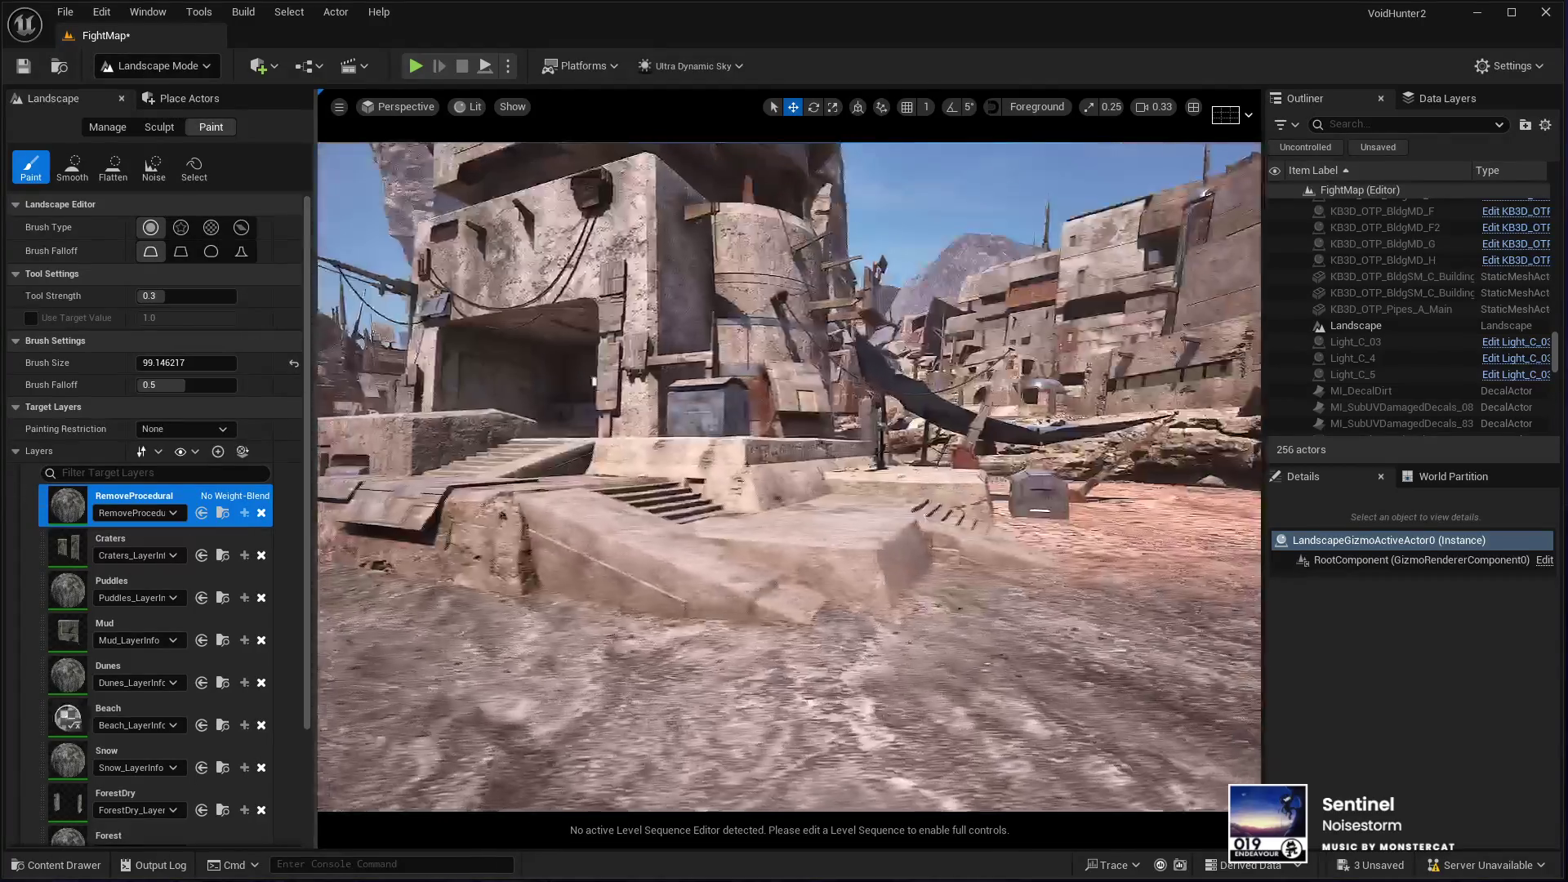
# Step: Paint the Desert layer on the shadowed ground below the rock ledge
pyautogui.scroll(-3, 157, 698)
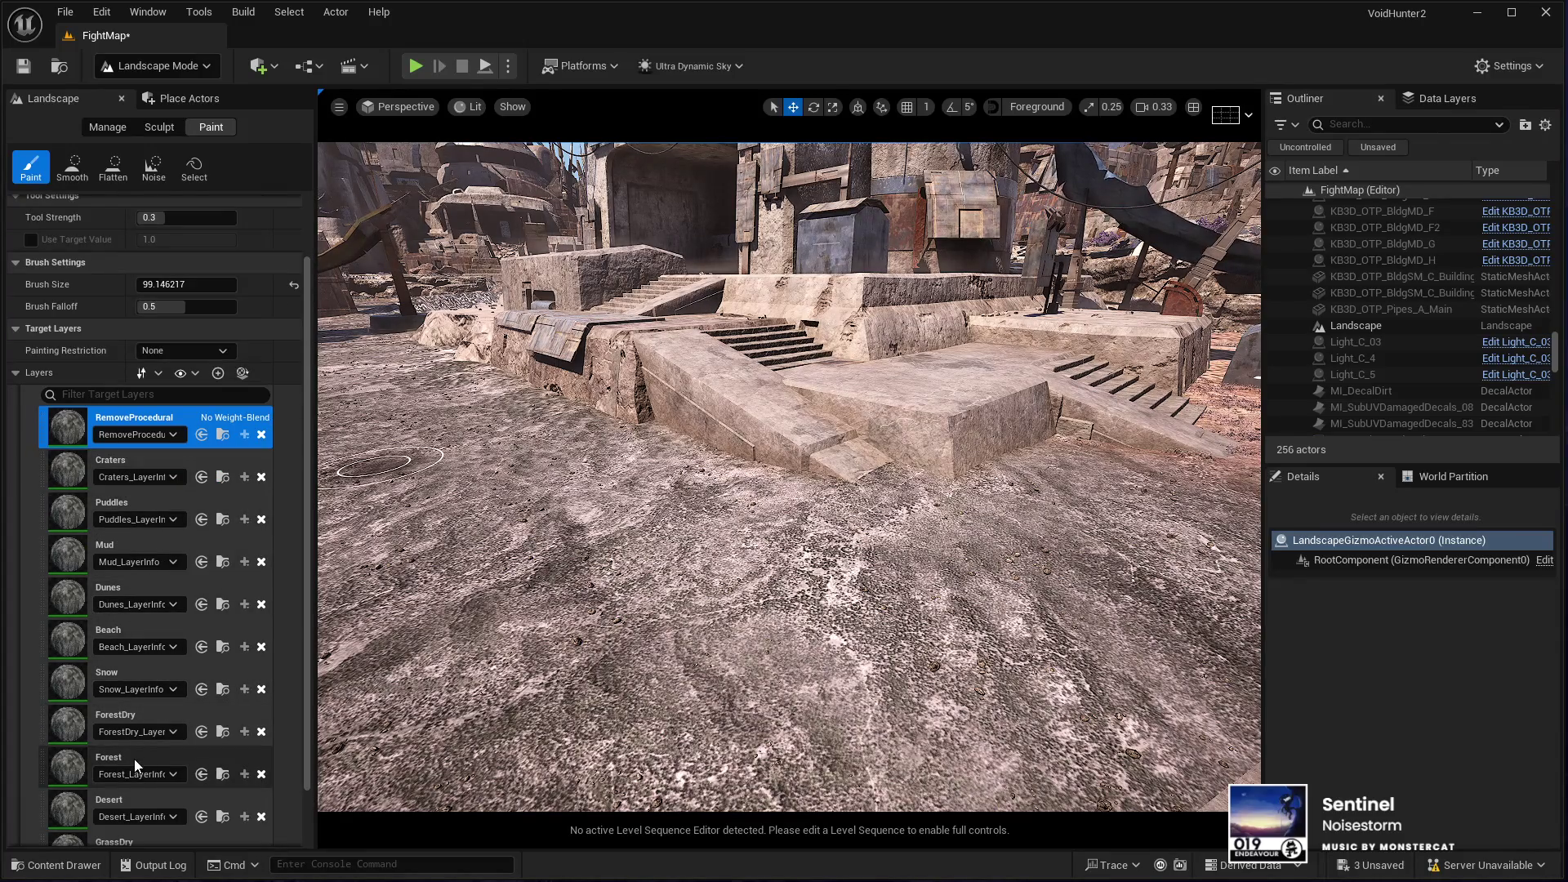
pyautogui.click(146, 795)
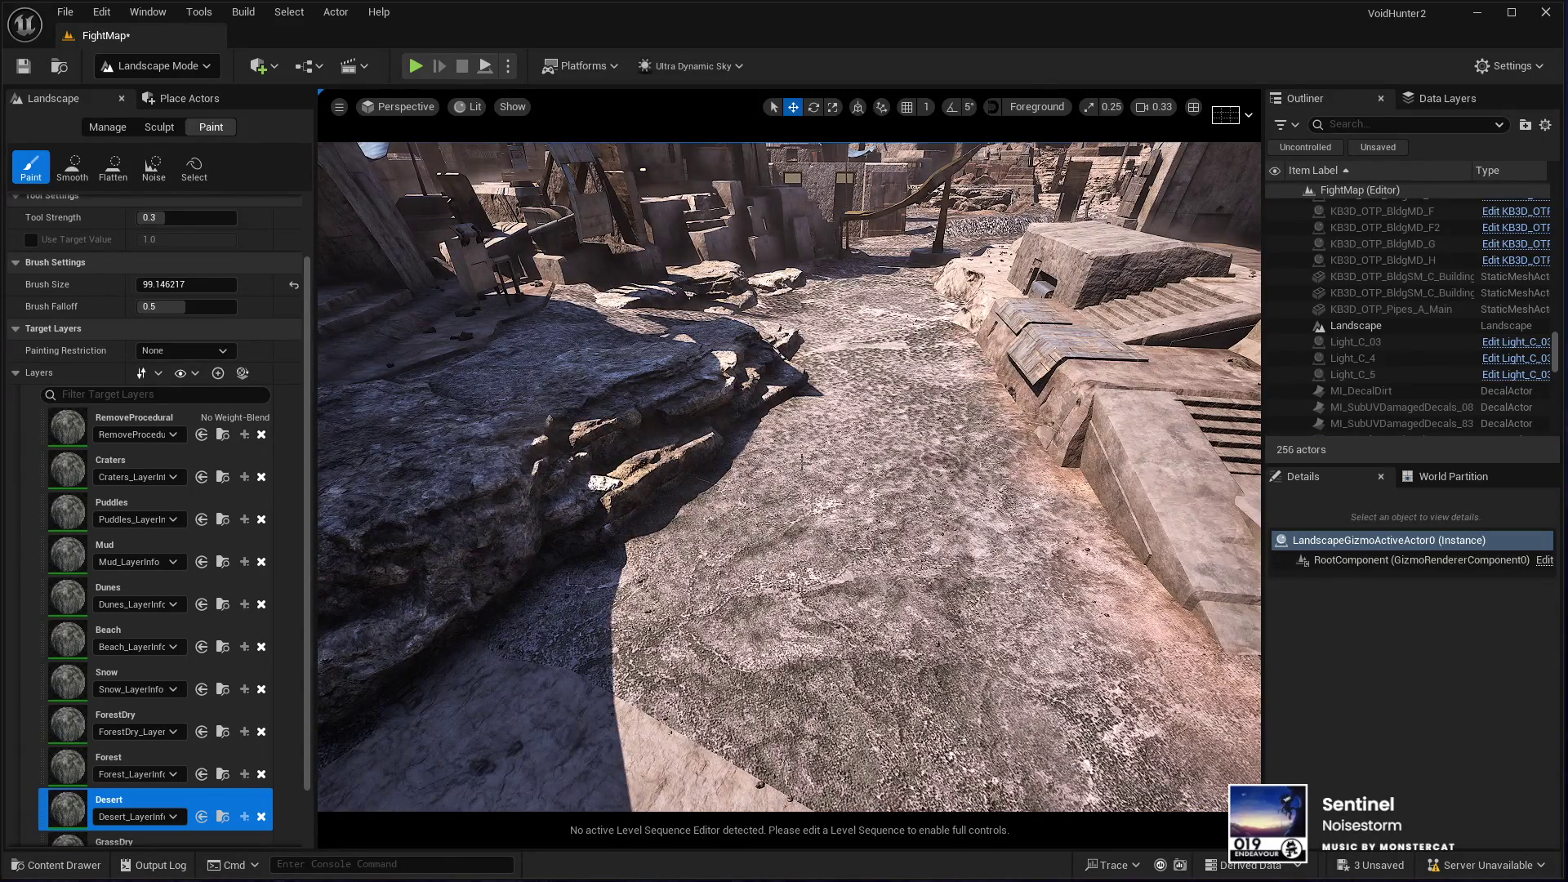
pyautogui.moveTo(653, 482)
pyautogui.mouseDown()
pyautogui.moveTo(553, 584)
pyautogui.moveTo(686, 514)
pyautogui.mouseUp()
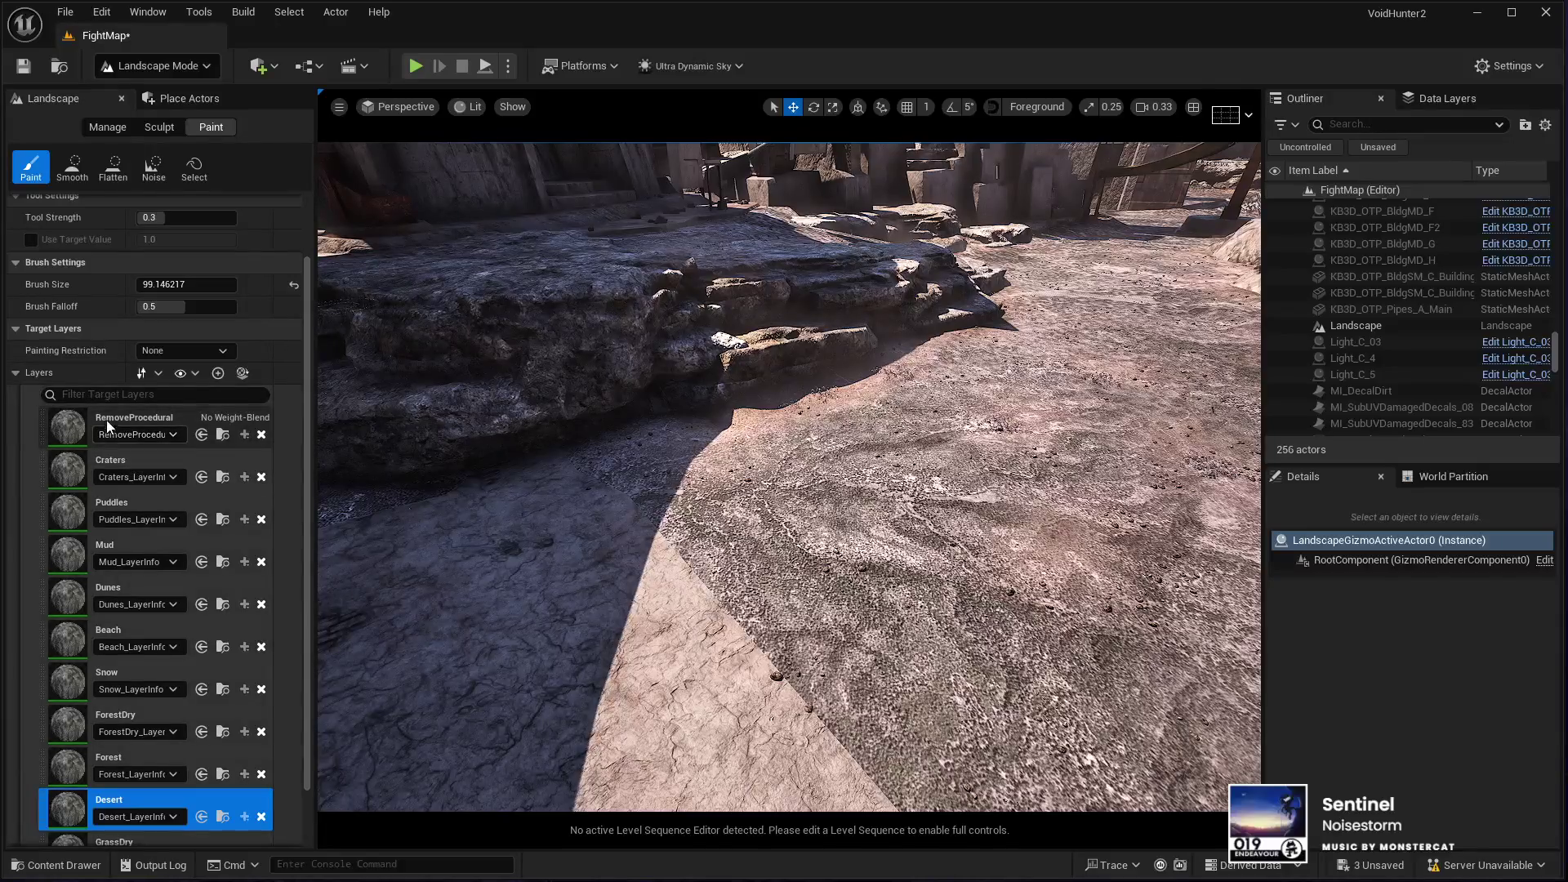
# Step: Paint GrassDry layer patches along the rocks to sprout dry grass tufts
pyautogui.scroll(-3, 141, 793)
pyautogui.click(151, 767)
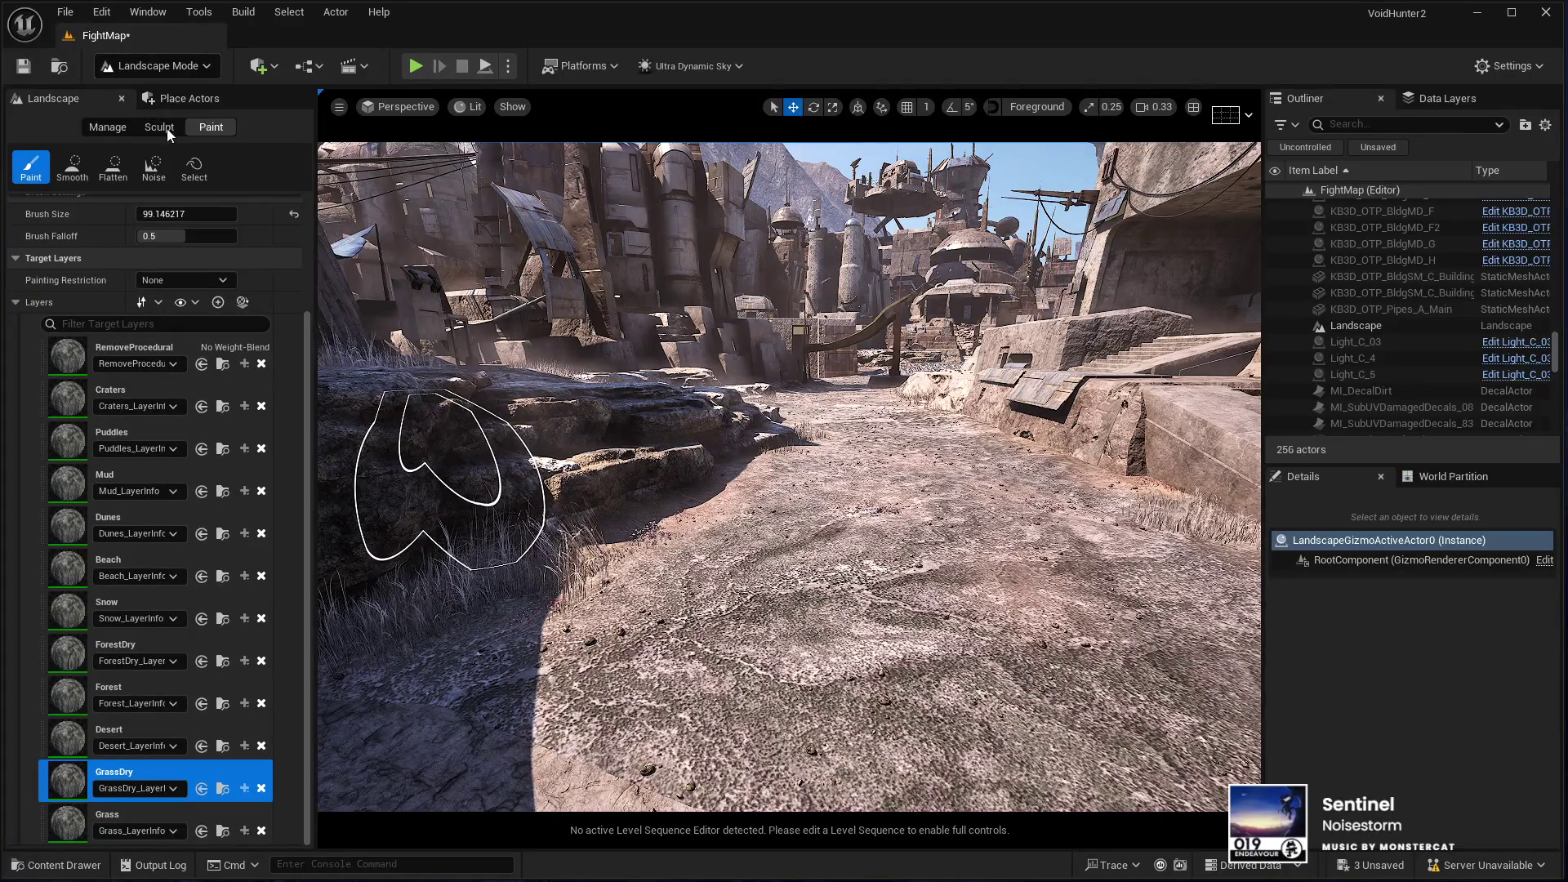
pyautogui.hotkey('shift', '3')
# Step: Select four debris foliage types and place single instances across the ground, reaching 23, 23, 22, 21
pyautogui.scroll(-5, 189, 568)
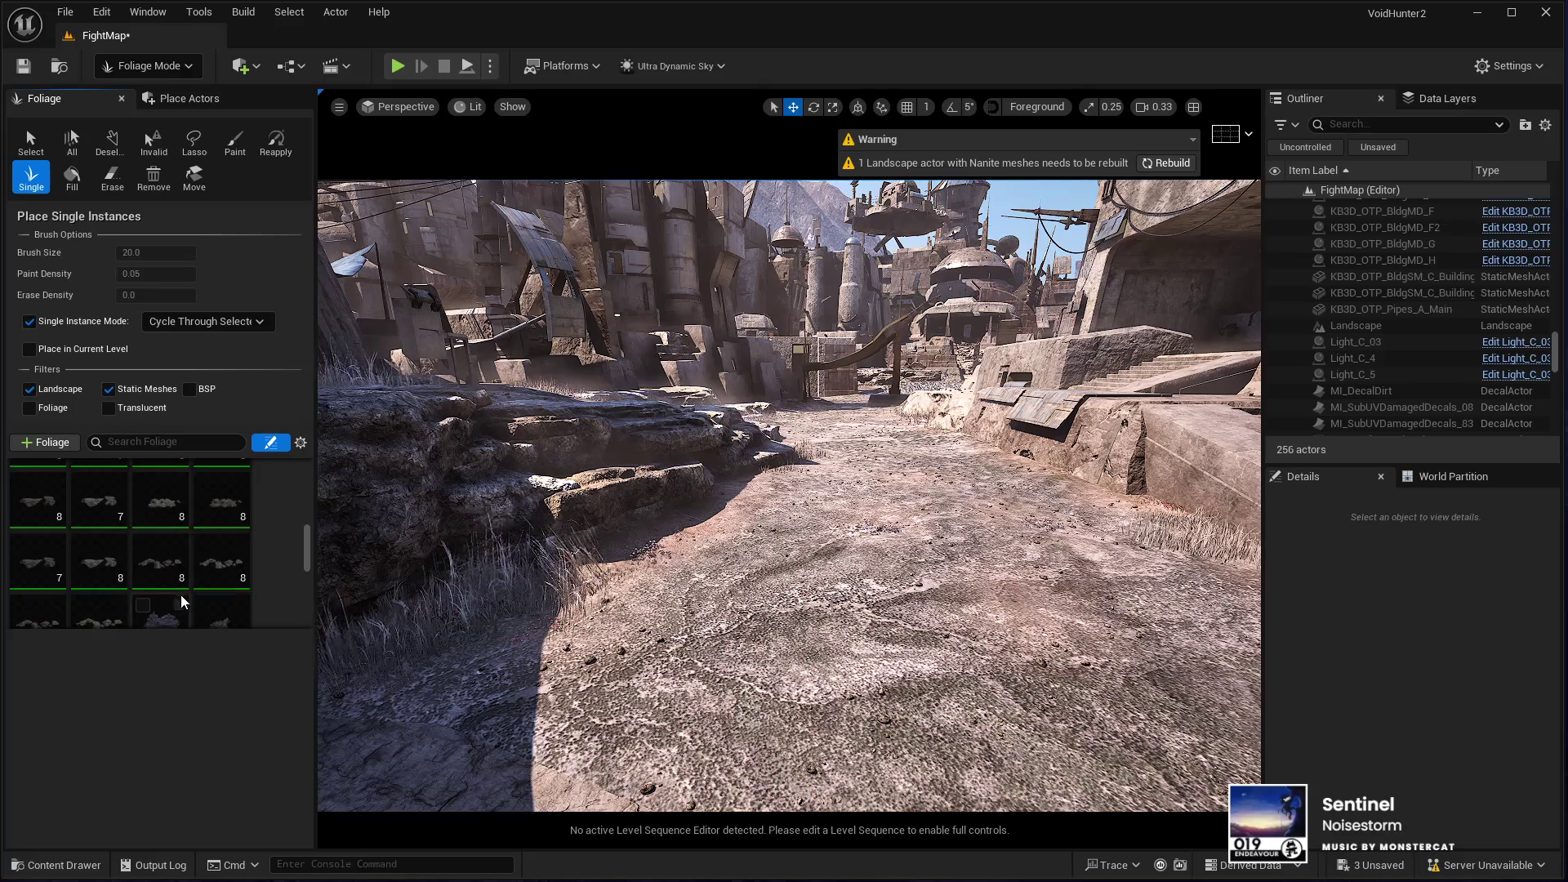
pyautogui.scroll(-3, 174, 558)
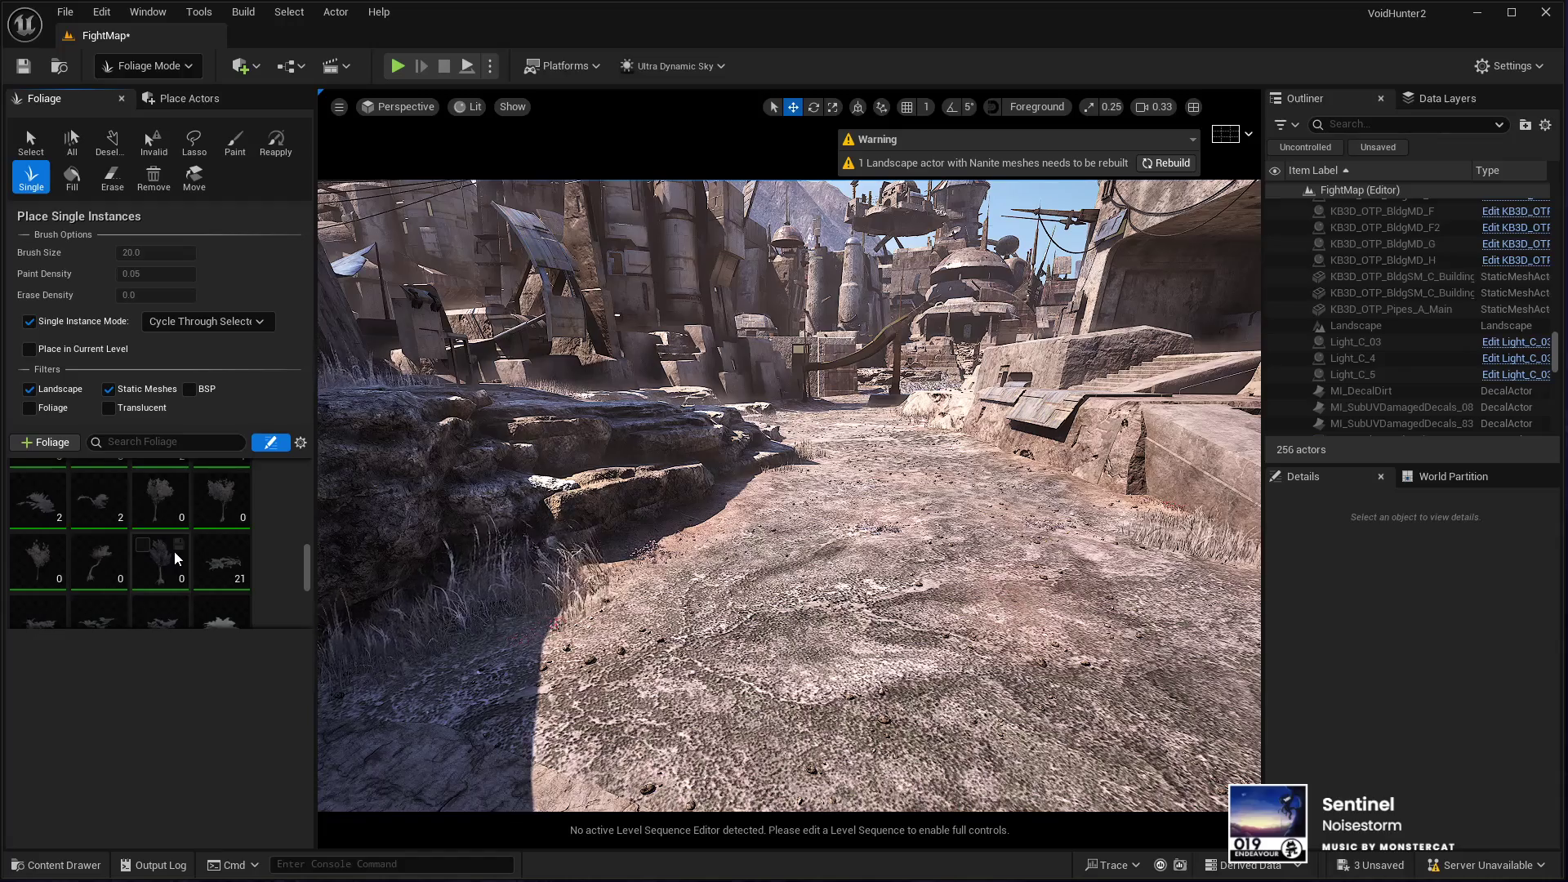
pyautogui.scroll(-3, 180, 564)
pyautogui.click(221, 488)
pyautogui.keyDown('shift'); pyautogui.click(161, 545); pyautogui.keyUp('shift')
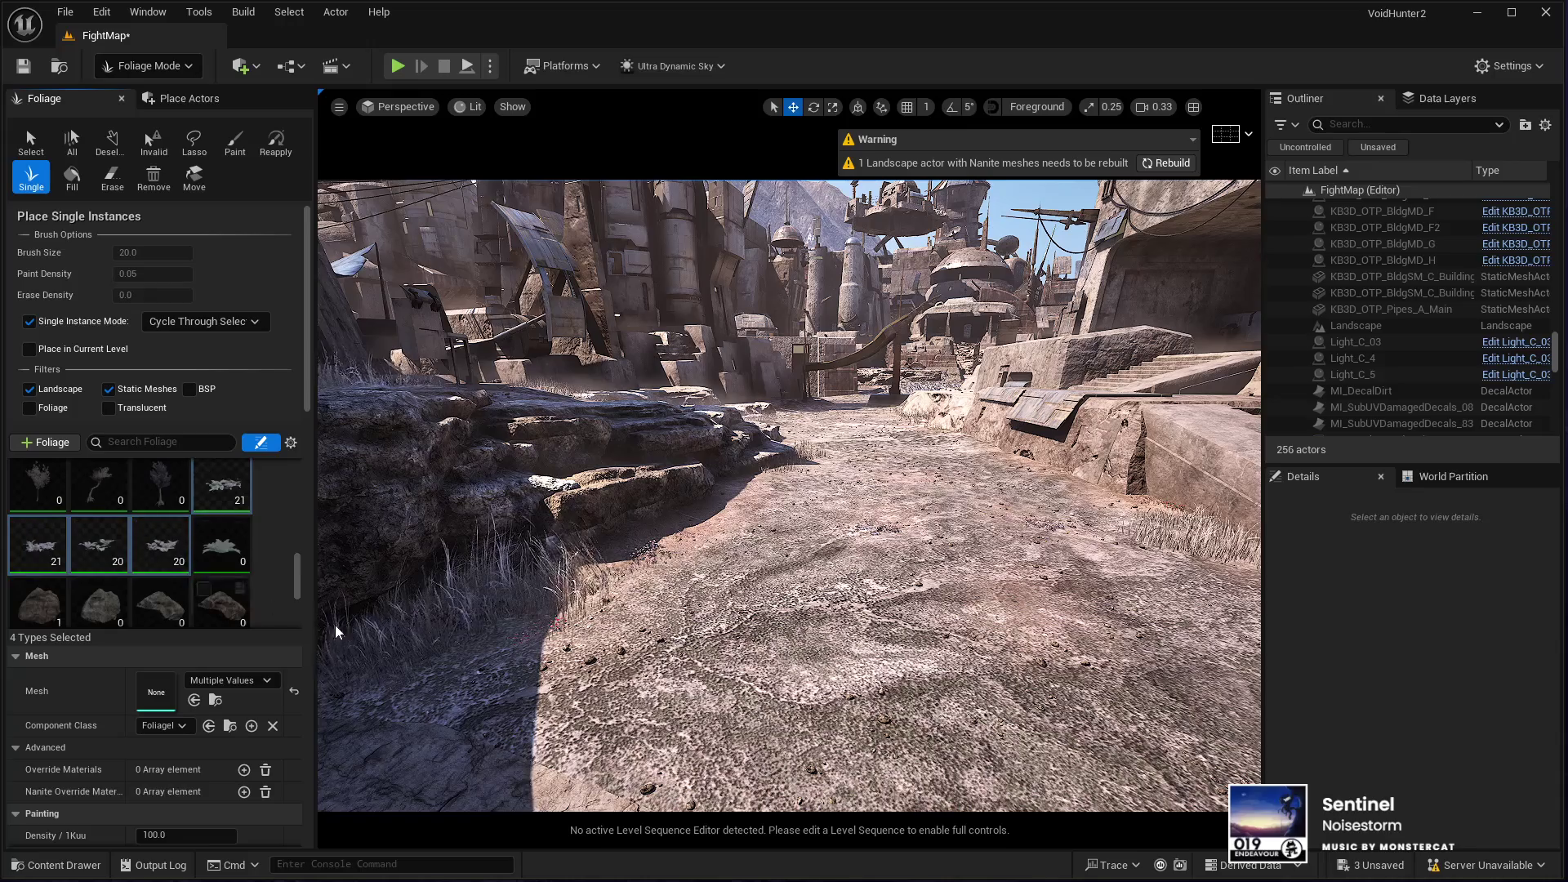
pyautogui.press('w')
pyautogui.press('w')
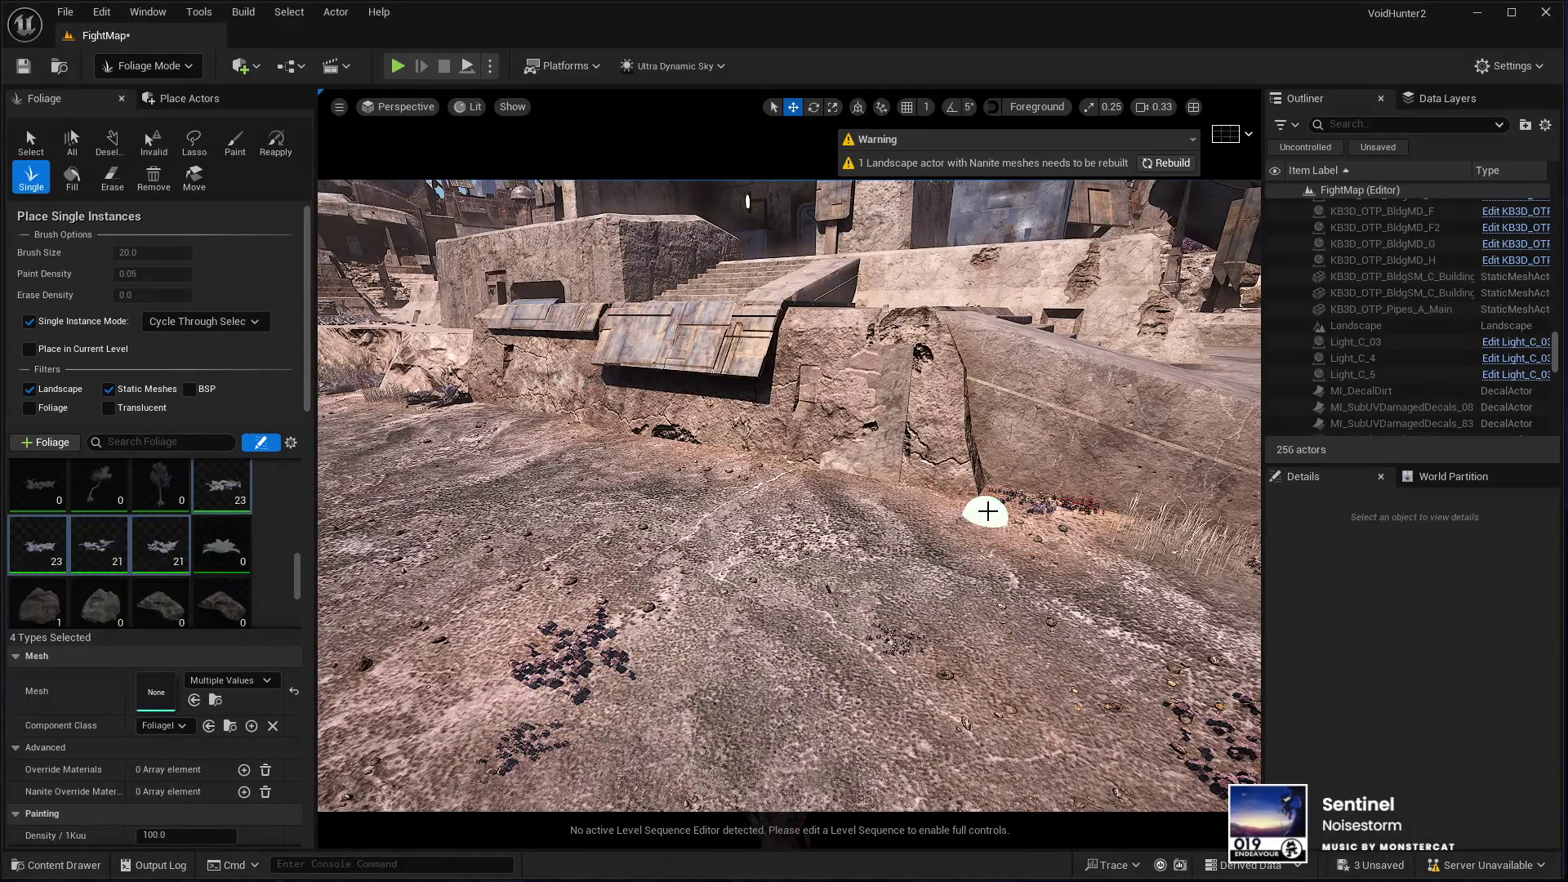
# Step: Place leafy plant clusters on the ground and along the rock ledge
pyautogui.click(980, 511)
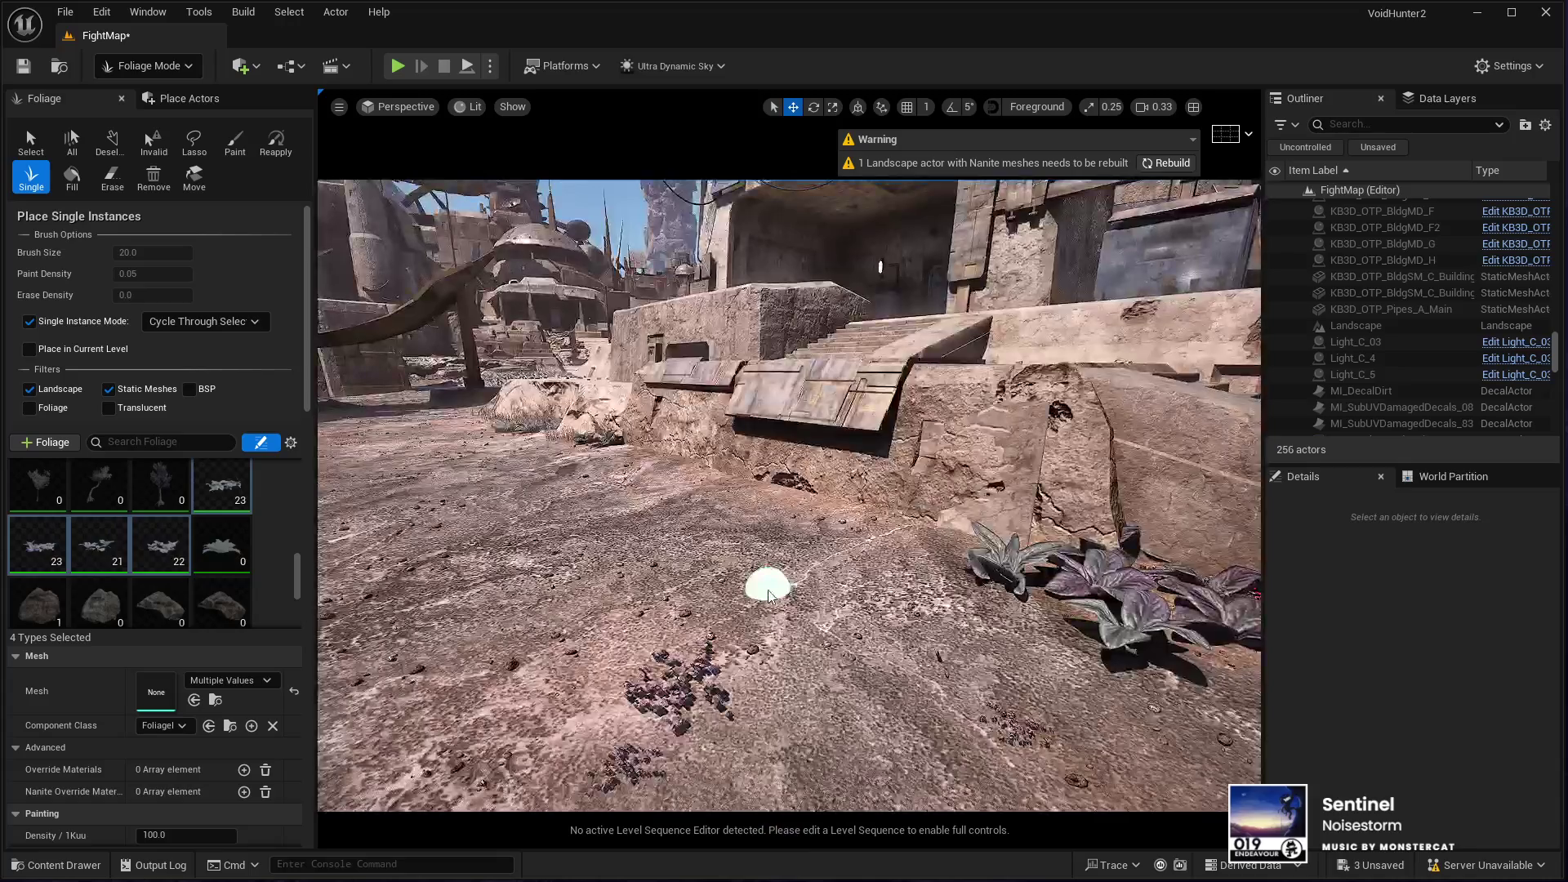
pyautogui.moveTo(768, 595)
pyautogui.mouseDown()
pyautogui.moveTo(752, 597)
pyautogui.moveTo(787, 622)
pyautogui.mouseUp()
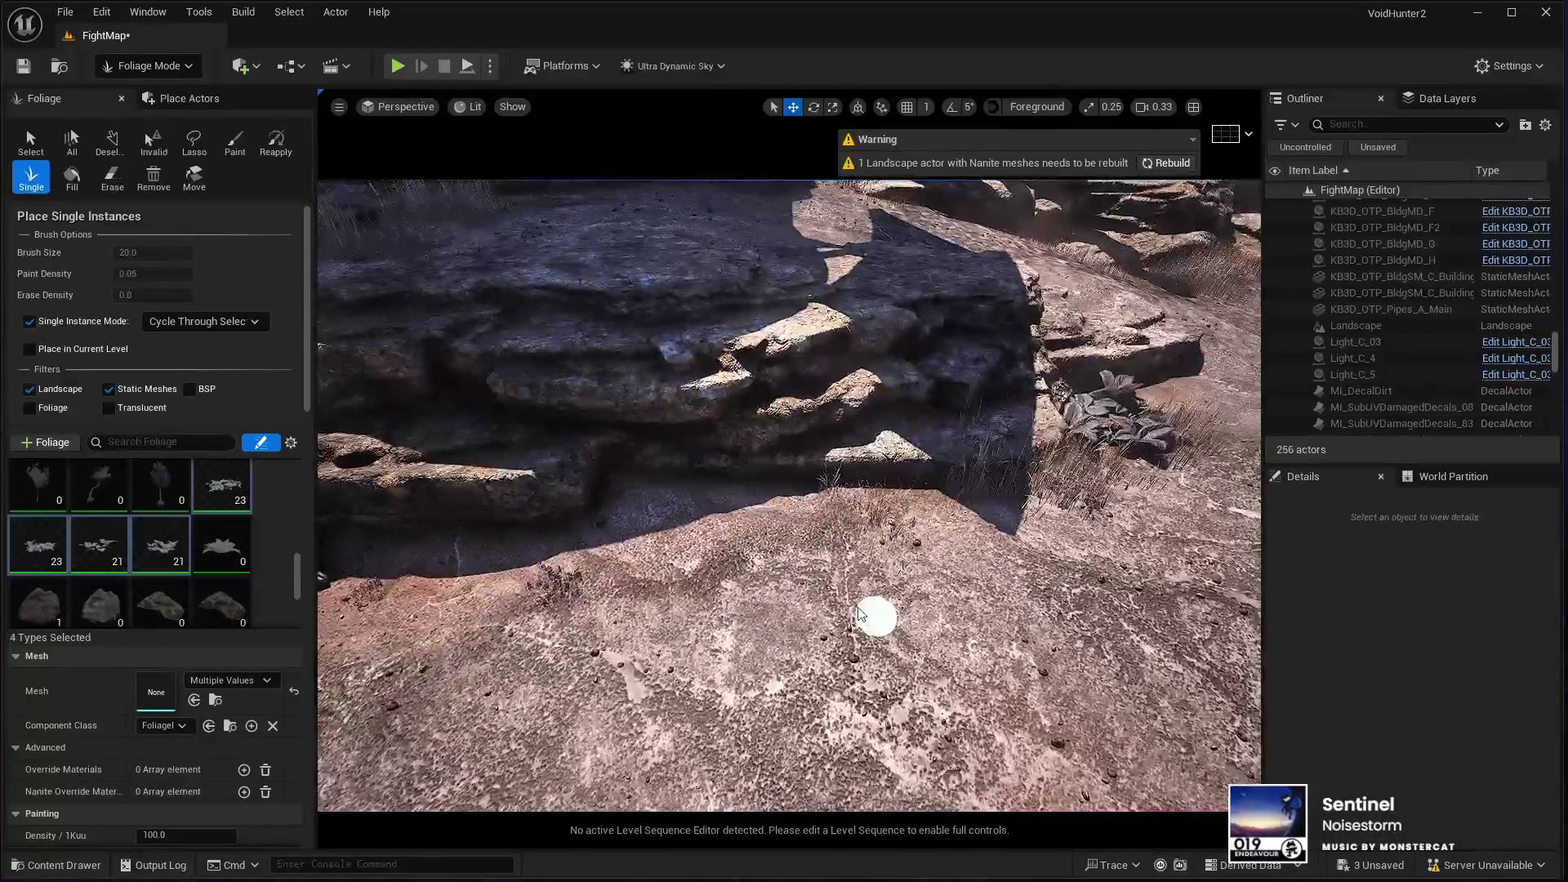
pyautogui.click(620, 514)
pyautogui.click(764, 505)
pyautogui.moveTo(595, 578); pyautogui.dragTo(596, 577)
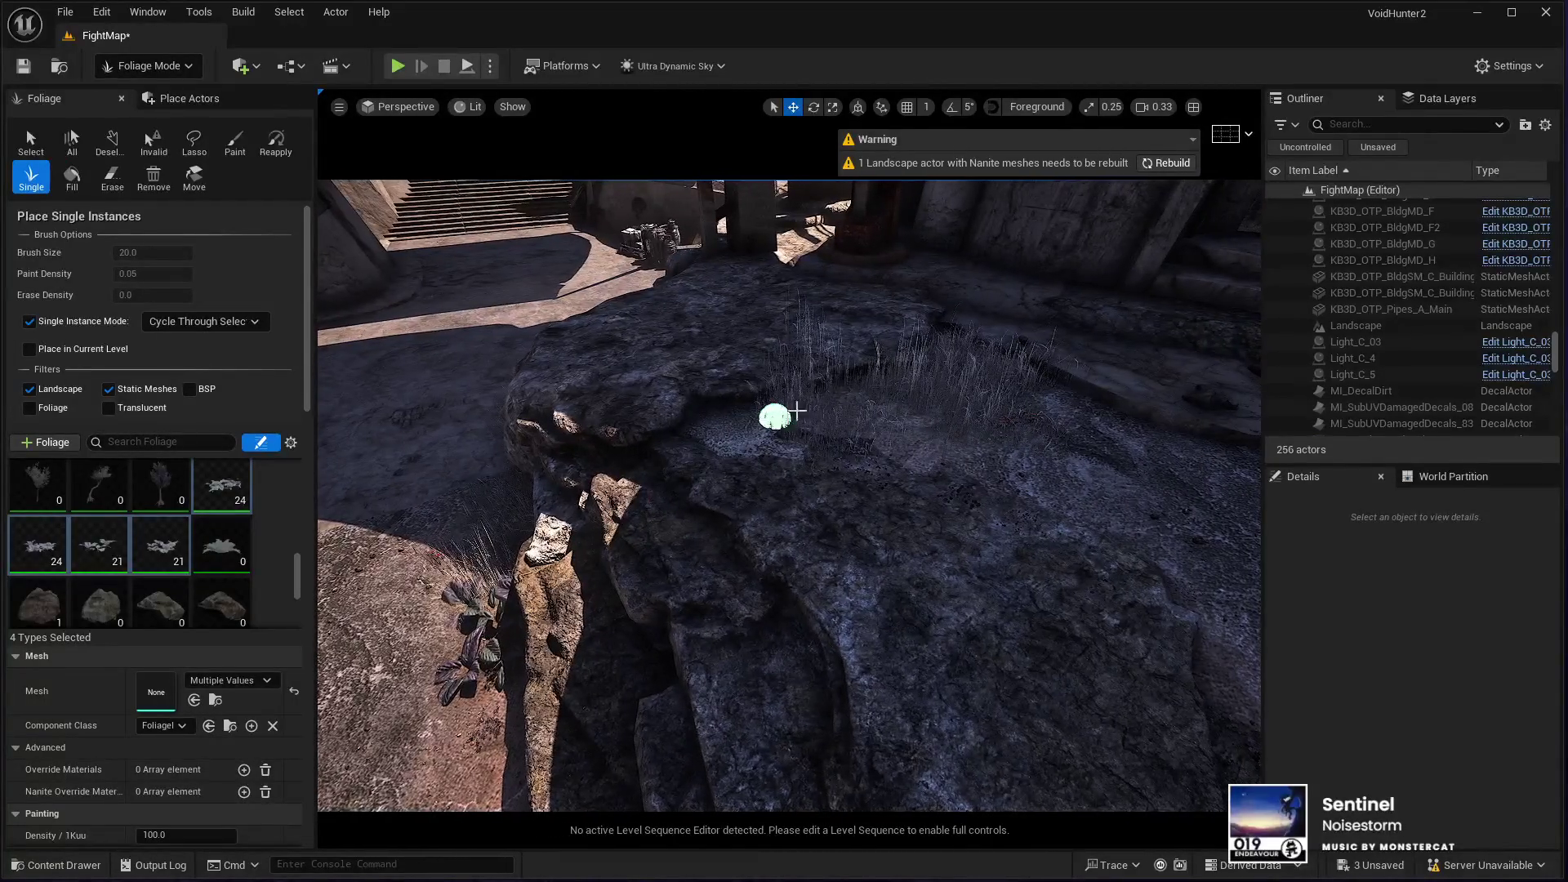
pyautogui.click(861, 455)
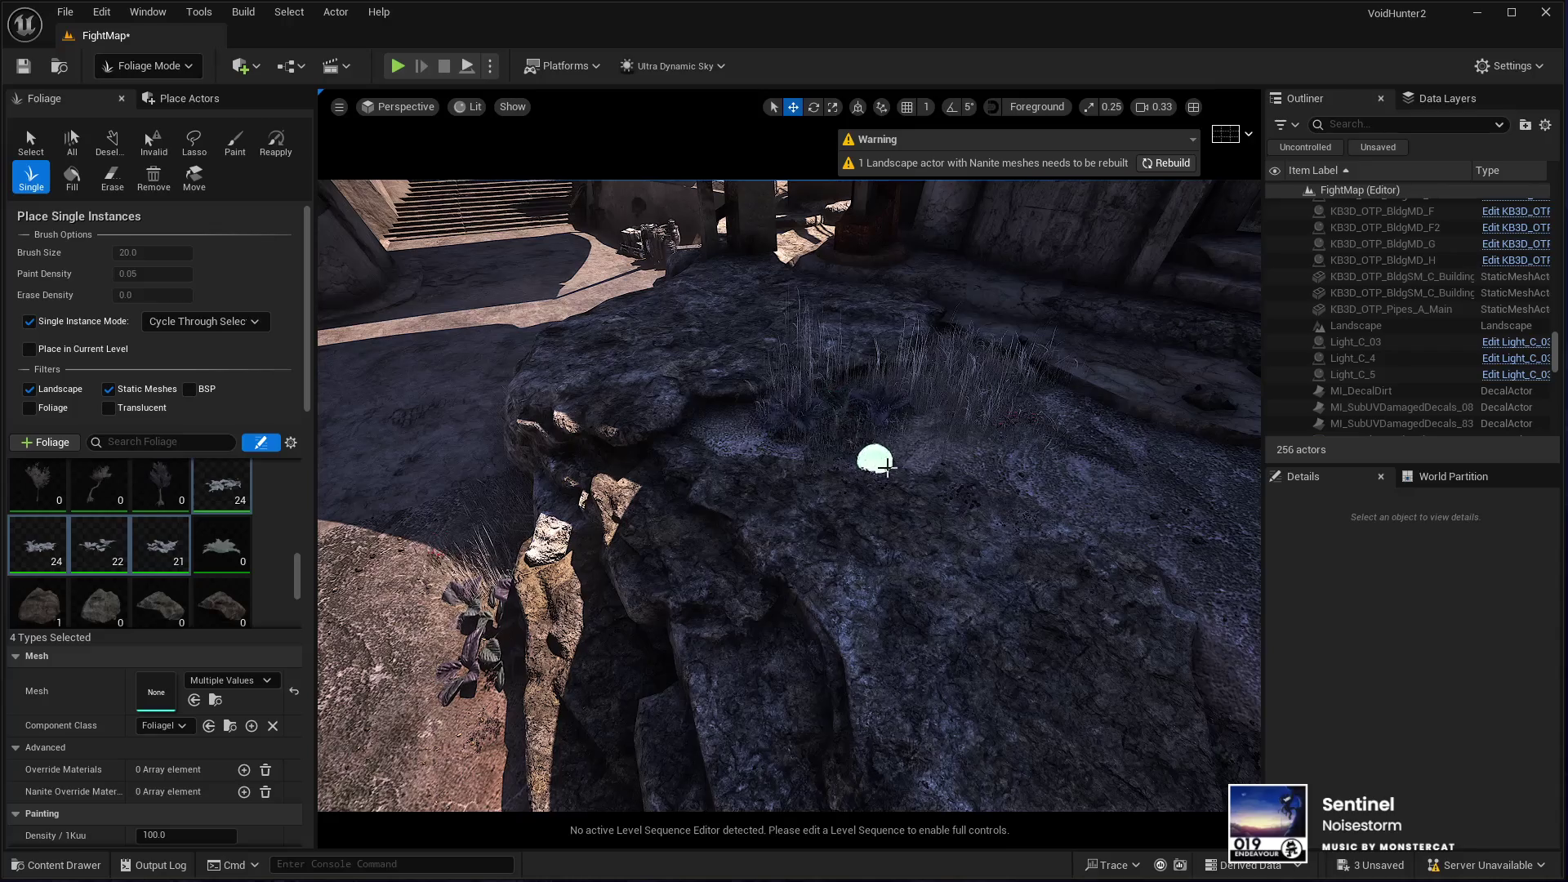
pyautogui.click(1046, 424)
pyautogui.click(919, 518)
pyautogui.moveTo(919, 518); pyautogui.dragTo(919, 517)
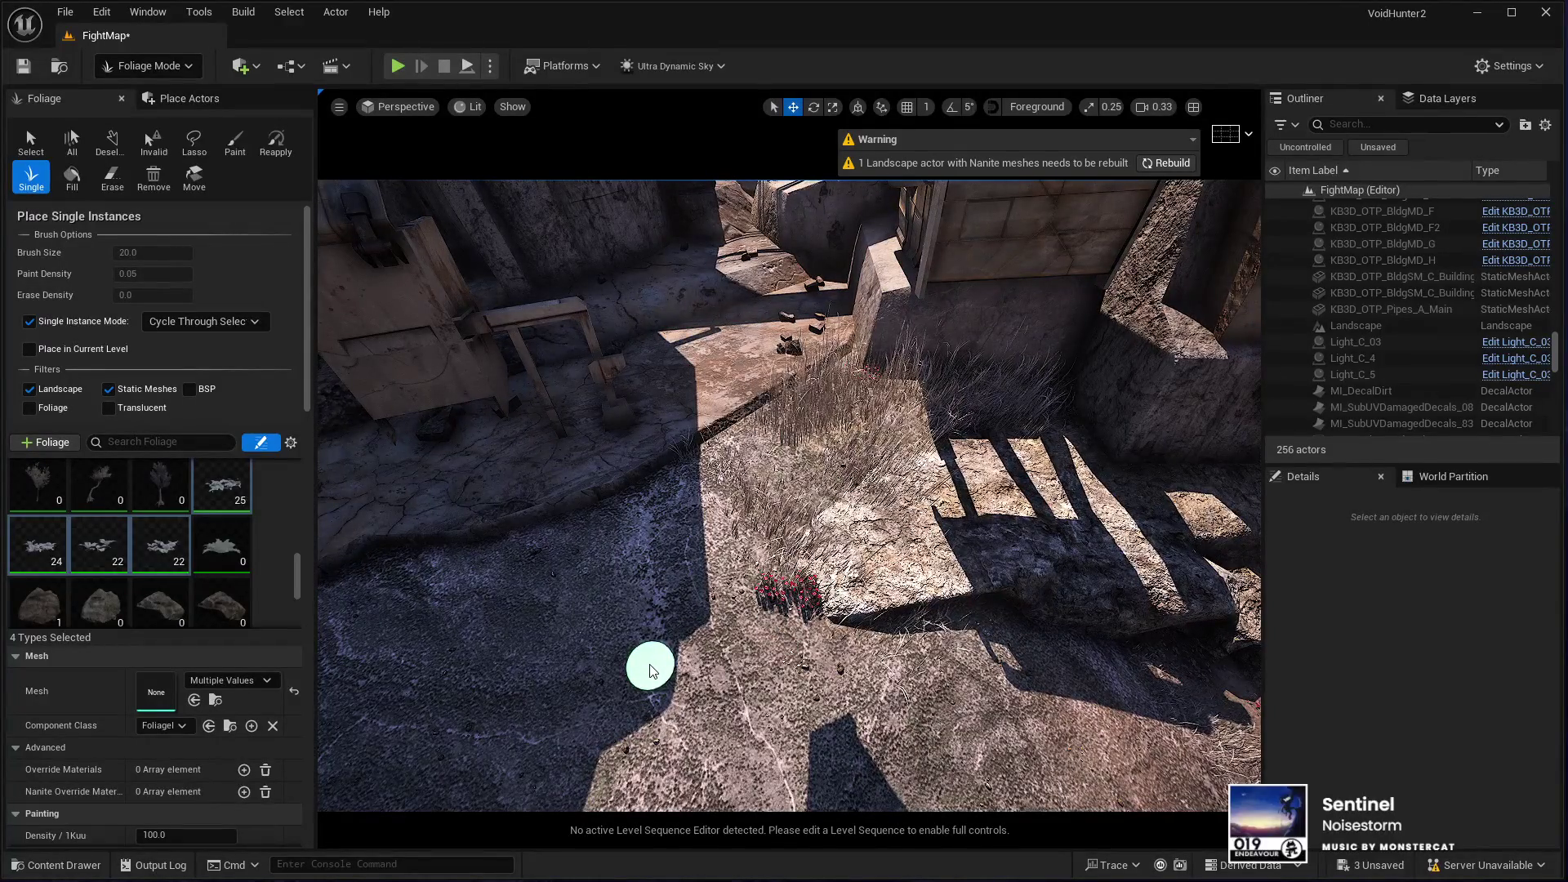
# Step: Add plants around the grass patch and grass at the foot of the stairs
pyautogui.click(812, 438)
pyautogui.click(763, 490)
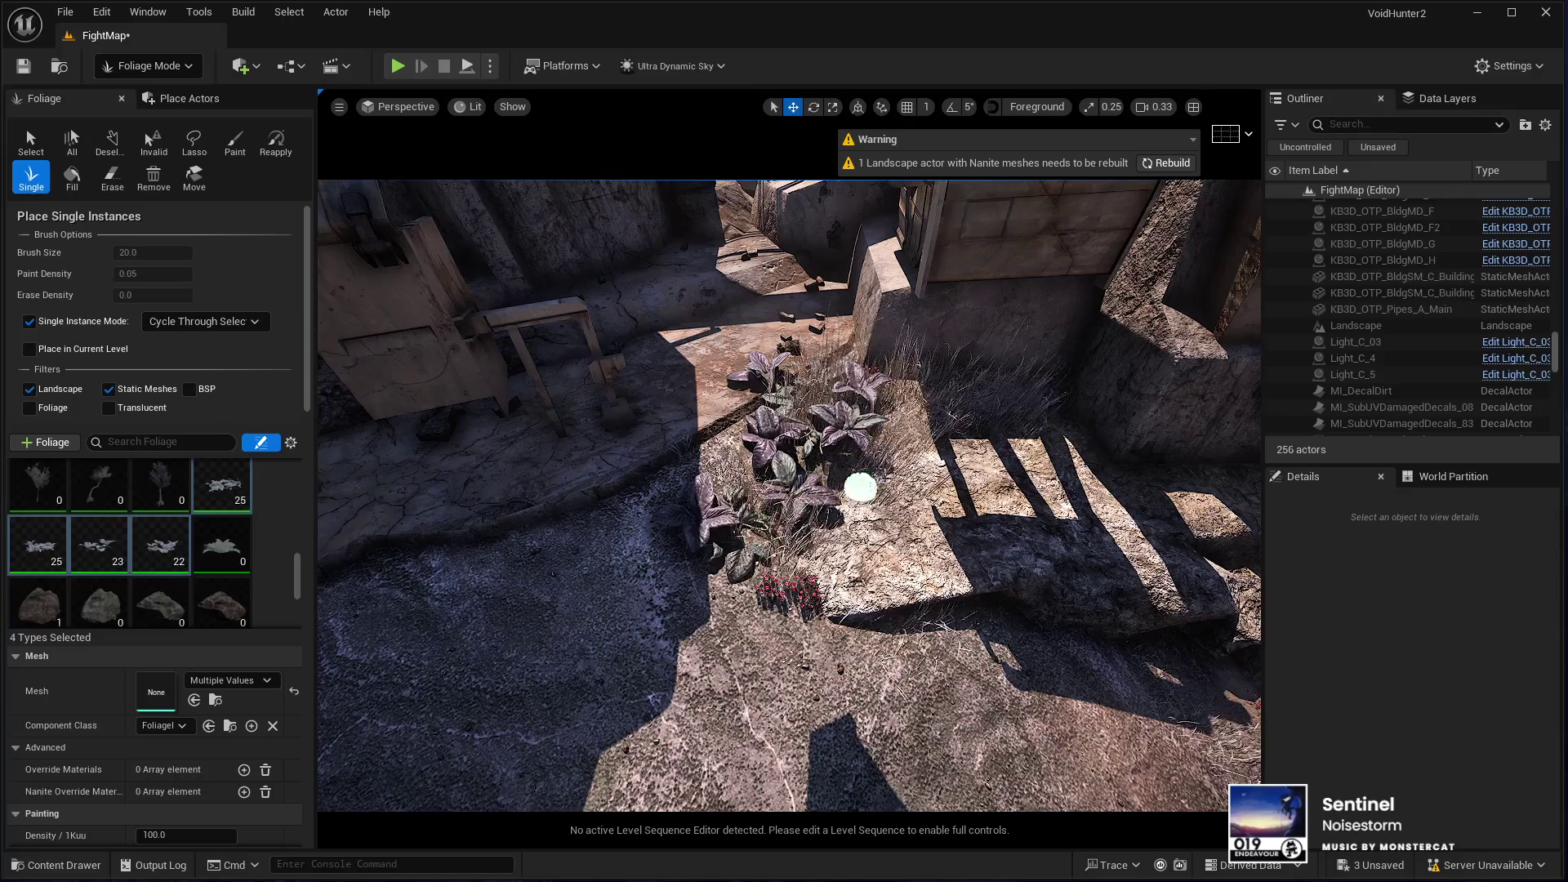
pyautogui.click(850, 420)
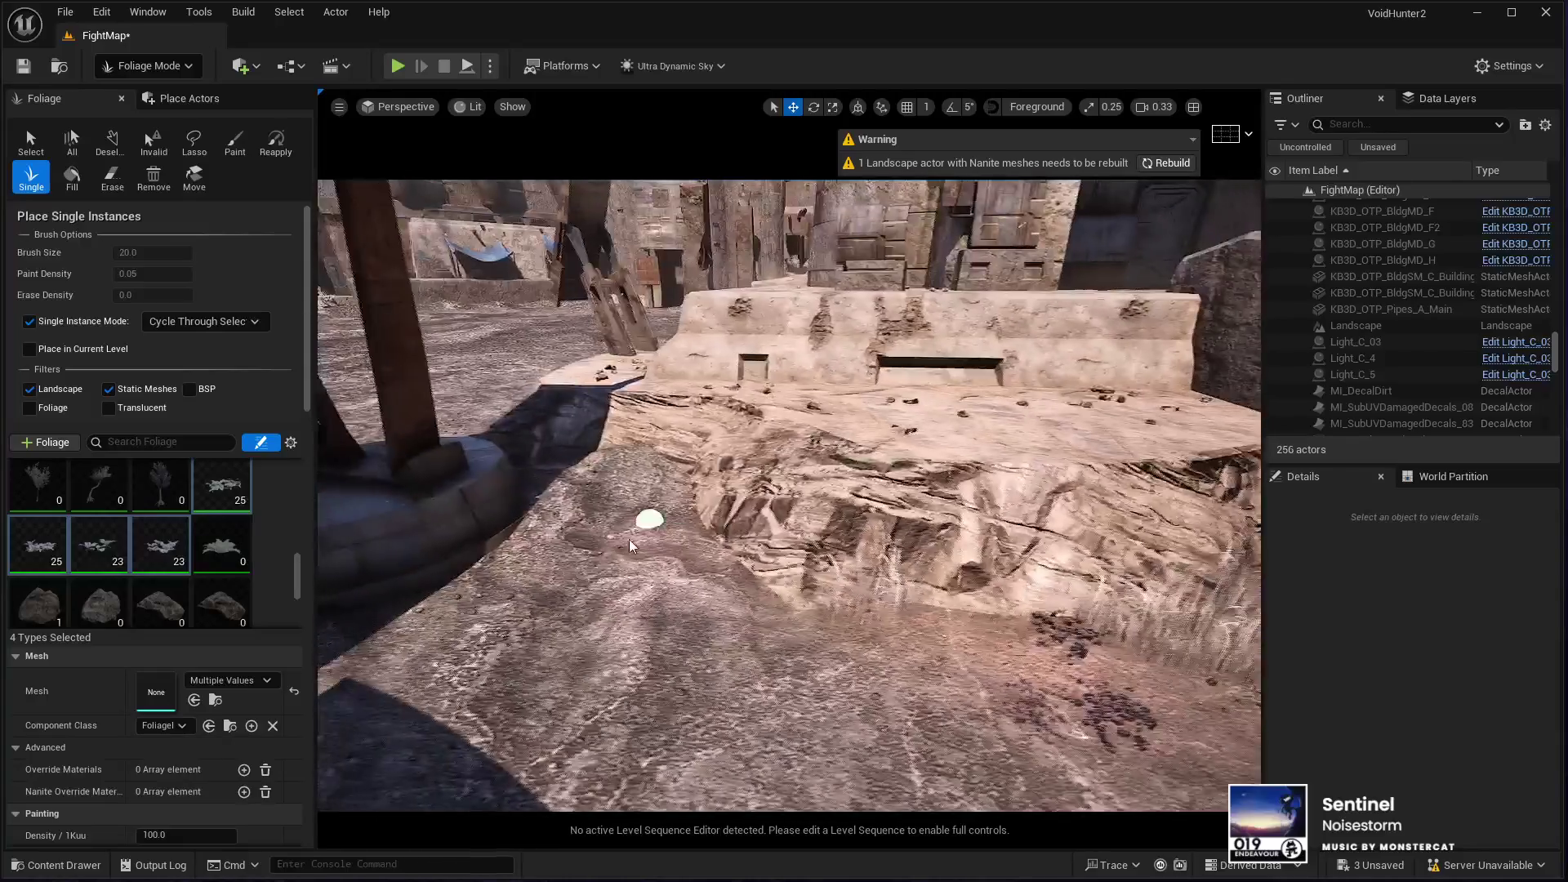
pyautogui.click(630, 545)
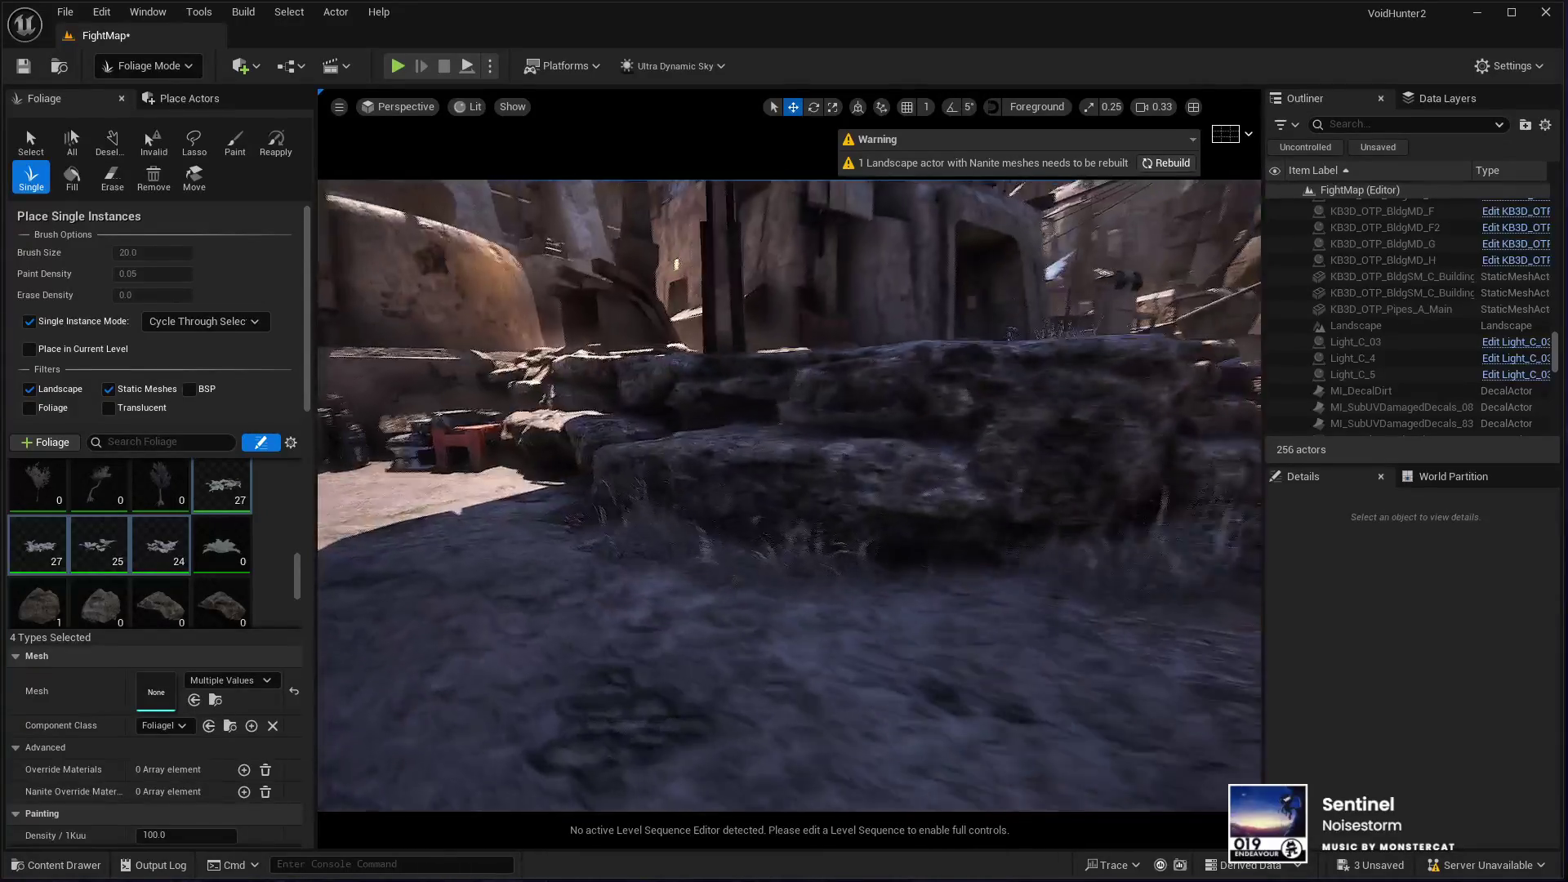
pyautogui.press('w')
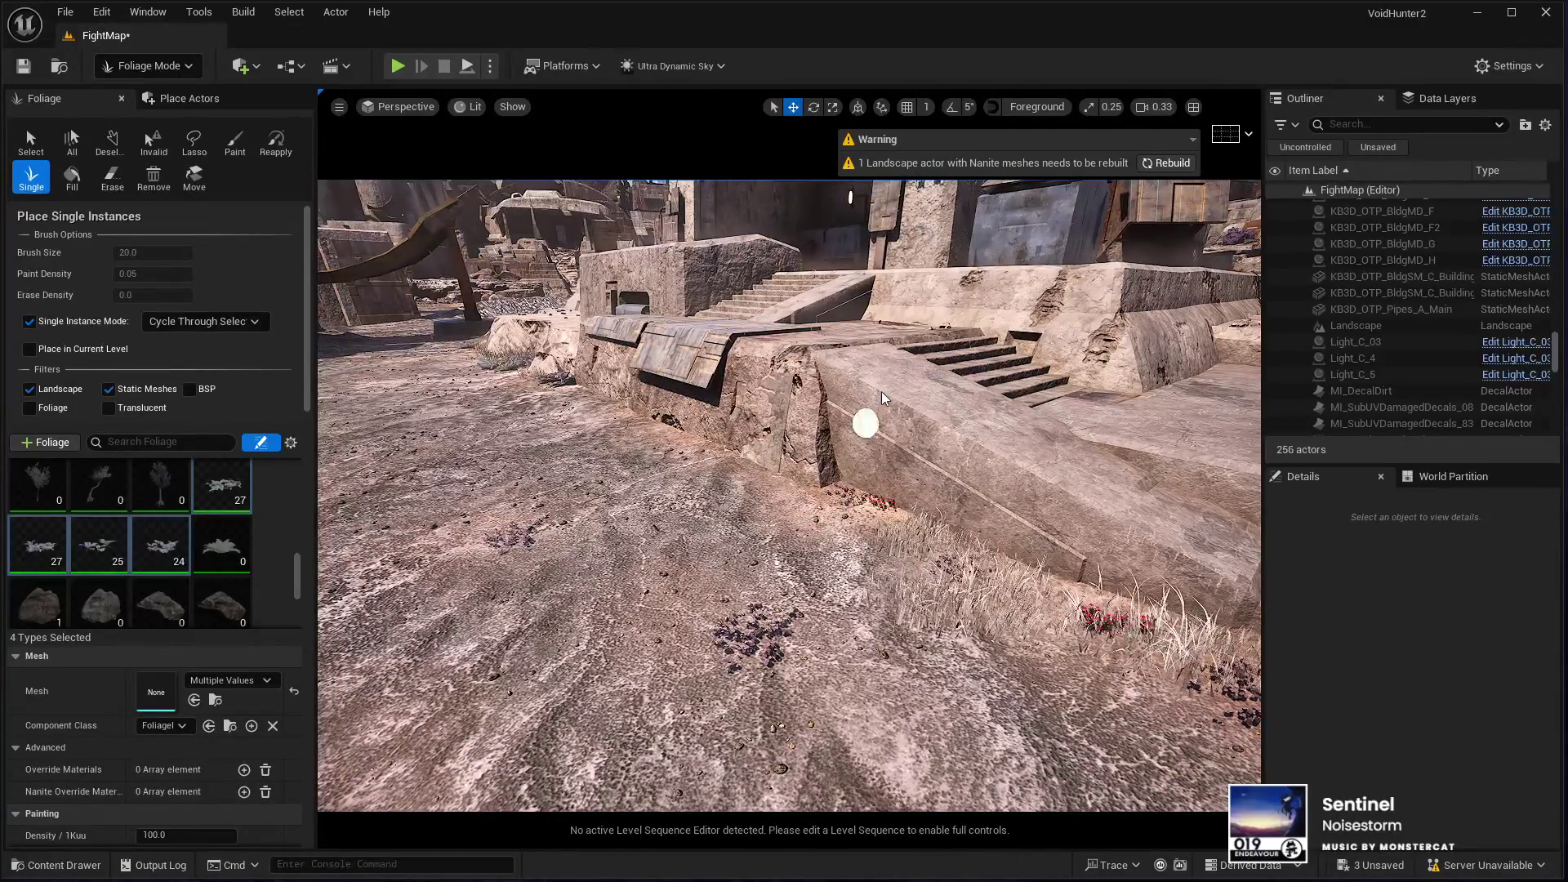
pyautogui.click(833, 531)
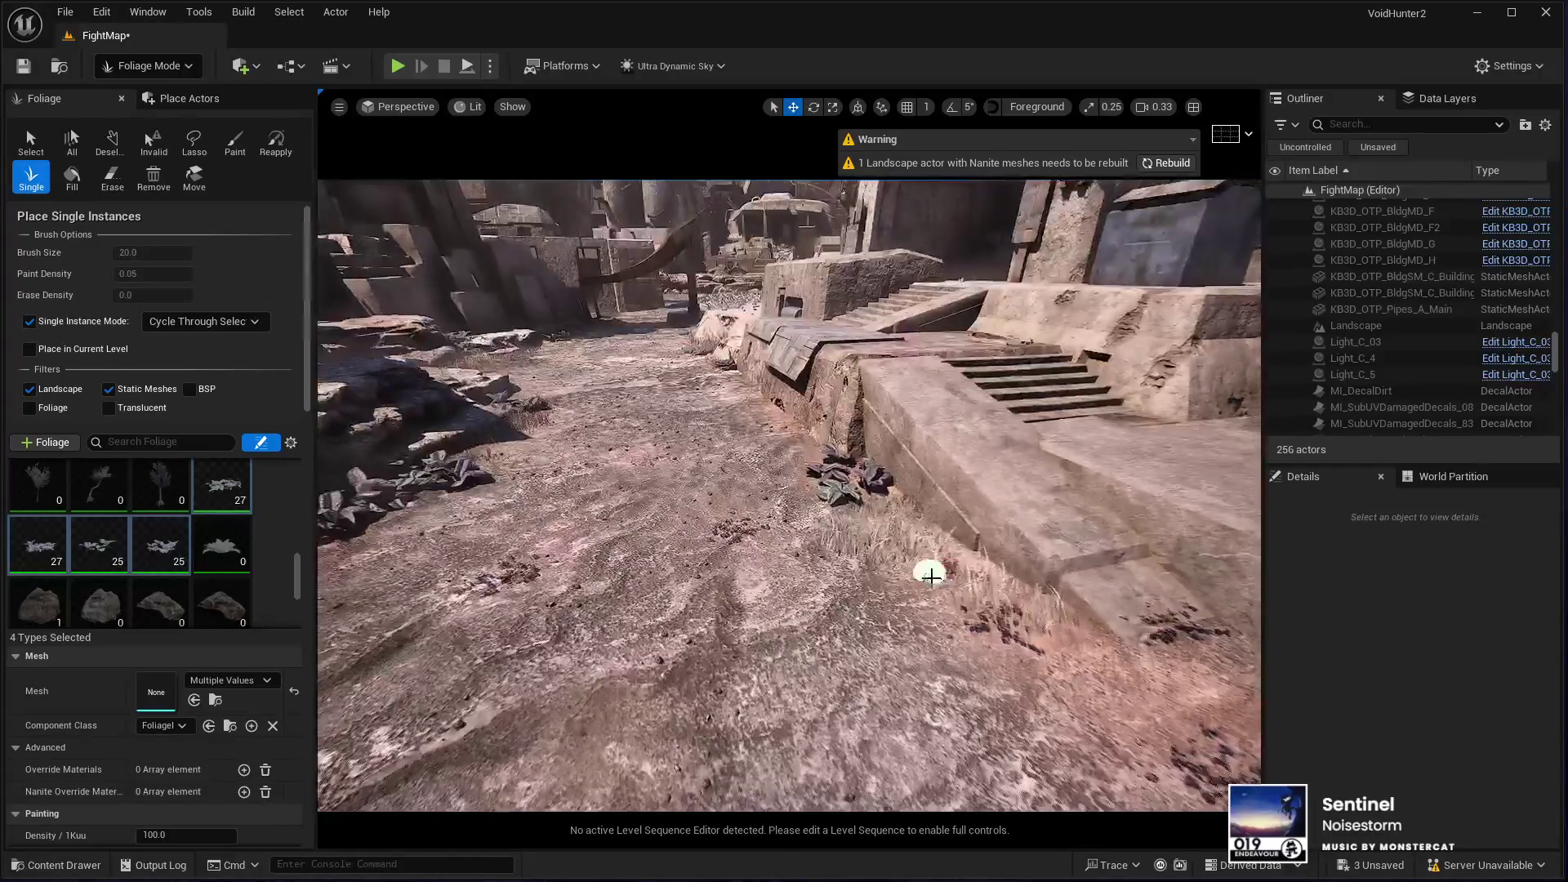
pyautogui.click(994, 586)
pyautogui.press('w')
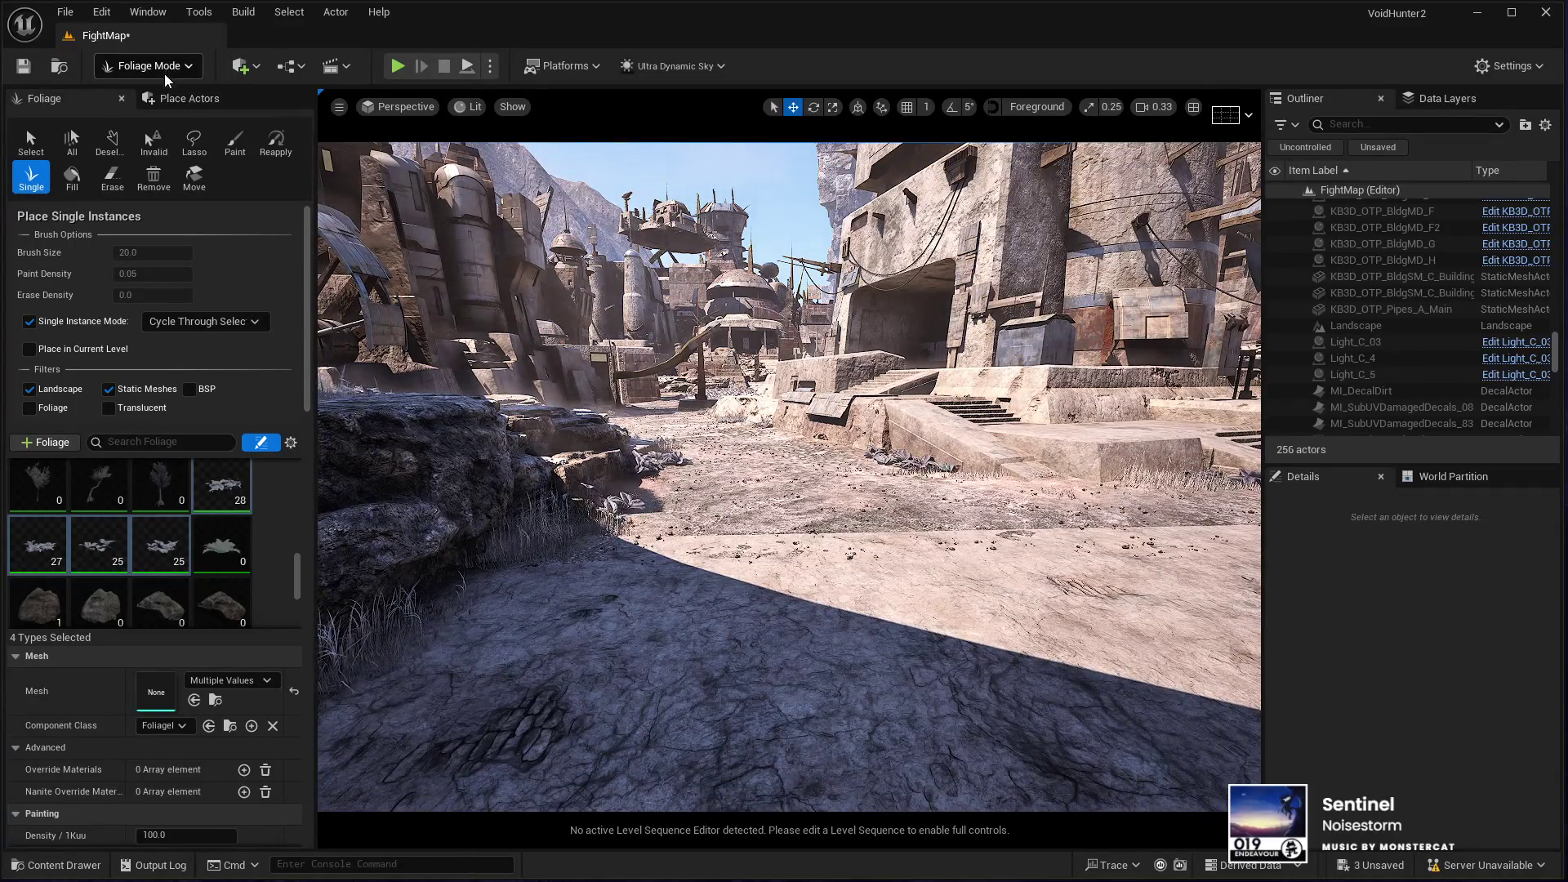
# Step: Return to selection mode and select the KB3D_OTP_BldgLG_C_Base building
pyautogui.hotkey('shift', '2')
pyautogui.hotkey('shift', '1')
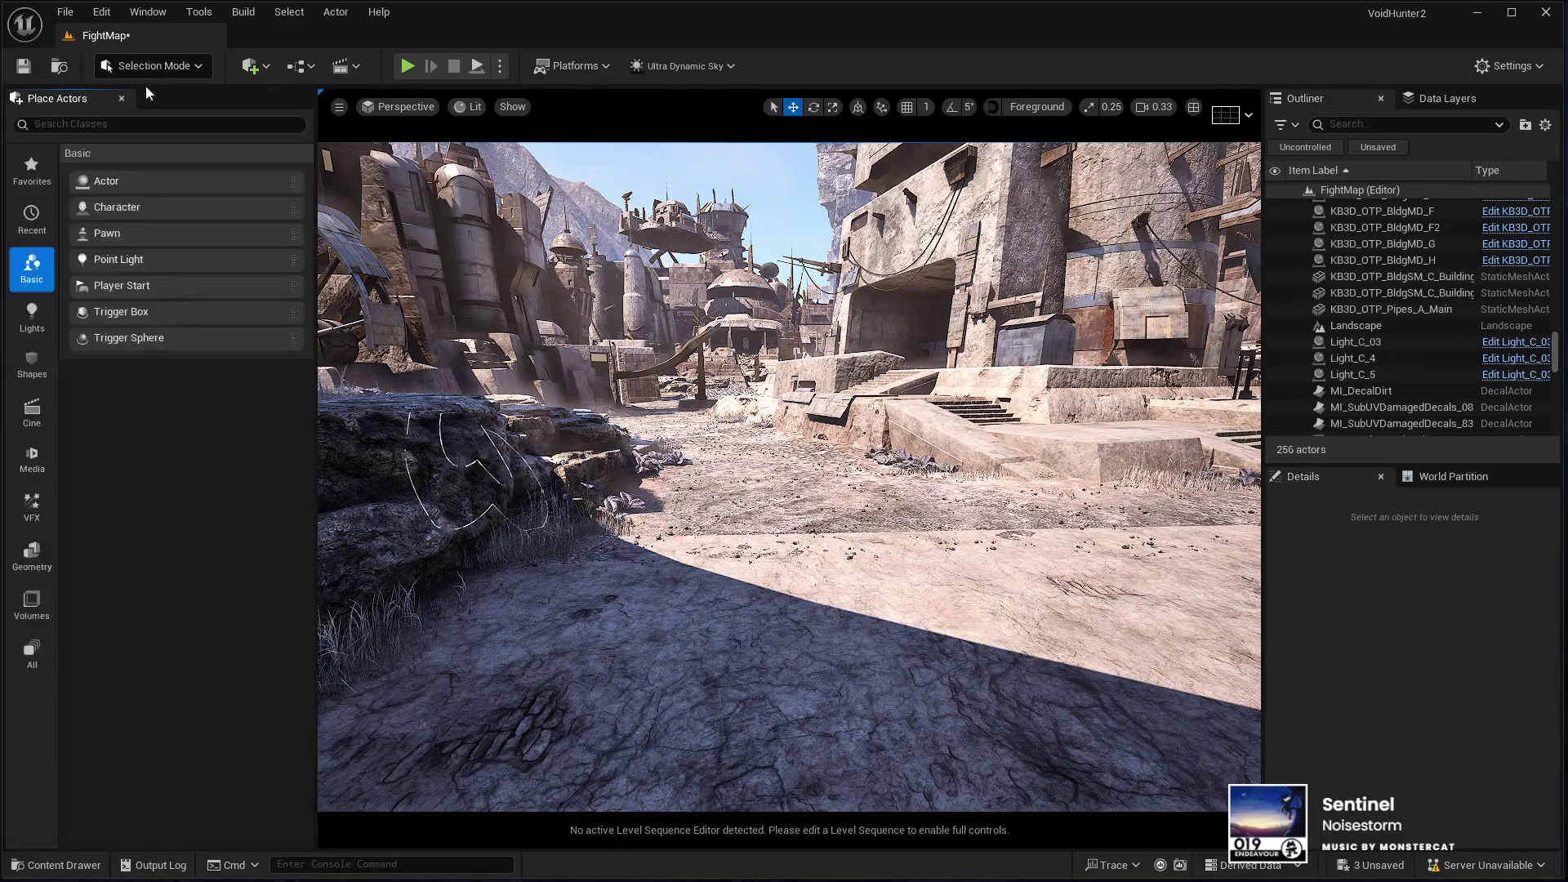
pyautogui.moveTo(681, 529); pyautogui.dragTo(686, 482)
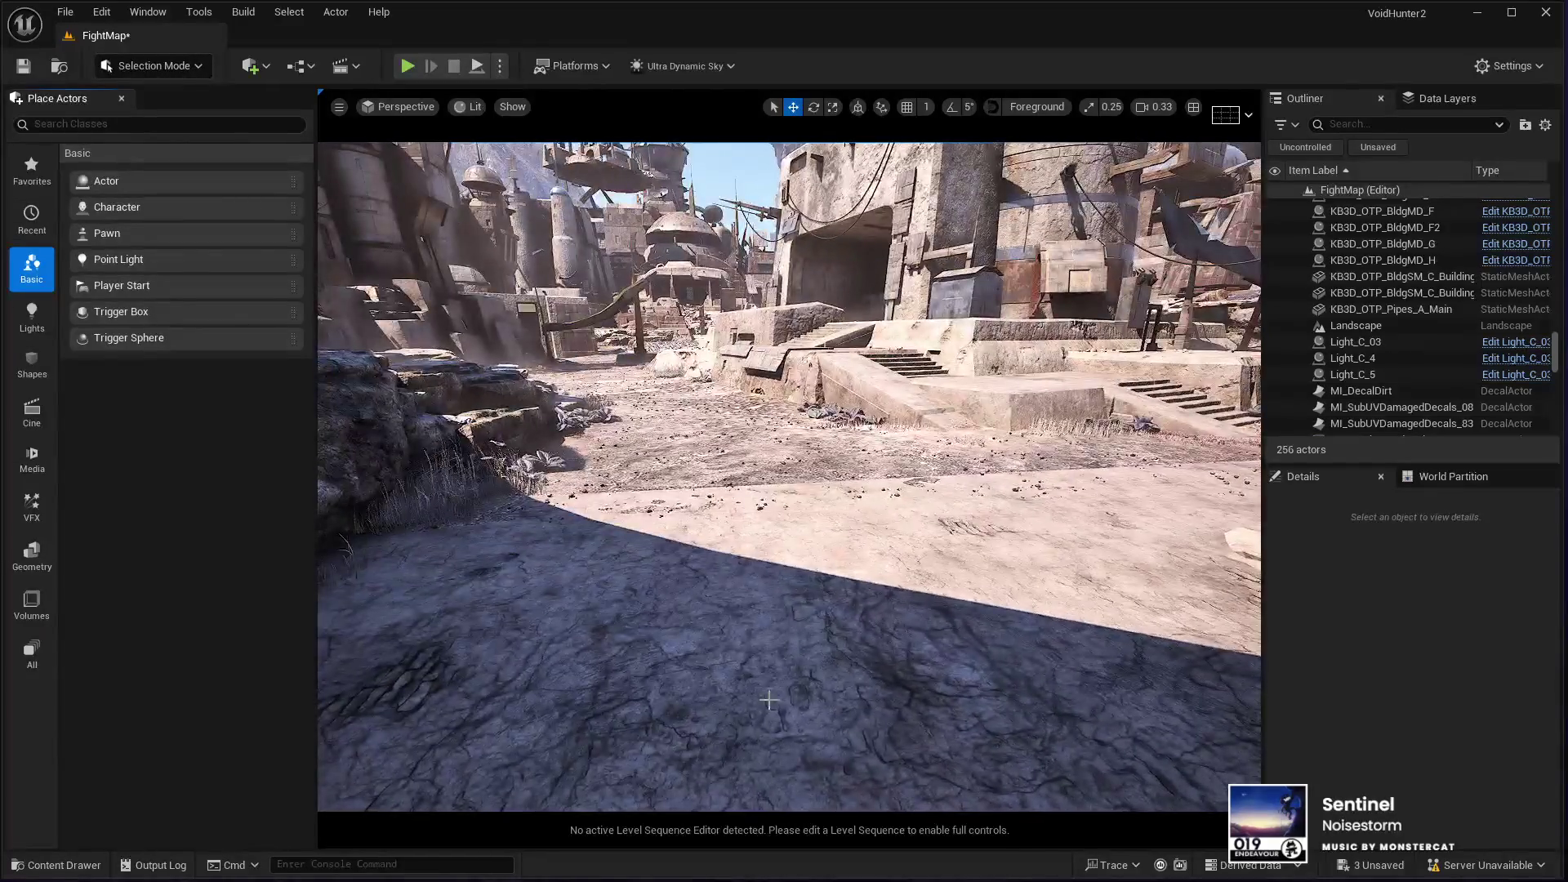
pyautogui.click(823, 693)
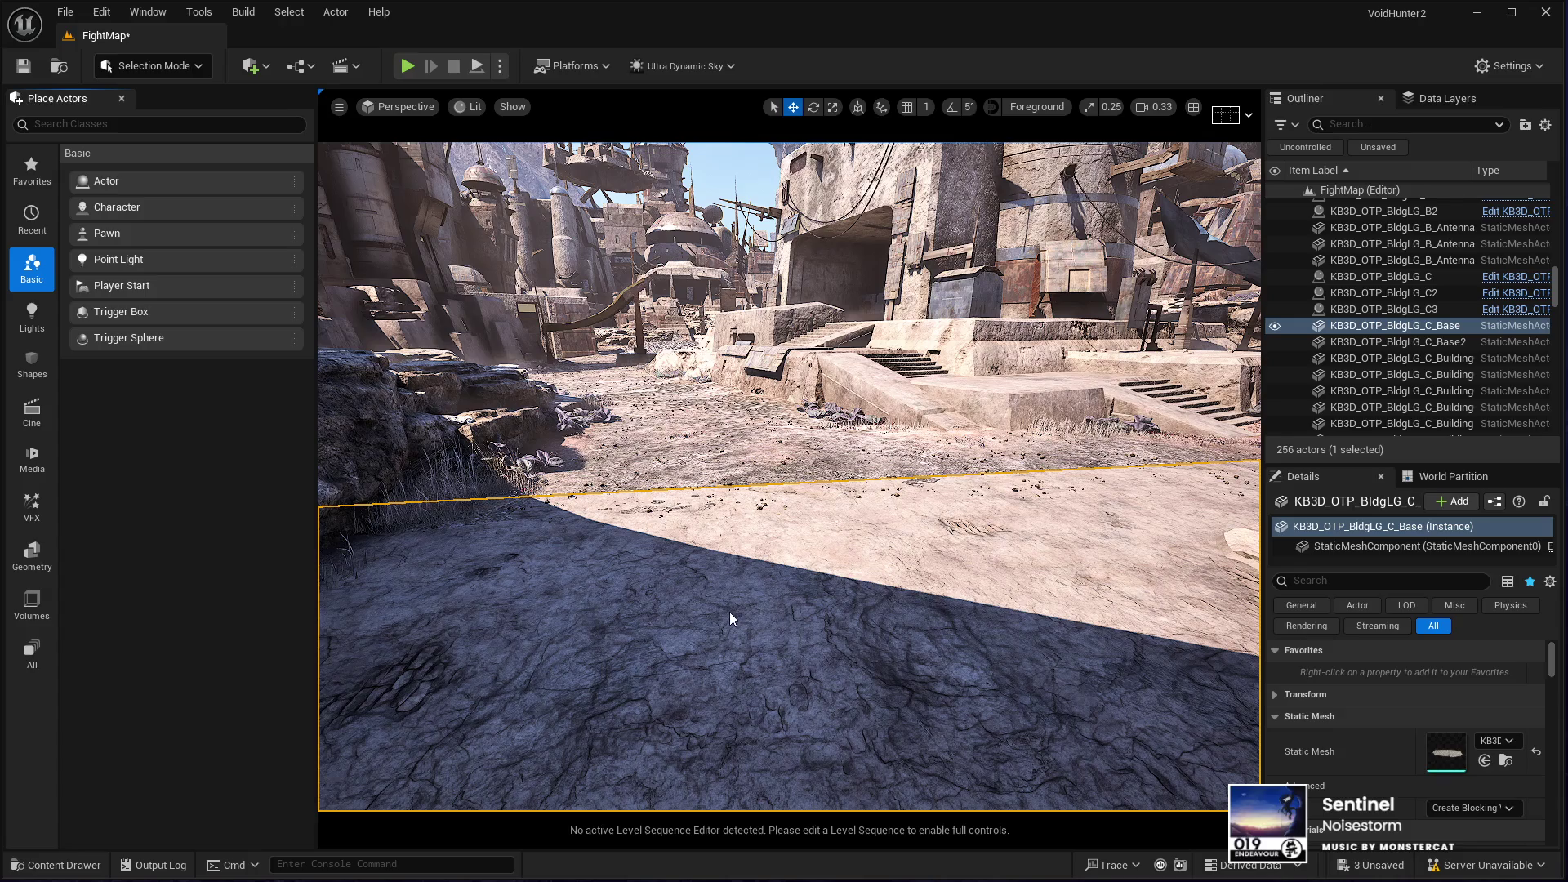
# Step: Play-test FightMap full screen, running the character through town, then restore the editor layout
pyautogui.hotkey('alt', 'p')
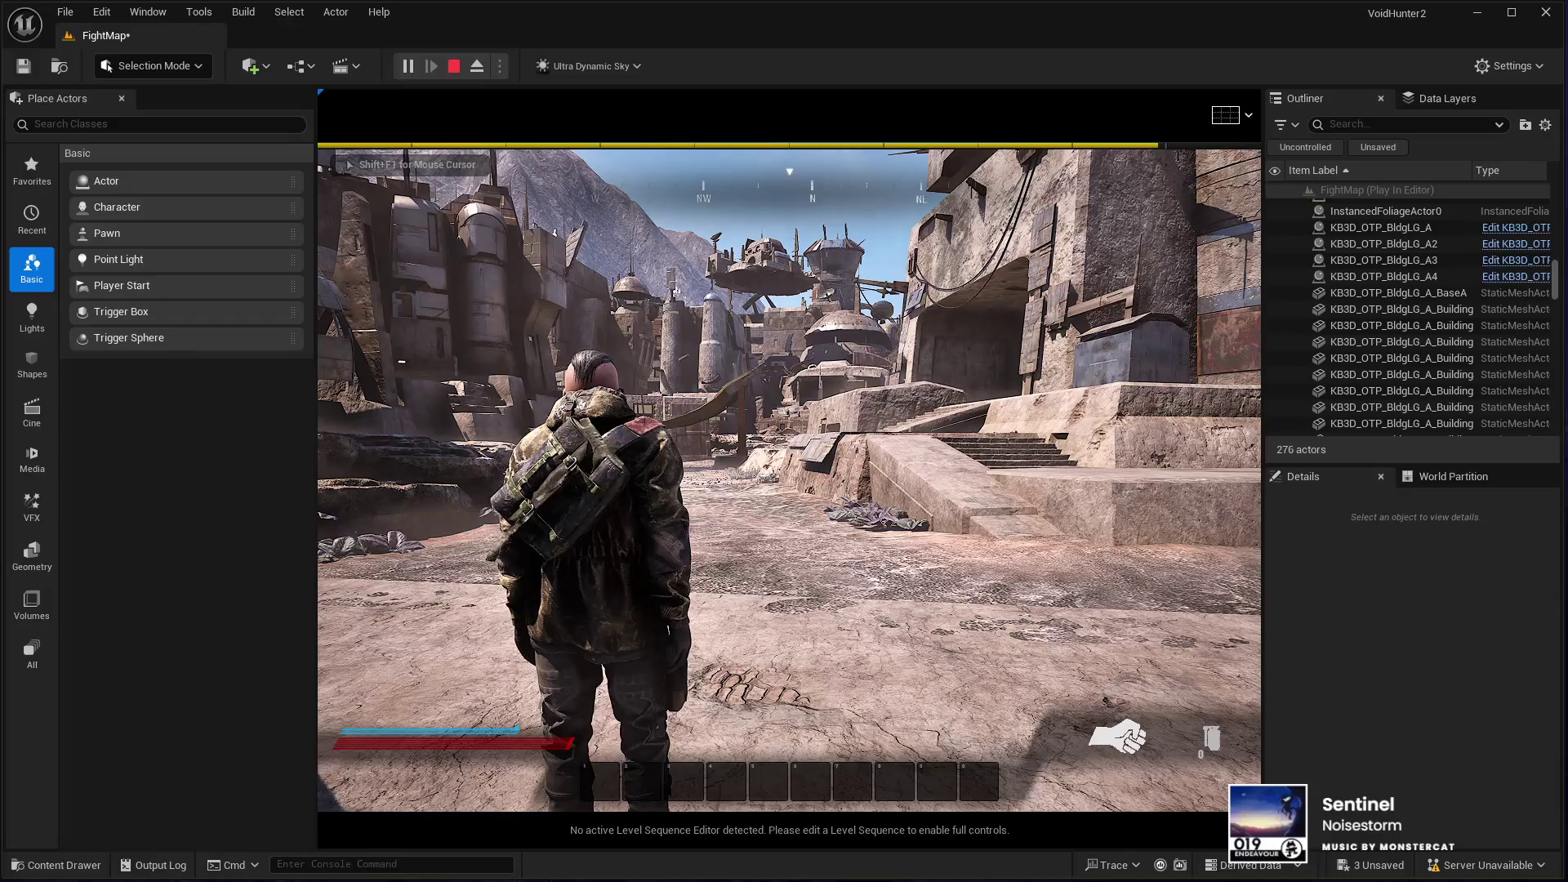
pyautogui.press('F11')
pyautogui.press('w')
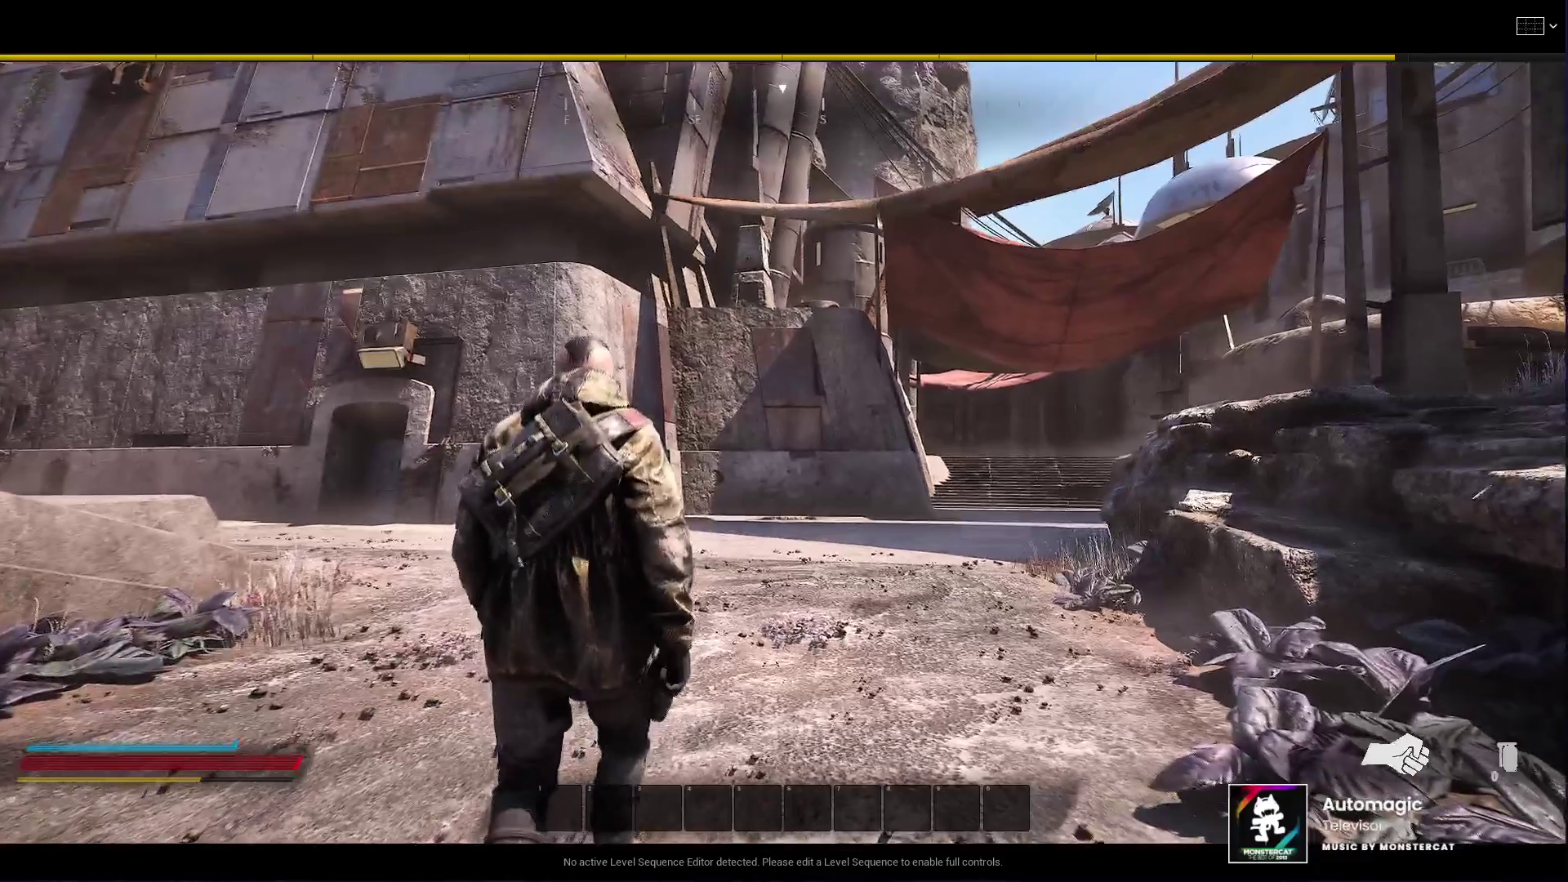
pyautogui.press('Escape')
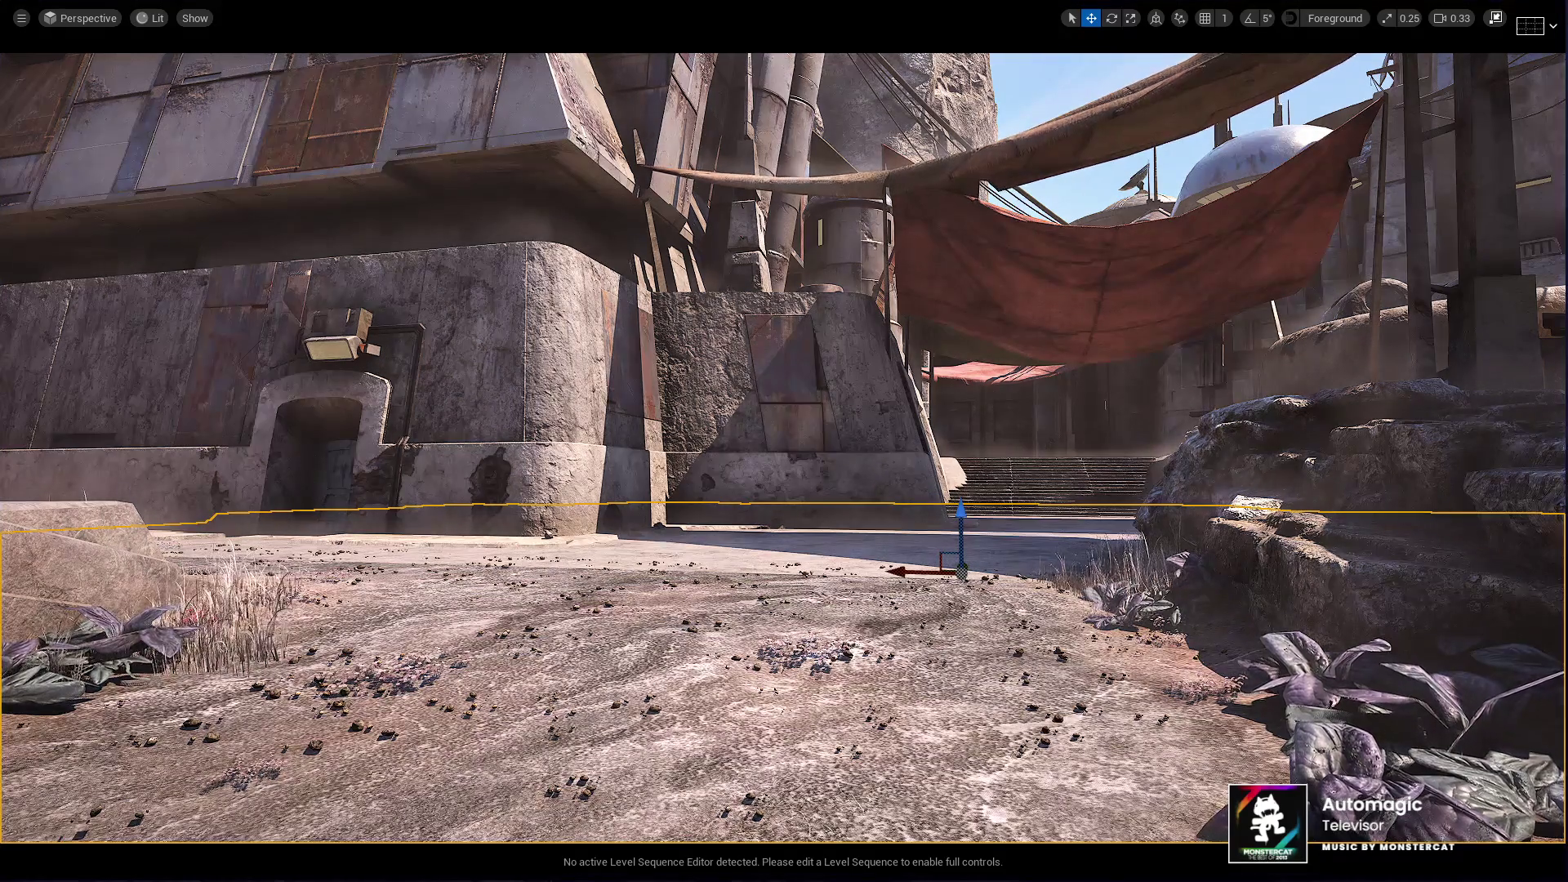
pyautogui.press('F11')
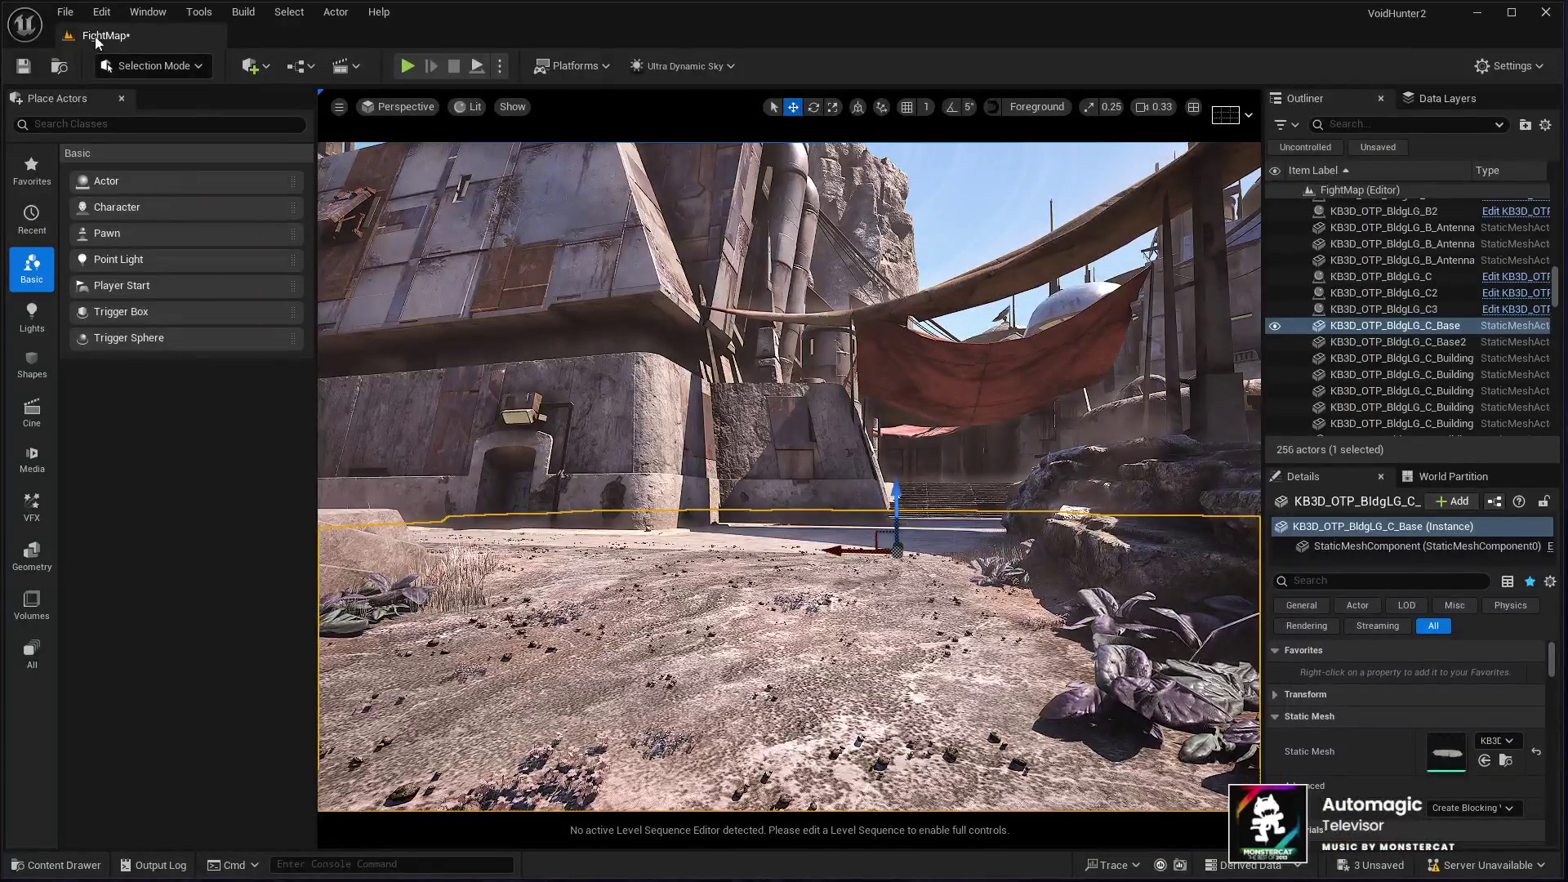
pyautogui.hotkey('shift', '3')
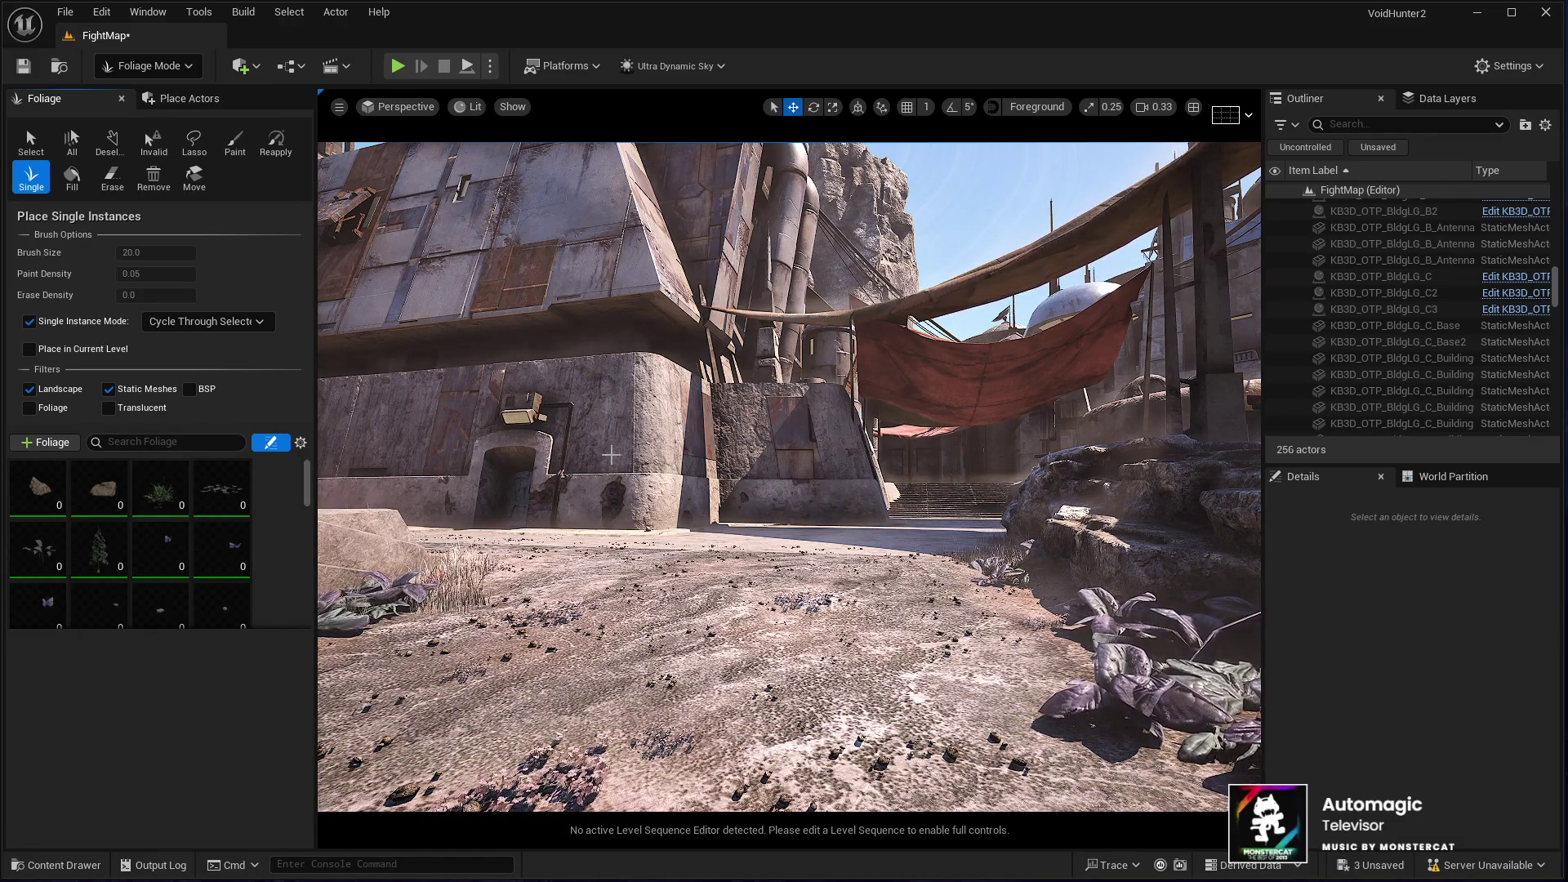
# Step: Select the 28-instance foliage type, its neighbouring rock types and SM_Debris_Shore_Rocks_4
pyautogui.scroll(-4, 195, 539)
pyautogui.scroll(-5, 198, 559)
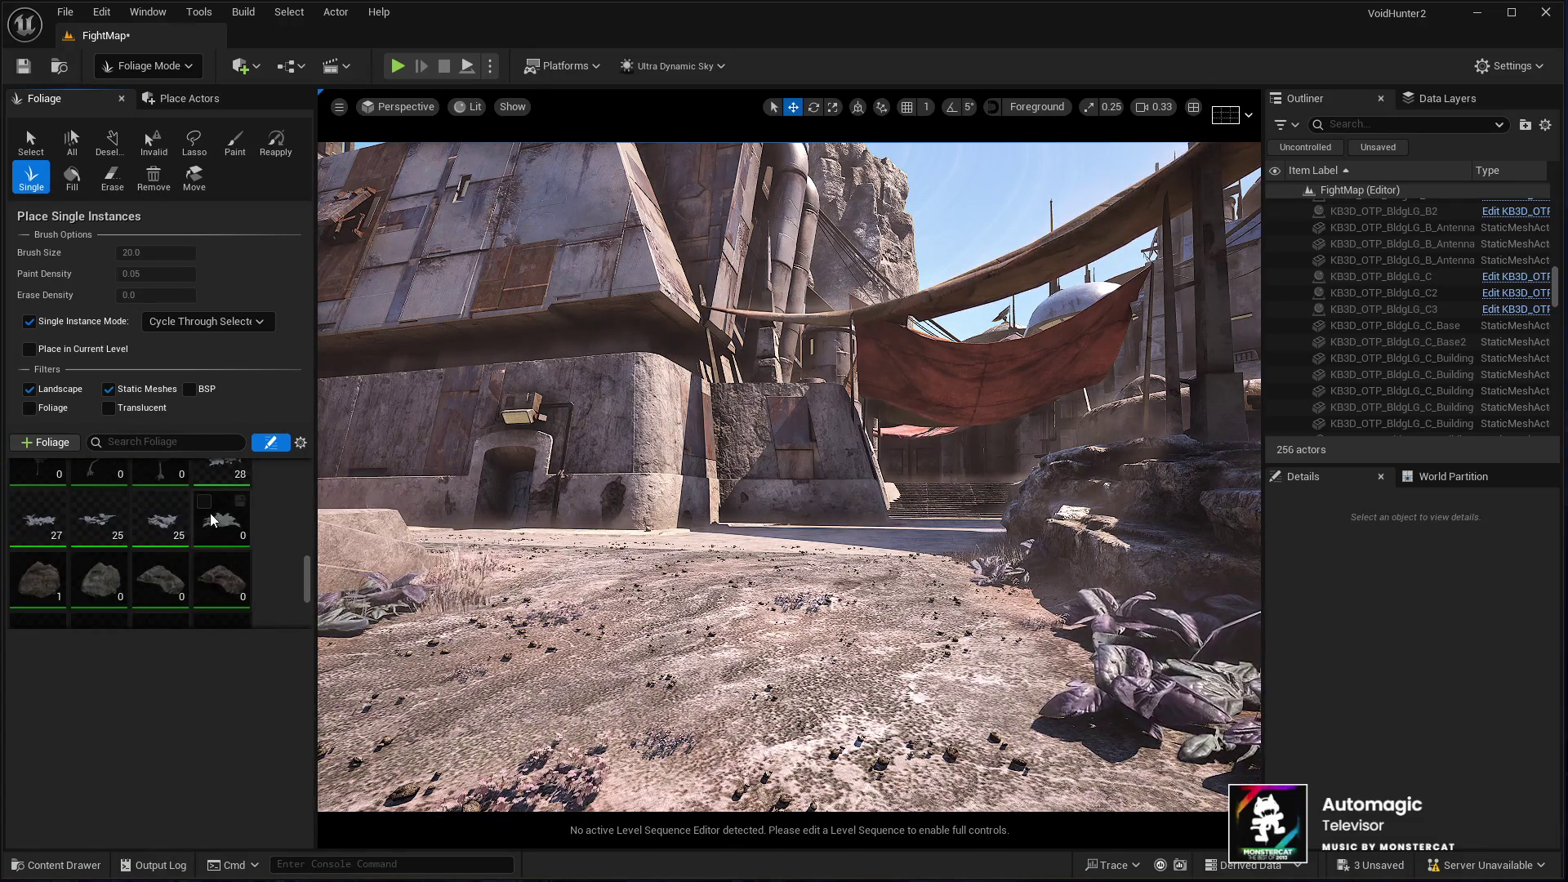
pyautogui.click(216, 473)
pyautogui.keyDown('shift'); pyautogui.click(148, 506); pyautogui.keyUp('shift')
pyautogui.scroll(3, 148, 507)
pyautogui.click(124, 539)
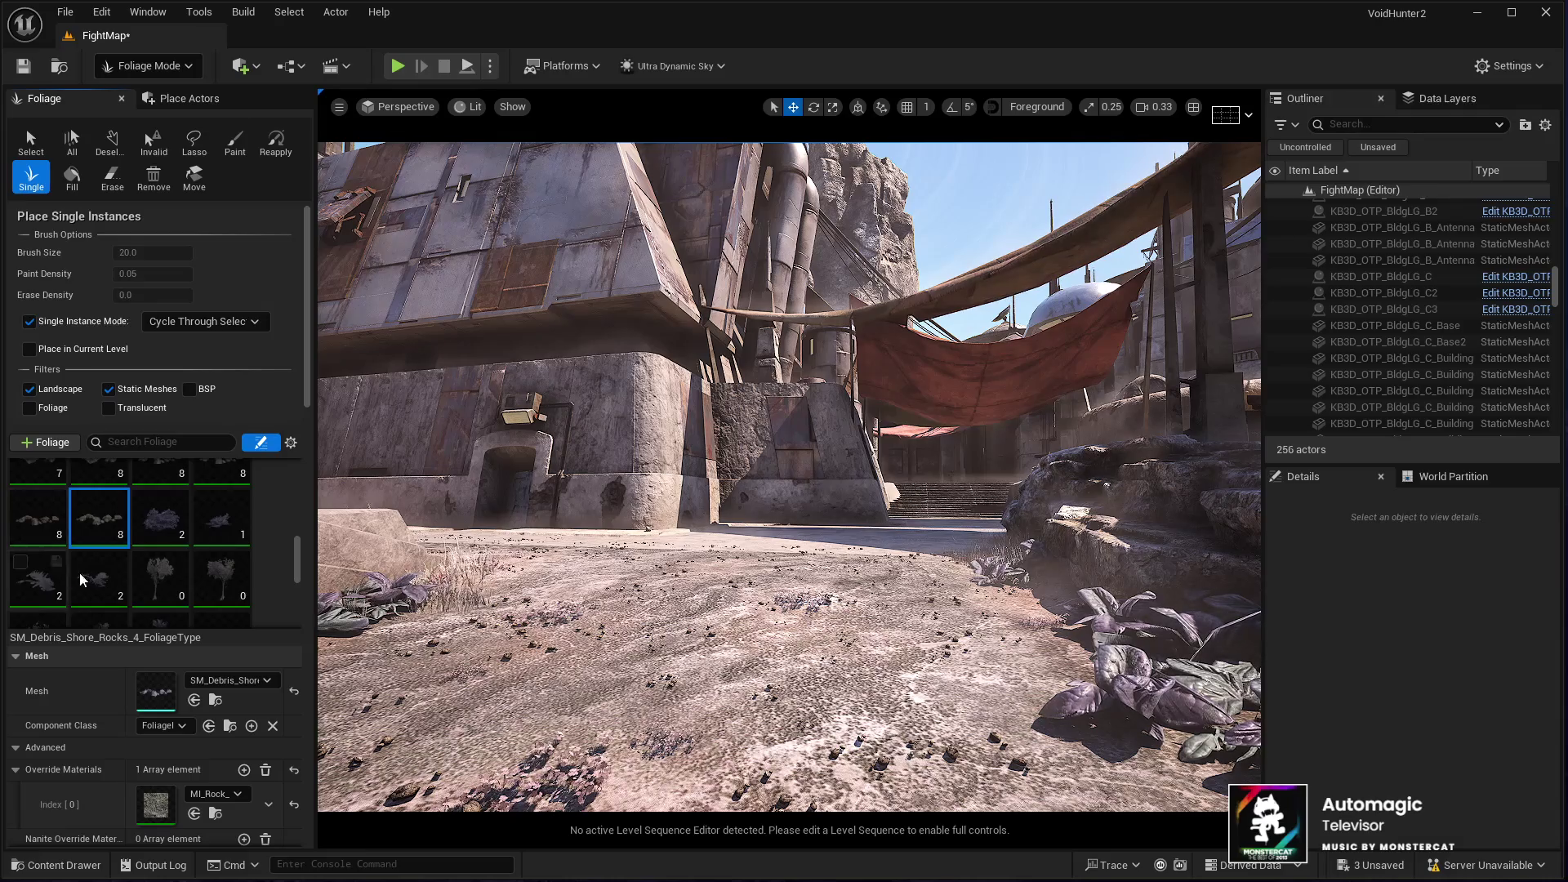
# Step: Select every foliage type in the palette and place a rock cluster beside the stone steps
pyautogui.scroll(3, 80, 563)
pyautogui.scroll(1, 69, 574)
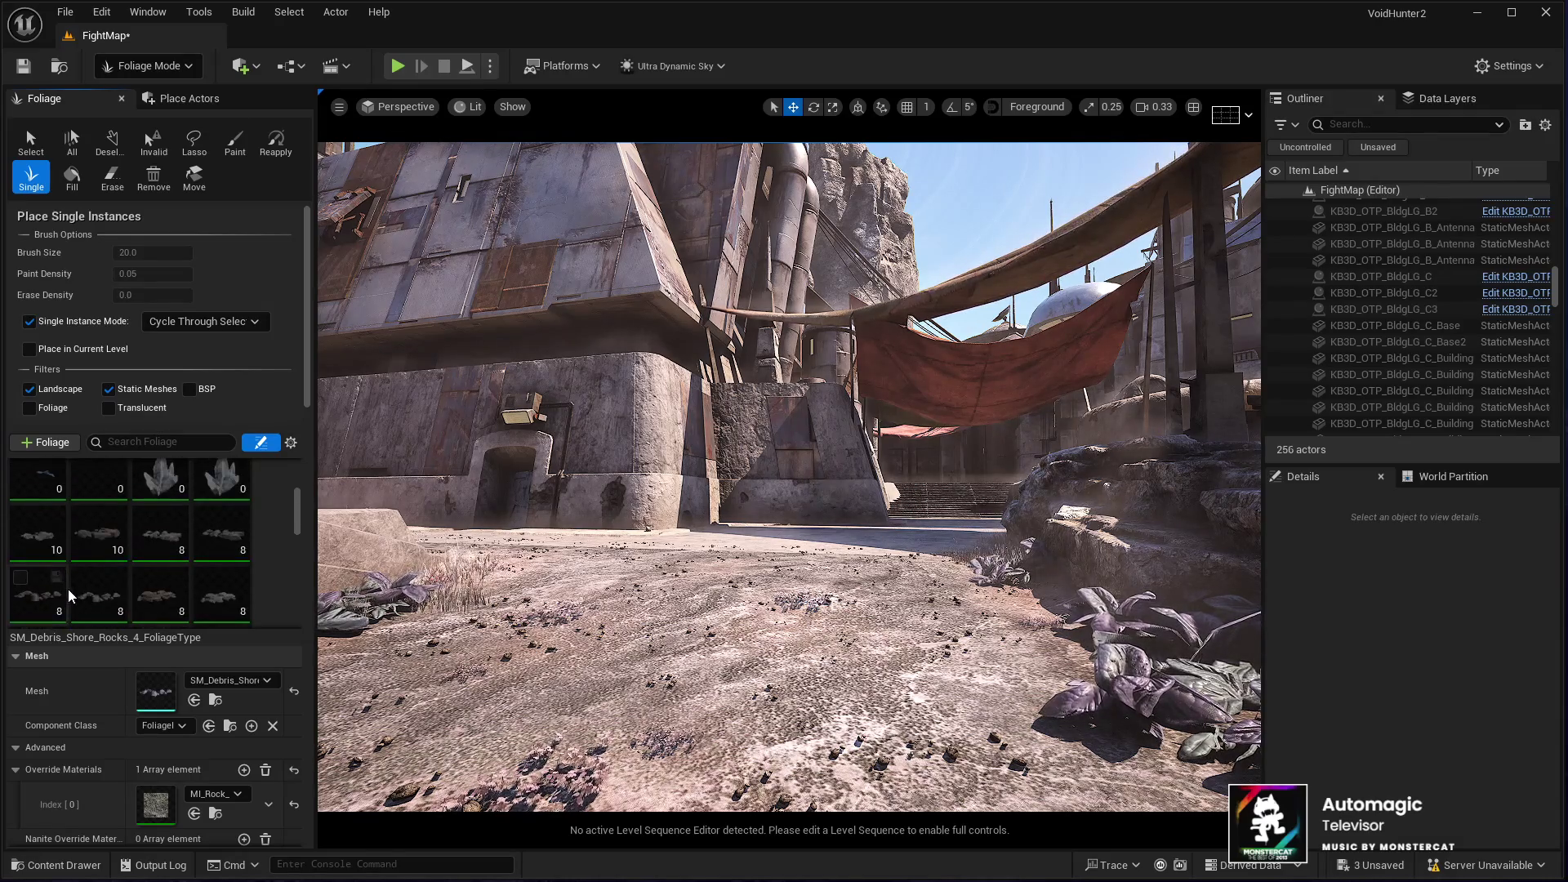
pyautogui.hotkey('ctrl', 'a')
pyautogui.moveTo(518, 569)
pyautogui.mouseDown()
pyautogui.moveTo(588, 555)
pyautogui.moveTo(588, 596)
pyautogui.moveTo(921, 361)
pyautogui.moveTo(963, 360)
pyautogui.moveTo(865, 375)
pyautogui.mouseUp()
pyautogui.click(769, 379)
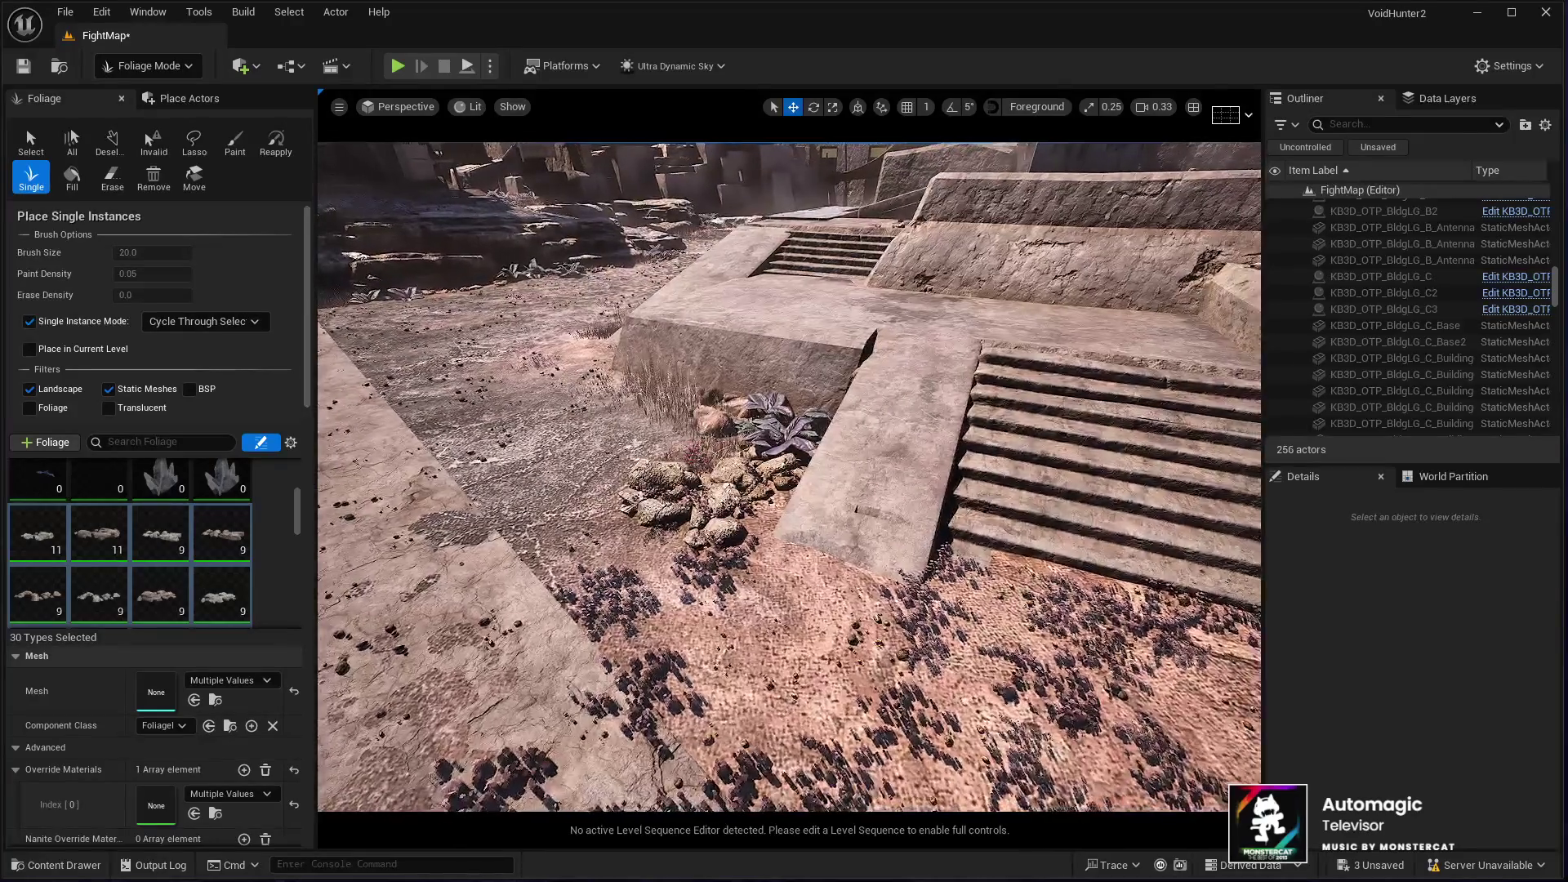
# Step: Undo the rock cluster, look around the town, and return to Selection Mode
pyautogui.hotkey('ctrl', 'z')
pyautogui.hotkey('ctrl', 'z')
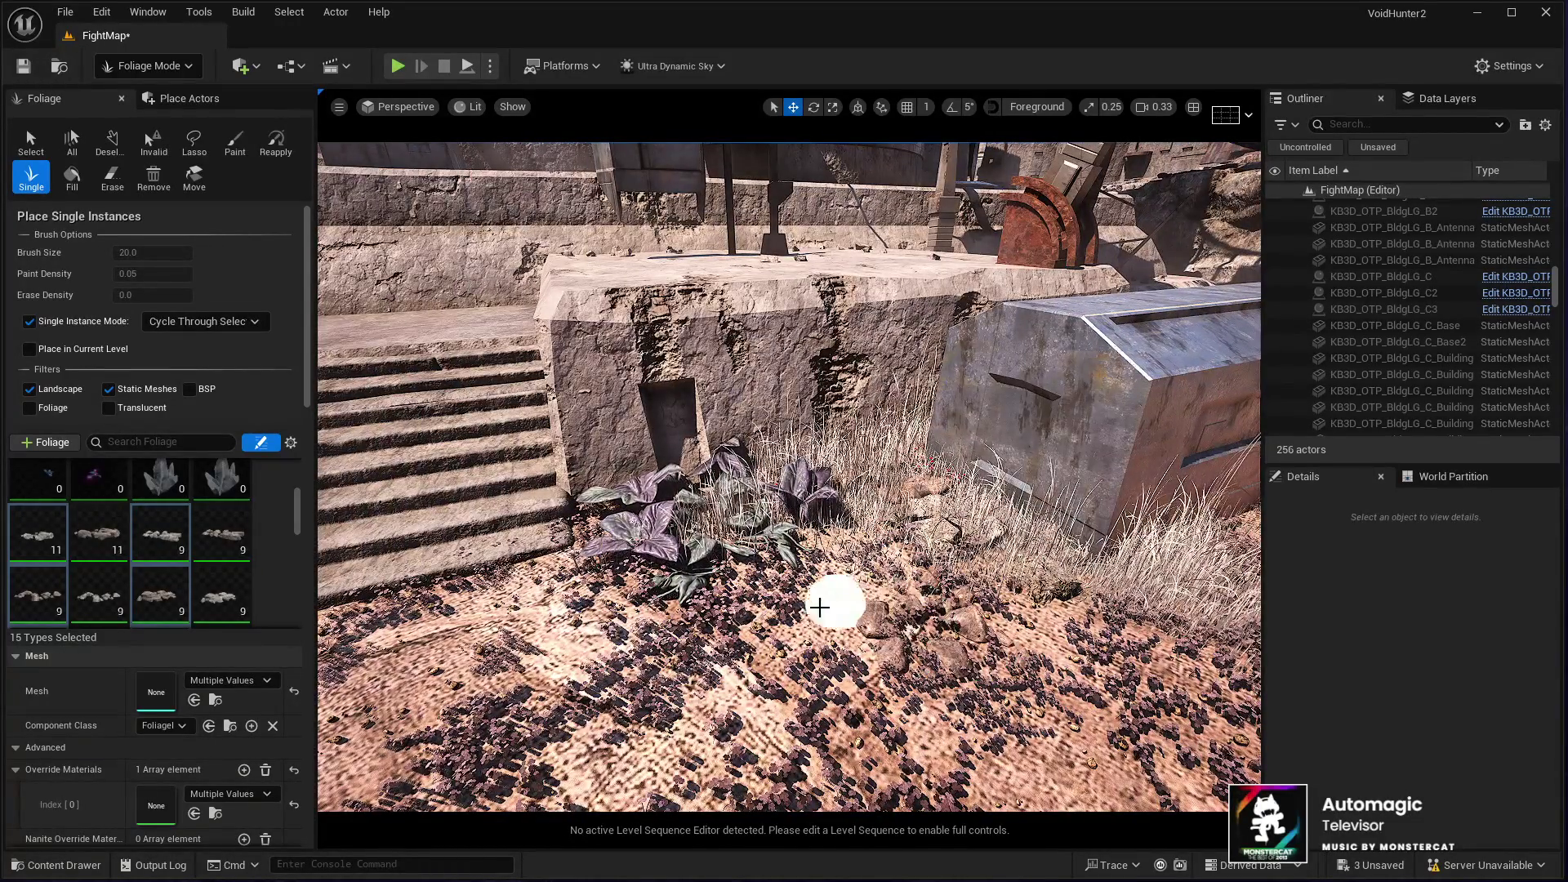
pyautogui.moveTo(823, 602); pyautogui.dragTo(703, 355)
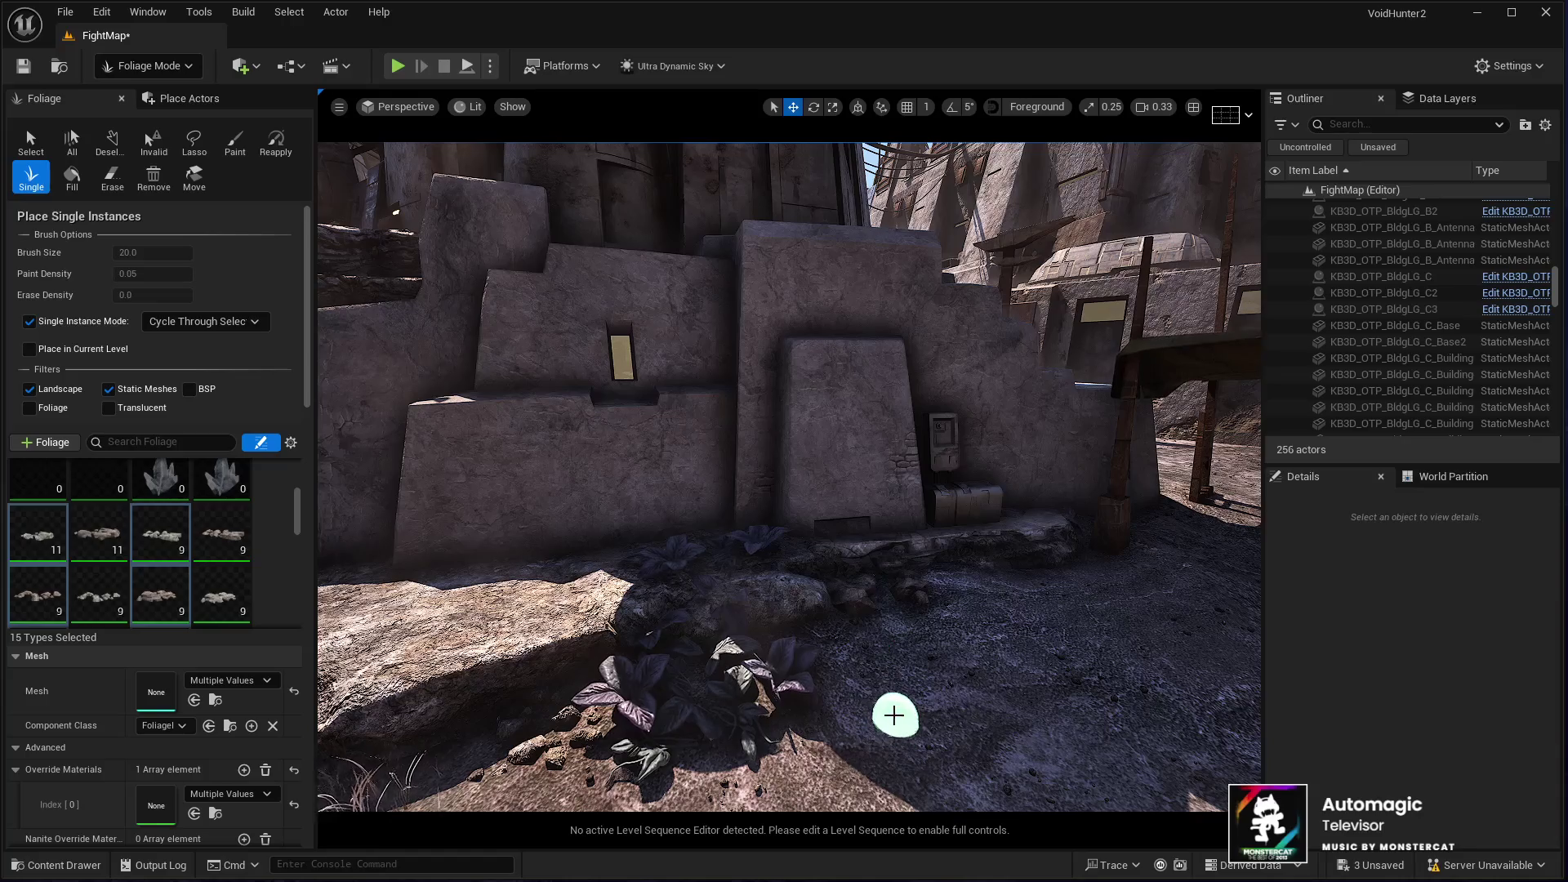
pyautogui.moveTo(894, 713); pyautogui.dragTo(800, 711)
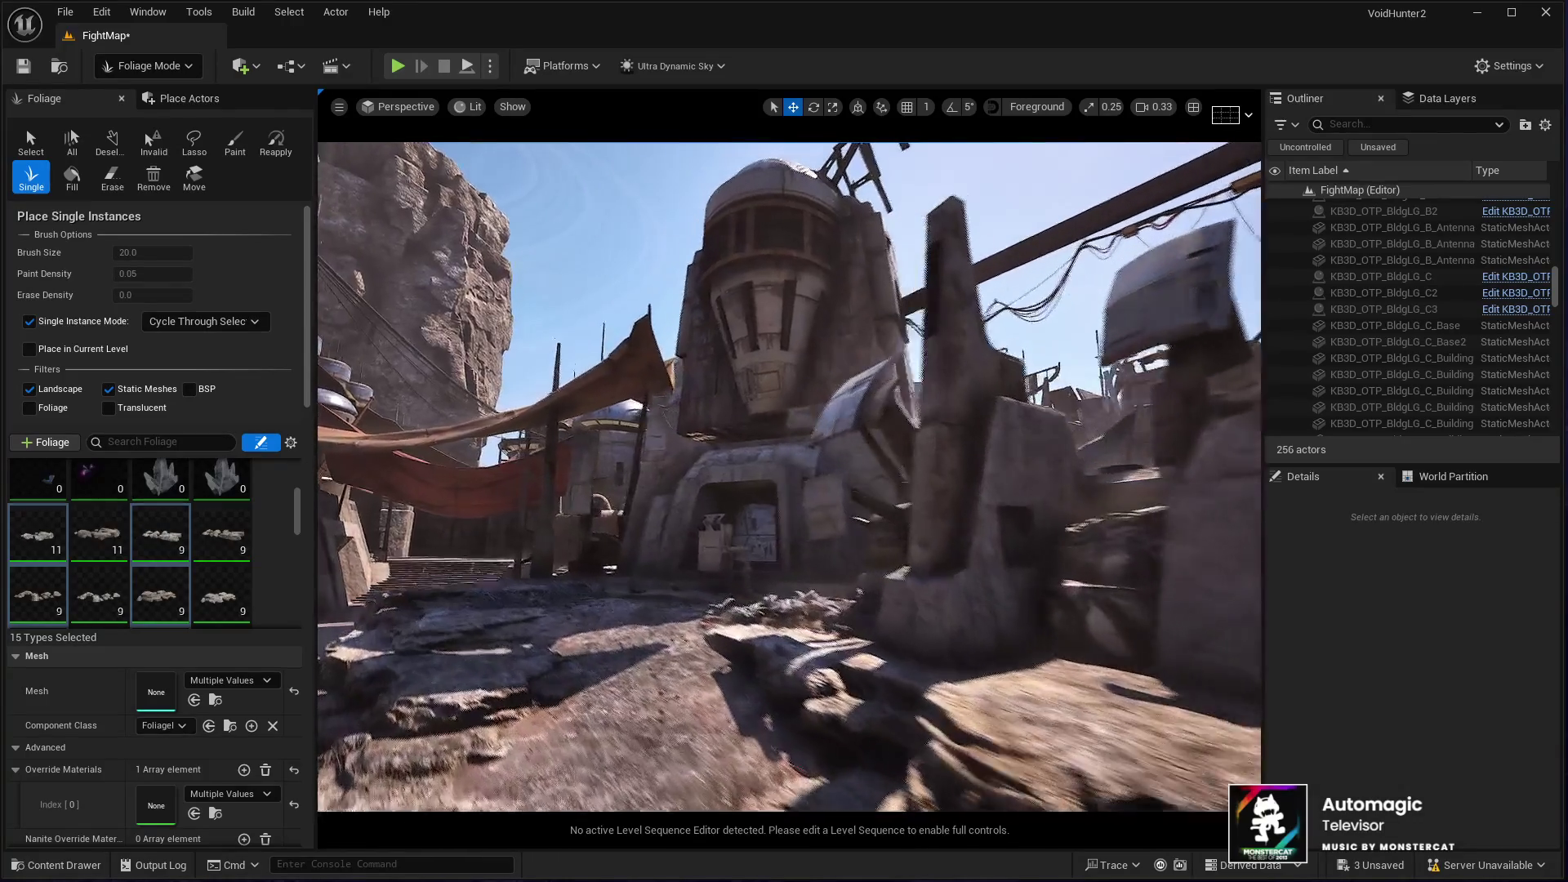
pyautogui.moveTo(801, 711)
pyautogui.mouseDown()
pyautogui.moveTo(703, 723)
pyautogui.moveTo(702, 695)
pyautogui.mouseUp()
pyautogui.moveTo(888, 714); pyautogui.dragTo(888, 715)
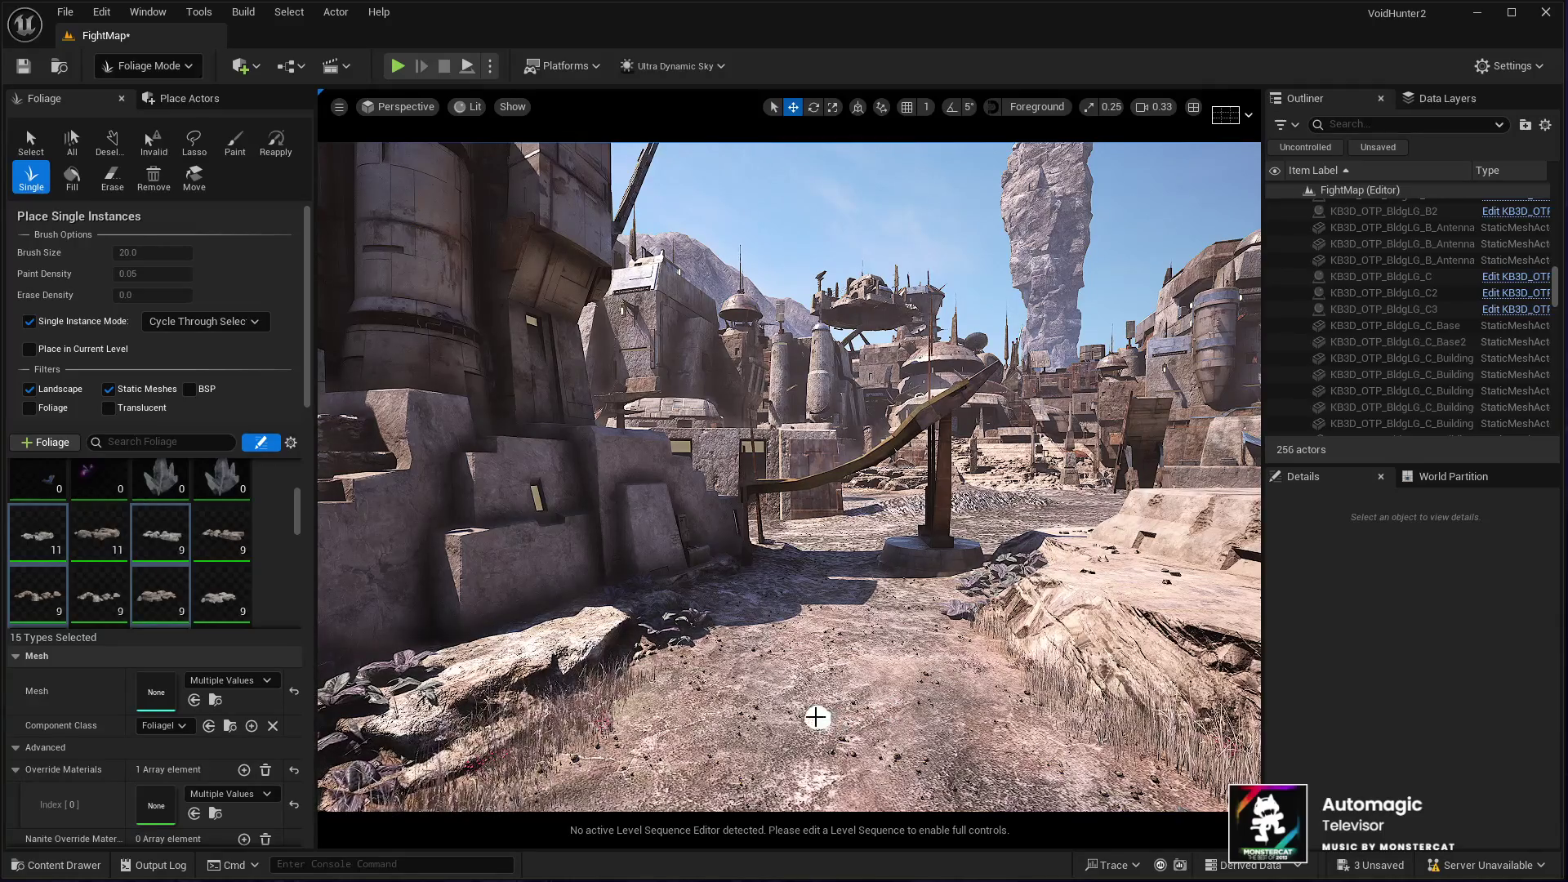
pyautogui.click(121, 98)
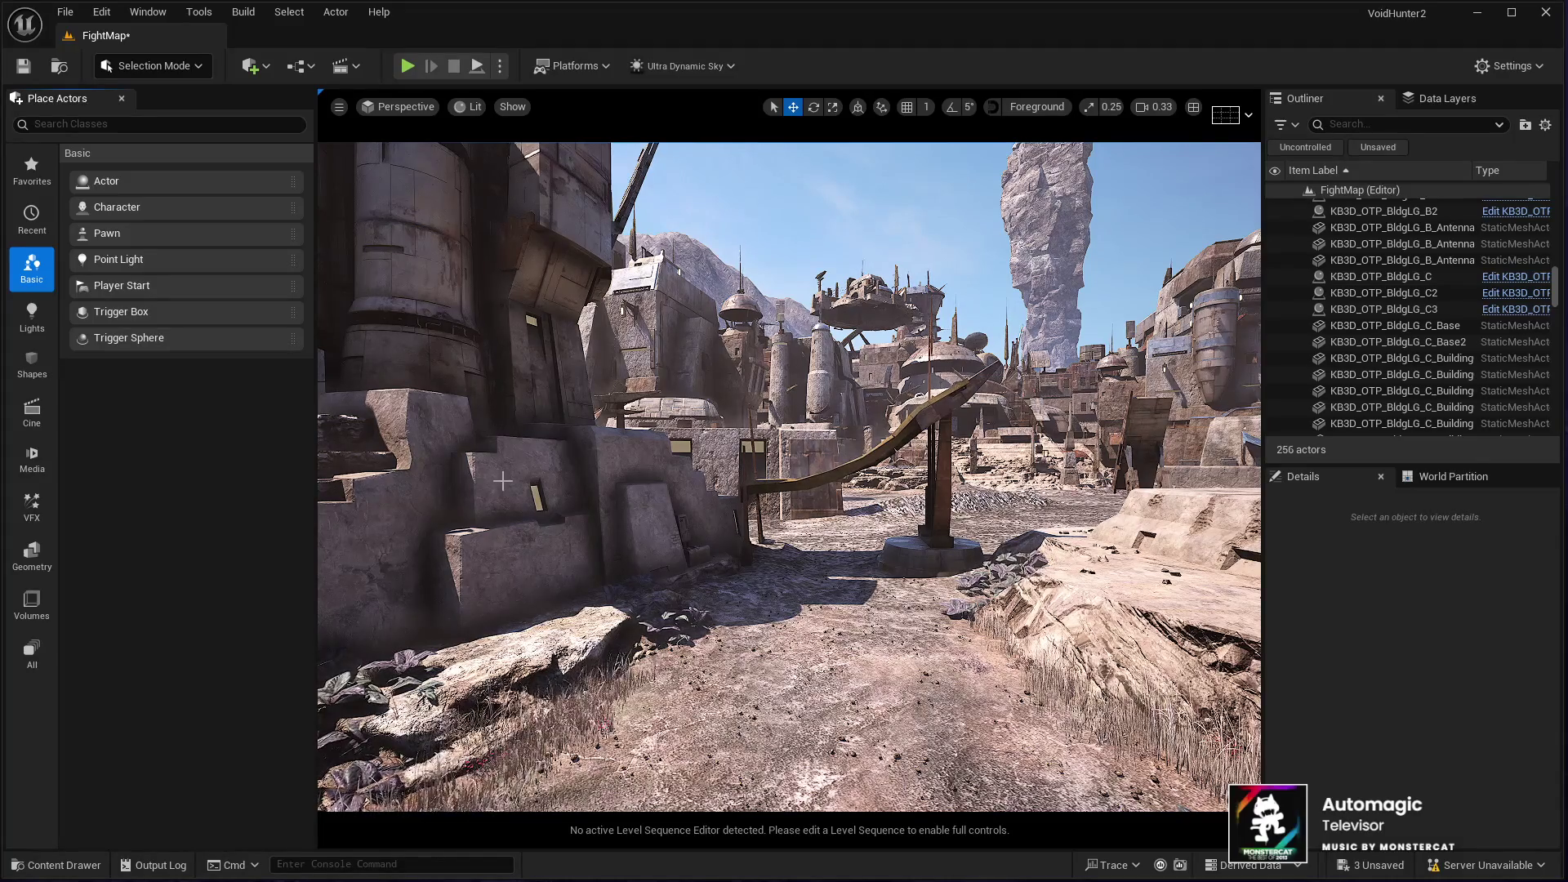
# Step: Fly to the rock ledge and enter Landscape Mode with Shift+2
pyautogui.moveTo(672, 530); pyautogui.dragTo(684, 531)
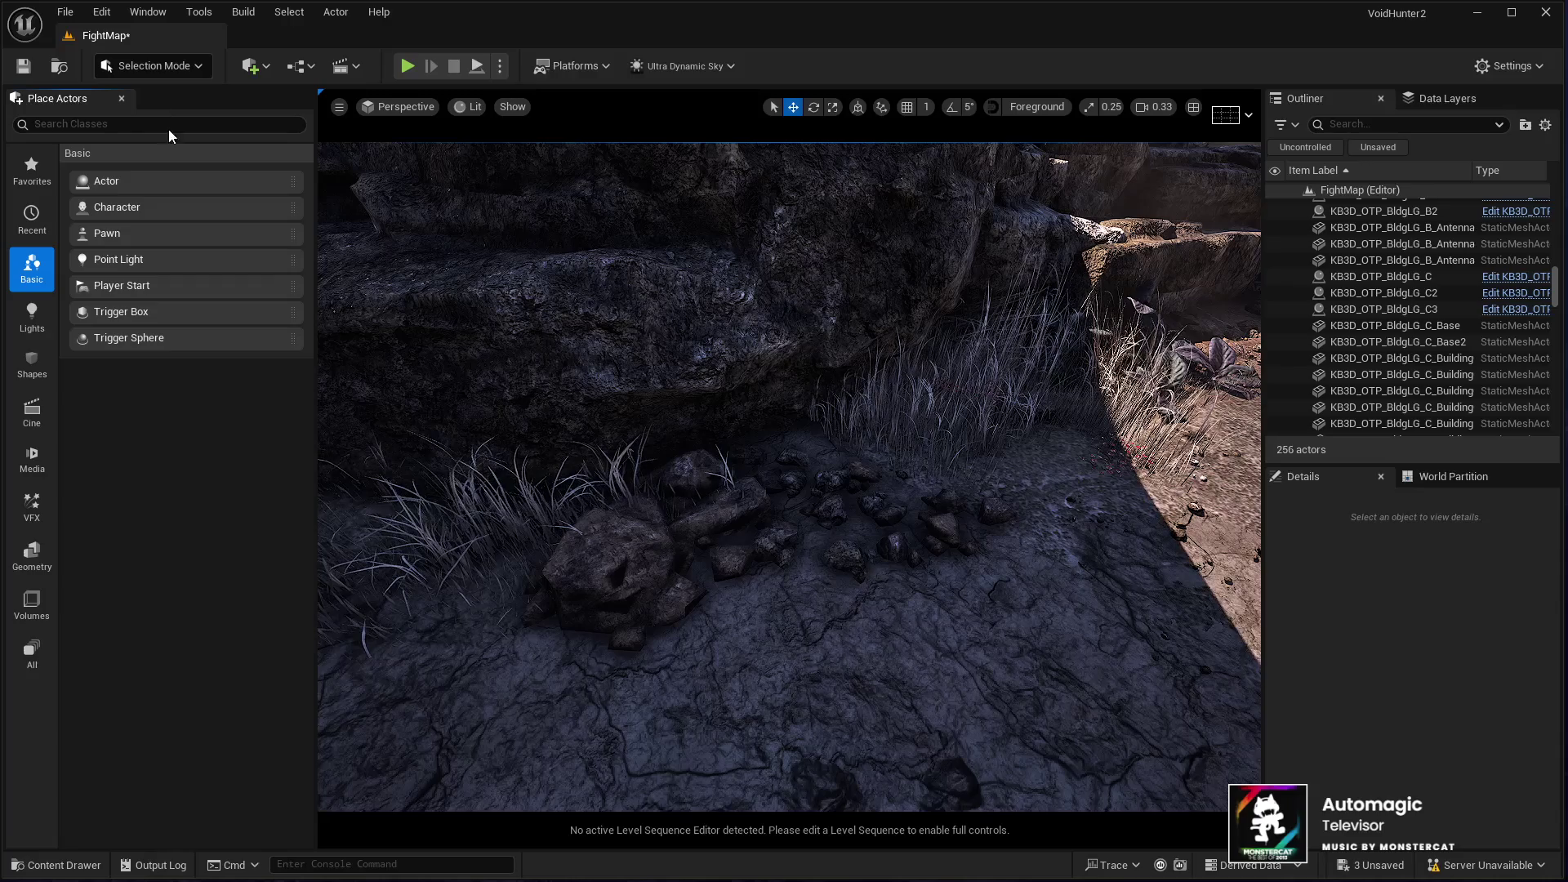
pyautogui.hotkey('shift', '2')
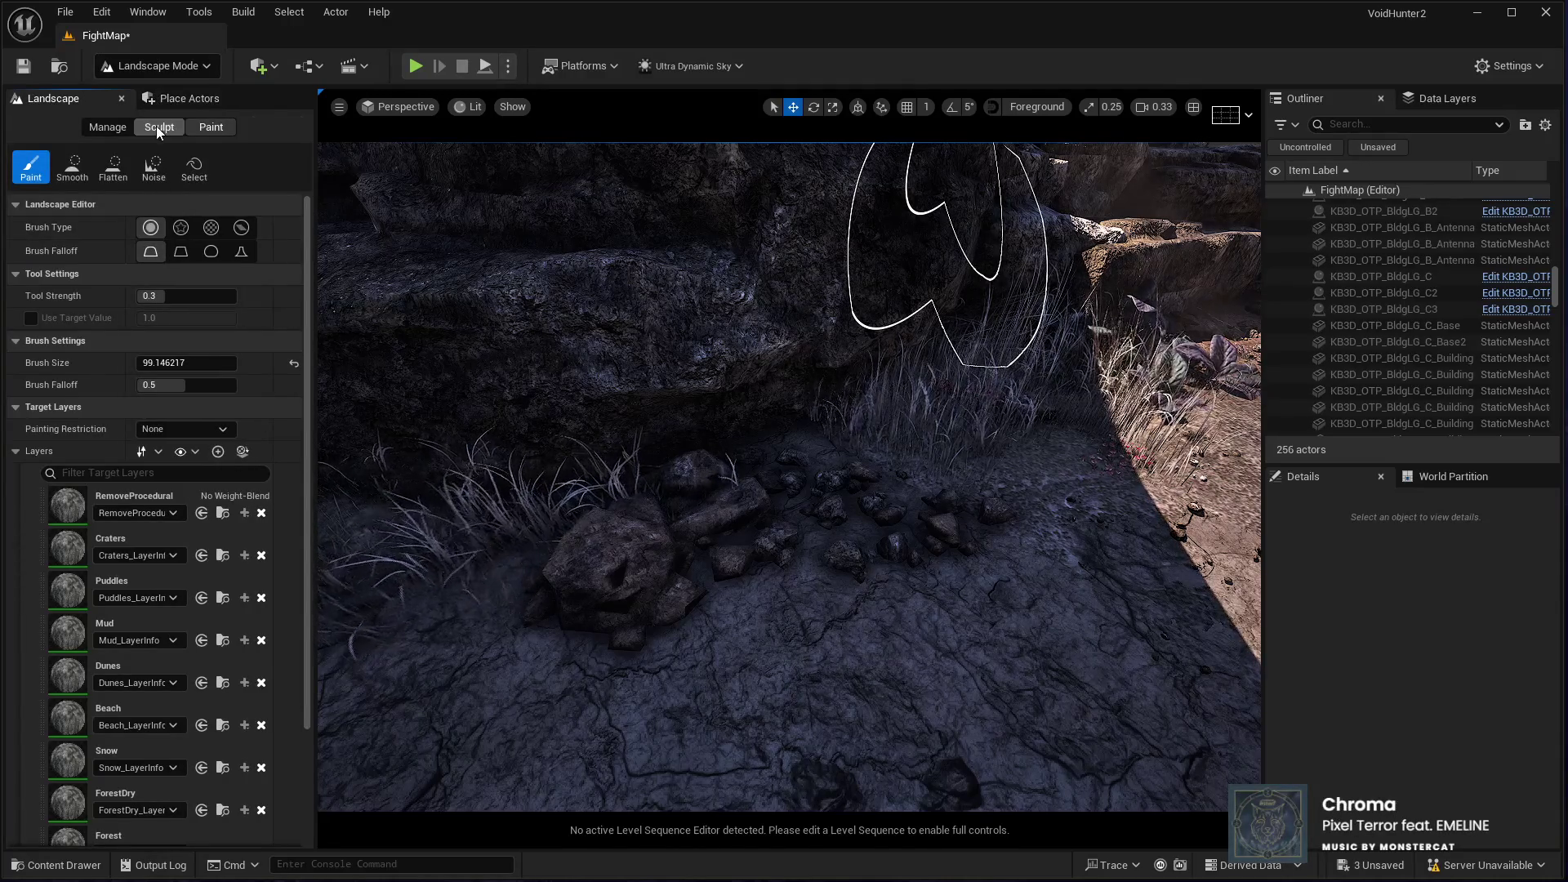
# Step: Sculpt the ground up around the small rocks with a brush size of about 205
pyautogui.click(157, 126)
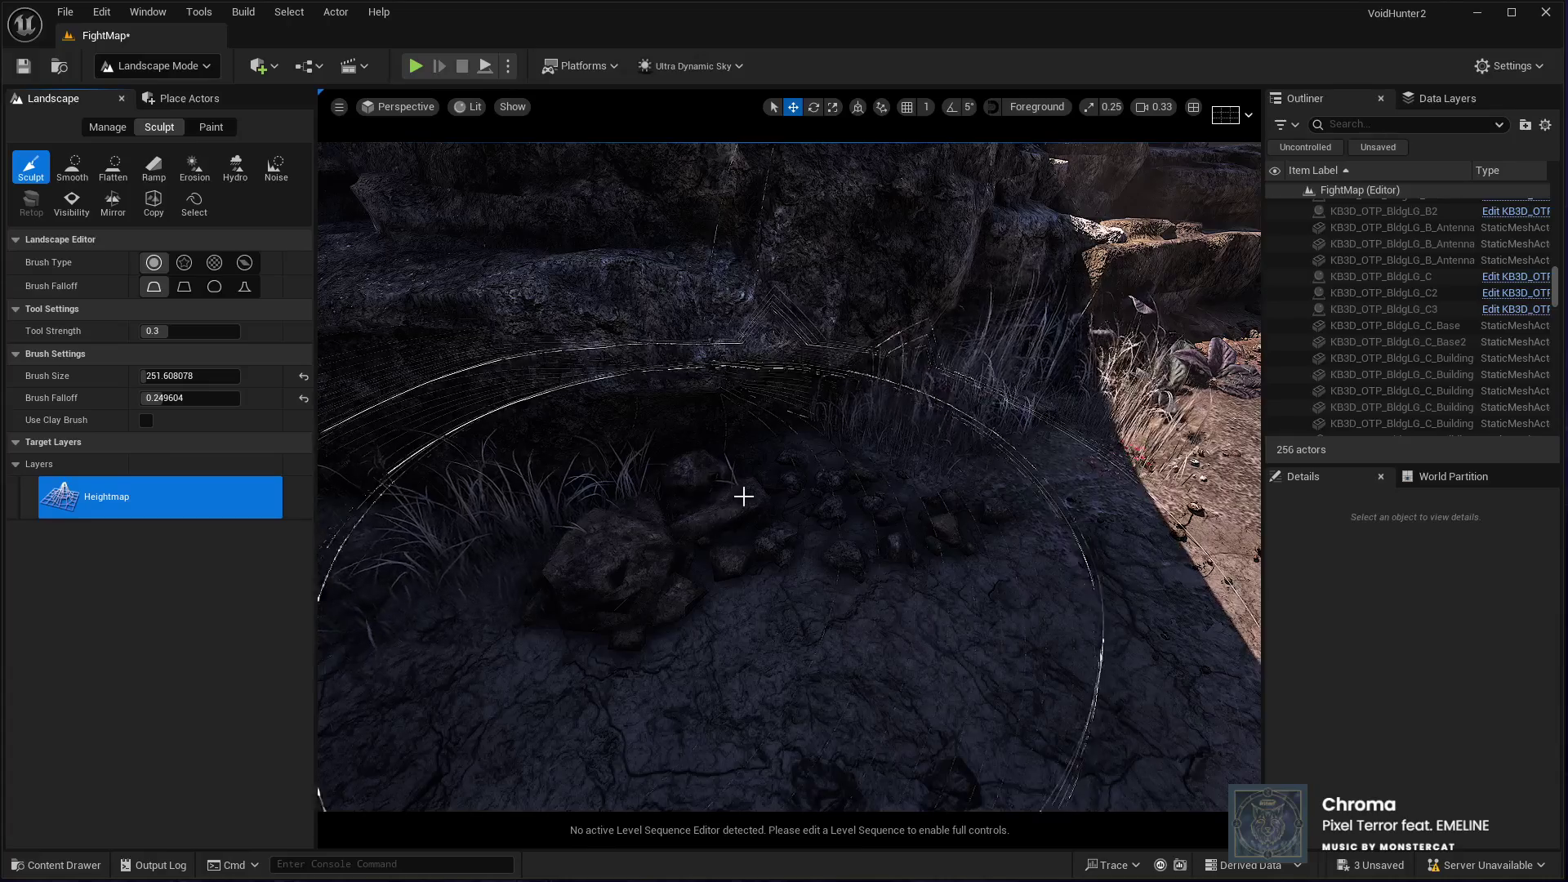
pyautogui.scroll(2, 745, 498)
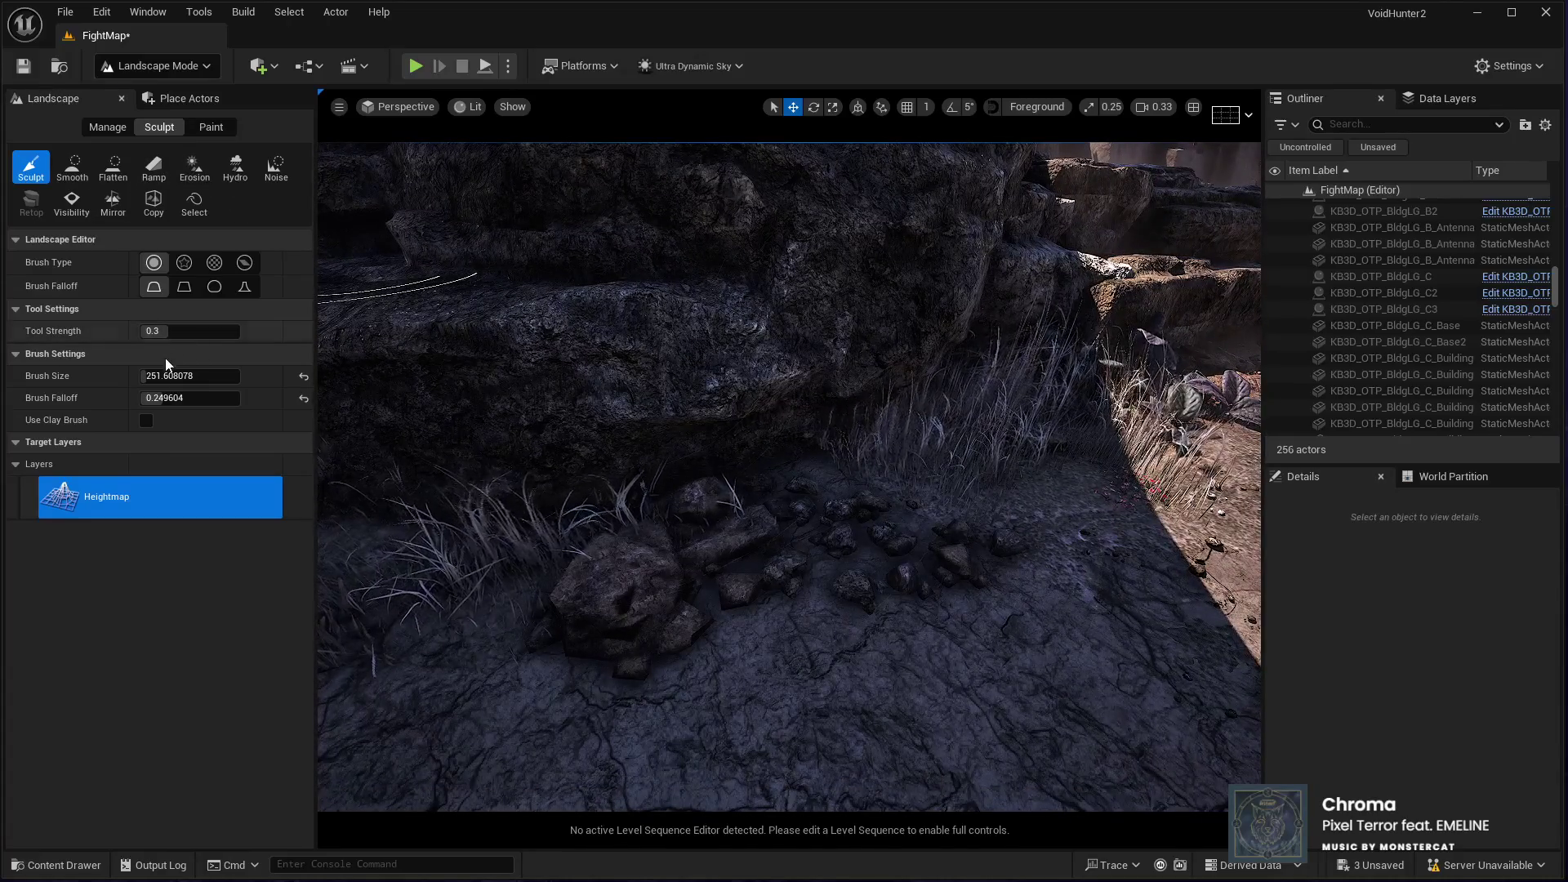
pyautogui.moveTo(187, 376); pyautogui.dragTo(163, 376)
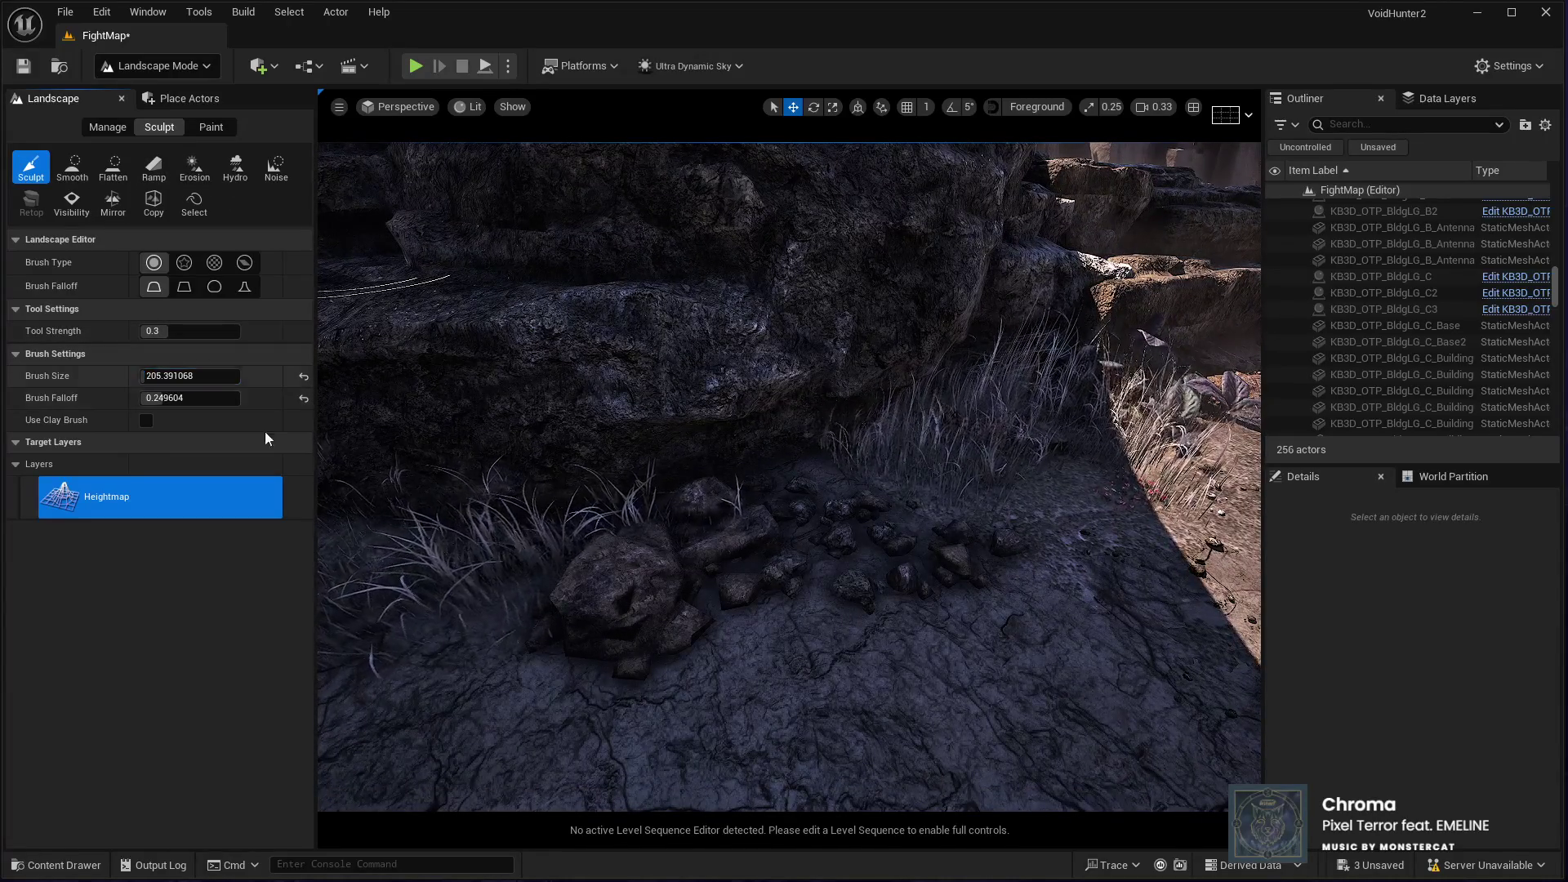
pyautogui.moveTo(822, 457)
pyautogui.mouseDown()
pyautogui.moveTo(659, 501)
pyautogui.moveTo(618, 474)
pyautogui.moveTo(644, 427)
pyautogui.mouseUp()
# Step: Bring the camera to face the rock ledge and switch back to the Paint tools
pyautogui.moveTo(864, 418); pyautogui.dragTo(863, 419)
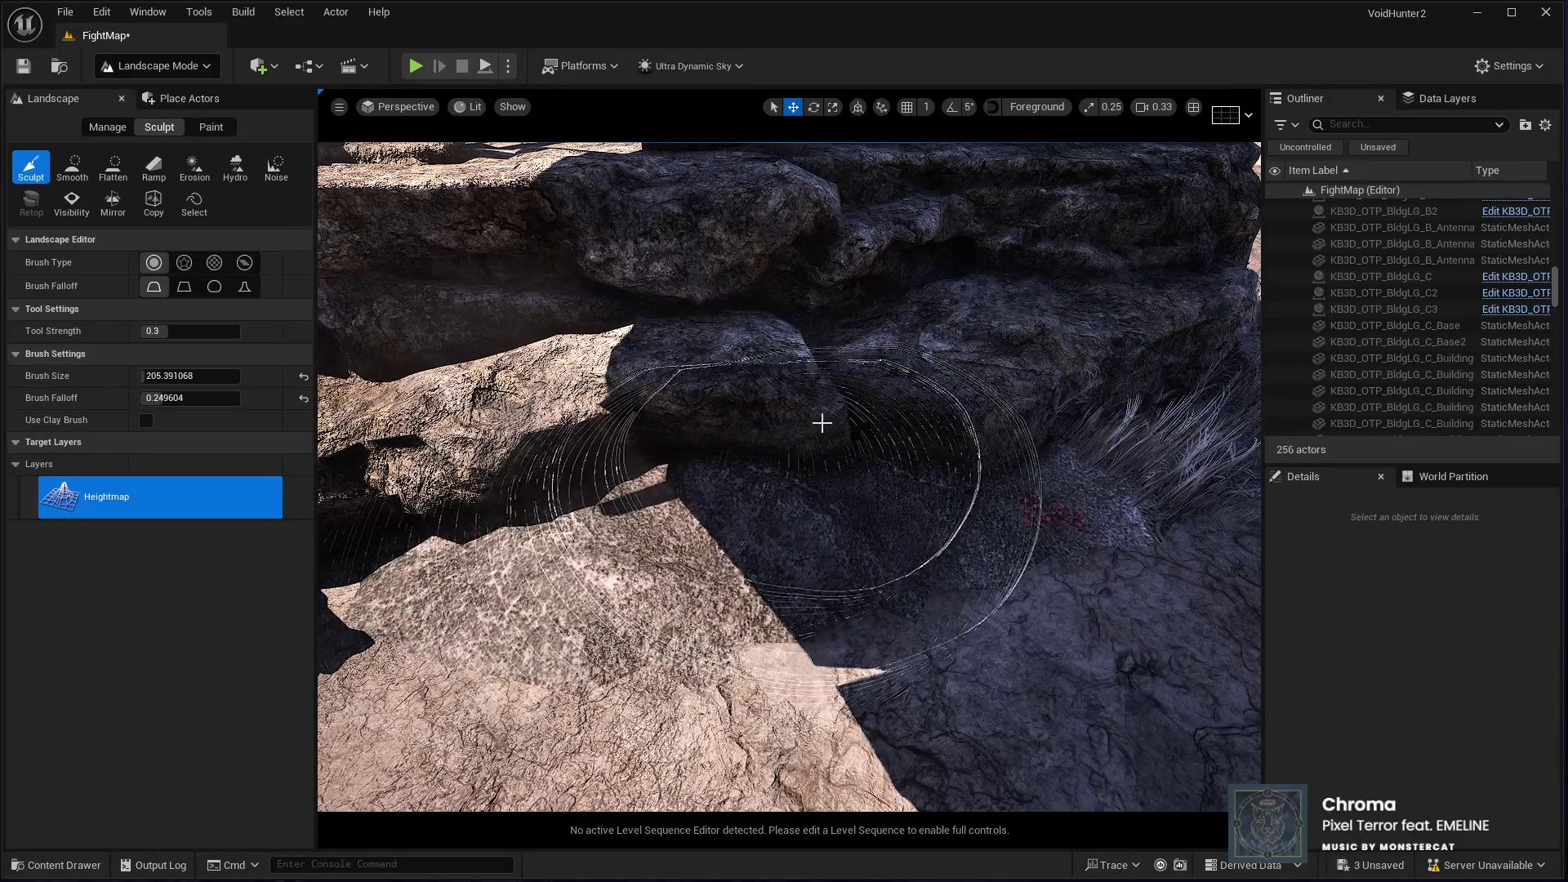
pyautogui.moveTo(948, 409); pyautogui.dragTo(947, 409)
pyautogui.moveTo(751, 430); pyautogui.dragTo(752, 429)
pyautogui.moveTo(733, 513); pyautogui.dragTo(704, 528)
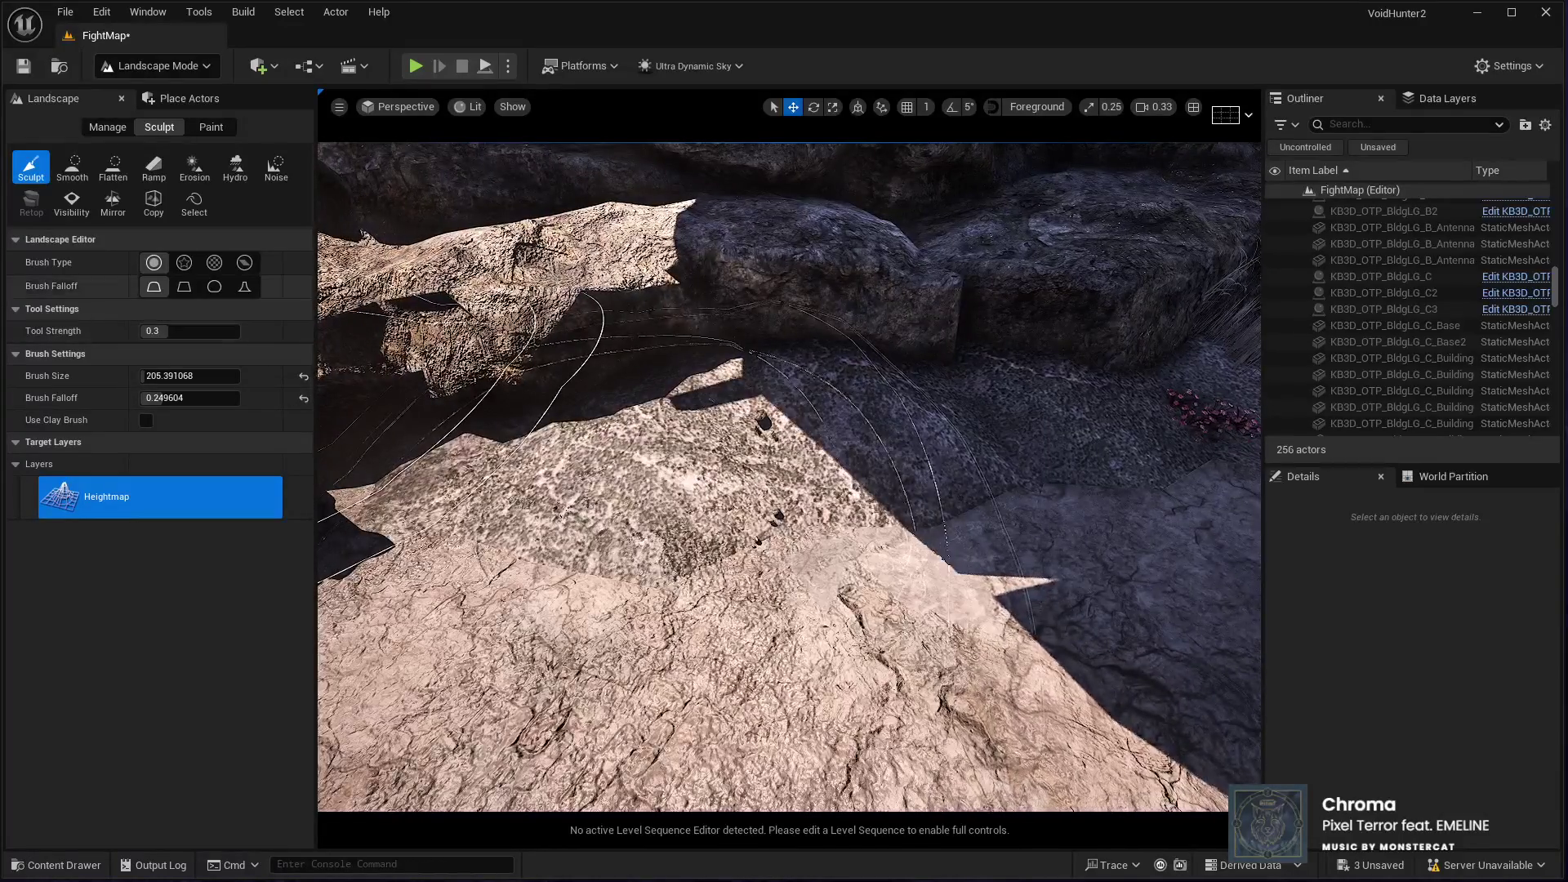
pyautogui.click(210, 126)
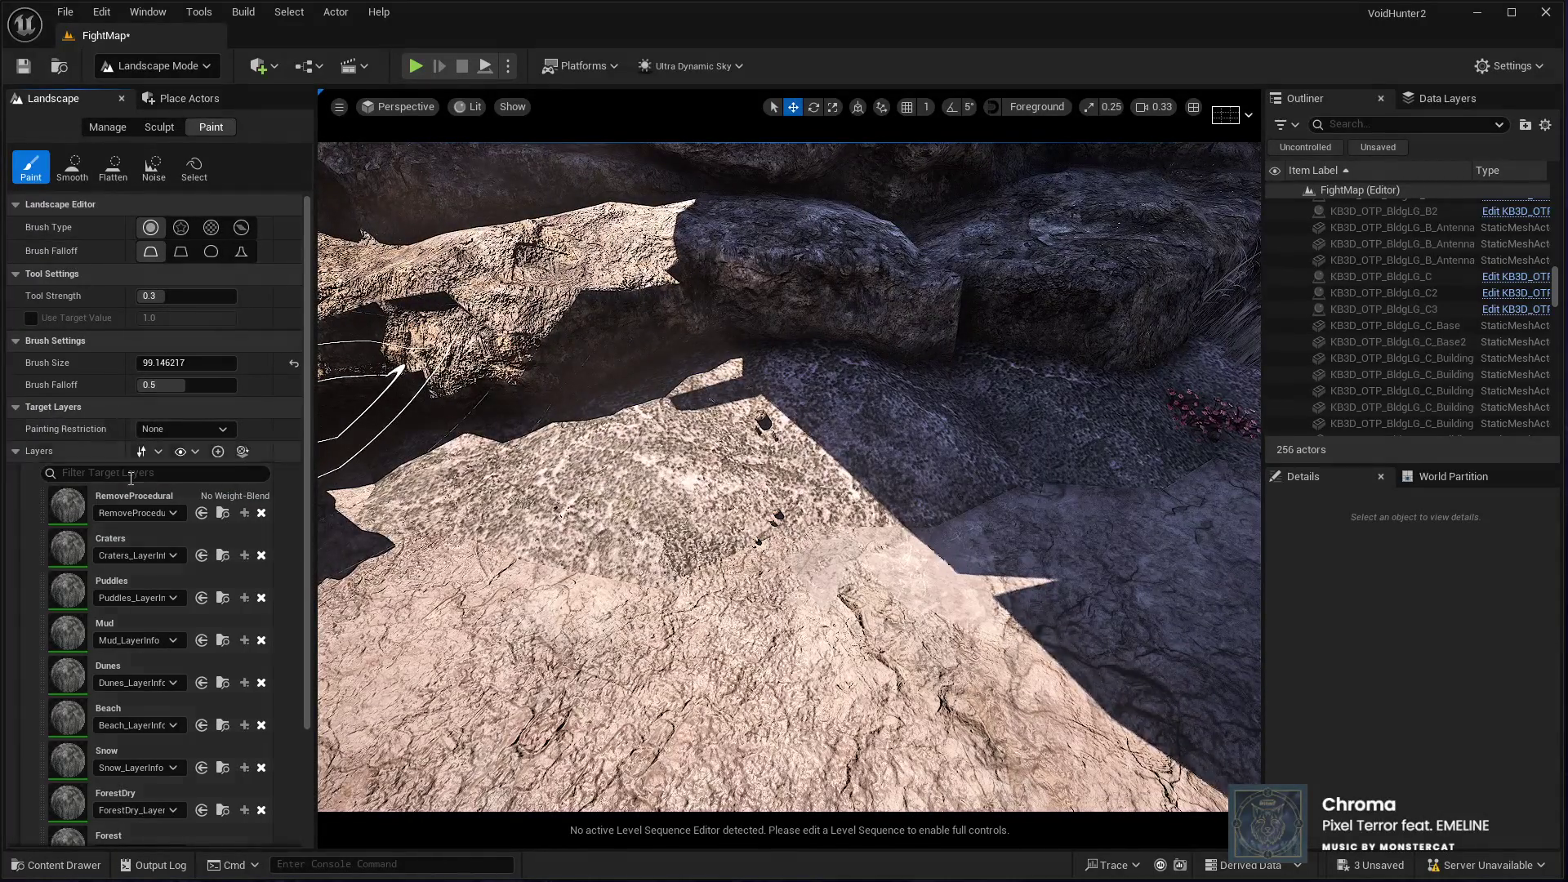
# Step: Paint two strokes of the GrassDry layer across the rocky ground
pyautogui.scroll(-3, 116, 797)
pyautogui.click(116, 798)
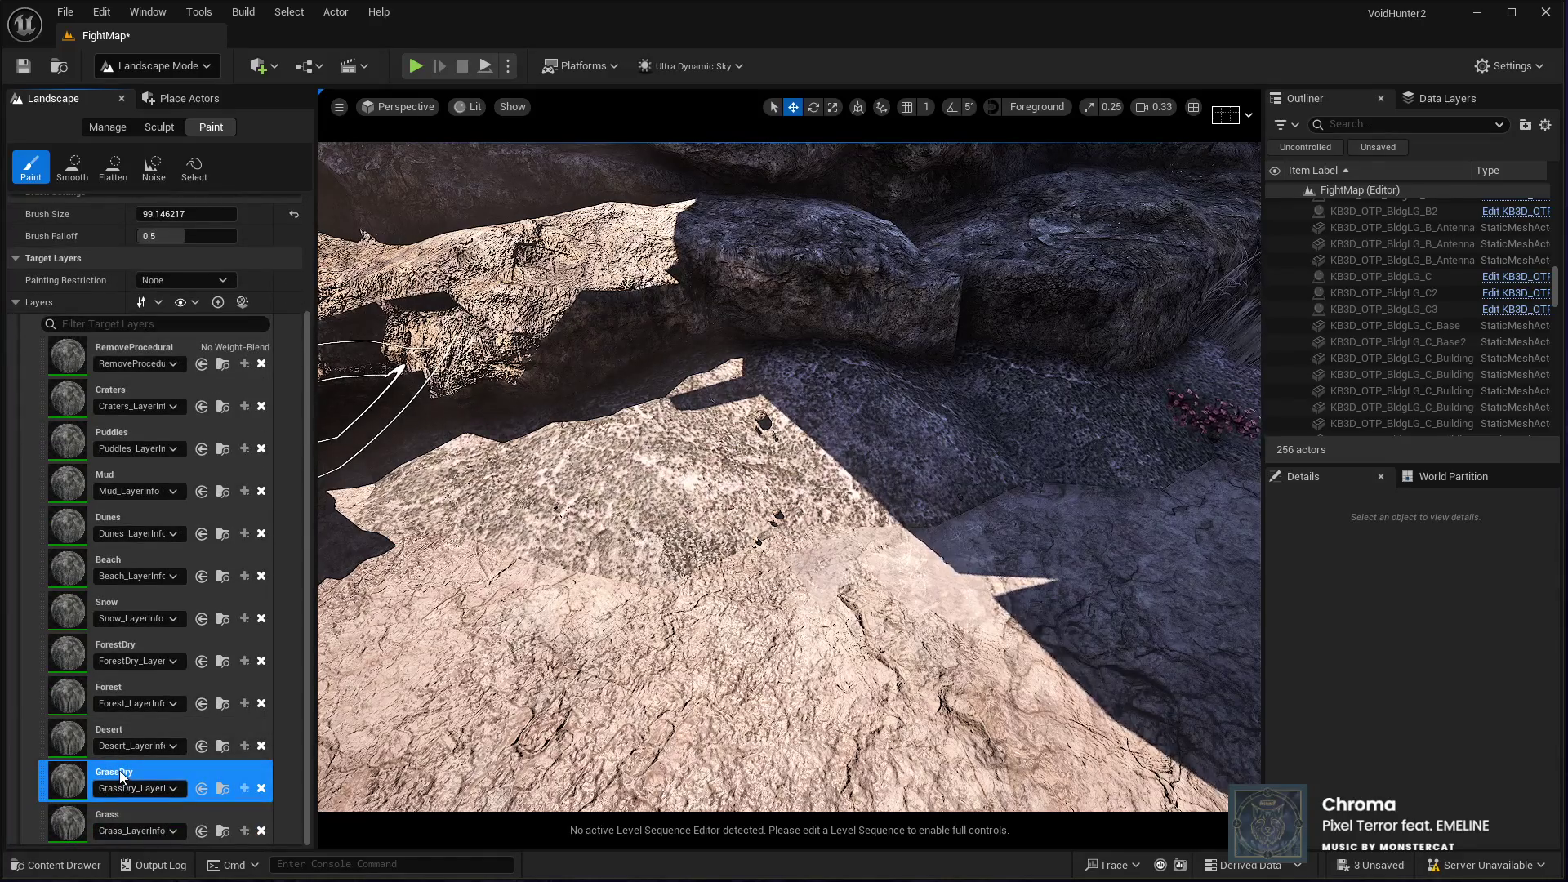
pyautogui.moveTo(414, 493); pyautogui.dragTo(582, 495)
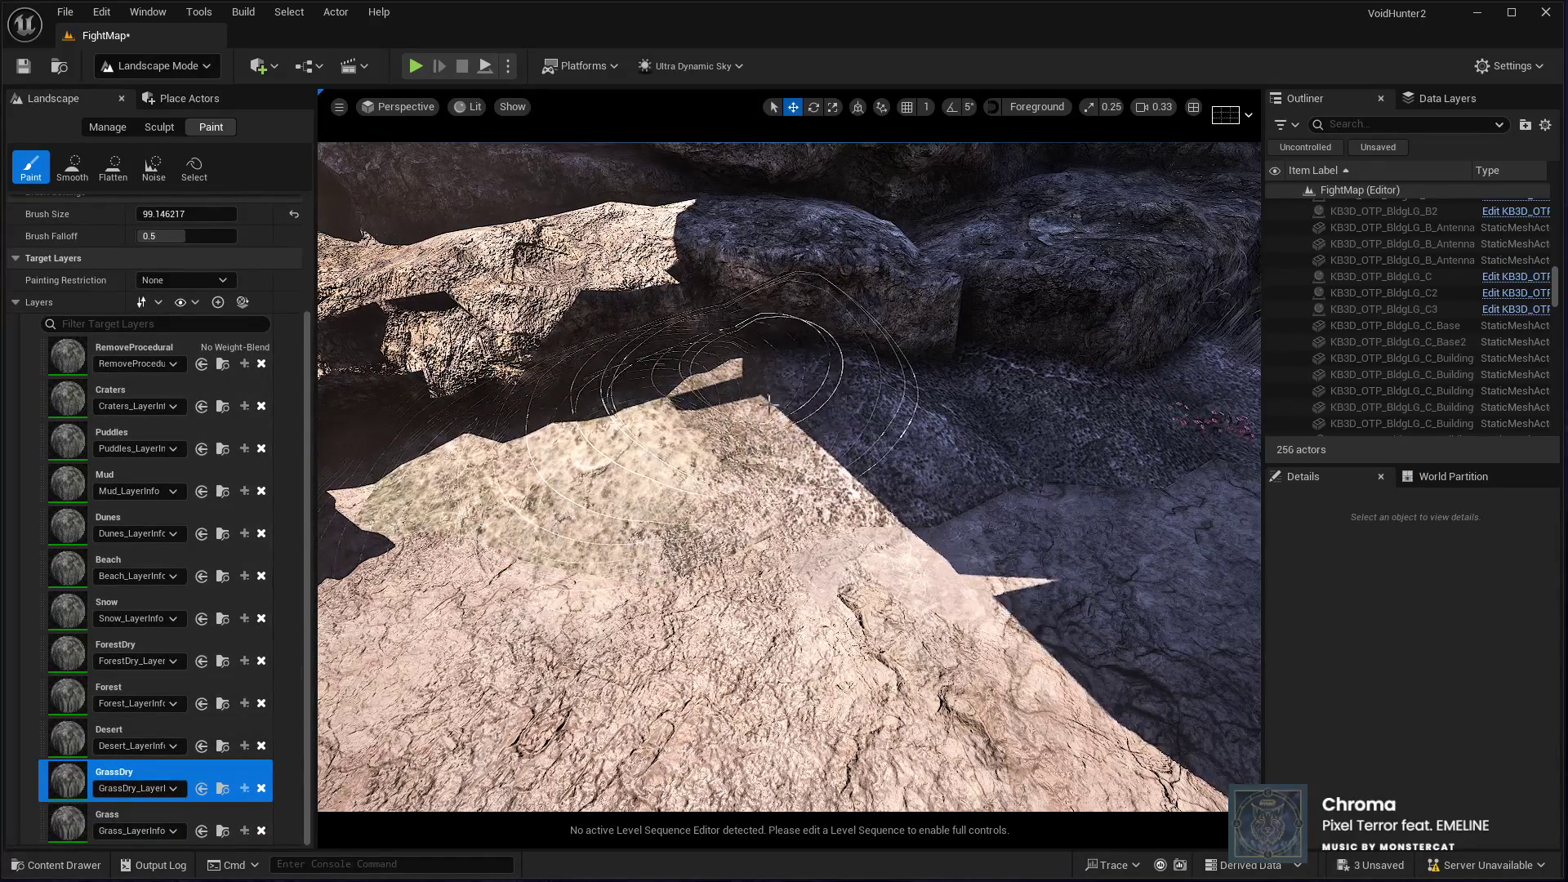
pyautogui.moveTo(724, 411); pyautogui.dragTo(735, 420)
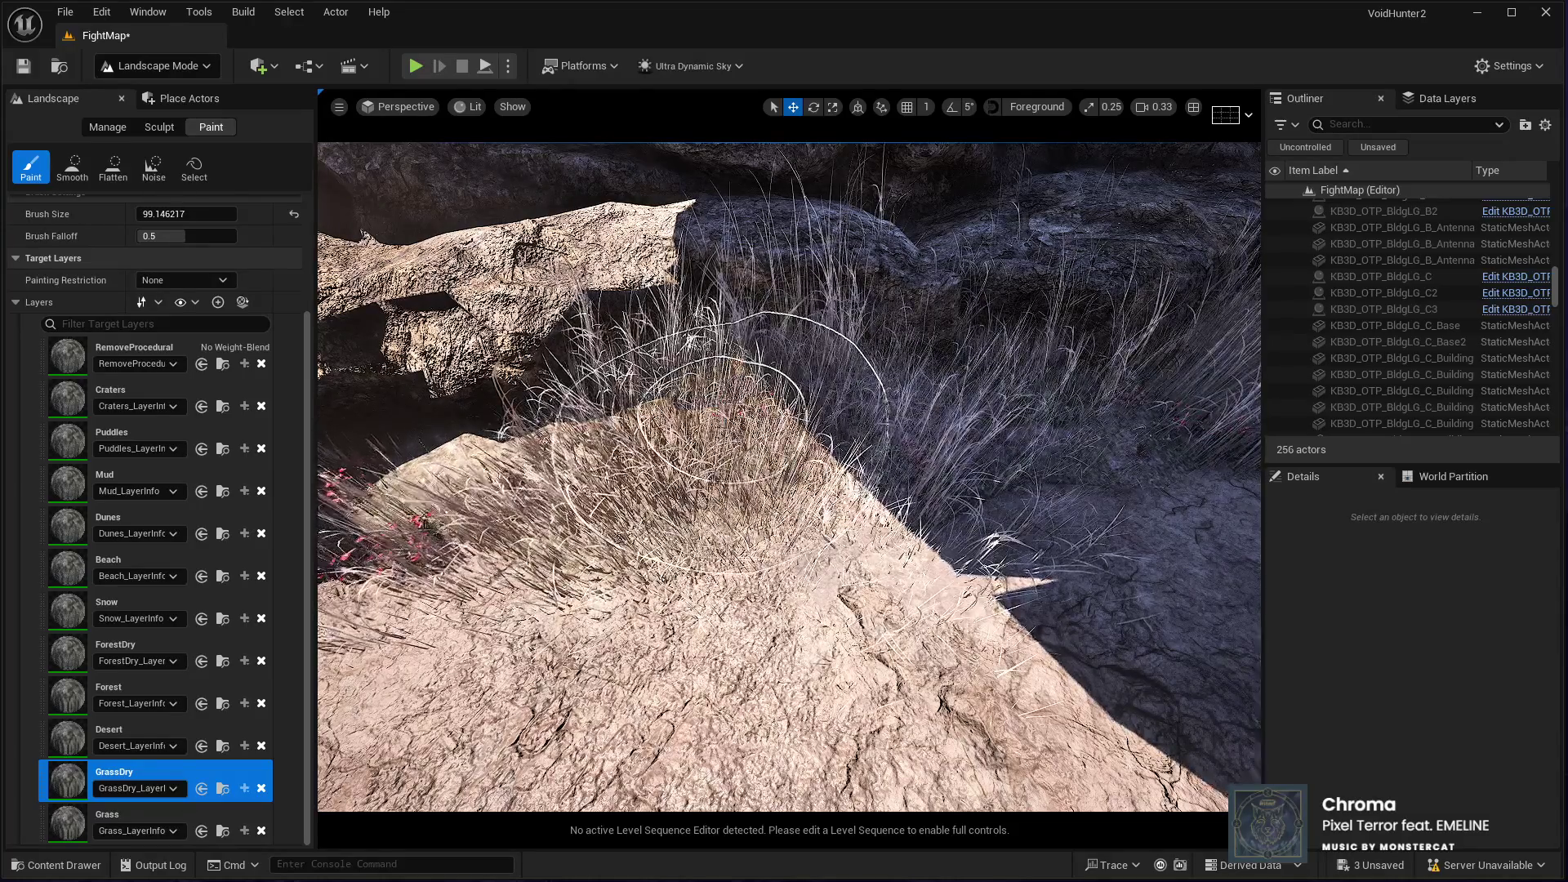
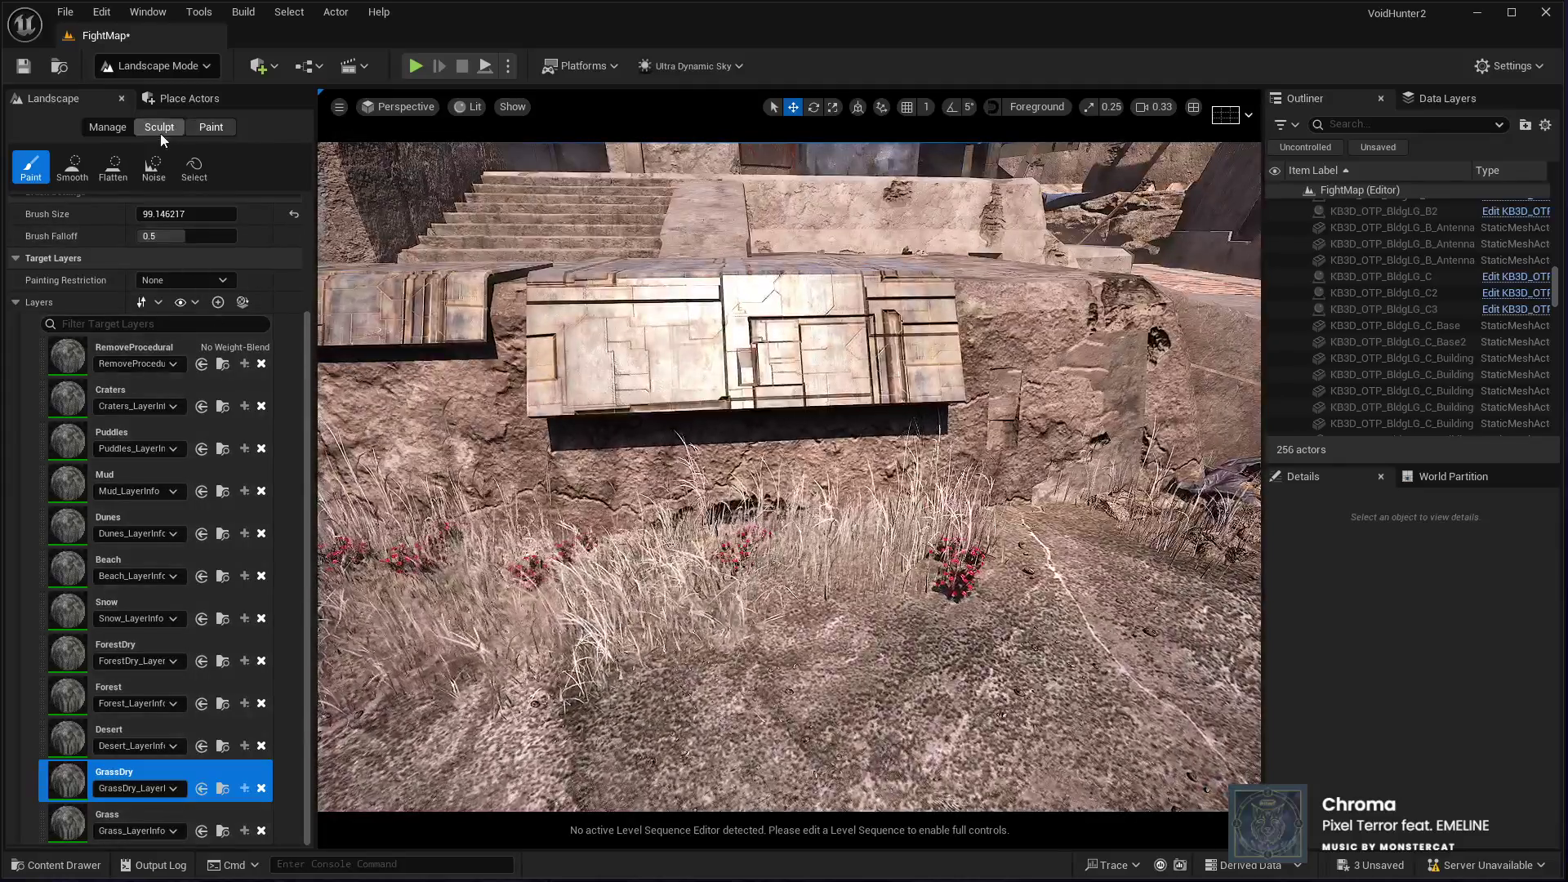
# Step: Switch to the Sculpt tool and reshape the grass patch in front of the wall, then move toward the stairs
pyautogui.click(160, 134)
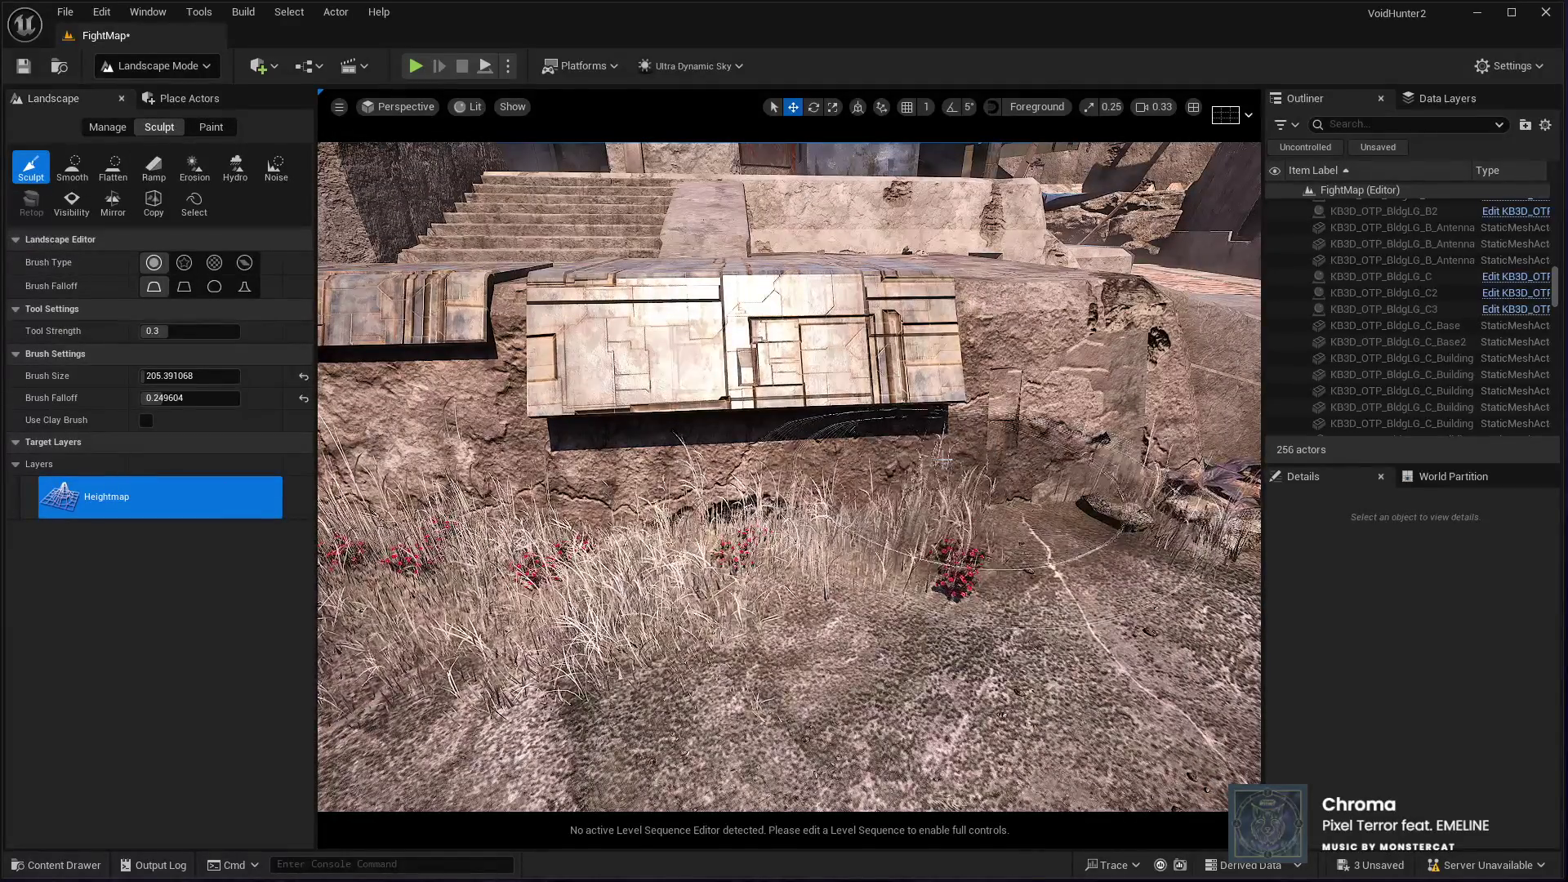
pyautogui.moveTo(800, 465); pyautogui.dragTo(609, 472)
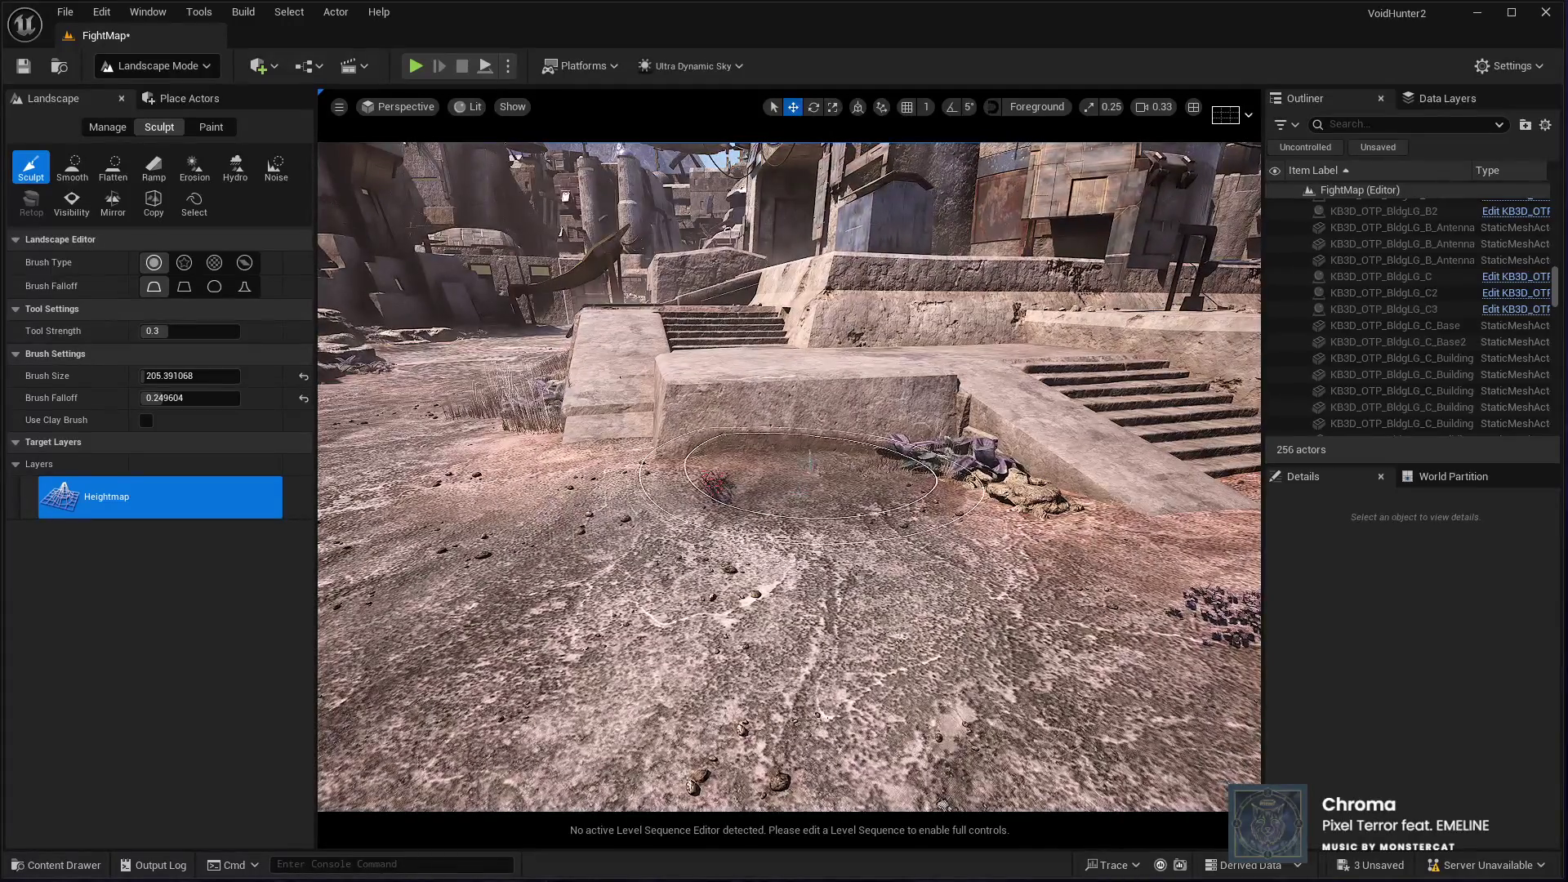
pyautogui.press('w')
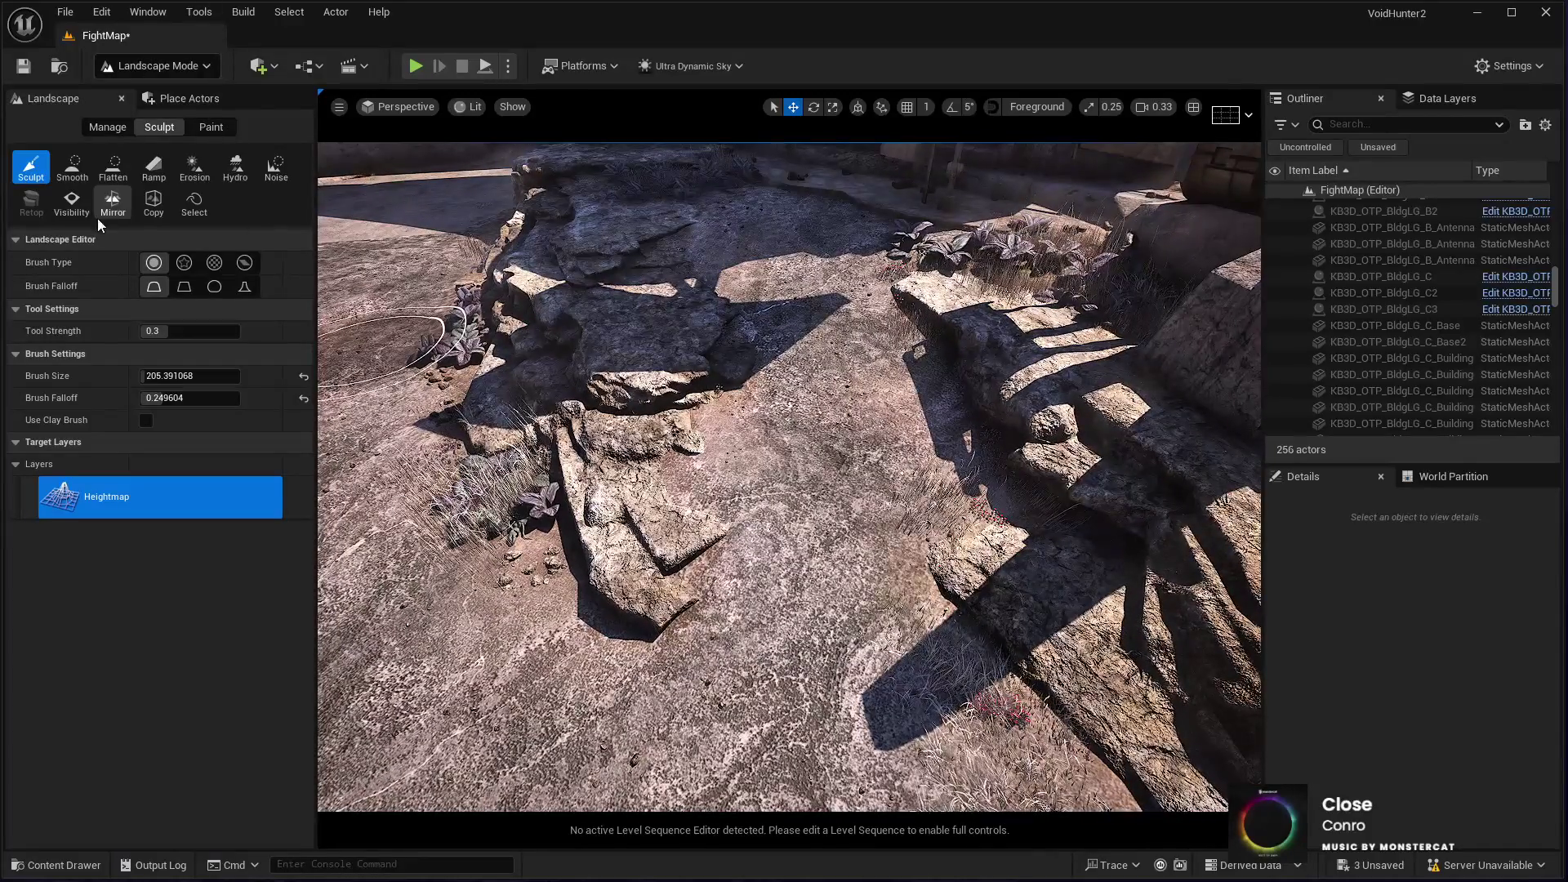
# Step: Paint with the Desert target layer, then return to Selection Mode
pyautogui.click(206, 127)
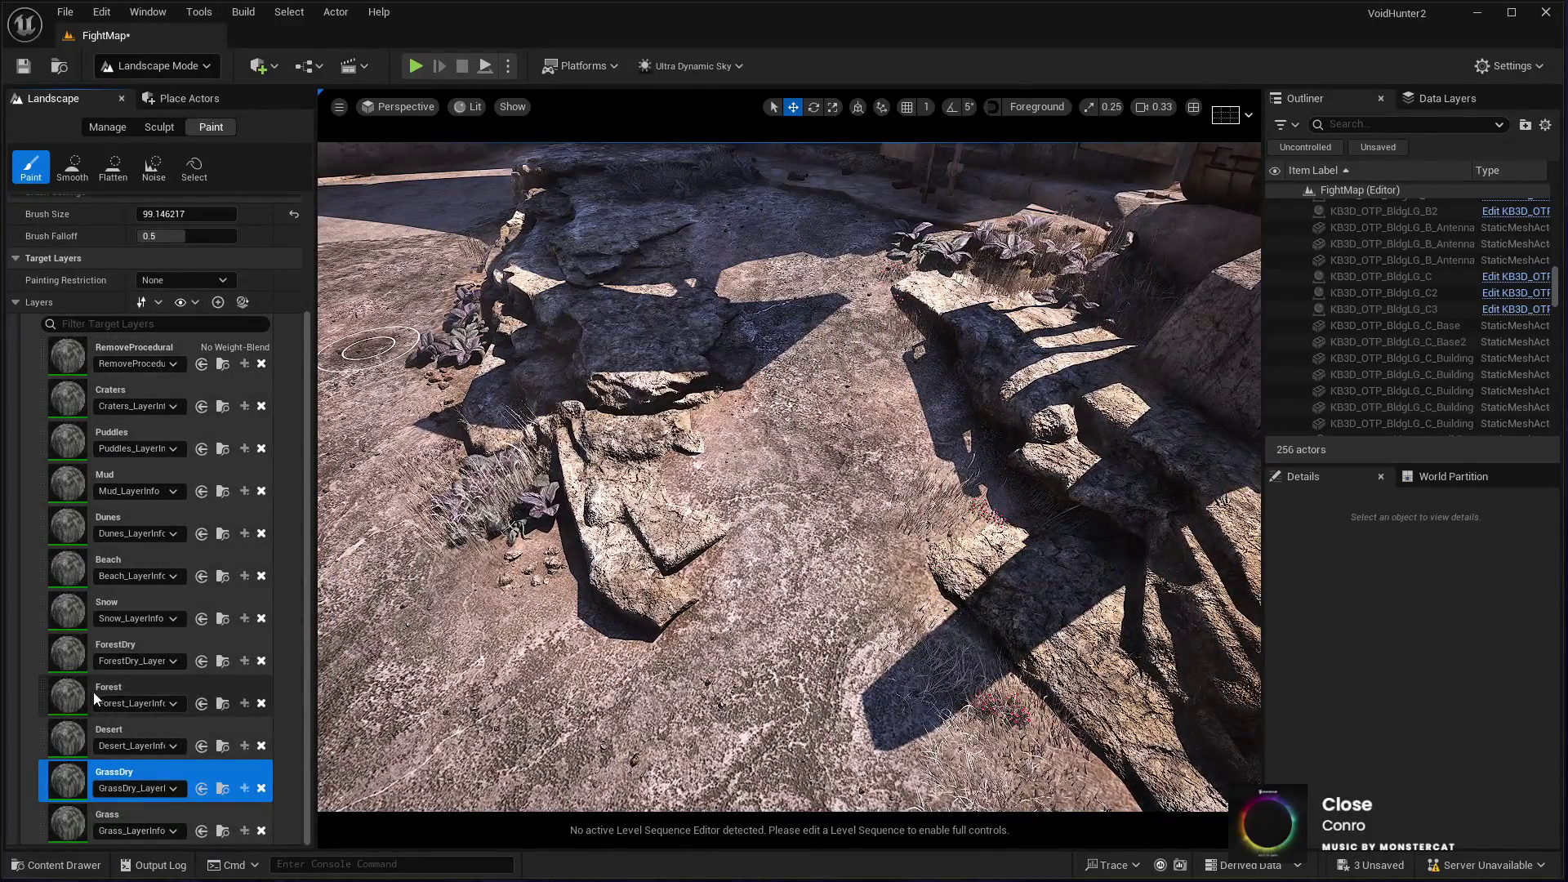
pyautogui.click(134, 728)
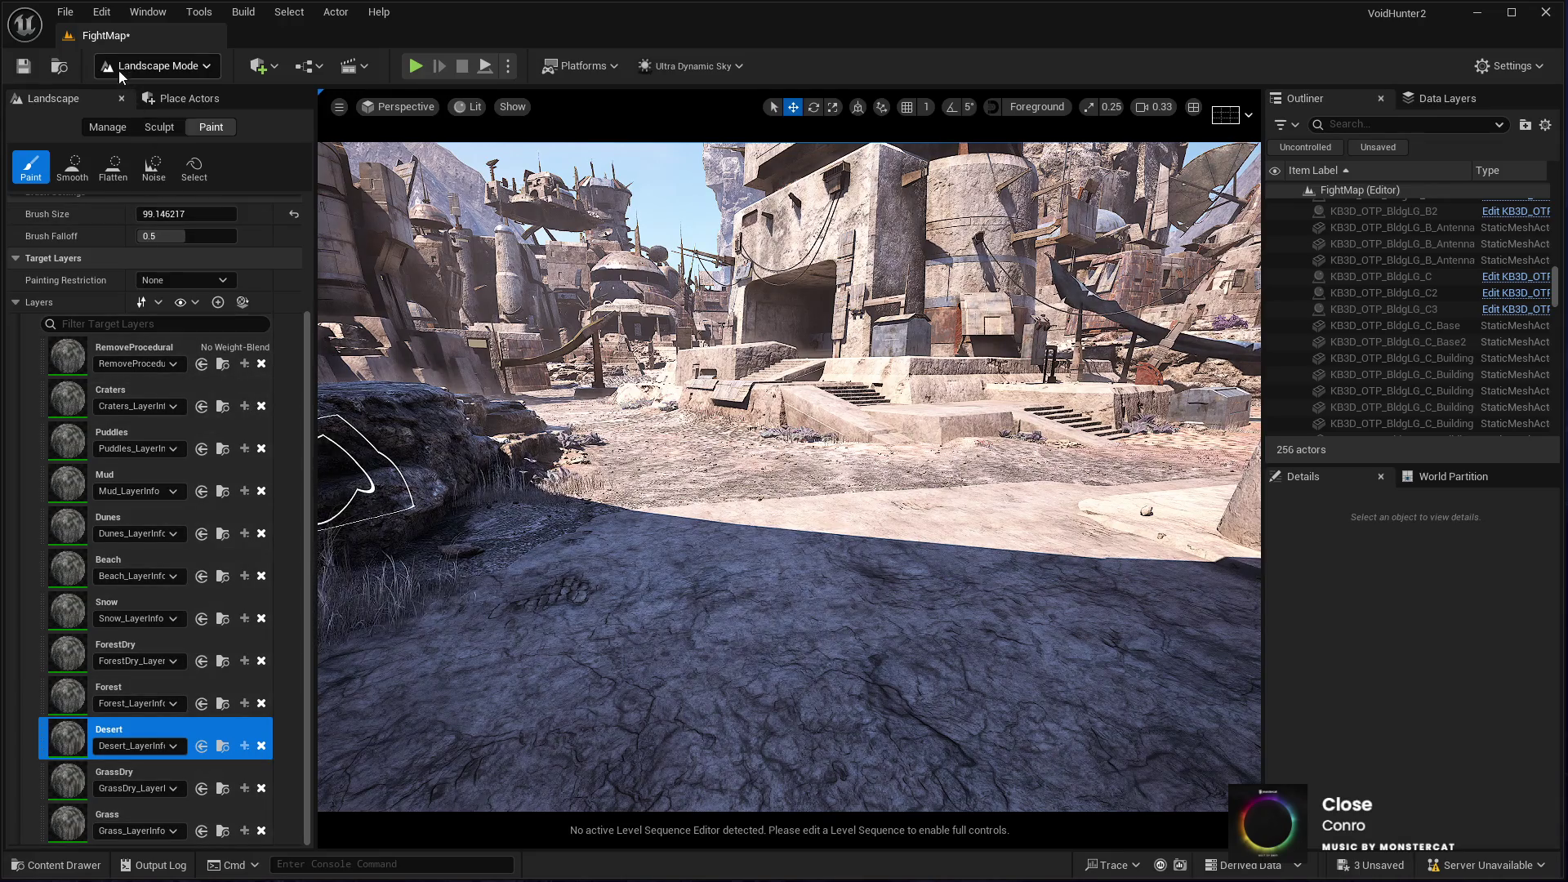
pyautogui.click(121, 98)
pyautogui.moveTo(429, 394); pyautogui.dragTo(498, 343)
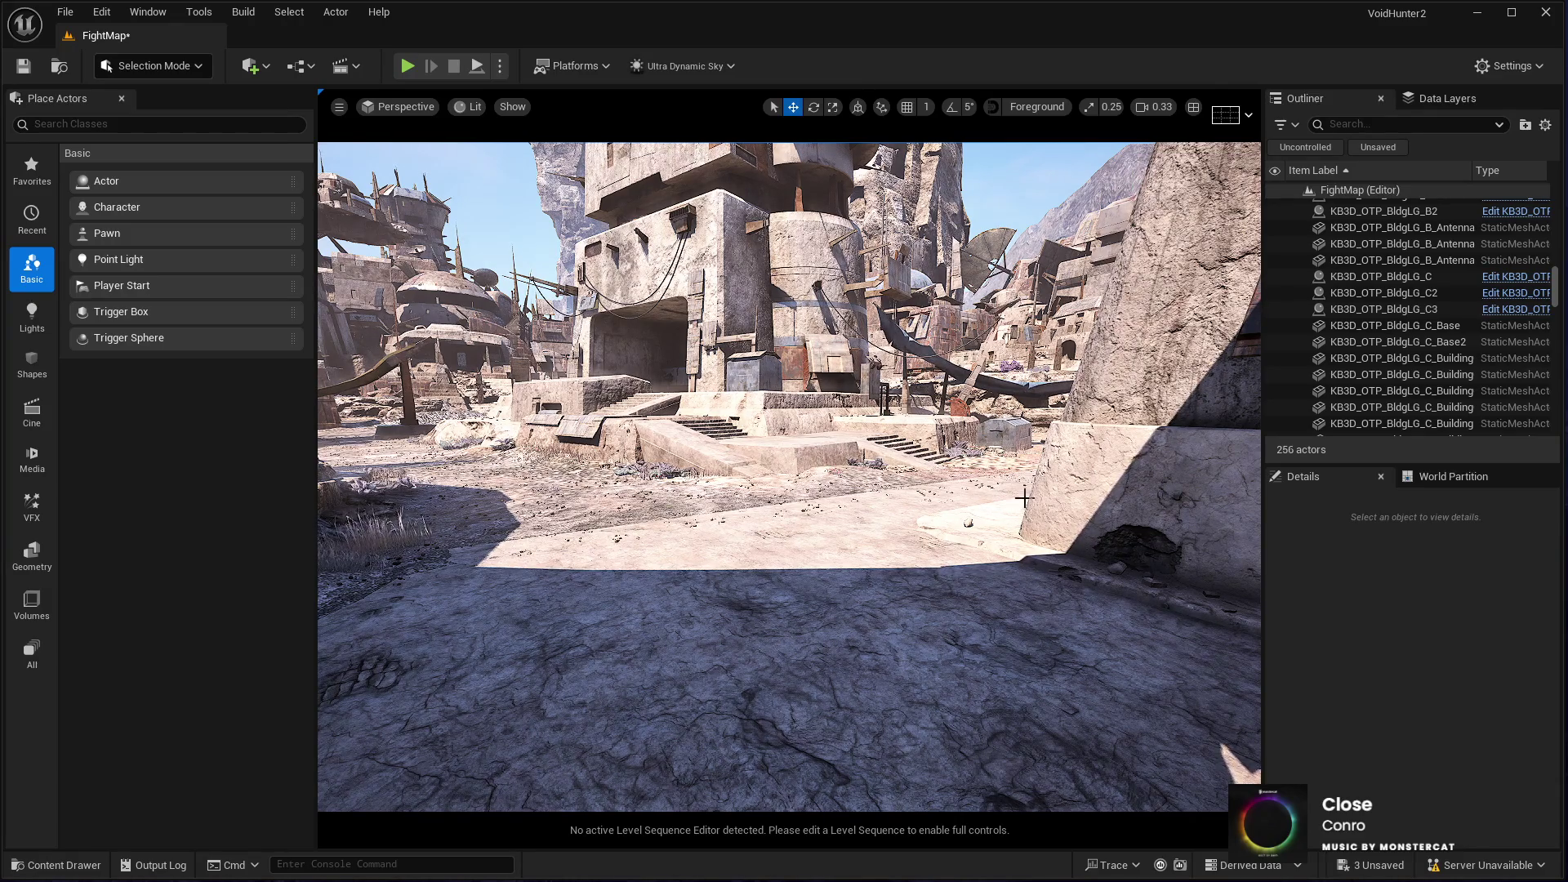
pyautogui.moveTo(817, 491)
pyautogui.mouseDown()
pyautogui.moveTo(866, 490)
pyautogui.moveTo(768, 490)
pyautogui.moveTo(785, 490)
pyautogui.mouseUp()
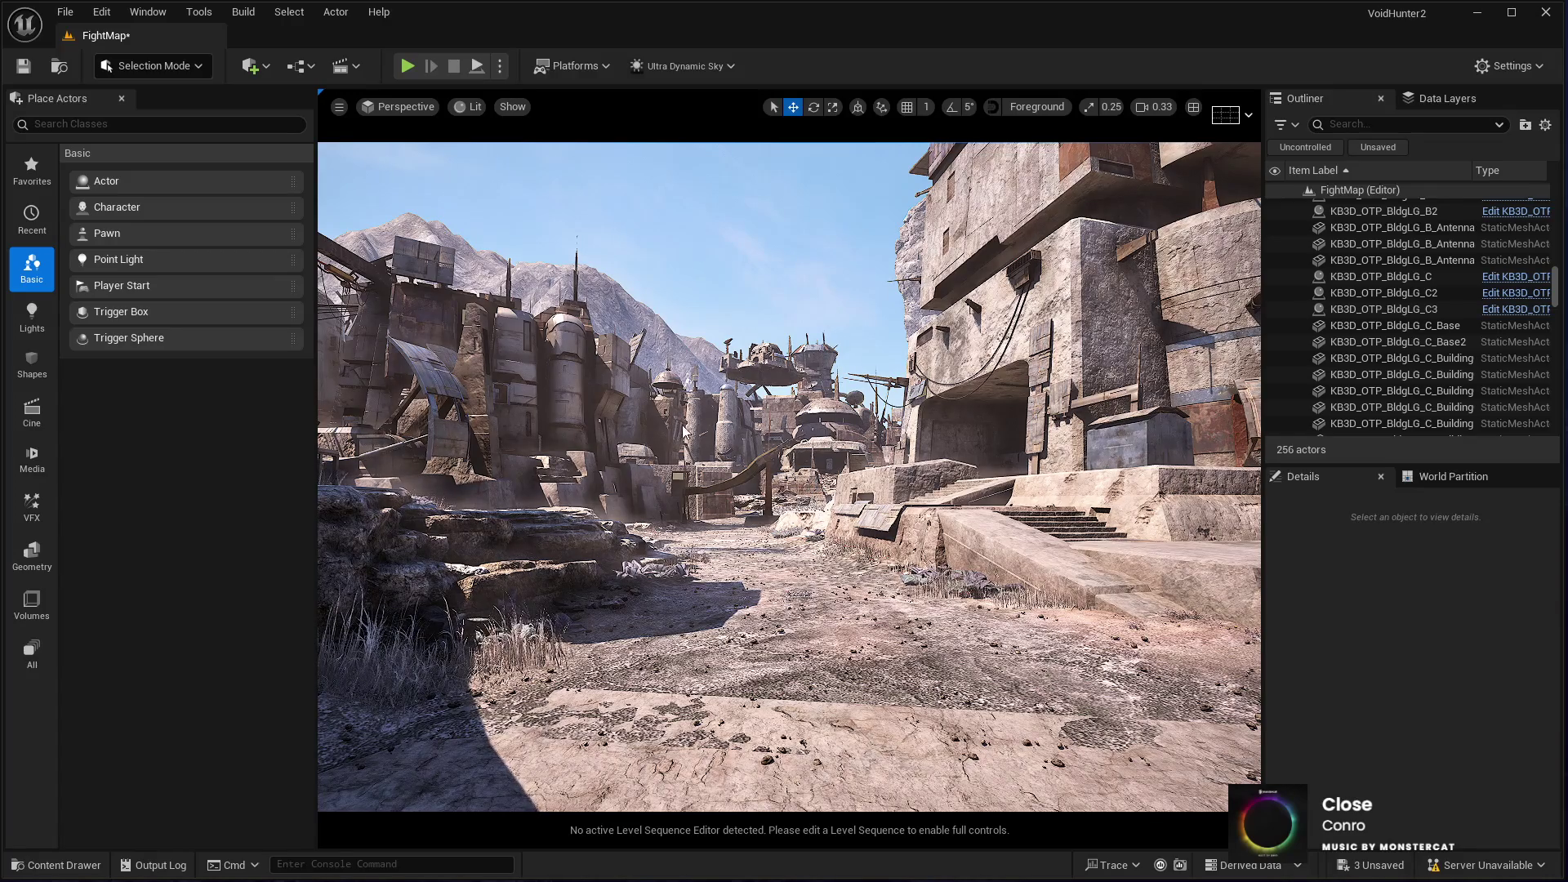
pyautogui.moveTo(774, 373)
pyautogui.mouseDown()
pyautogui.moveTo(776, 327)
pyautogui.moveTo(817, 273)
pyautogui.moveTo(801, 274)
pyautogui.mouseUp()
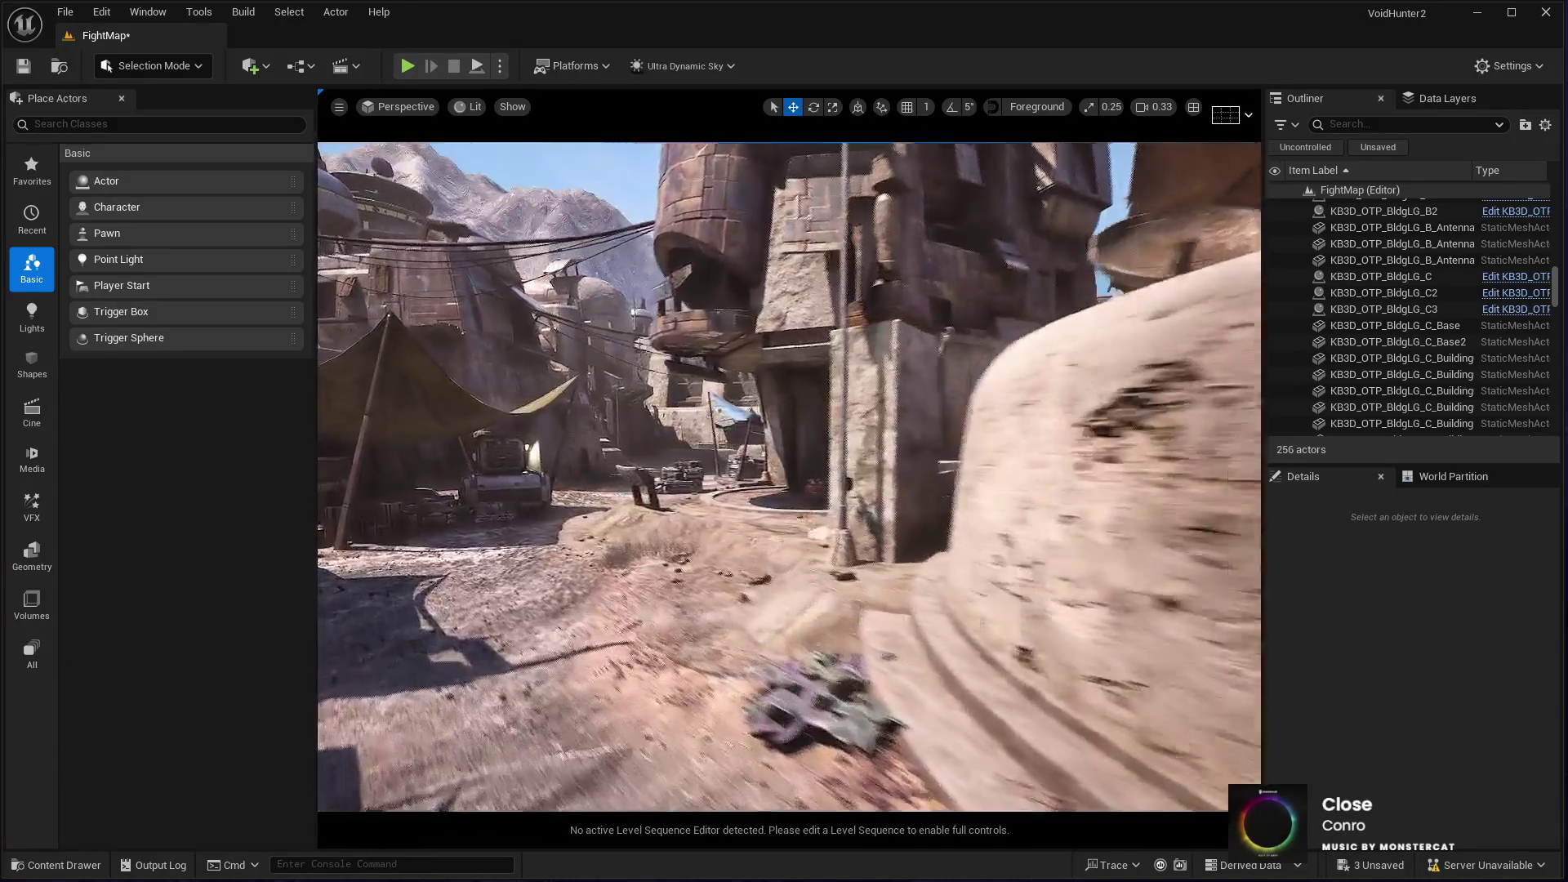
pyautogui.moveTo(800, 274); pyautogui.dragTo(580, 267)
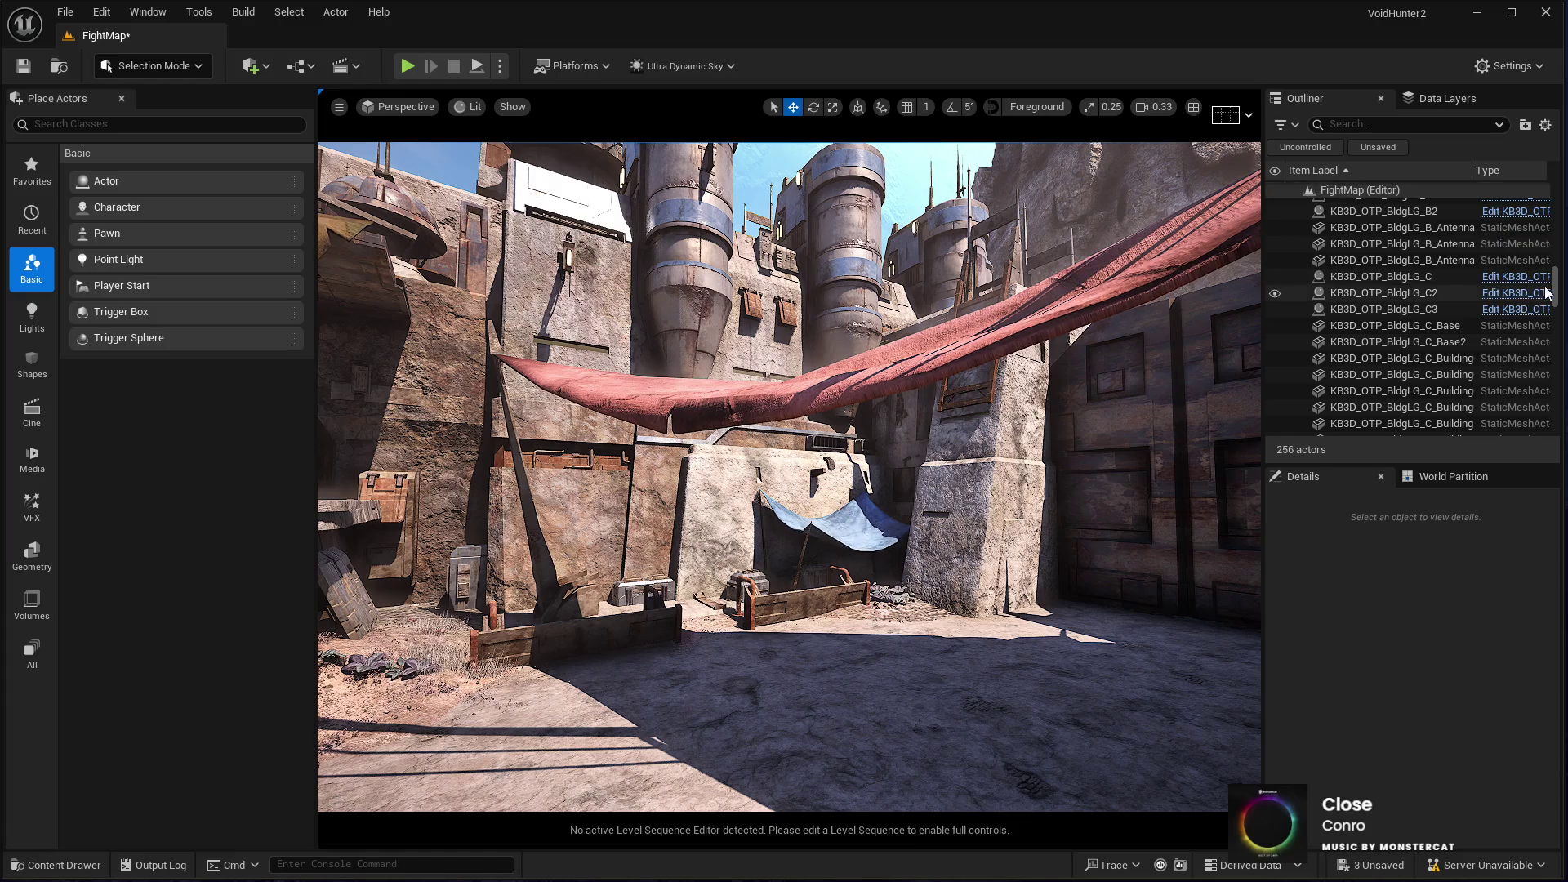
pyautogui.moveTo(1555, 290); pyautogui.dragTo(1554, 196)
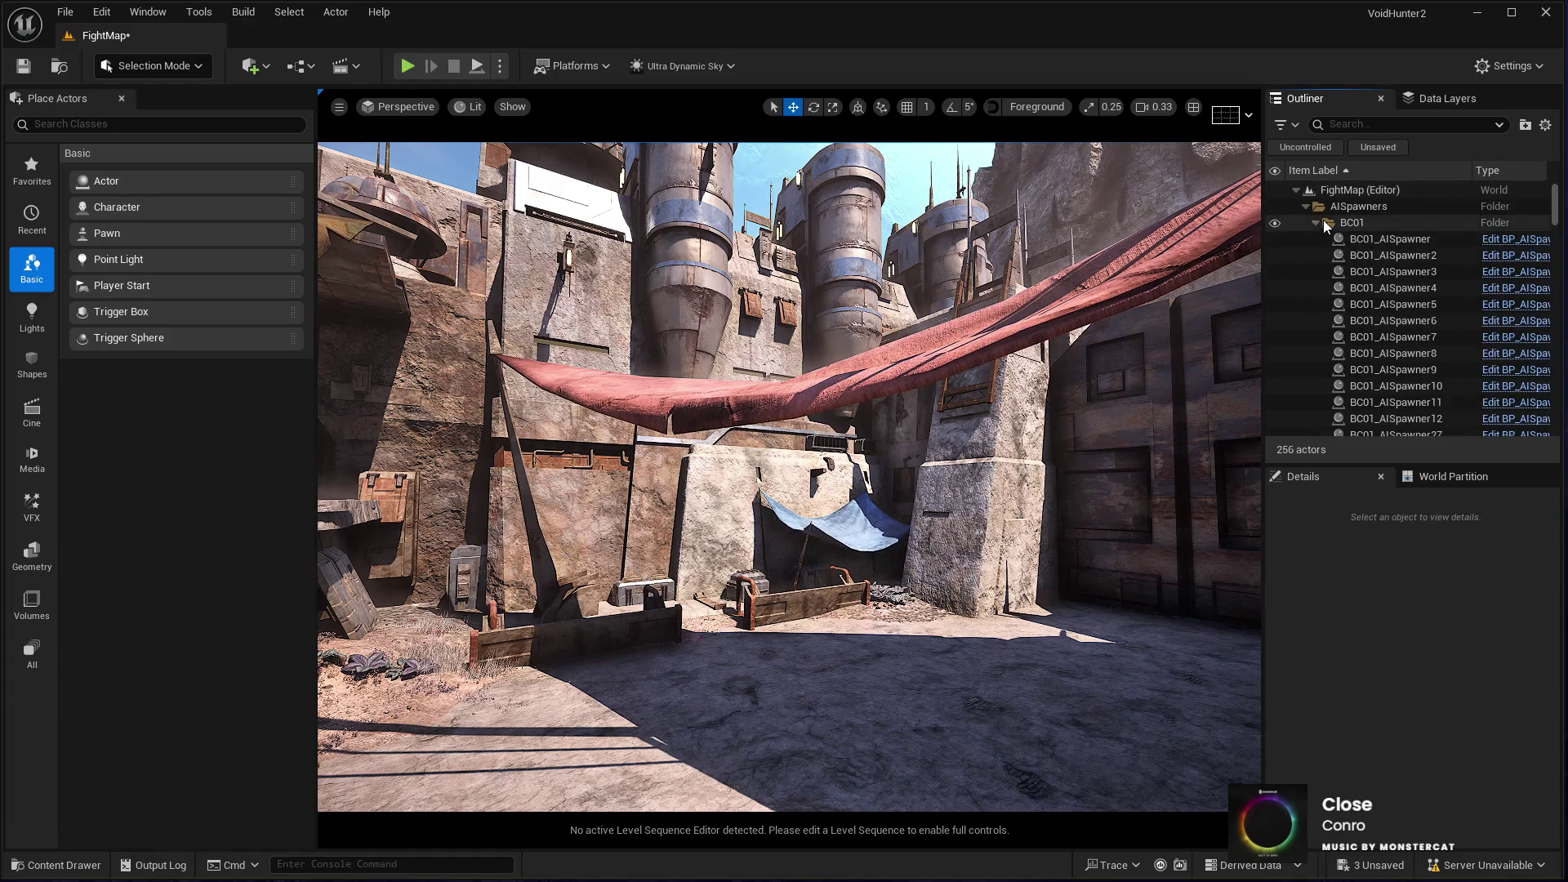
# Step: Collapse AISpawners, select the Sky actor and set its Time Of Day to 0
pyautogui.click(1307, 206)
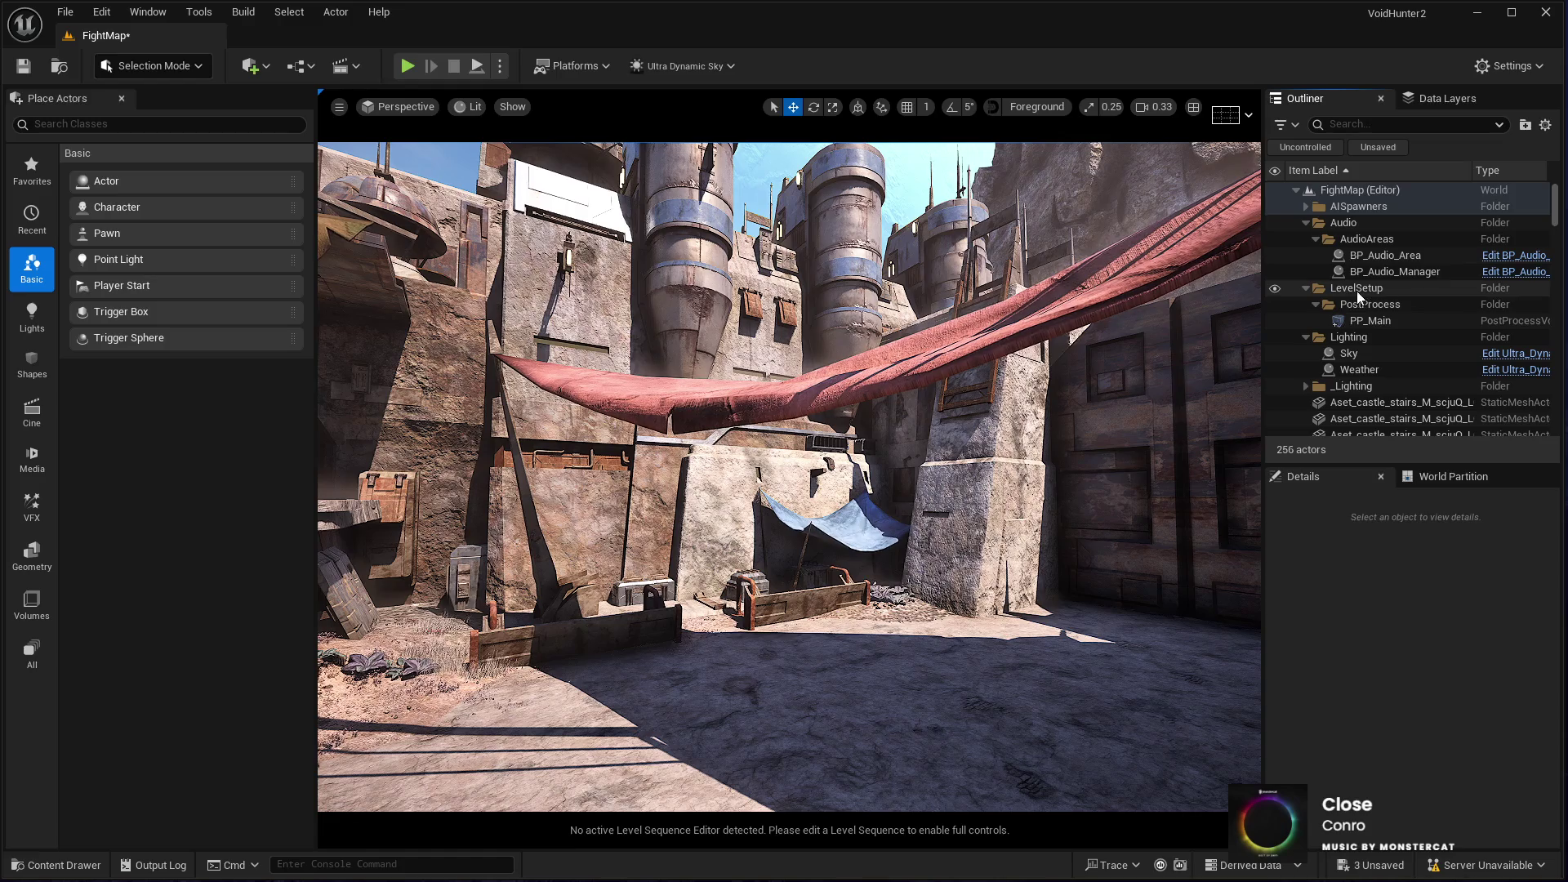
pyautogui.click(1377, 353)
pyautogui.click(1447, 673)
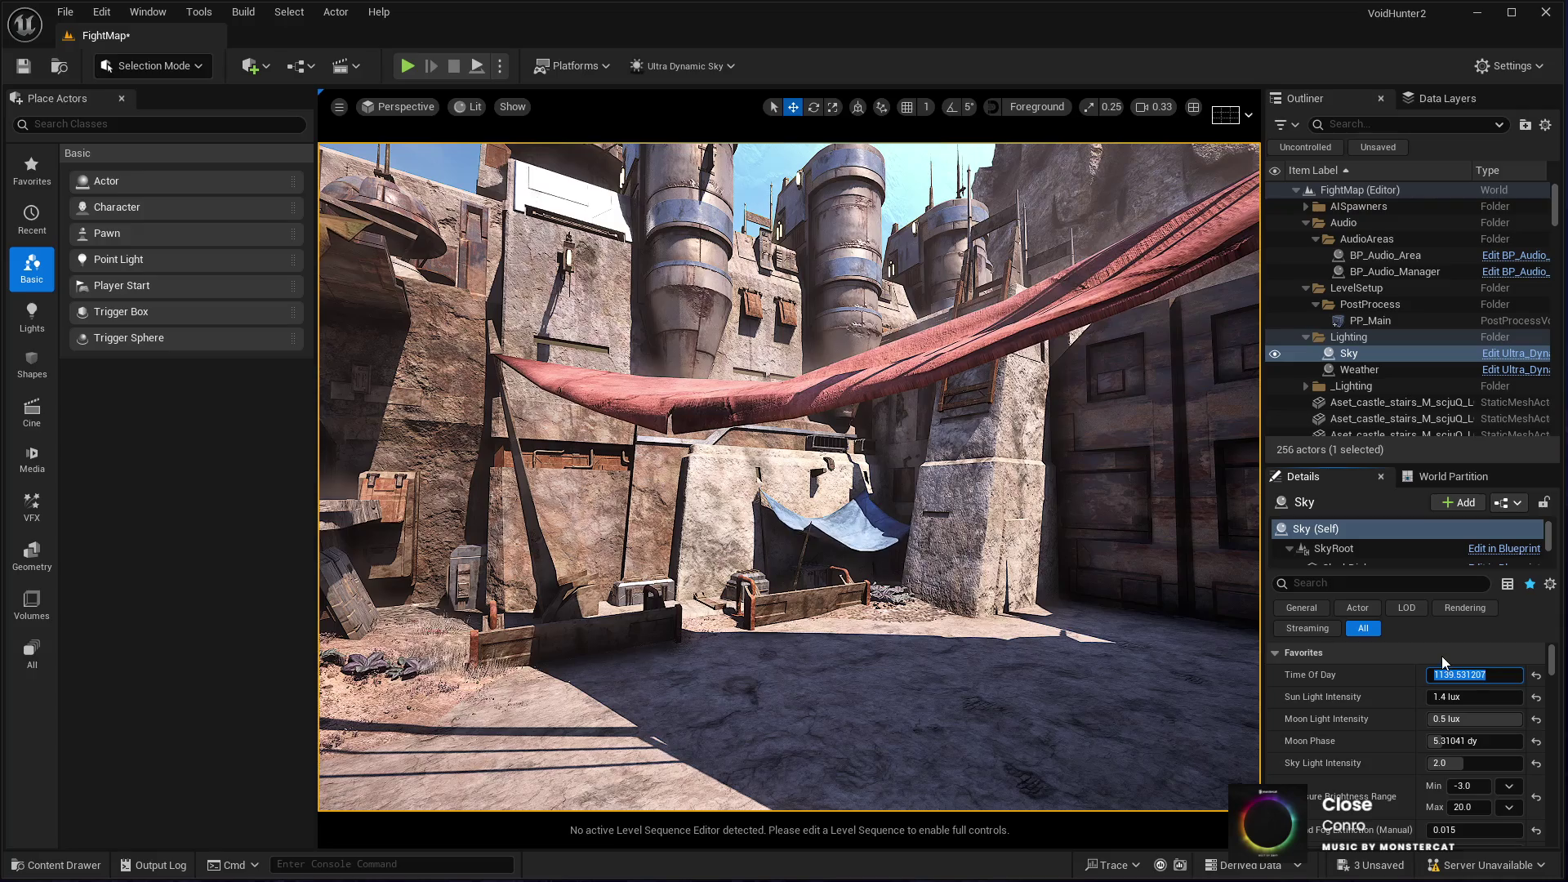
pyautogui.write('0')
pyautogui.press('Return')
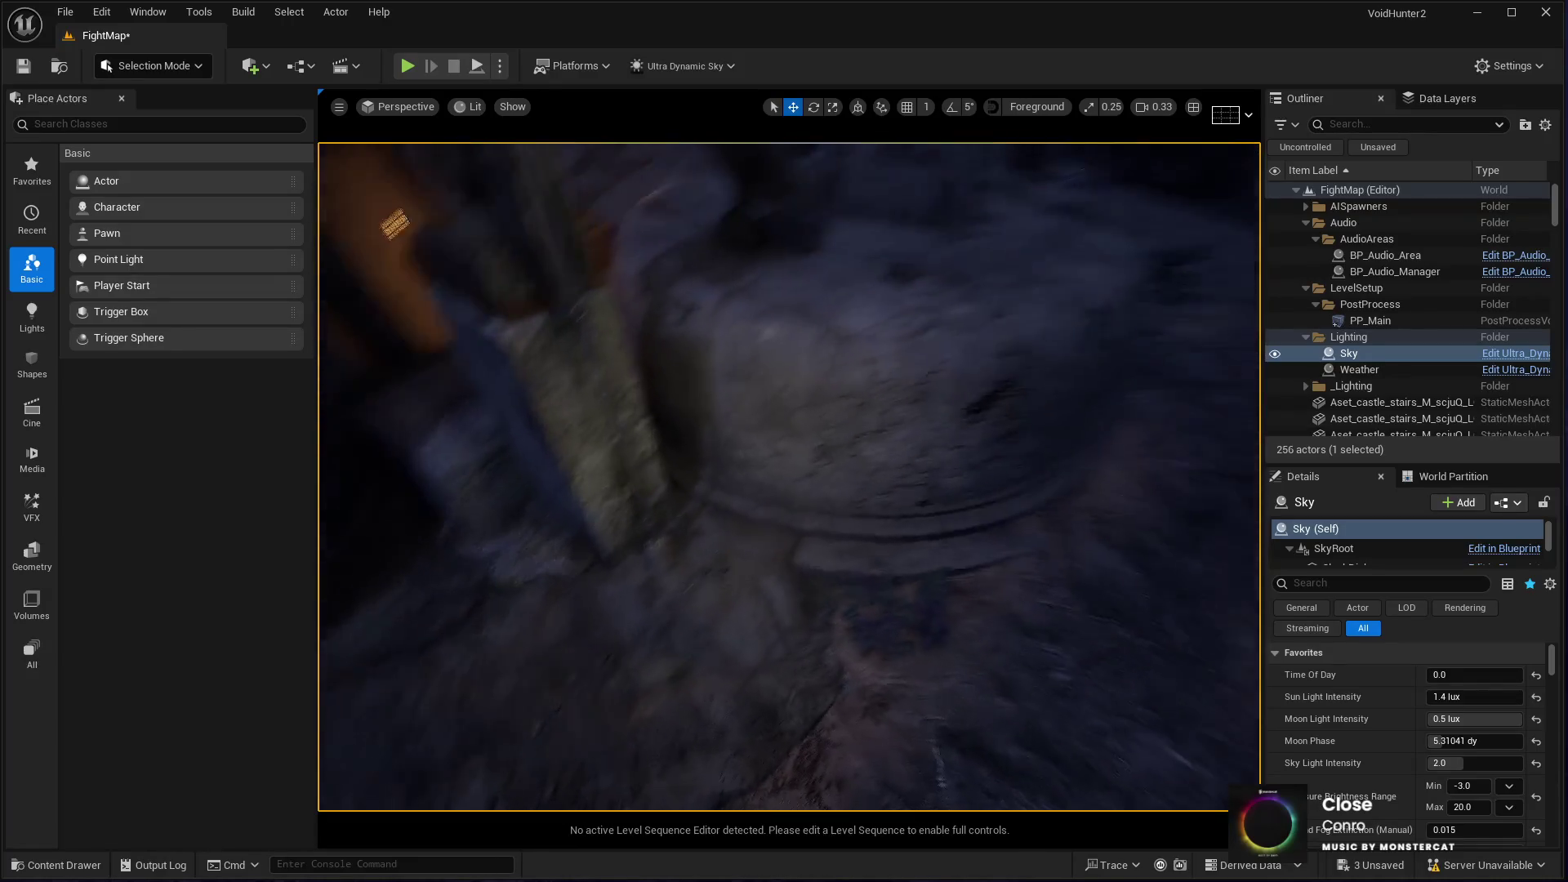
# Step: Duplicate wall lamp Light_C_5 and move the copy onto the far ground by the crates
pyautogui.click(658, 583)
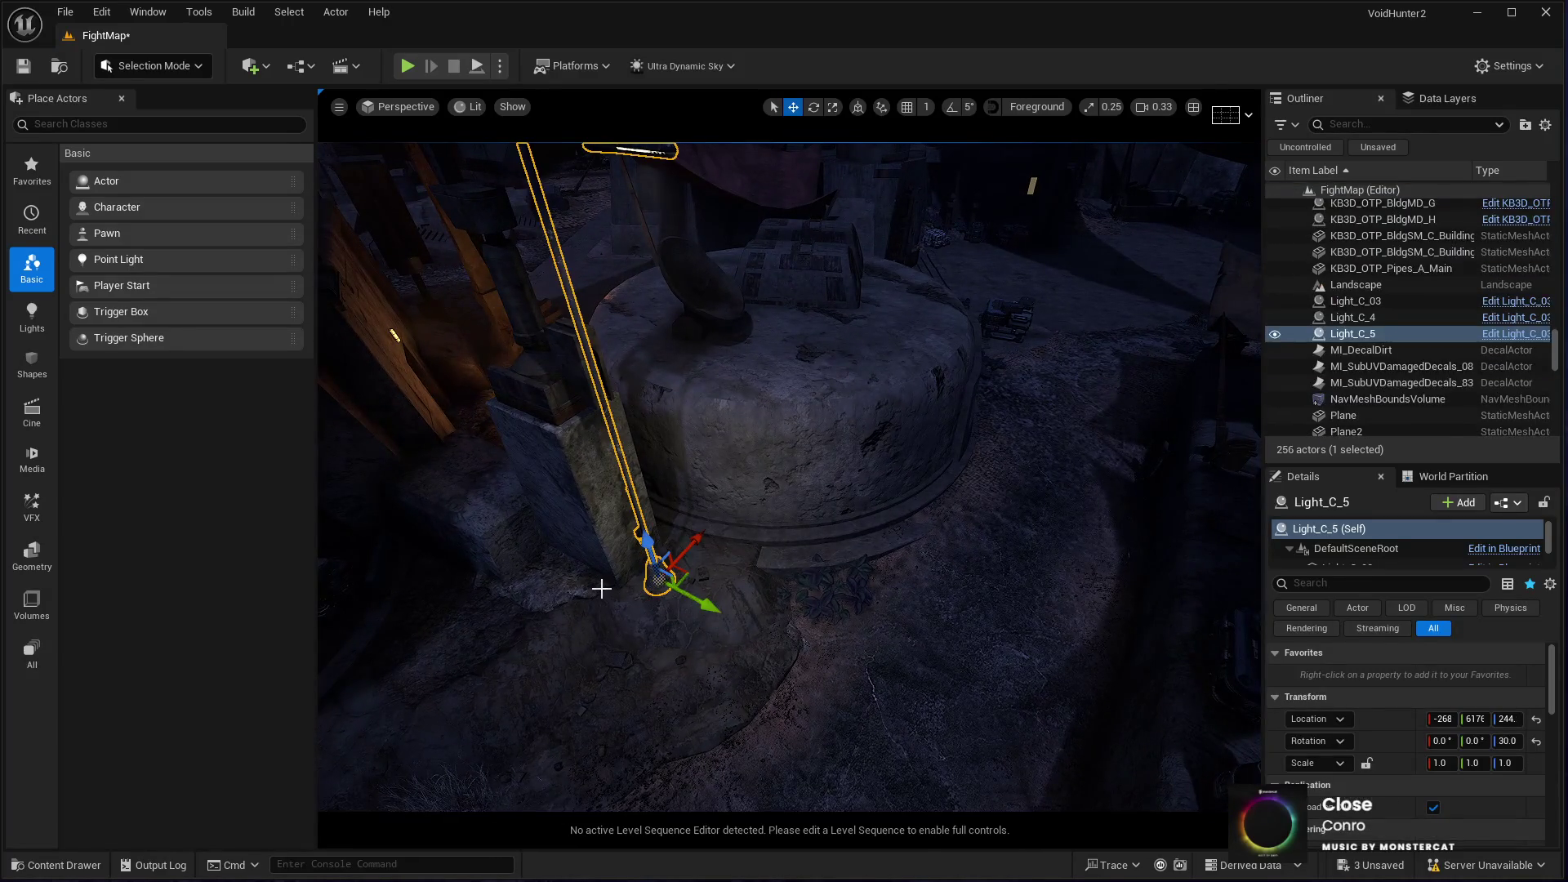
pyautogui.hotkey('ctrl', 'd')
pyautogui.moveTo(923, 501)
pyautogui.mouseDown()
pyautogui.moveTo(980, 360)
pyautogui.moveTo(906, 336)
pyautogui.mouseUp()
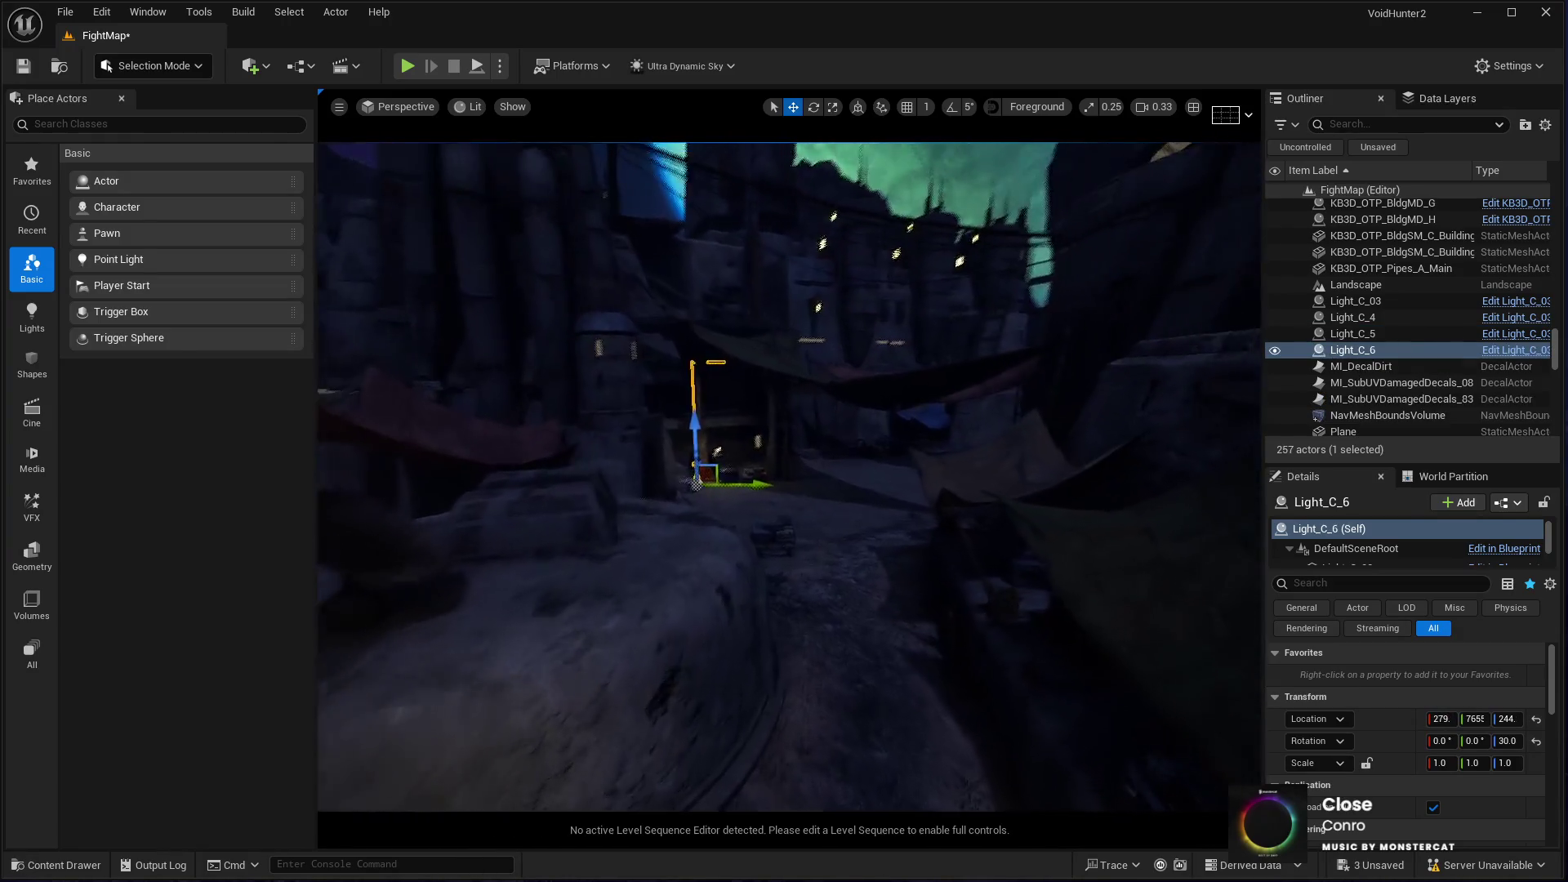
pyautogui.press('w')
pyautogui.press('w')
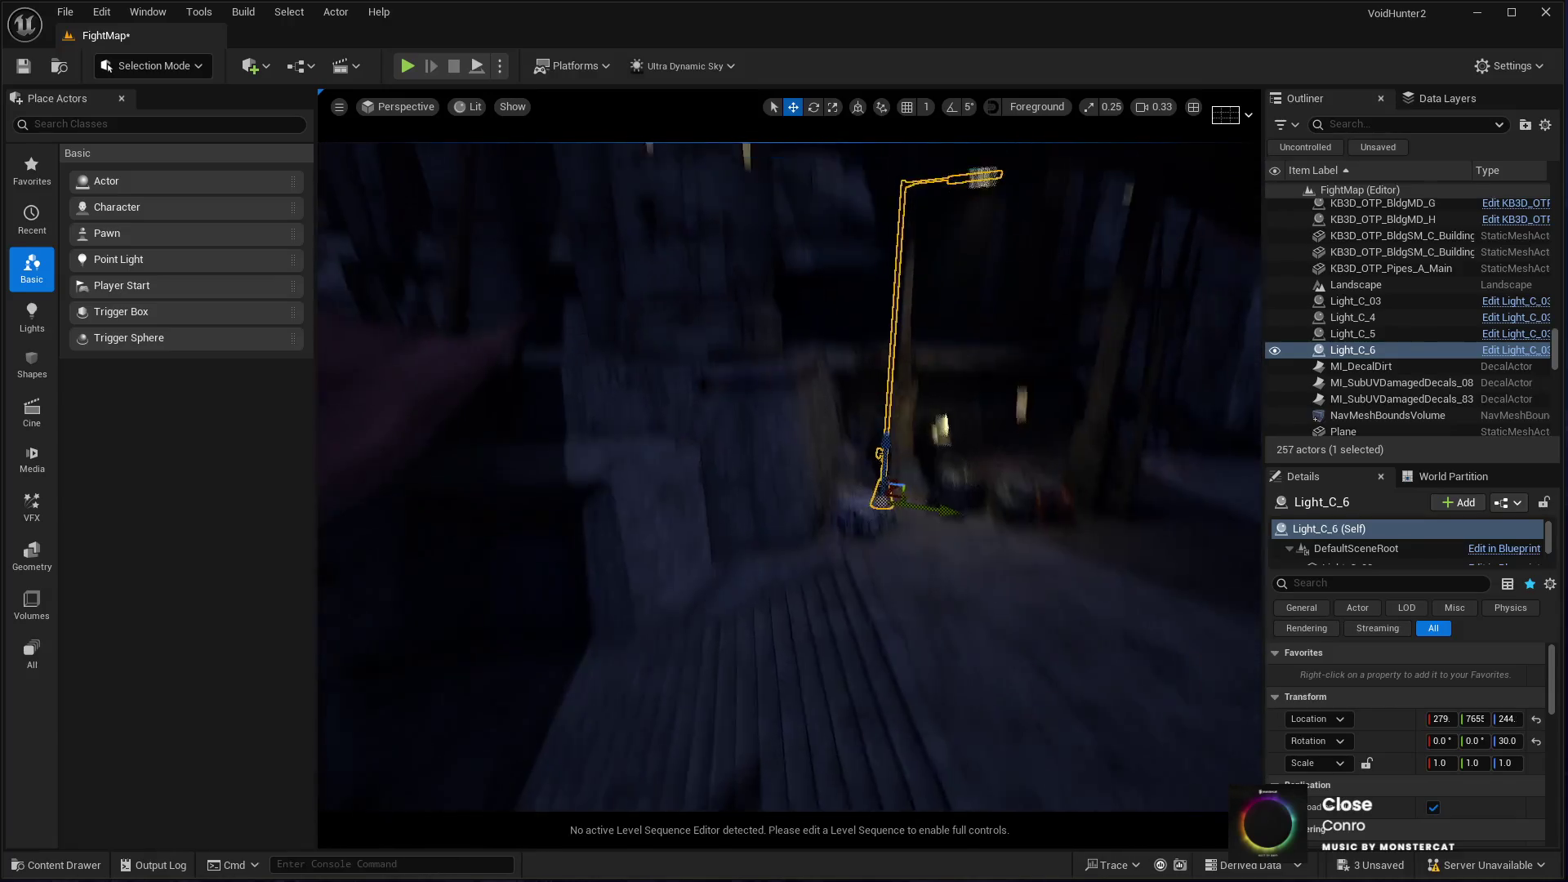
pyautogui.moveTo(903, 323); pyautogui.dragTo(903, 324)
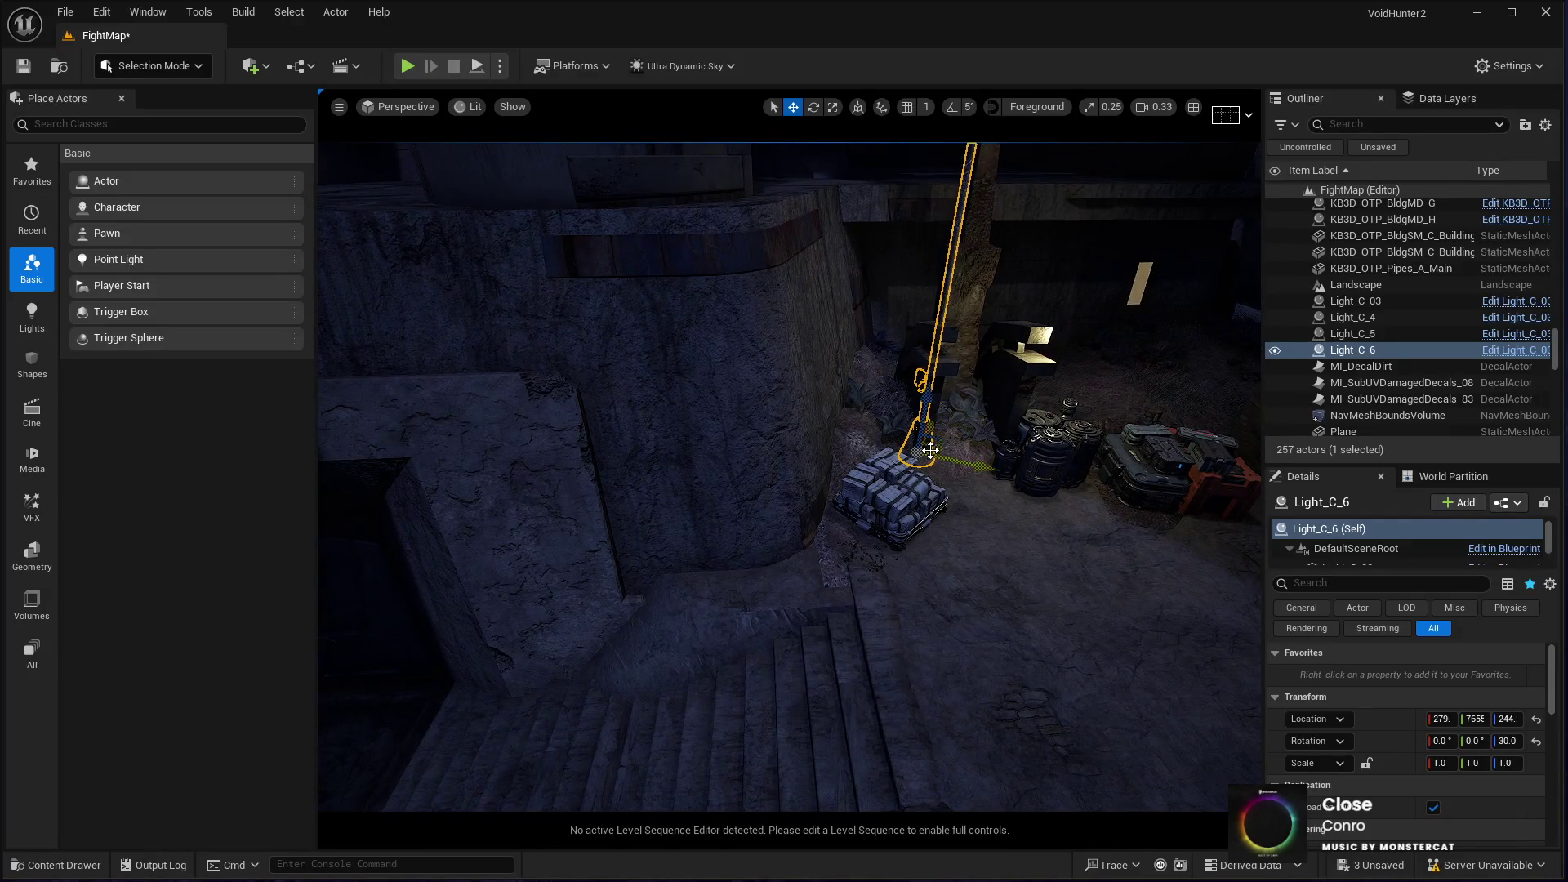
# Step: Inspect the new lamp by the crates and awning, then duplicate it as Light_C_7
pyautogui.moveTo(904, 324); pyautogui.dragTo(904, 324)
pyautogui.moveTo(833, 611); pyautogui.dragTo(792, 621)
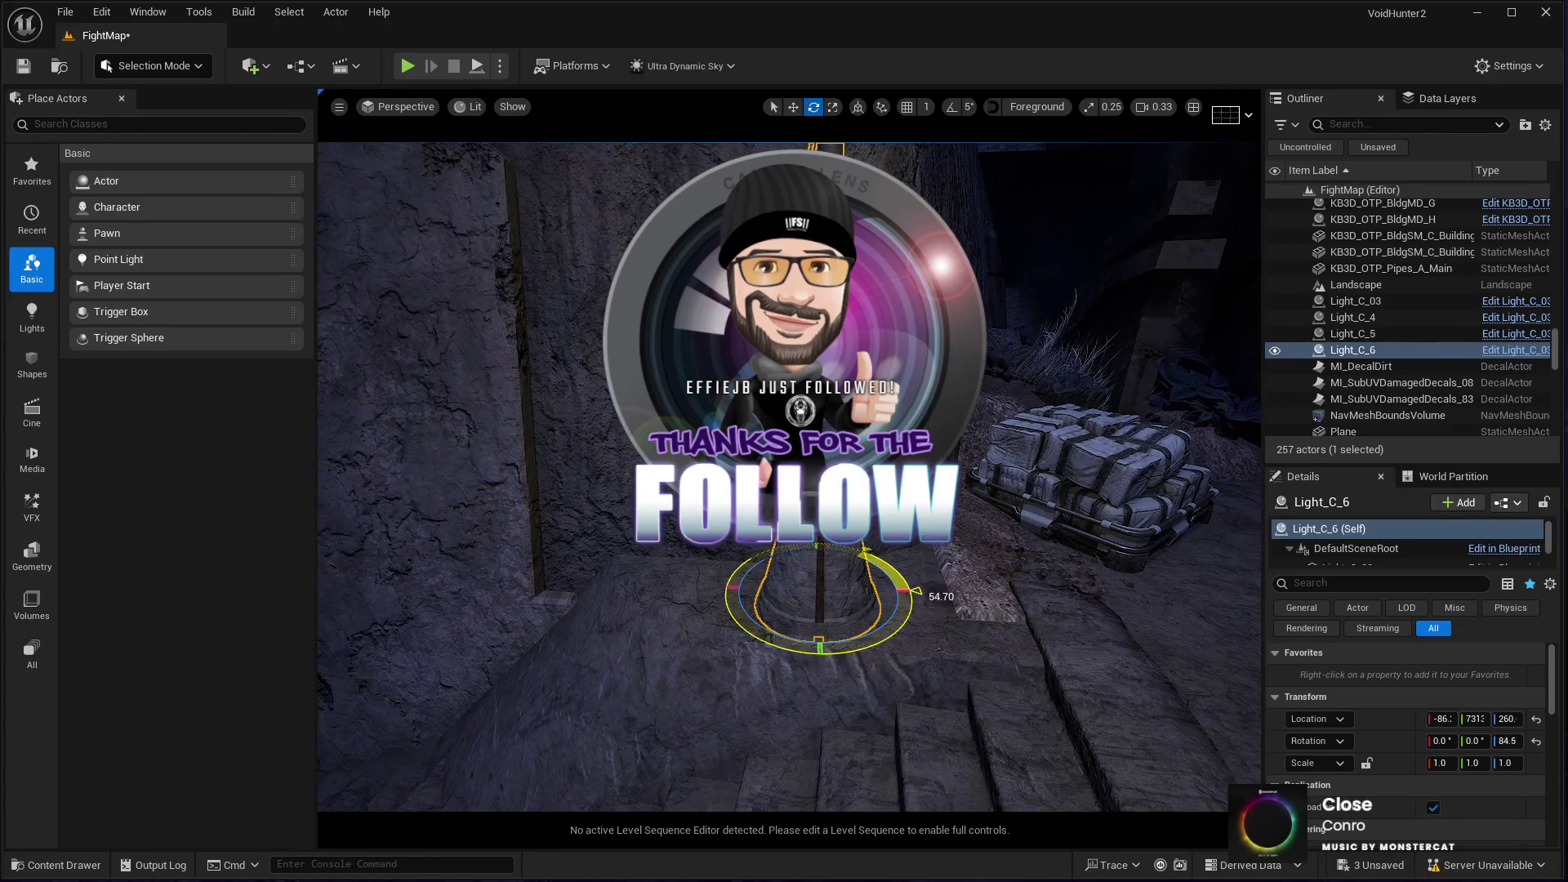
pyautogui.moveTo(791, 621); pyautogui.dragTo(792, 620)
pyautogui.moveTo(877, 662); pyautogui.dragTo(834, 638)
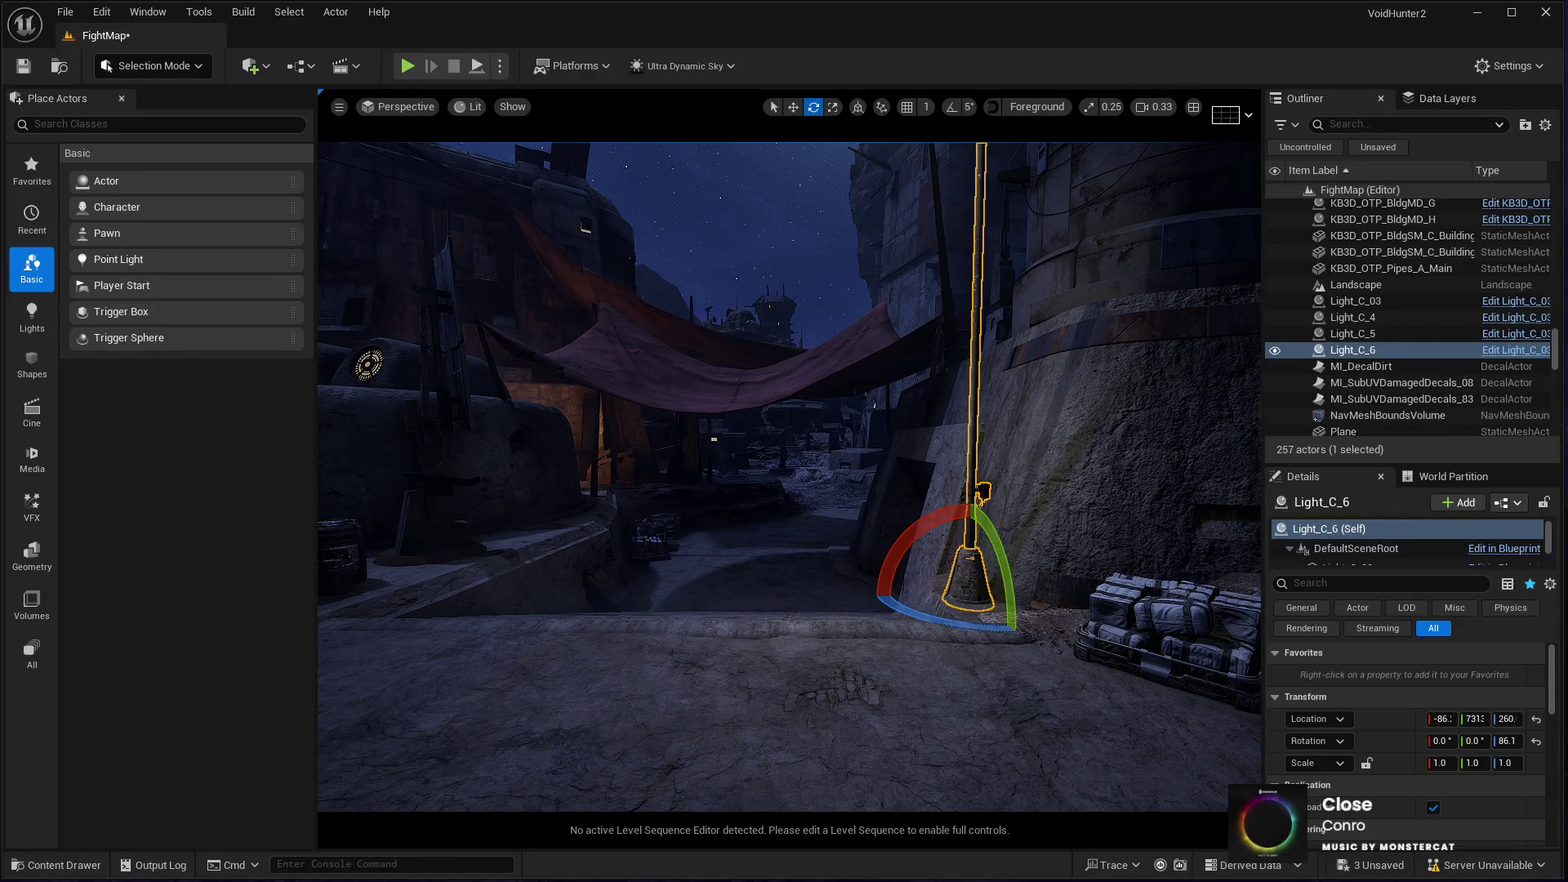
pyautogui.moveTo(772, 579); pyautogui.dragTo(726, 609)
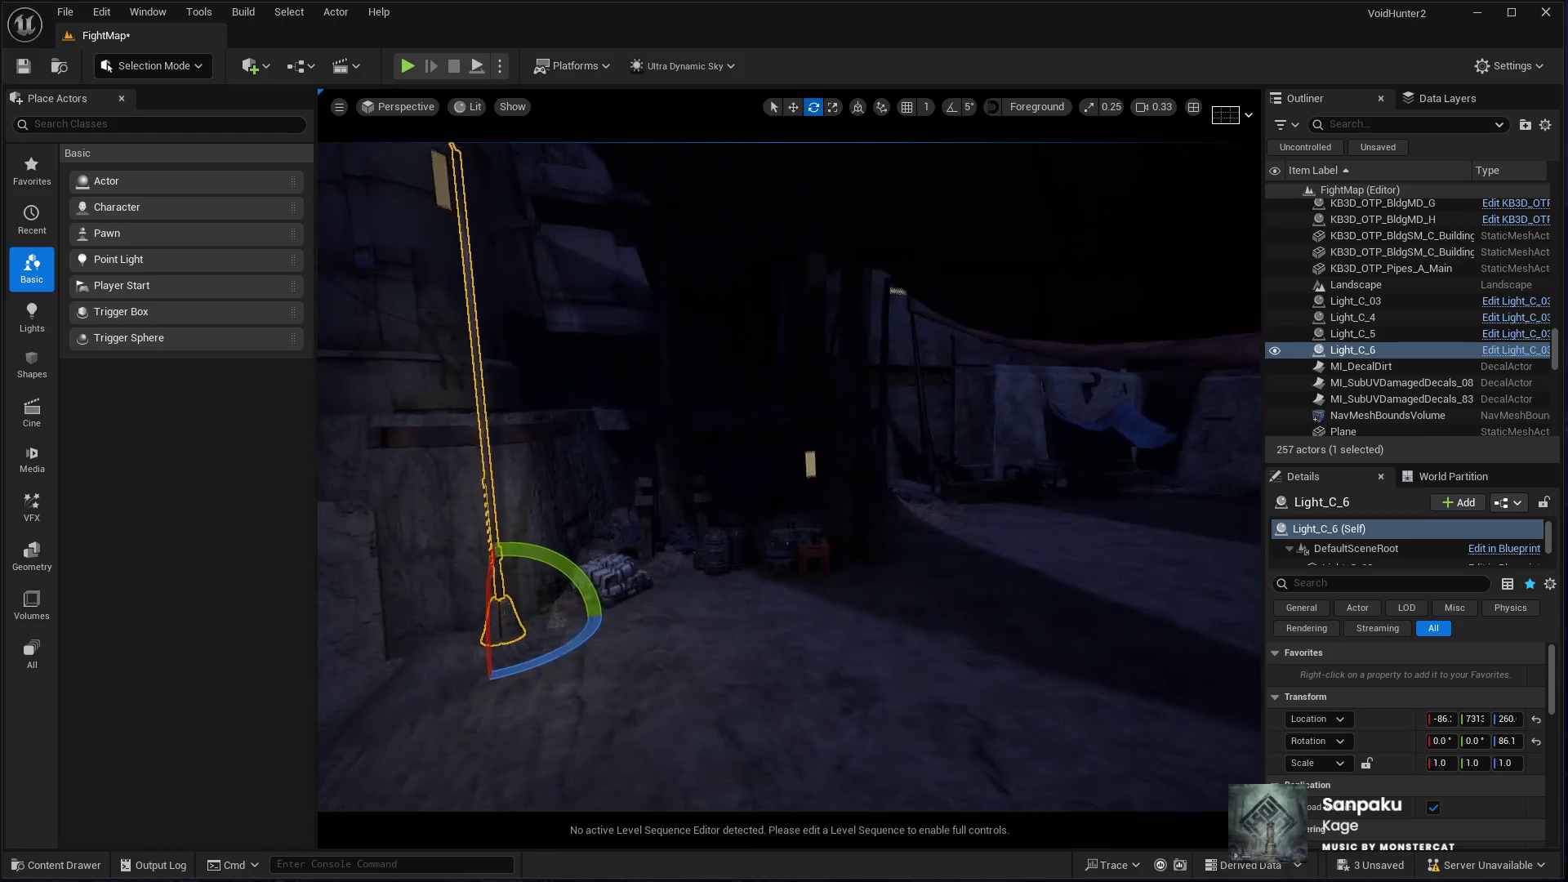
pyautogui.hotkey('ctrl', 'd')
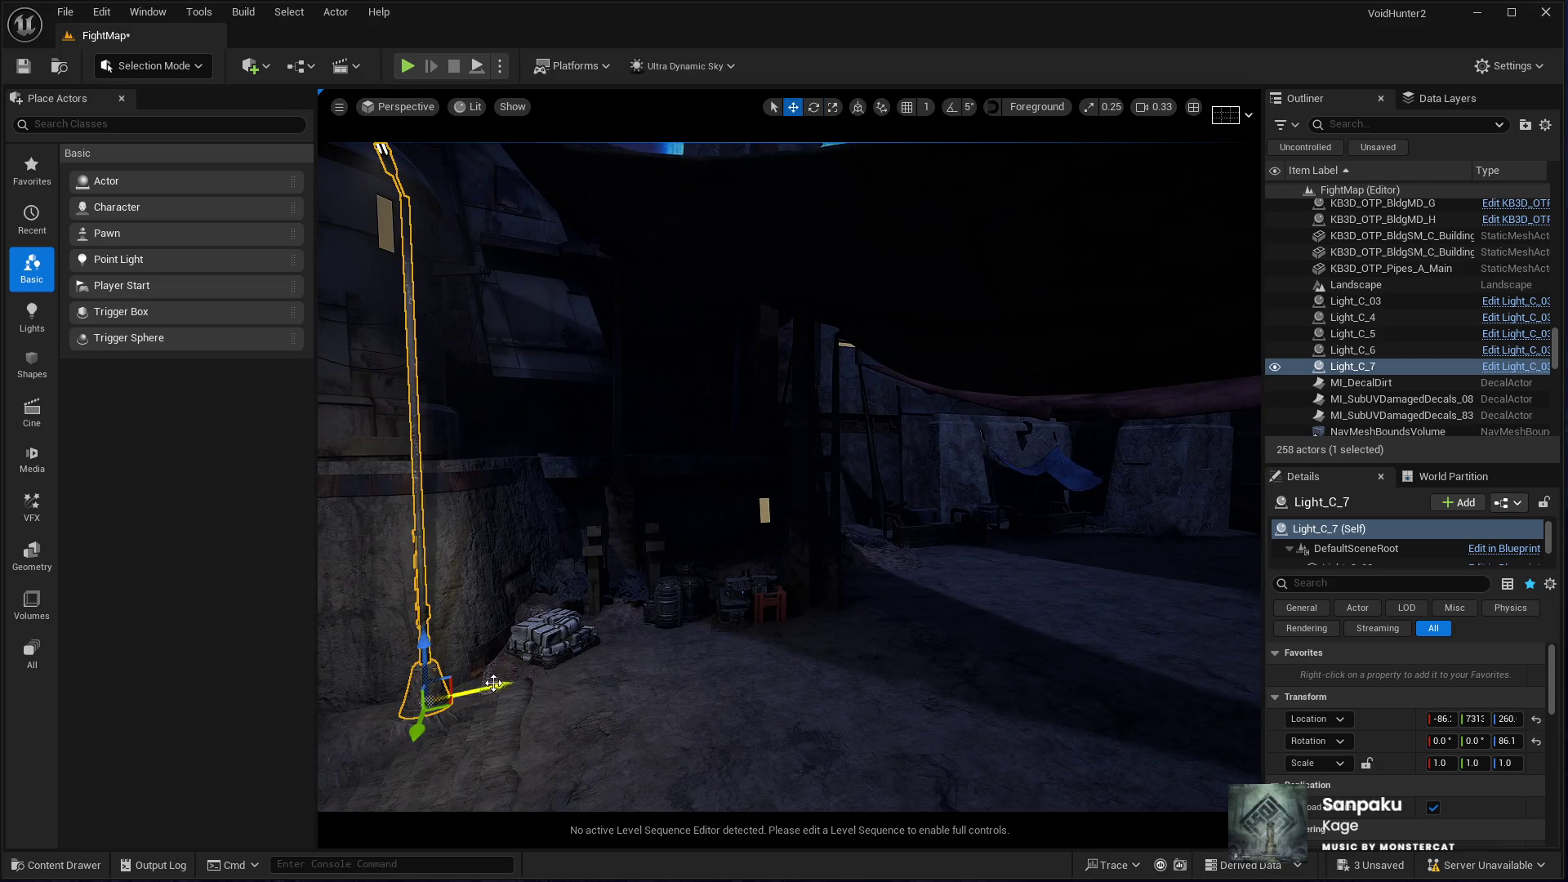
# Step: Slide Light_C_7 against the pillar by the wall and duplicate it into Light_C_8
pyautogui.press('f')
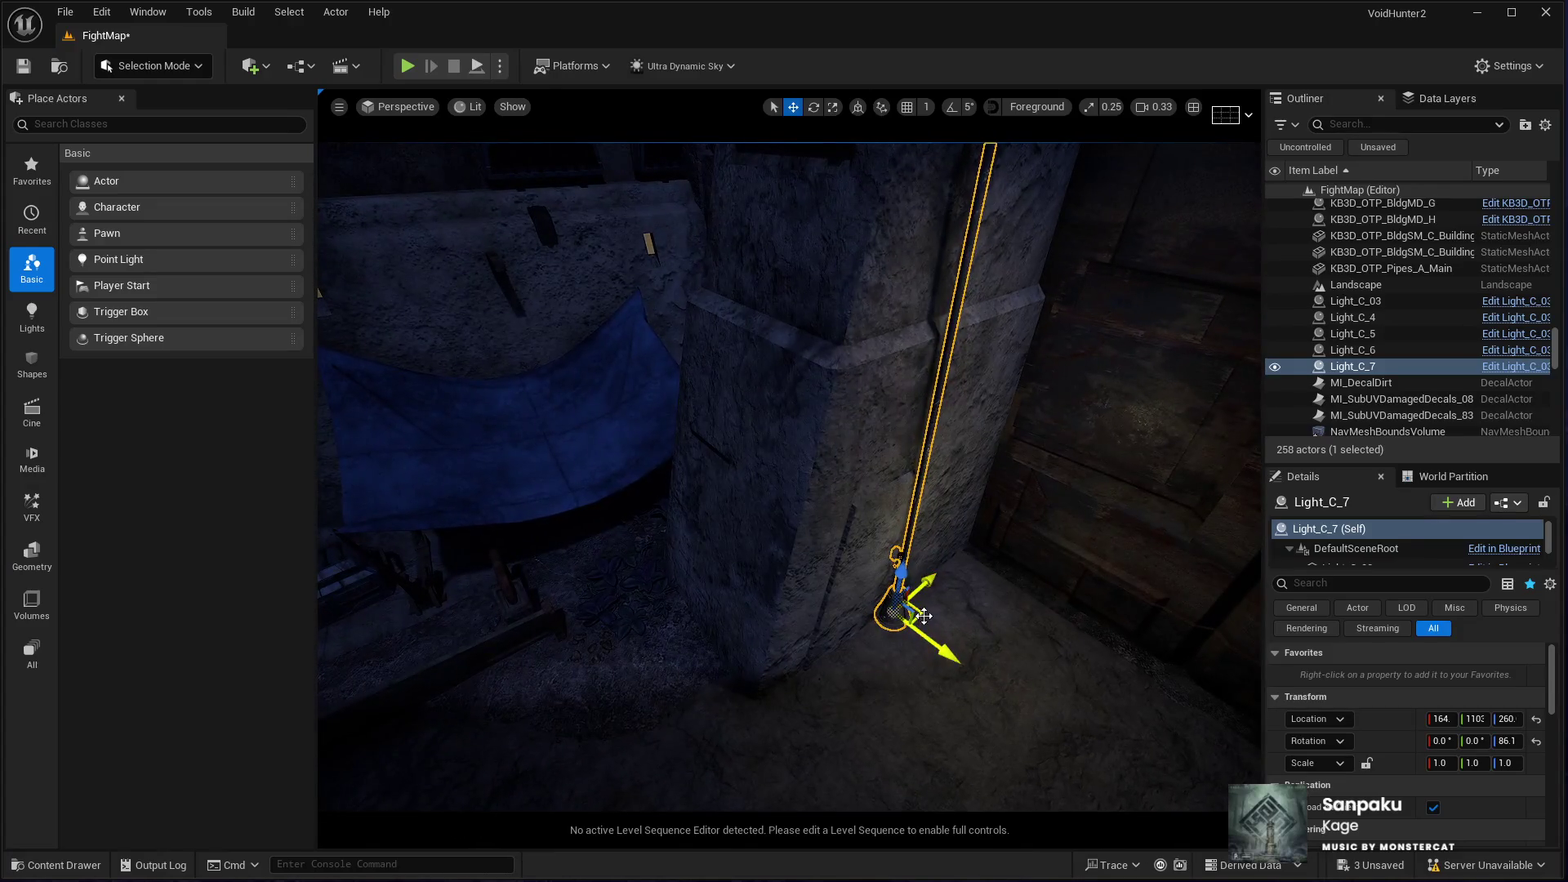
pyautogui.moveTo(924, 616); pyautogui.dragTo(667, 723)
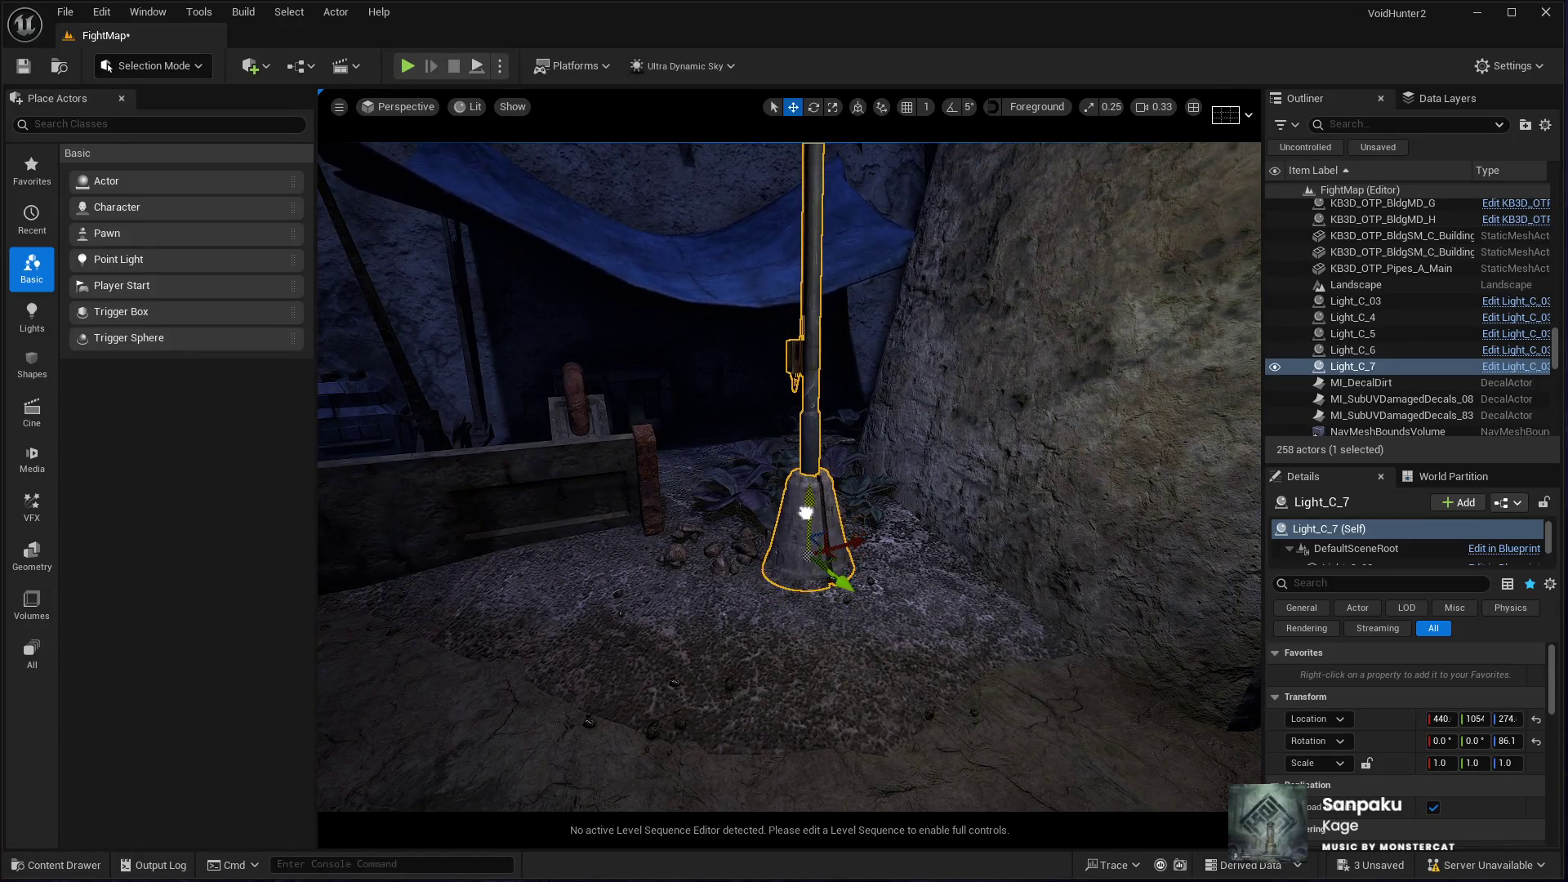
pyautogui.moveTo(820, 573); pyautogui.dragTo(792, 602)
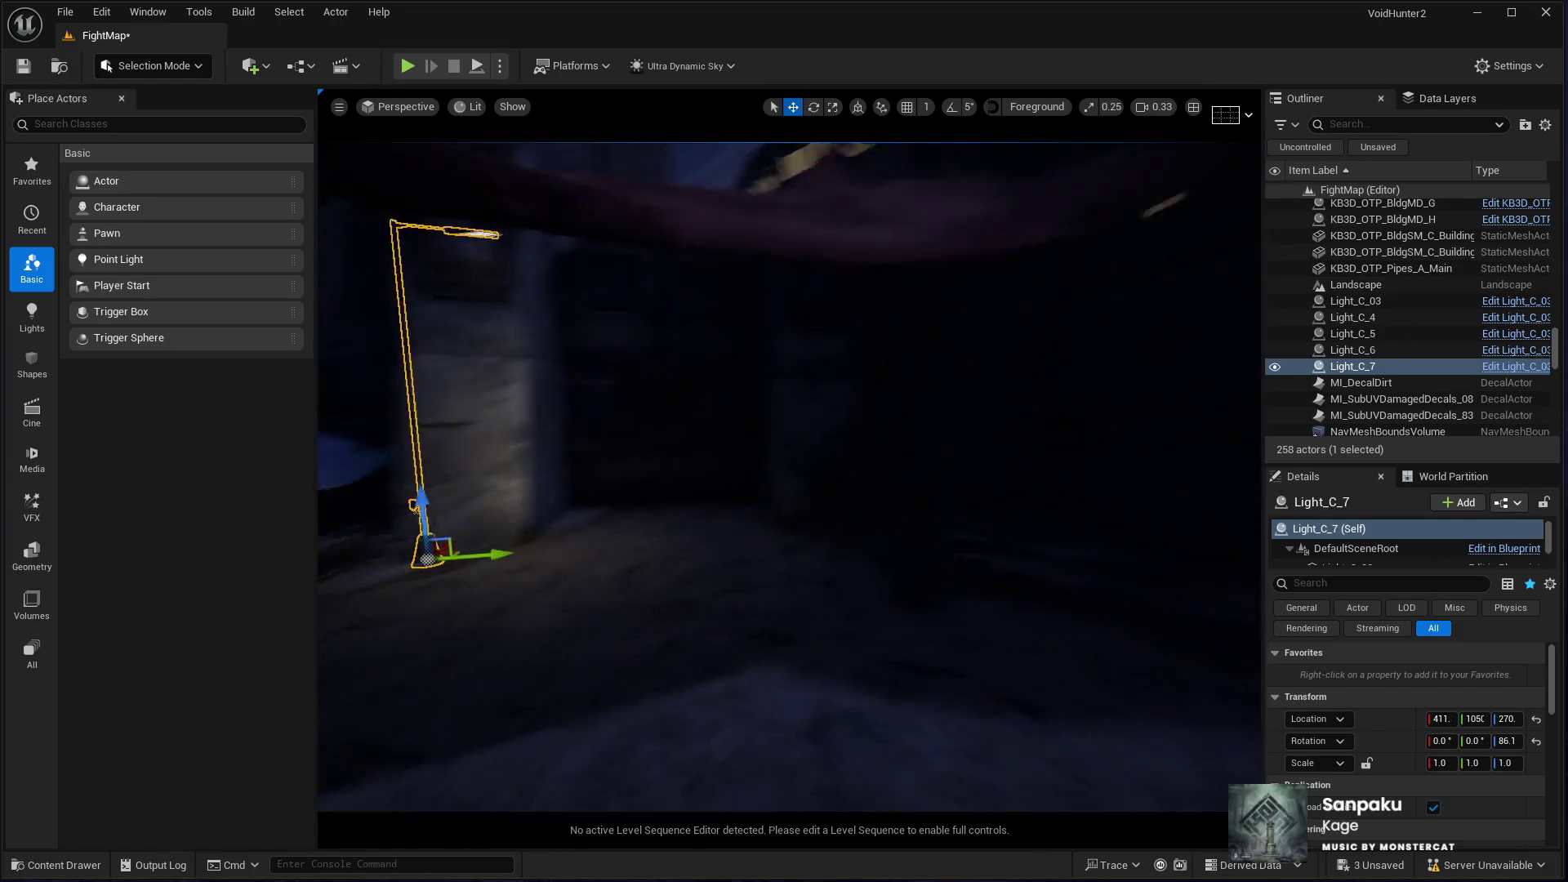
pyautogui.hotkey('ctrl', 'd')
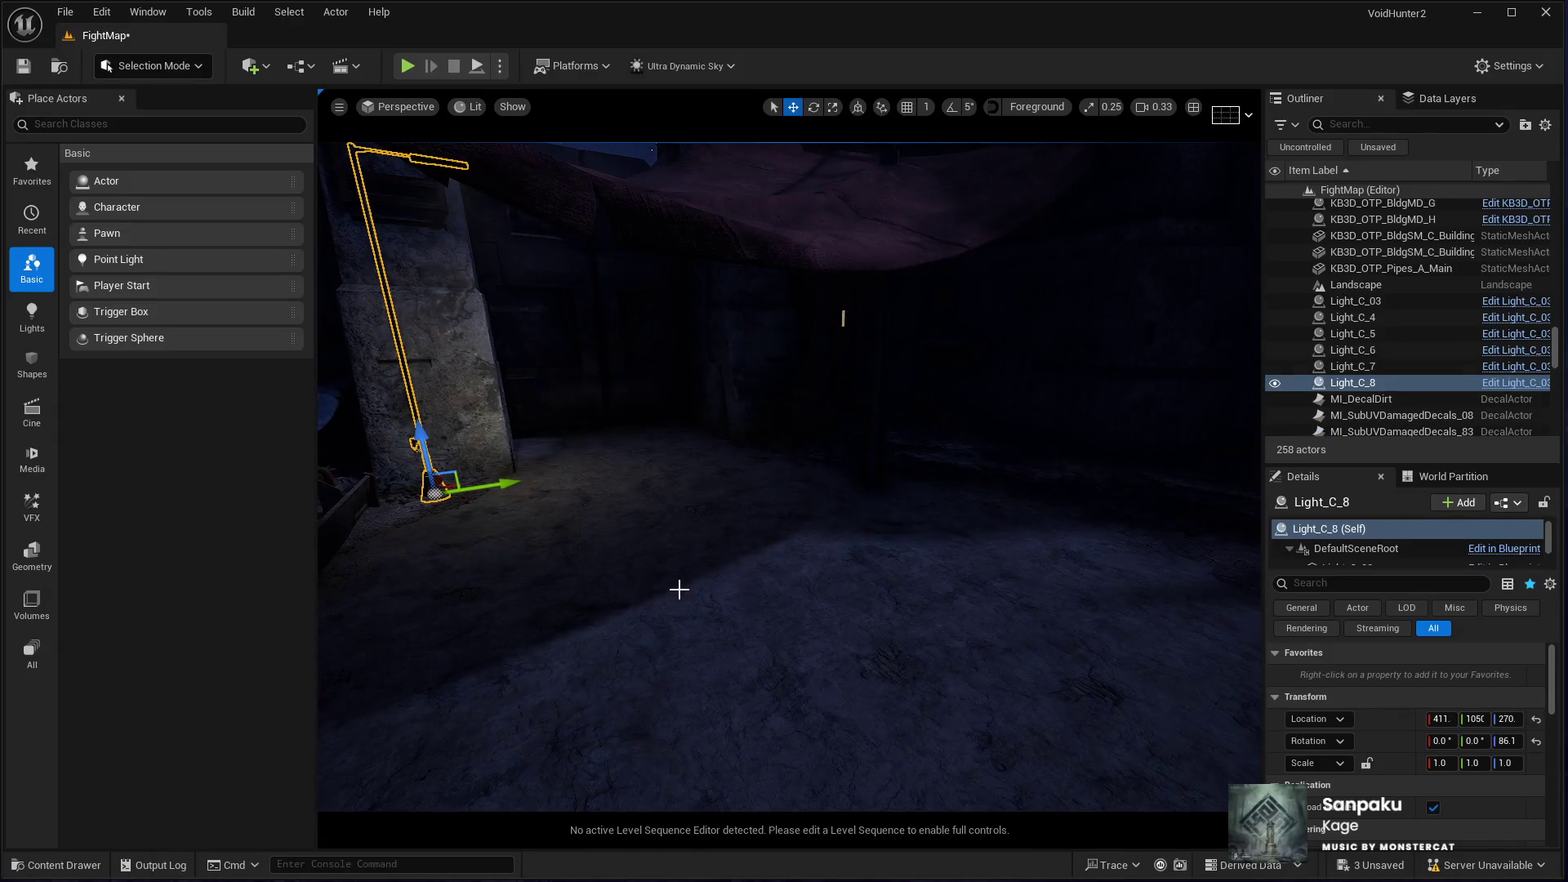
# Step: Move and turn Light_C_8, then place its copy Light_C_9 by the crates beside the hut
pyautogui.moveTo(450, 489)
pyautogui.mouseDown()
pyautogui.moveTo(1102, 682)
pyautogui.moveTo(934, 717)
pyautogui.moveTo(682, 817)
pyautogui.moveTo(747, 808)
pyautogui.mouseUp()
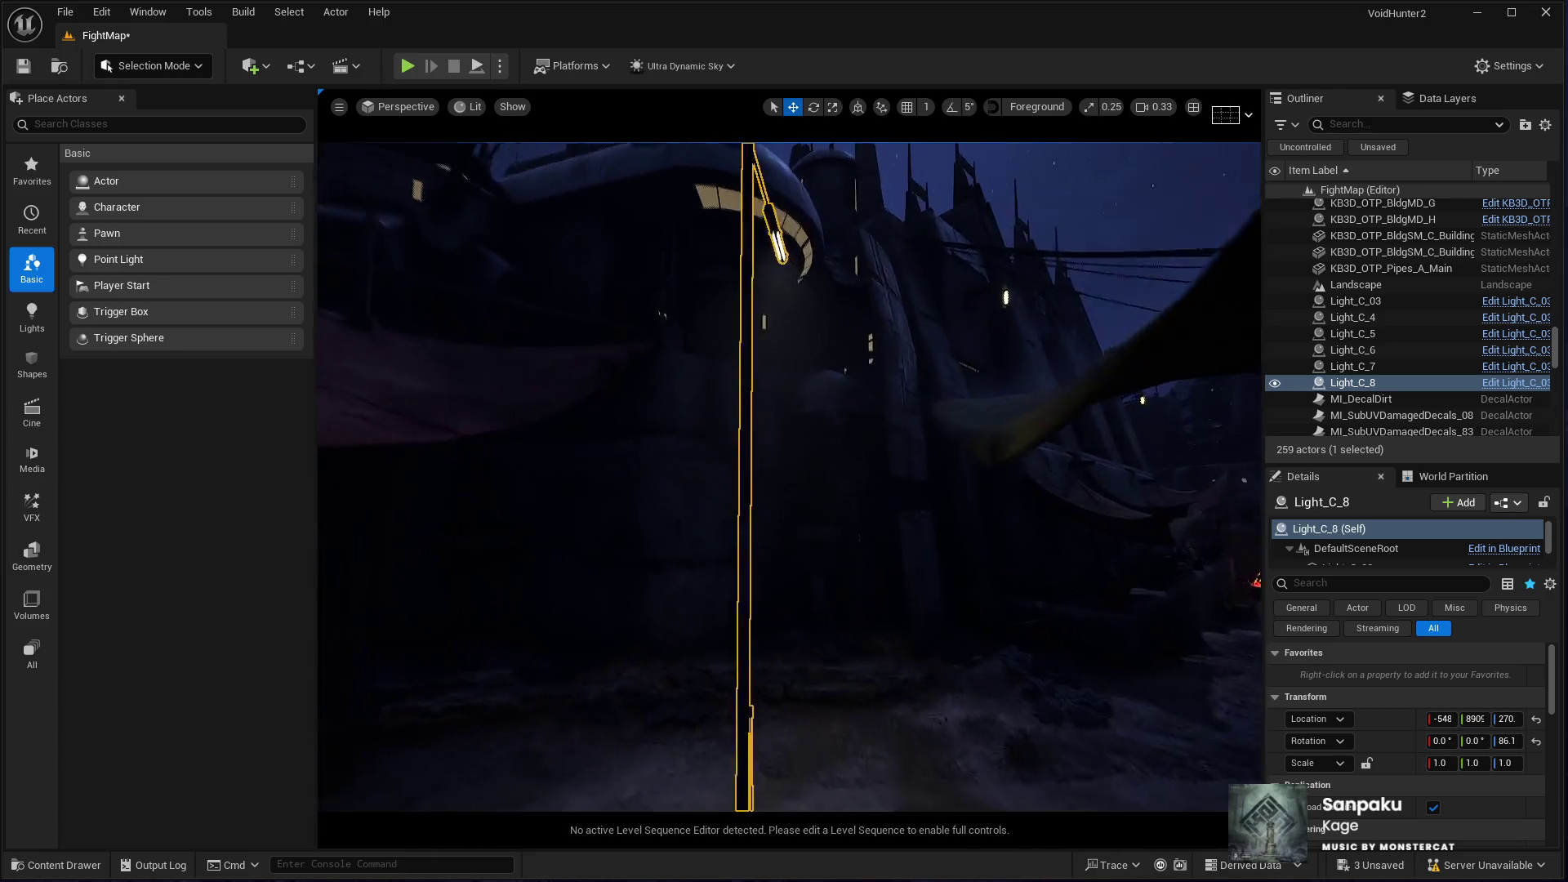
pyautogui.moveTo(722, 545); pyautogui.dragTo(917, 624)
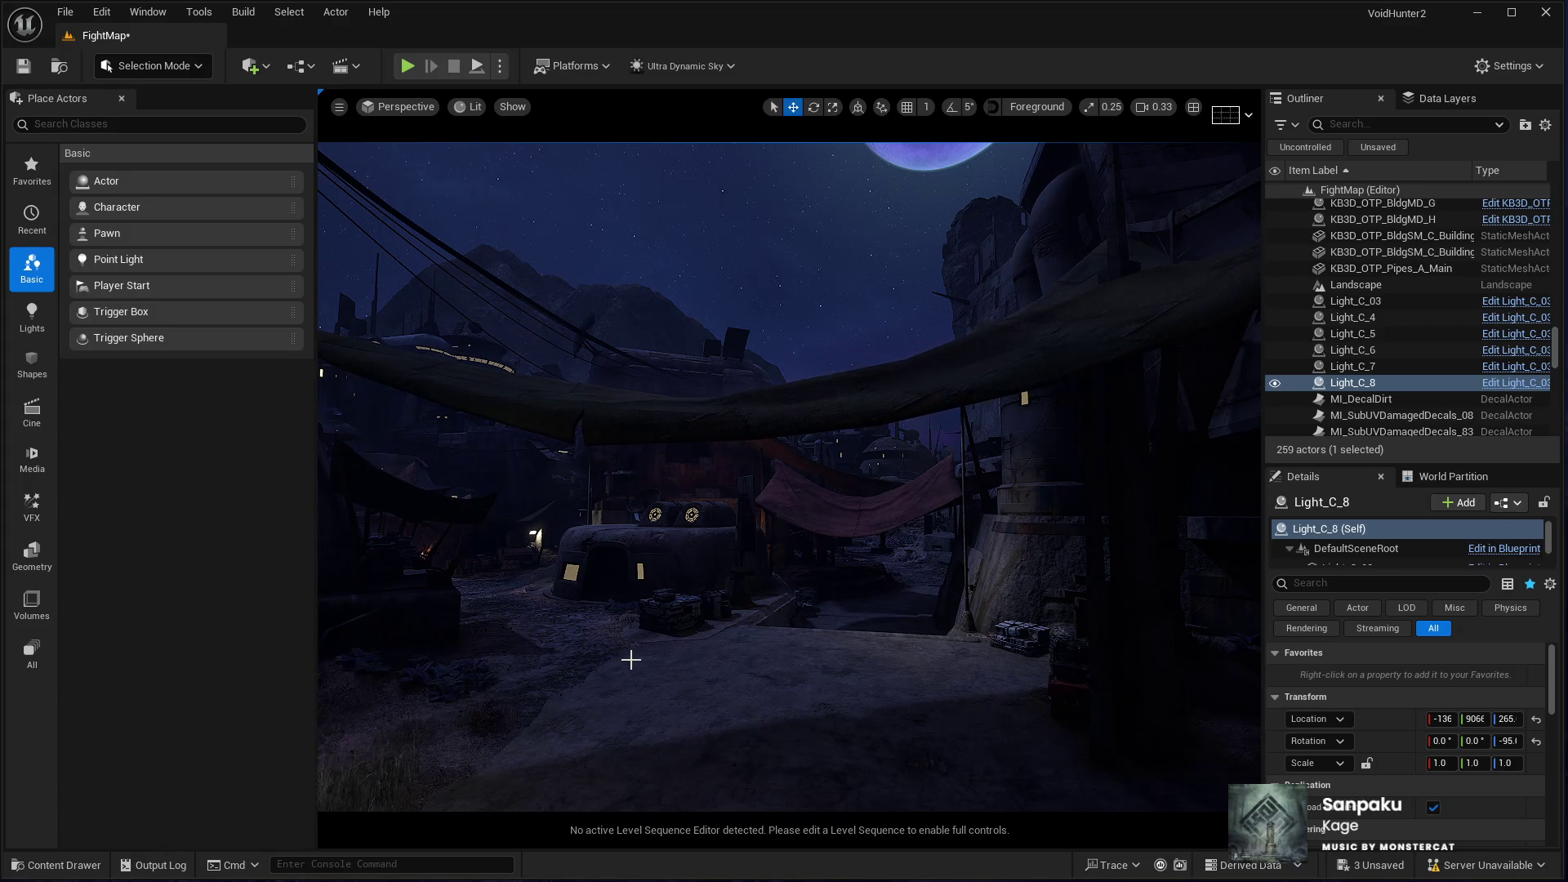
pyautogui.moveTo(635, 671); pyautogui.dragTo(635, 147)
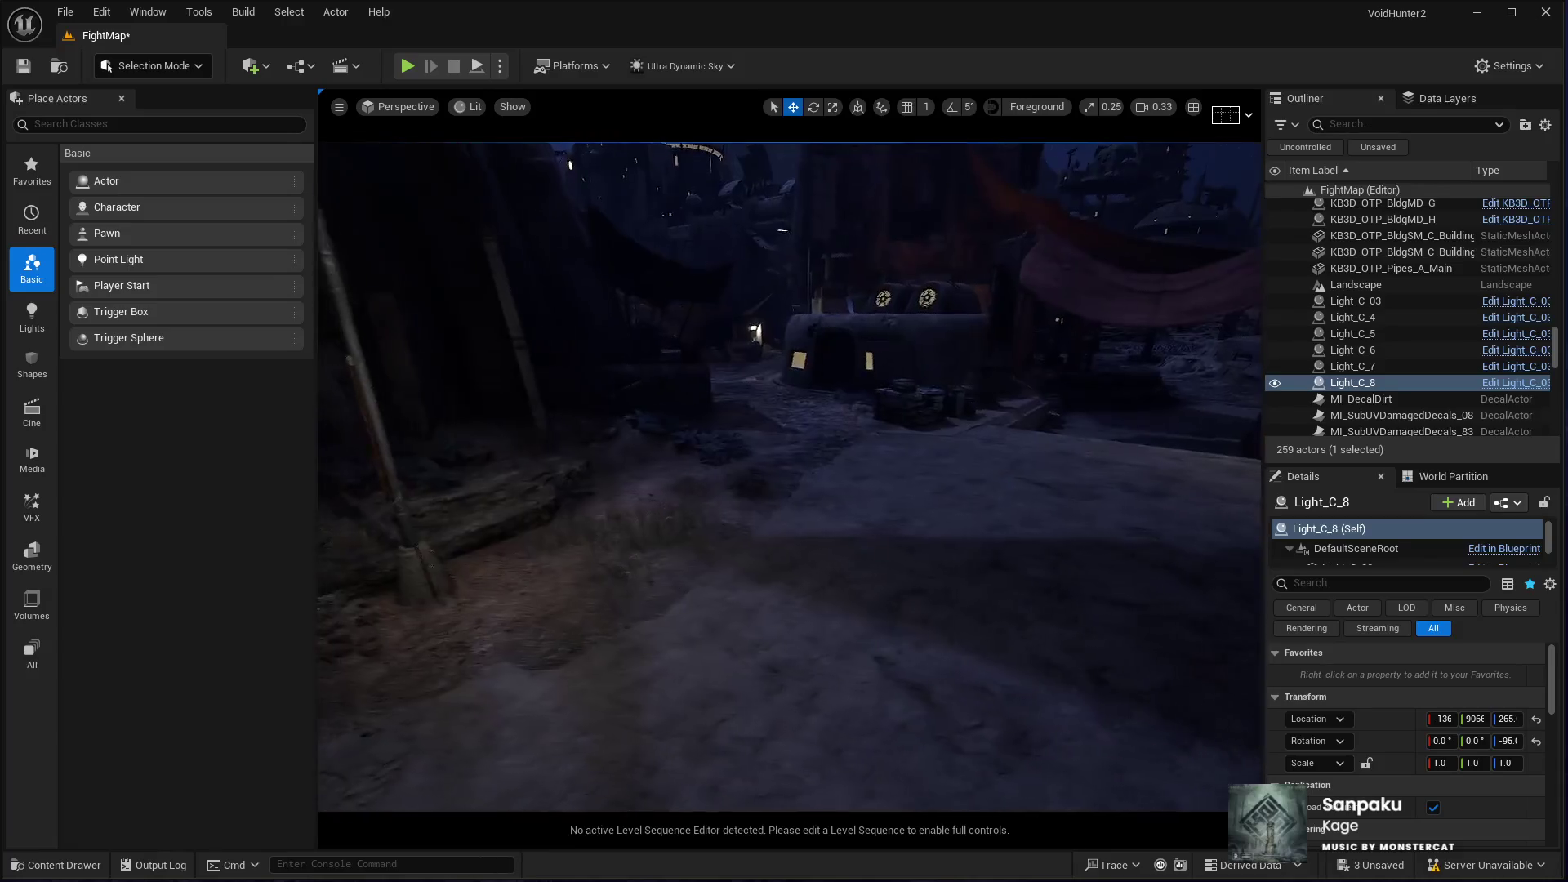
pyautogui.moveTo(635, 628); pyautogui.dragTo(635, 627)
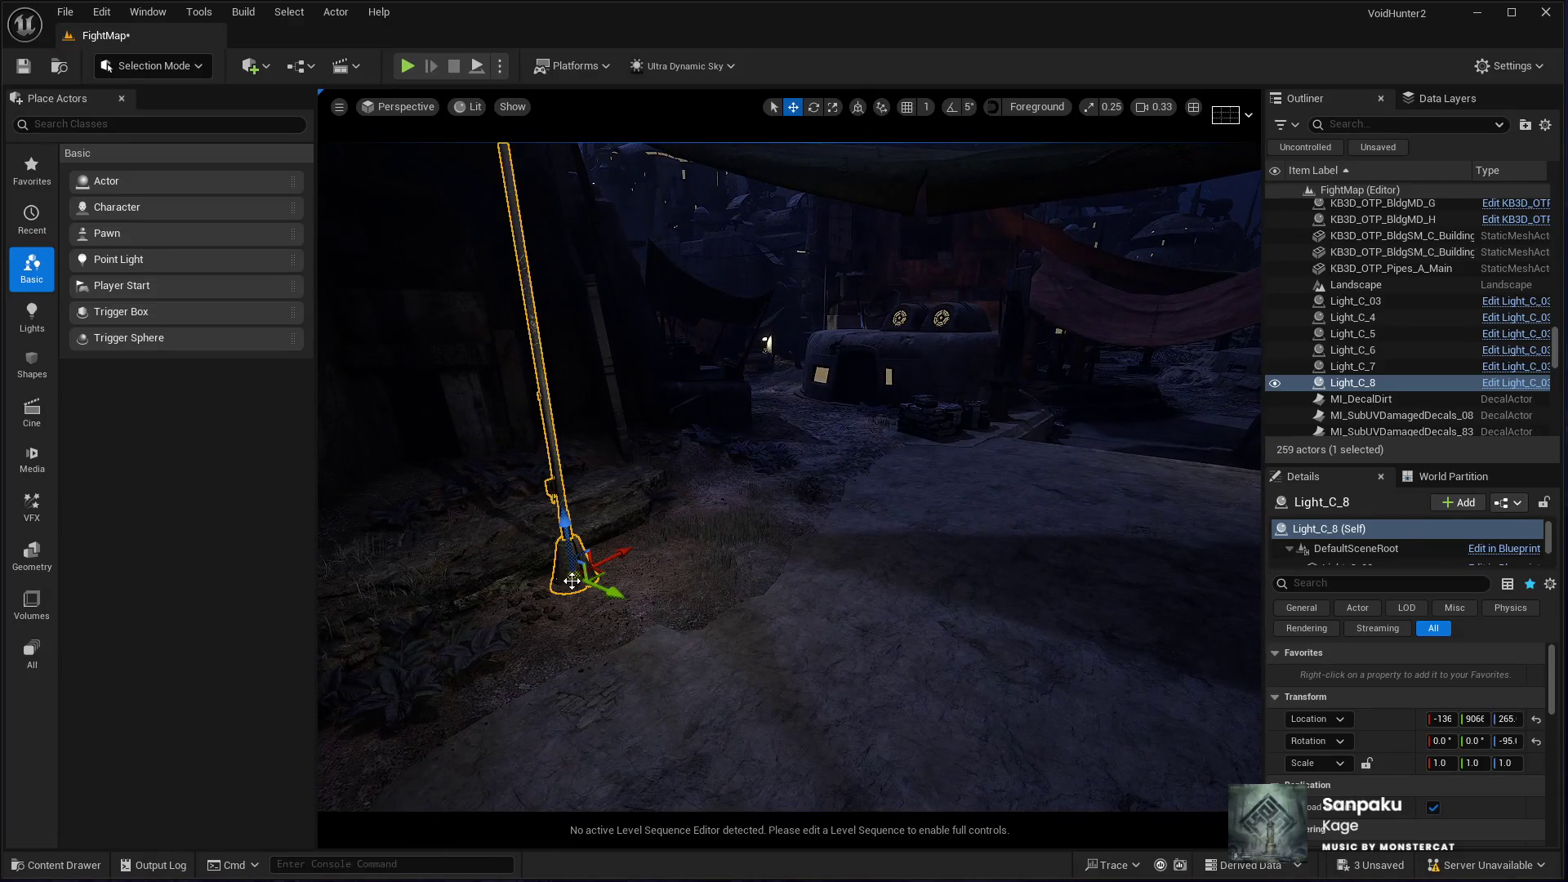
pyautogui.hotkey('ctrl', 'd')
pyautogui.moveTo(600, 575); pyautogui.dragTo(837, 474)
# Step: Rotate Light_C_9 to about -11 degrees on Z, then deselect it by clicking the ground
pyautogui.moveTo(685, 566); pyautogui.dragTo(685, 566)
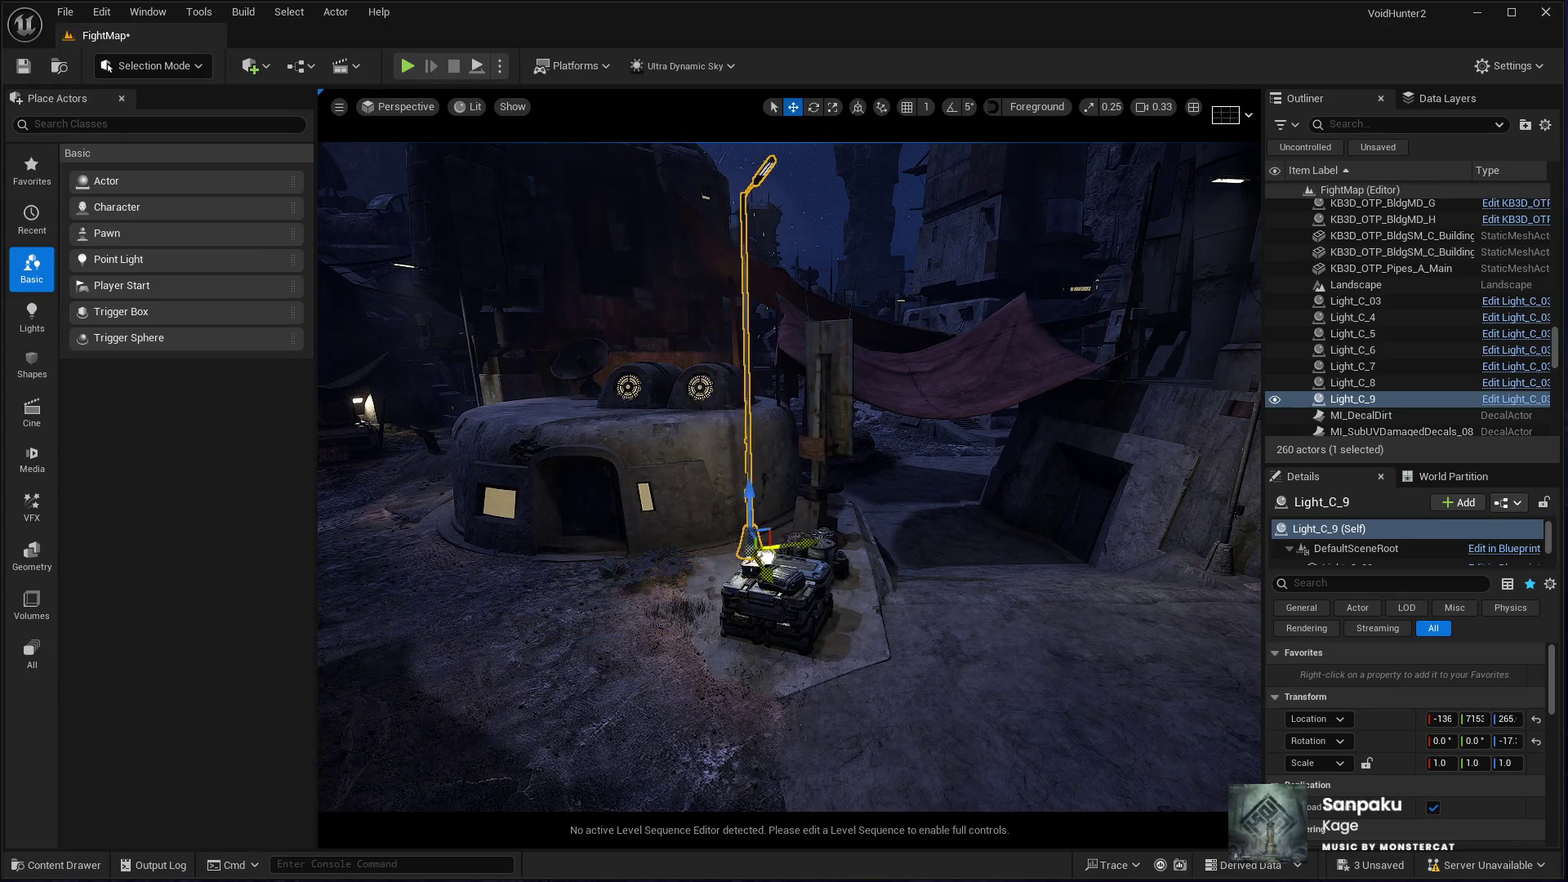
pyautogui.press('e')
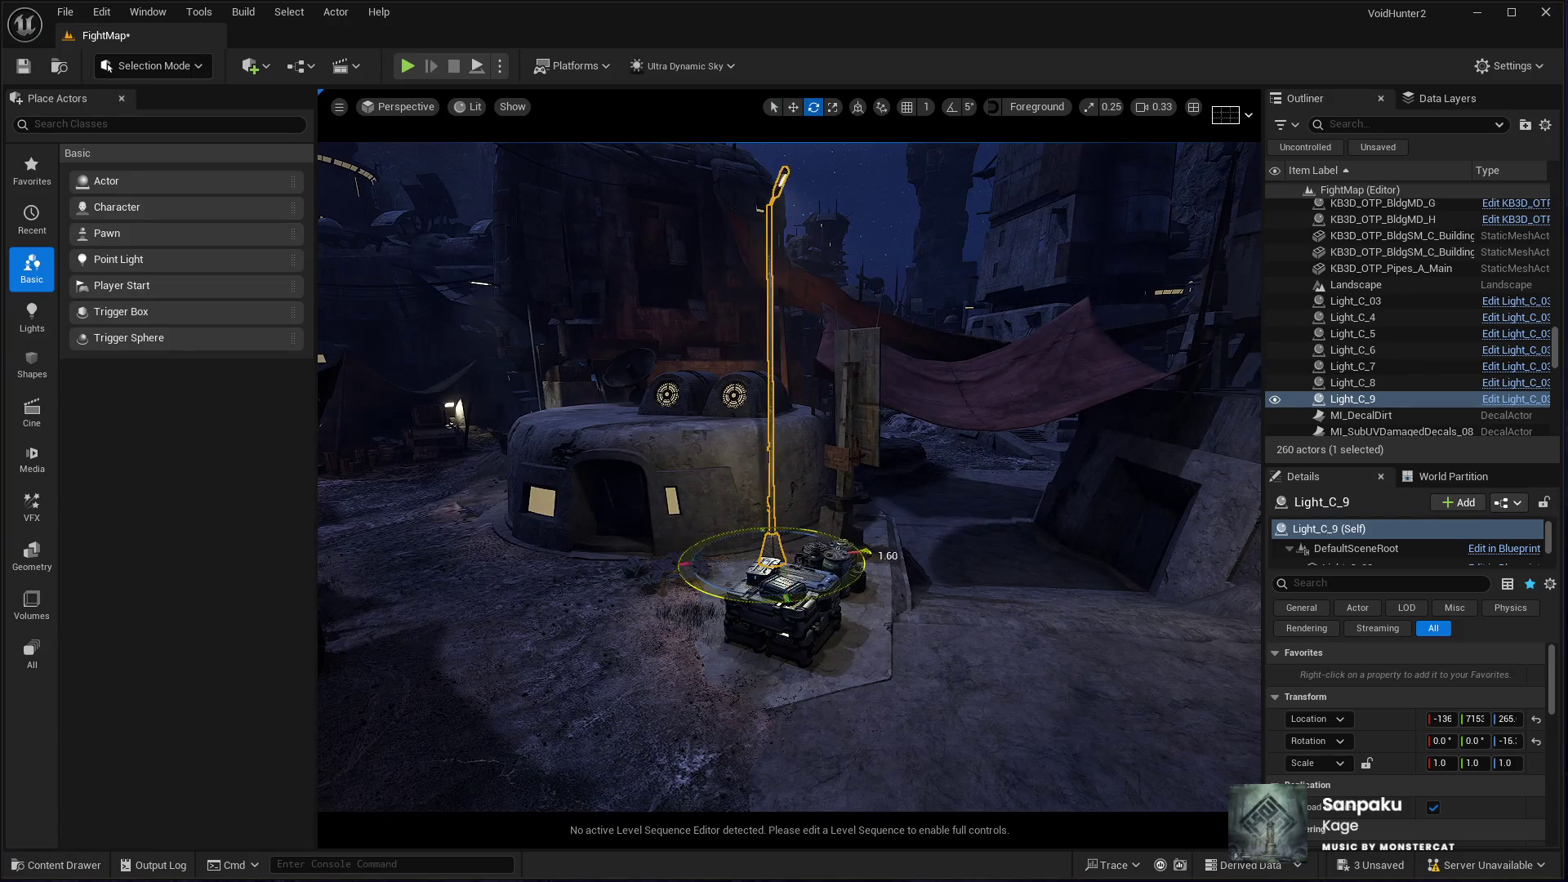
pyautogui.moveTo(712, 520); pyautogui.dragTo(697, 534)
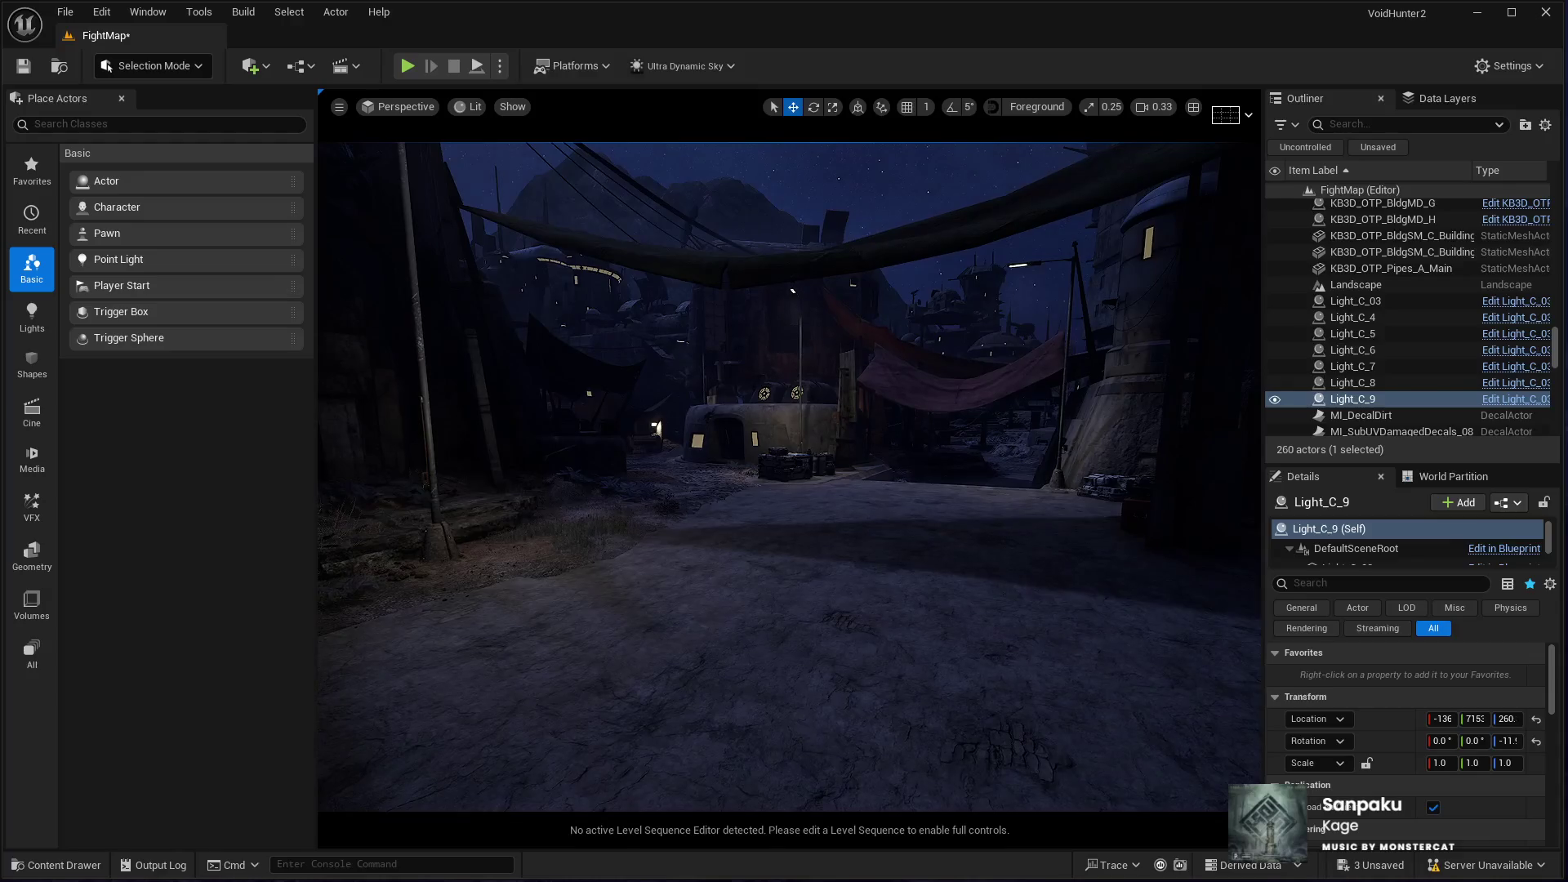
pyautogui.click(856, 722)
# Step: Start a full-screen playtest and walk the character toward the wall and stairs
pyautogui.hotkey('alt', 'p')
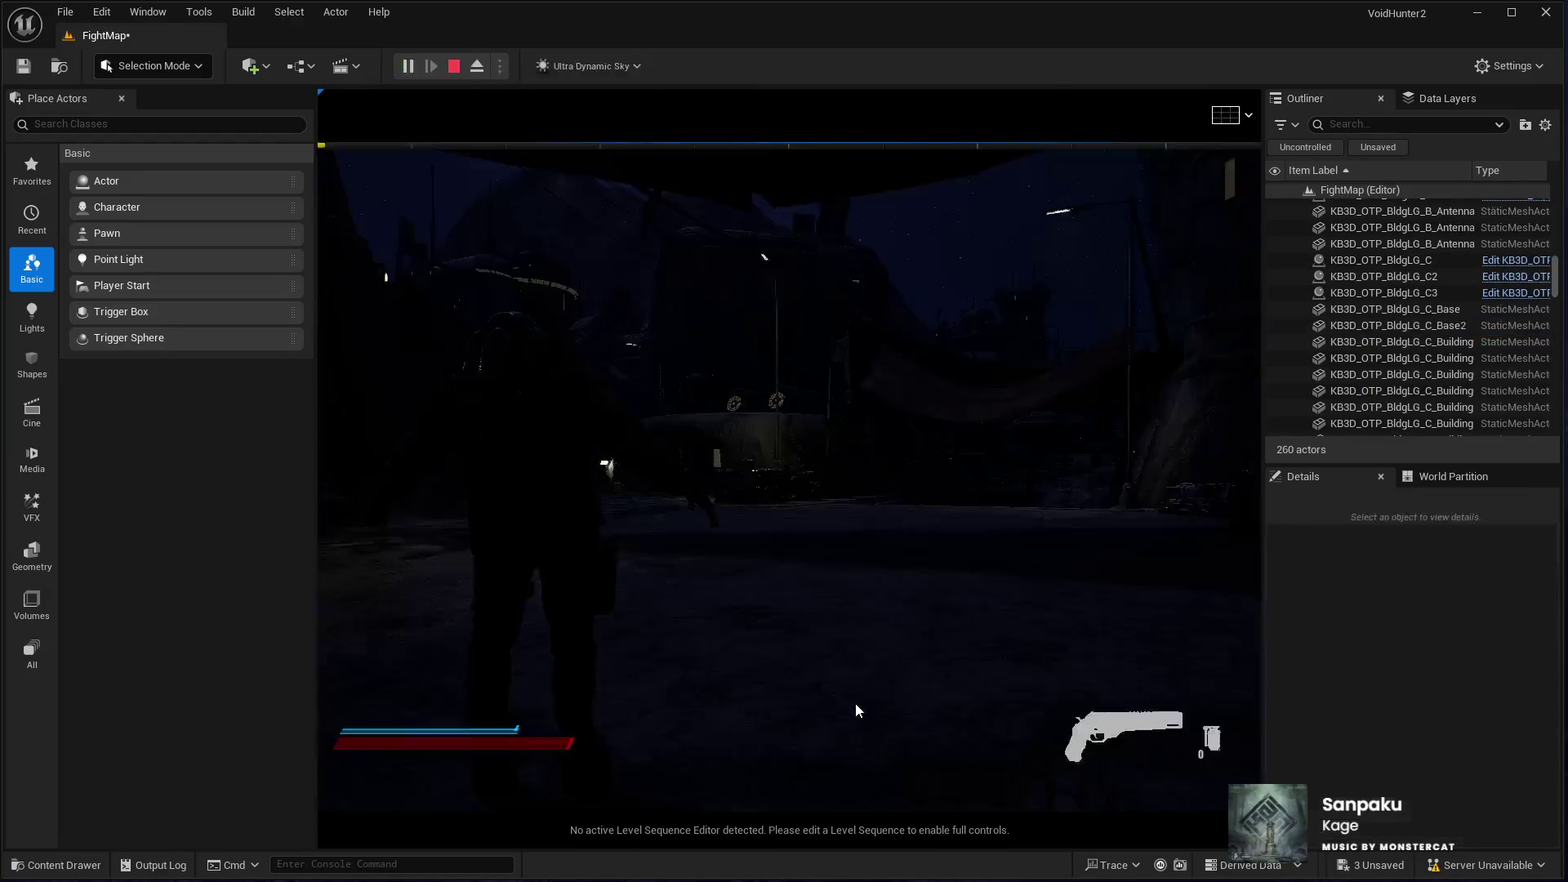
pyautogui.press('F11')
pyautogui.click(1130, 742)
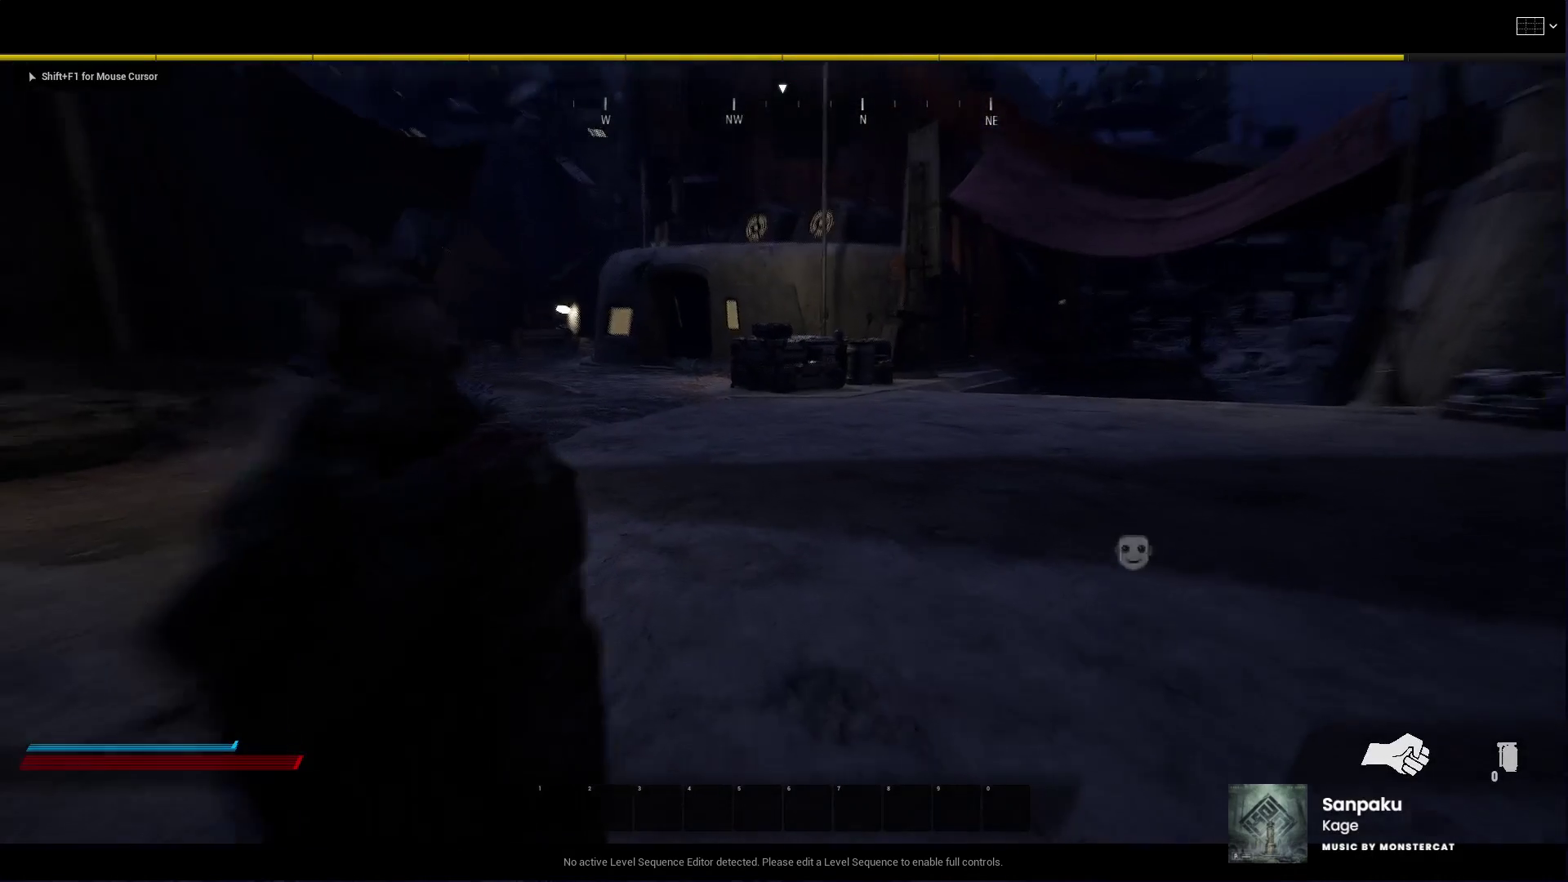
pyautogui.press('w')
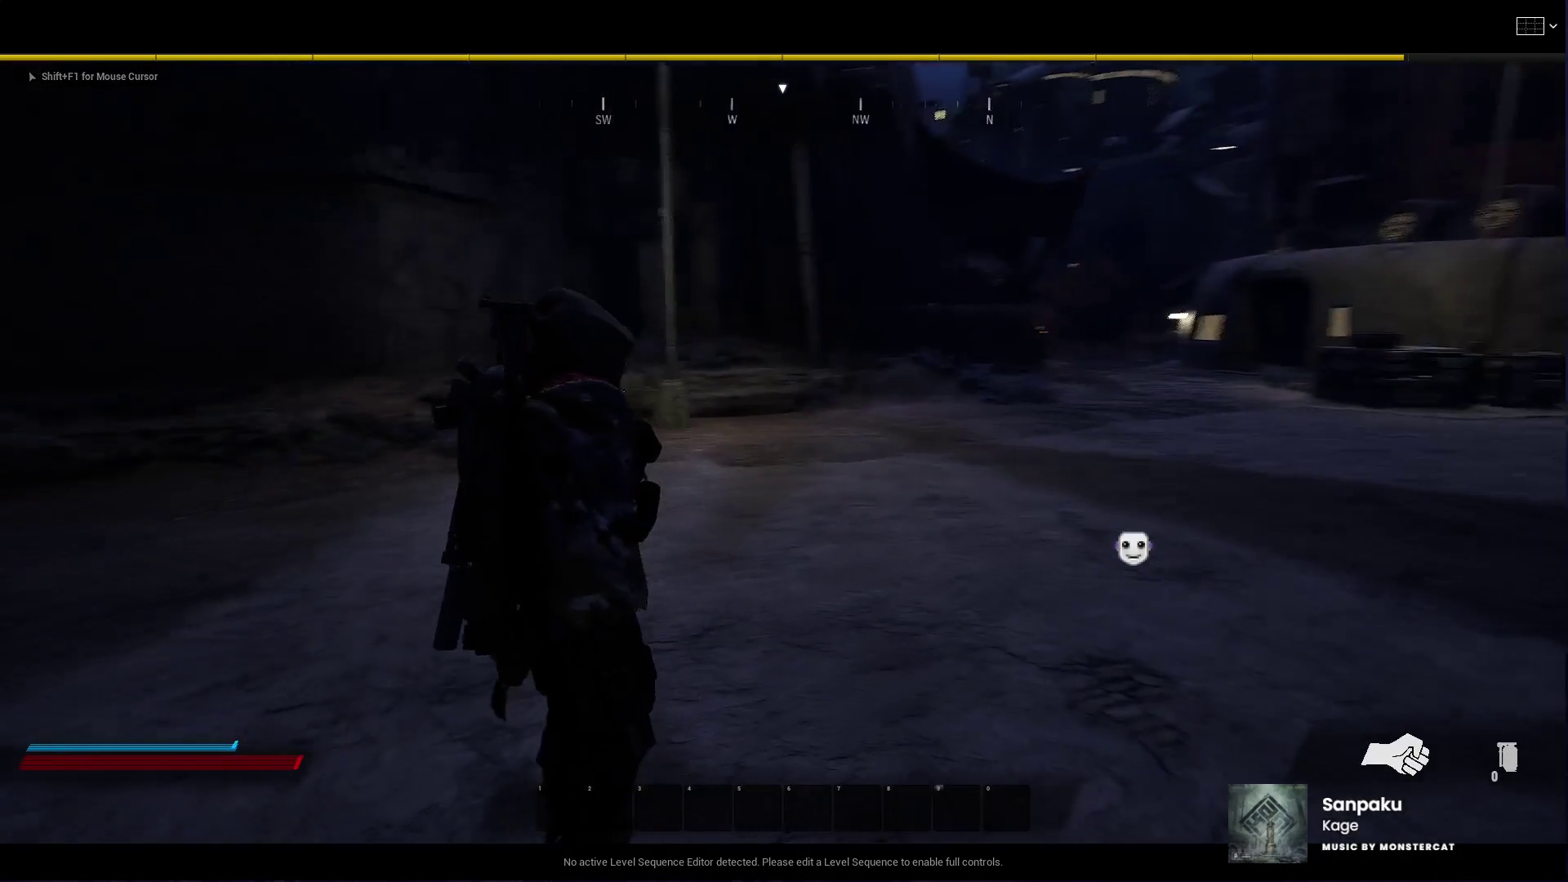
pyautogui.press('w')
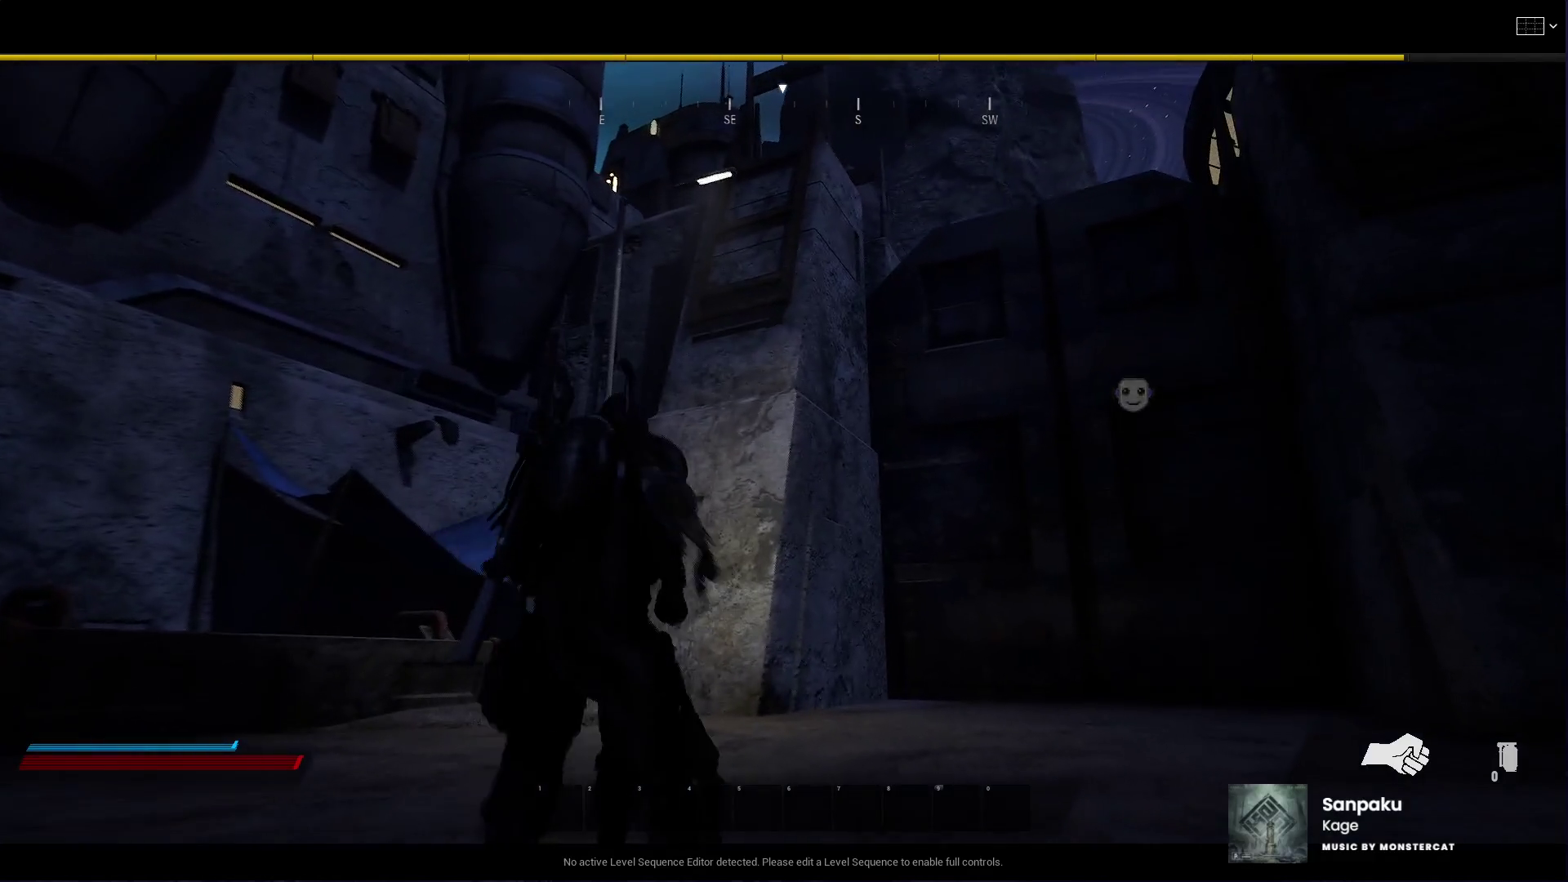
# Step: Run north up the street to the crates, toggling night vision on and off
pyautogui.press('w')
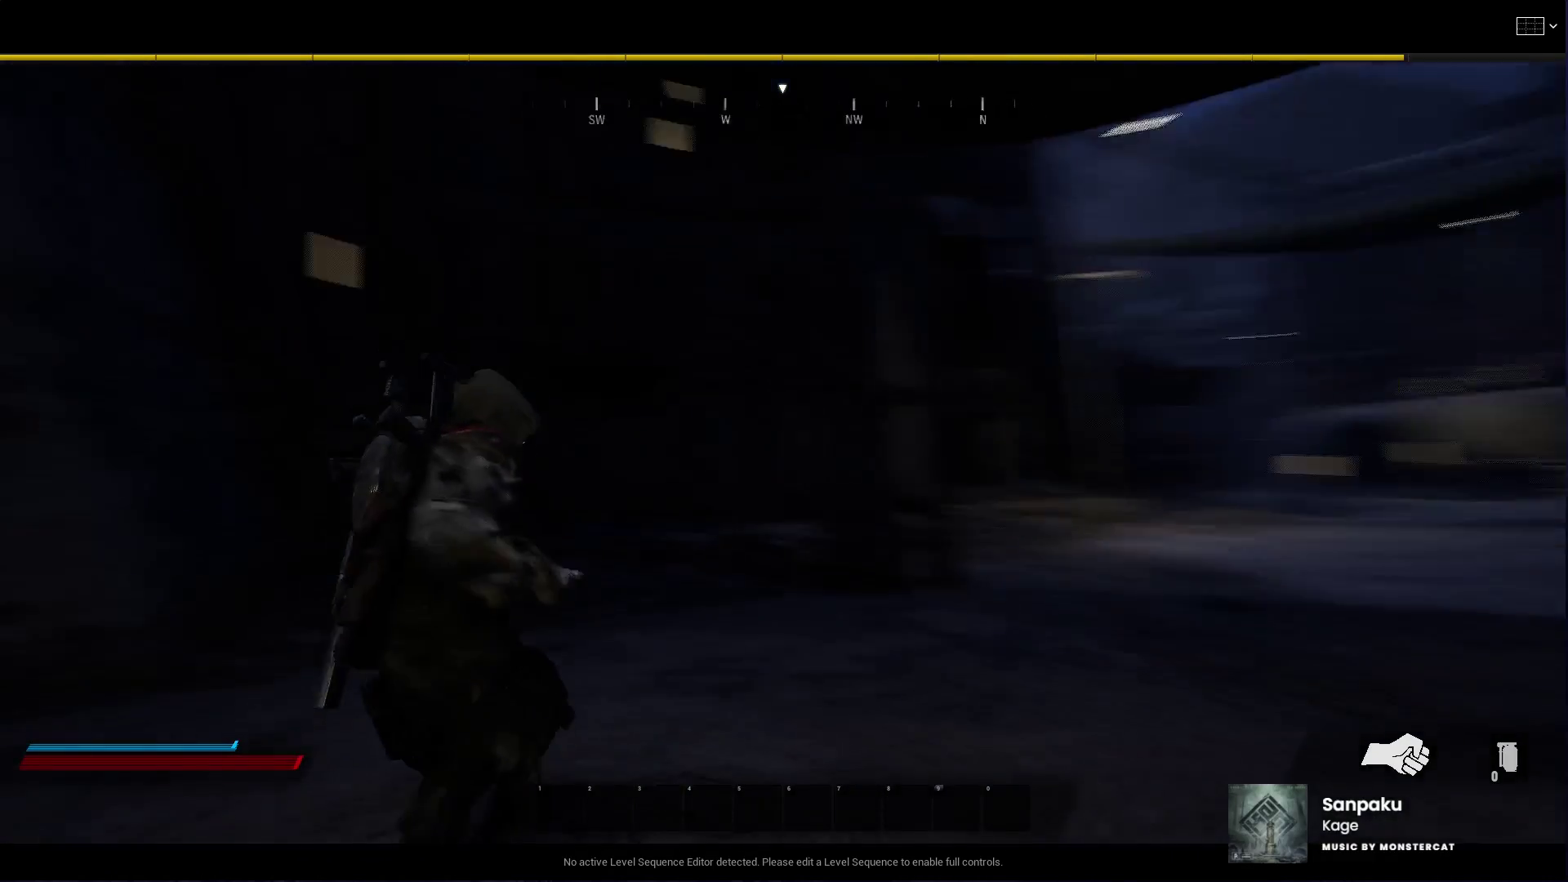
pyautogui.press('w')
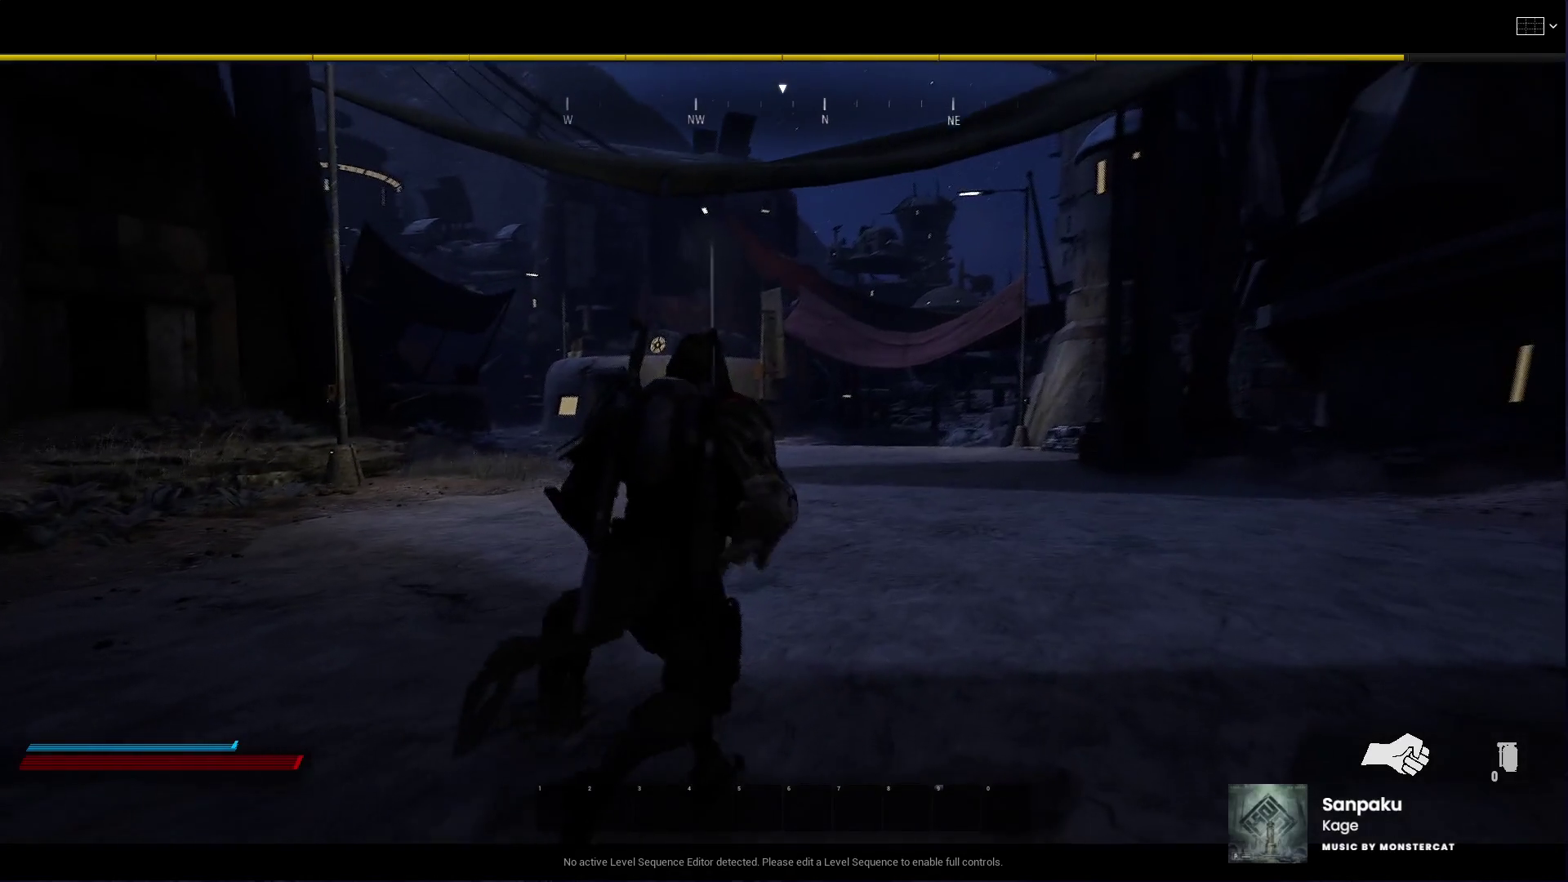
pyautogui.press('w')
pyautogui.press('8')
pyautogui.press('7')
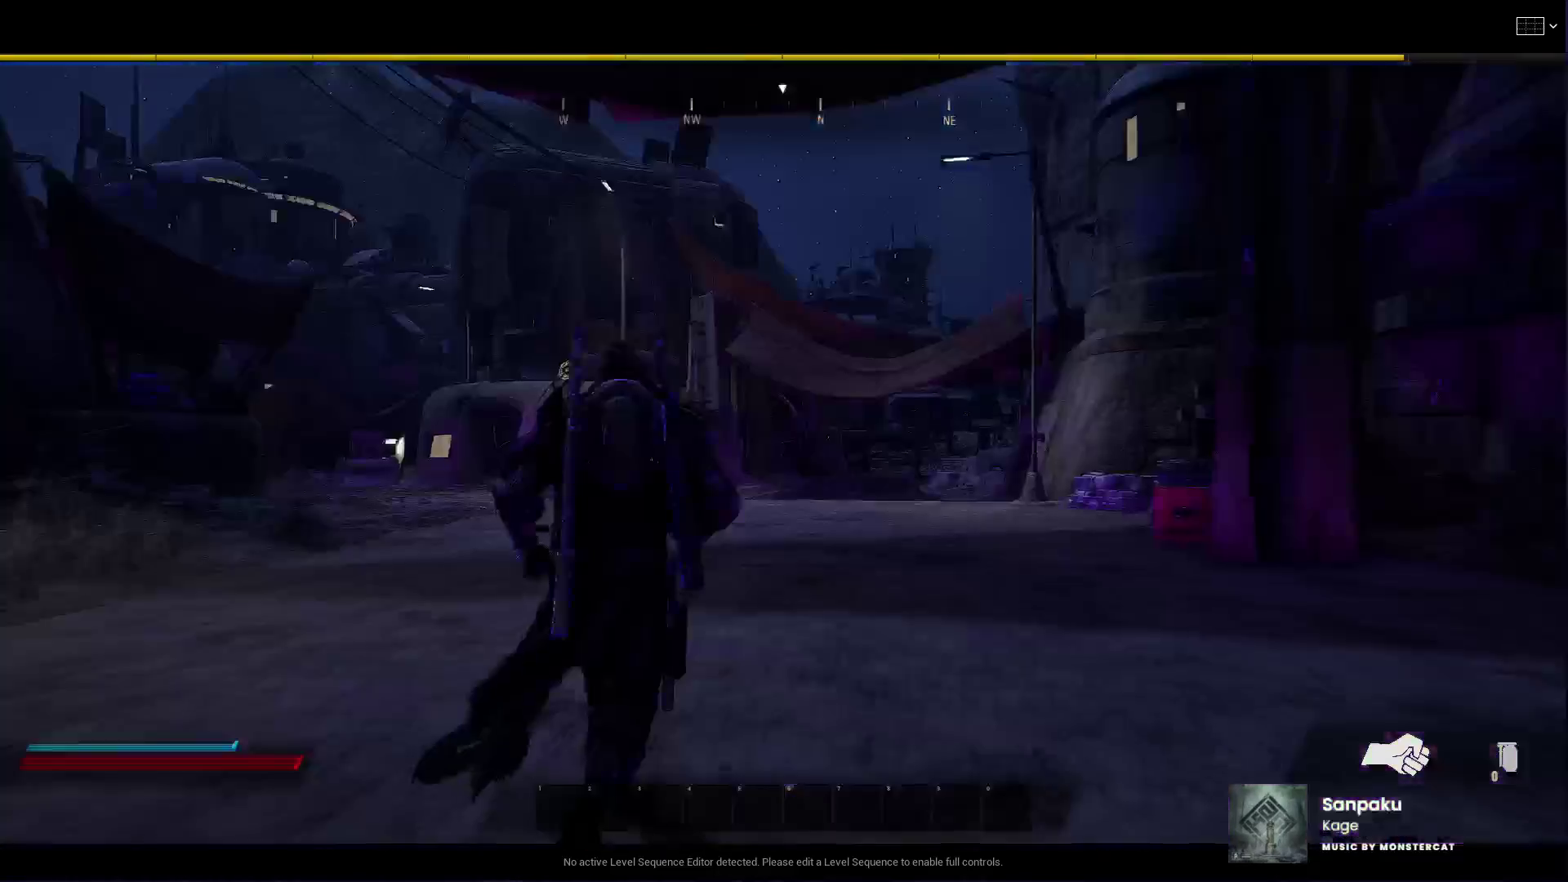
pyautogui.press('w')
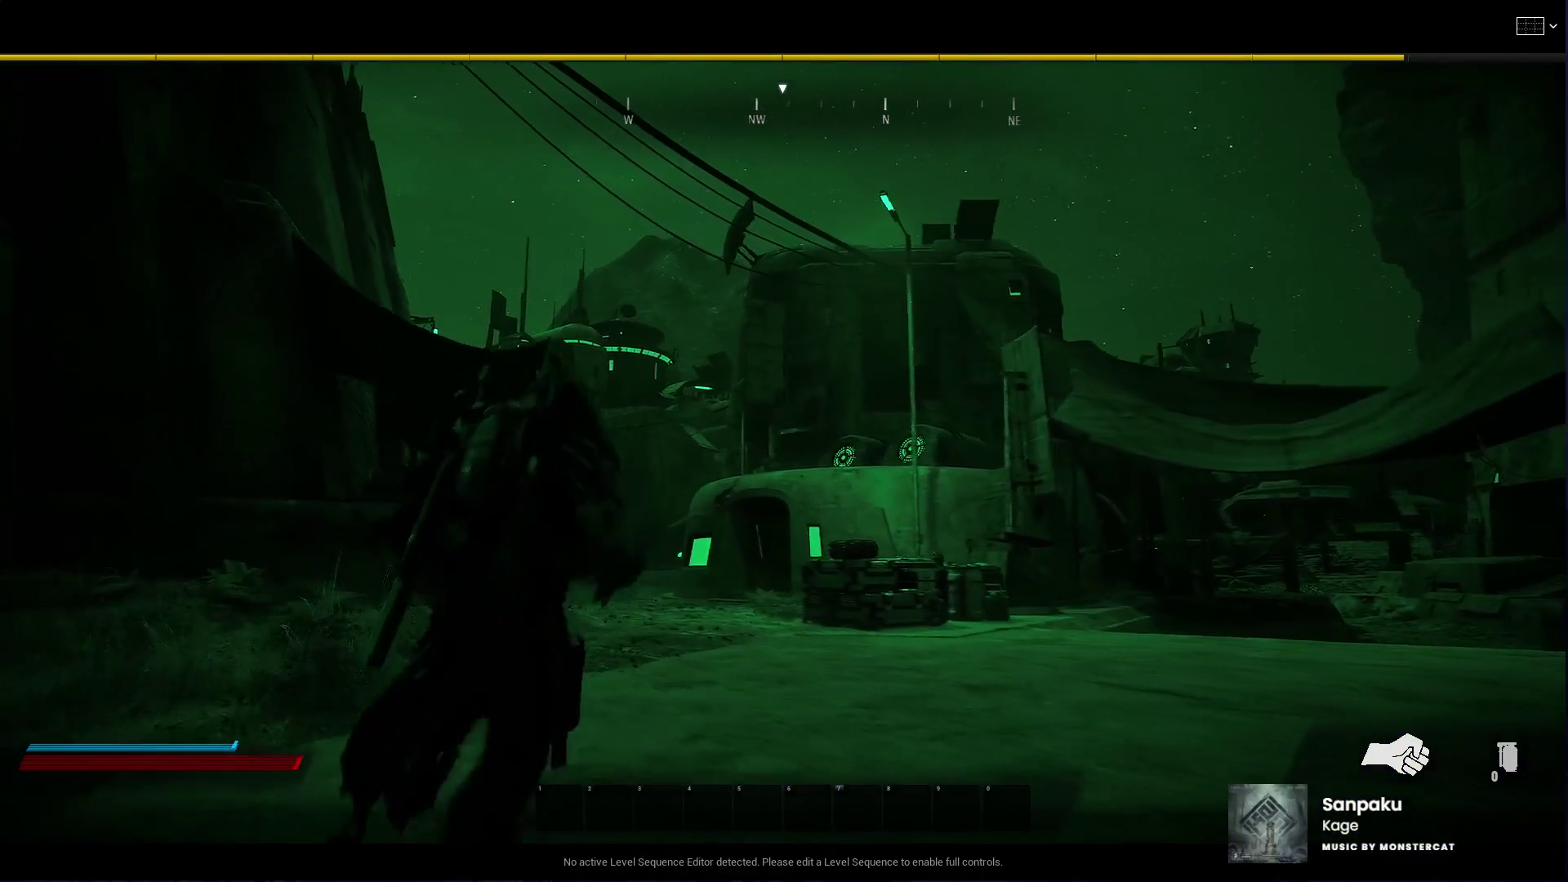
pyautogui.press('w')
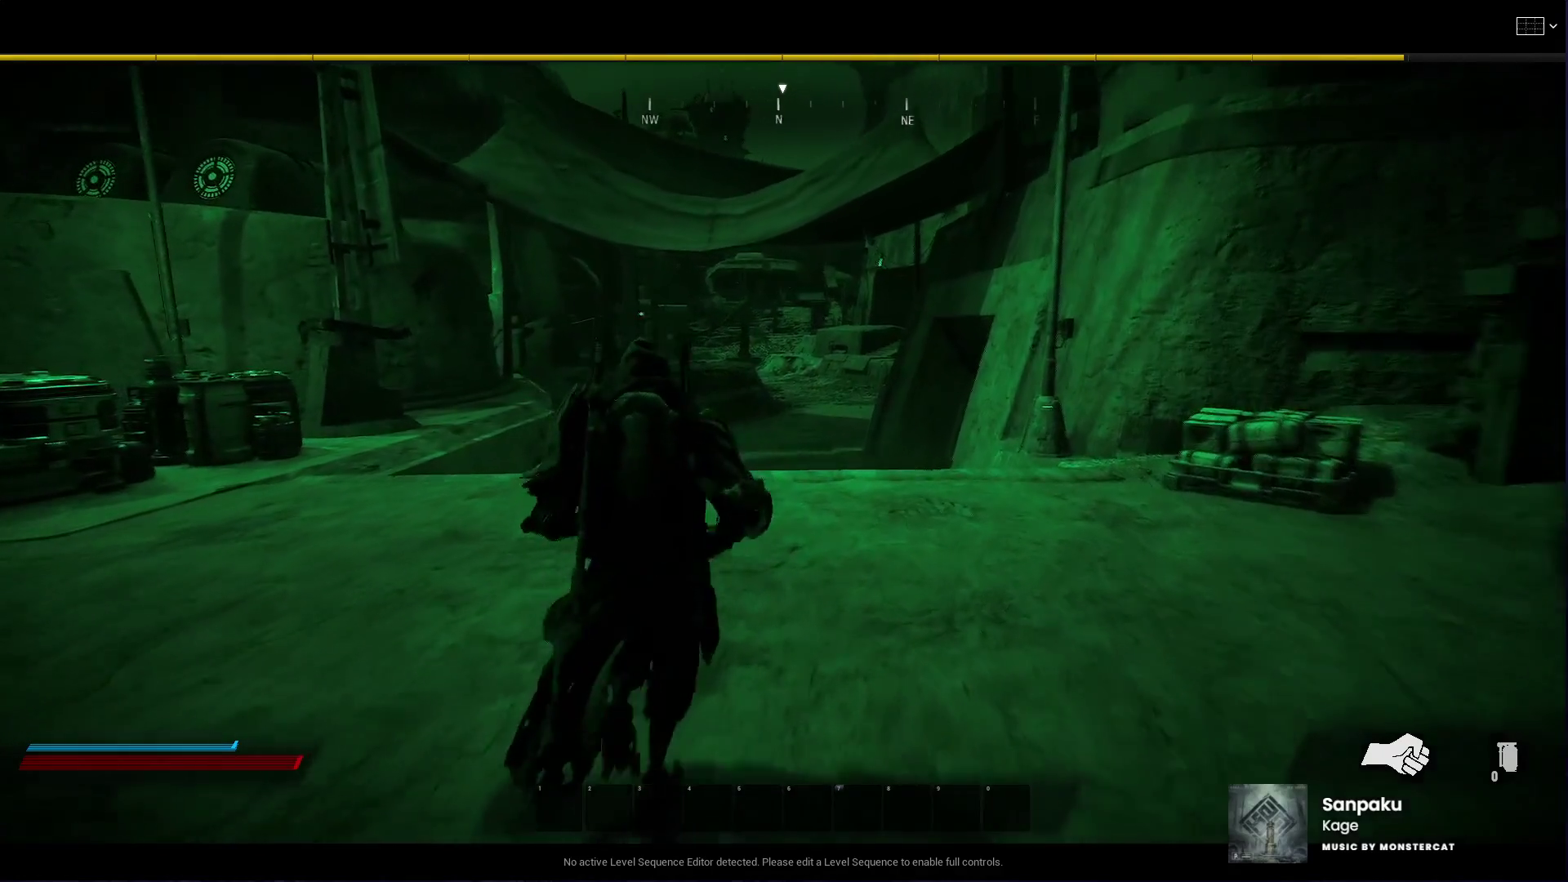
pyautogui.press('n')
pyautogui.press('w')
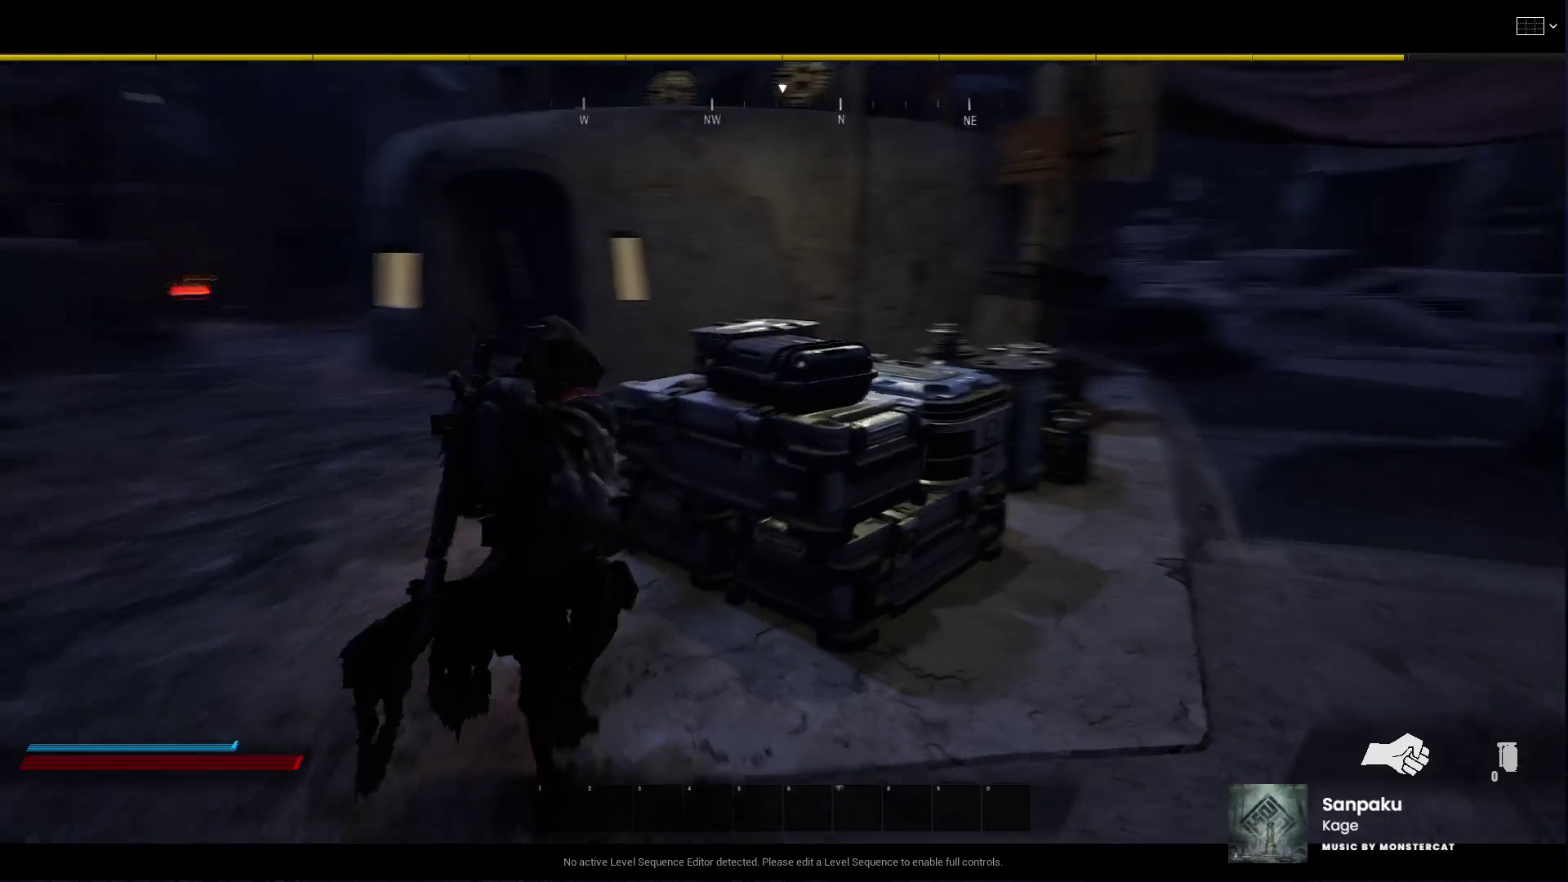
# Step: Run past the crates into the yard, equip the pistol and take cover behind the crates
pyautogui.press('w')
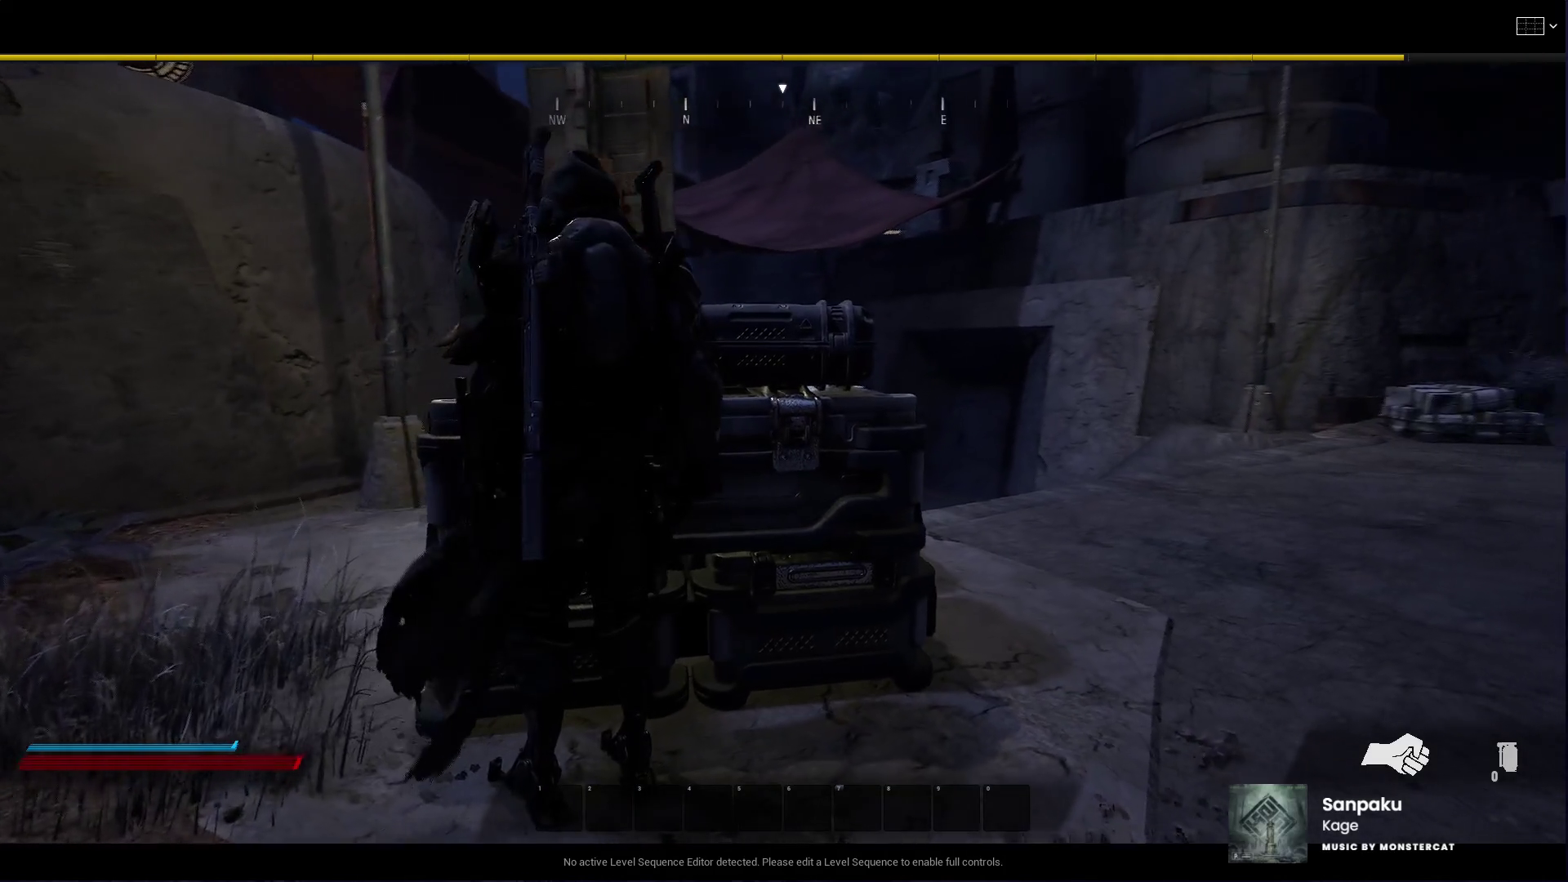
pyautogui.press('w')
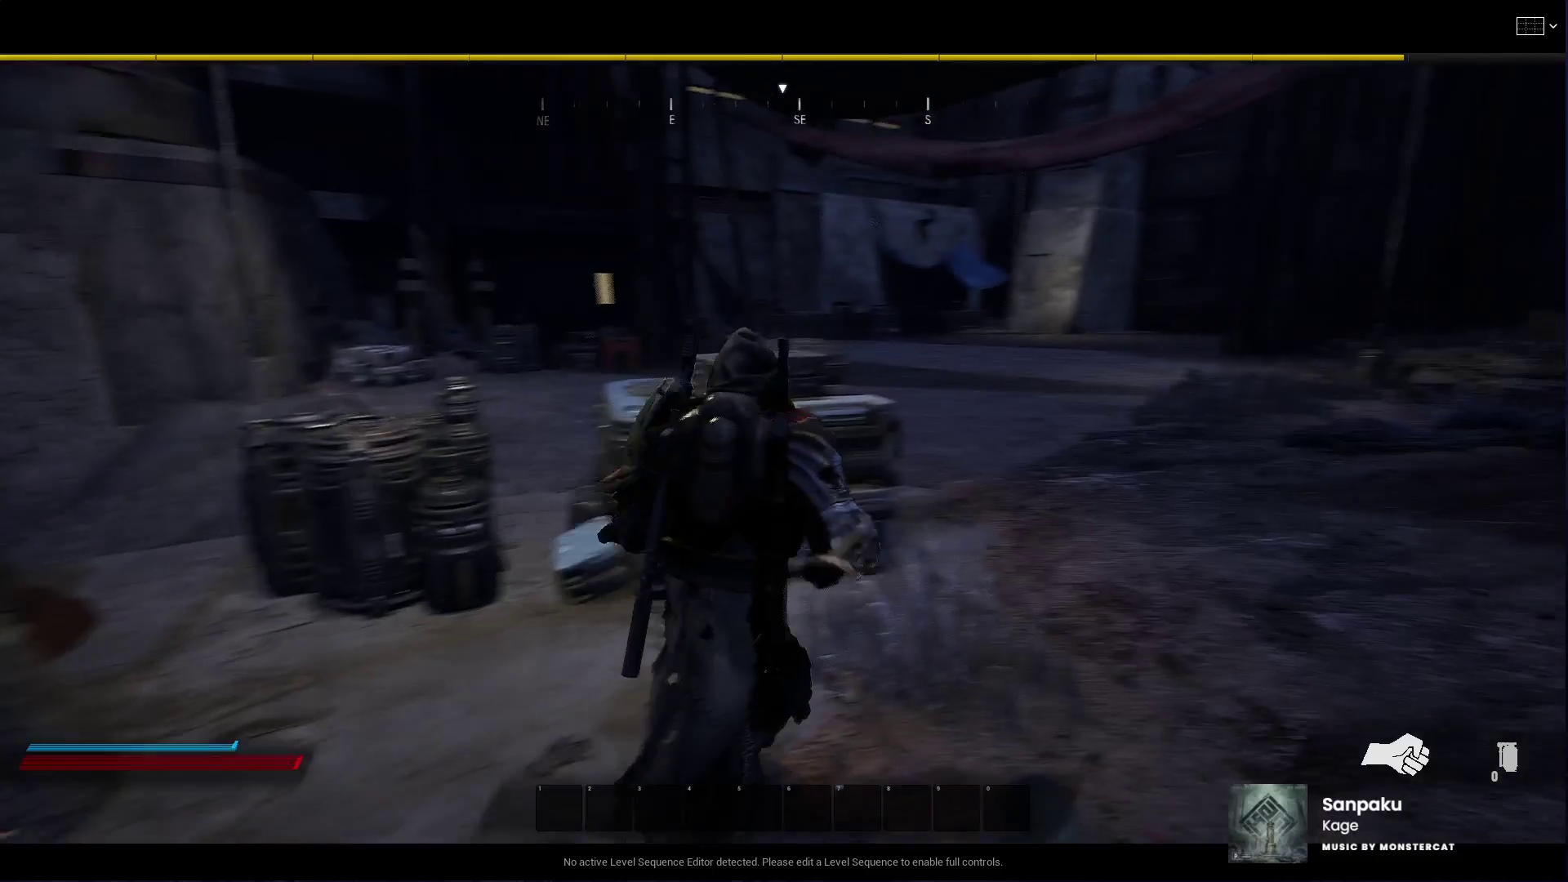
pyautogui.press('w')
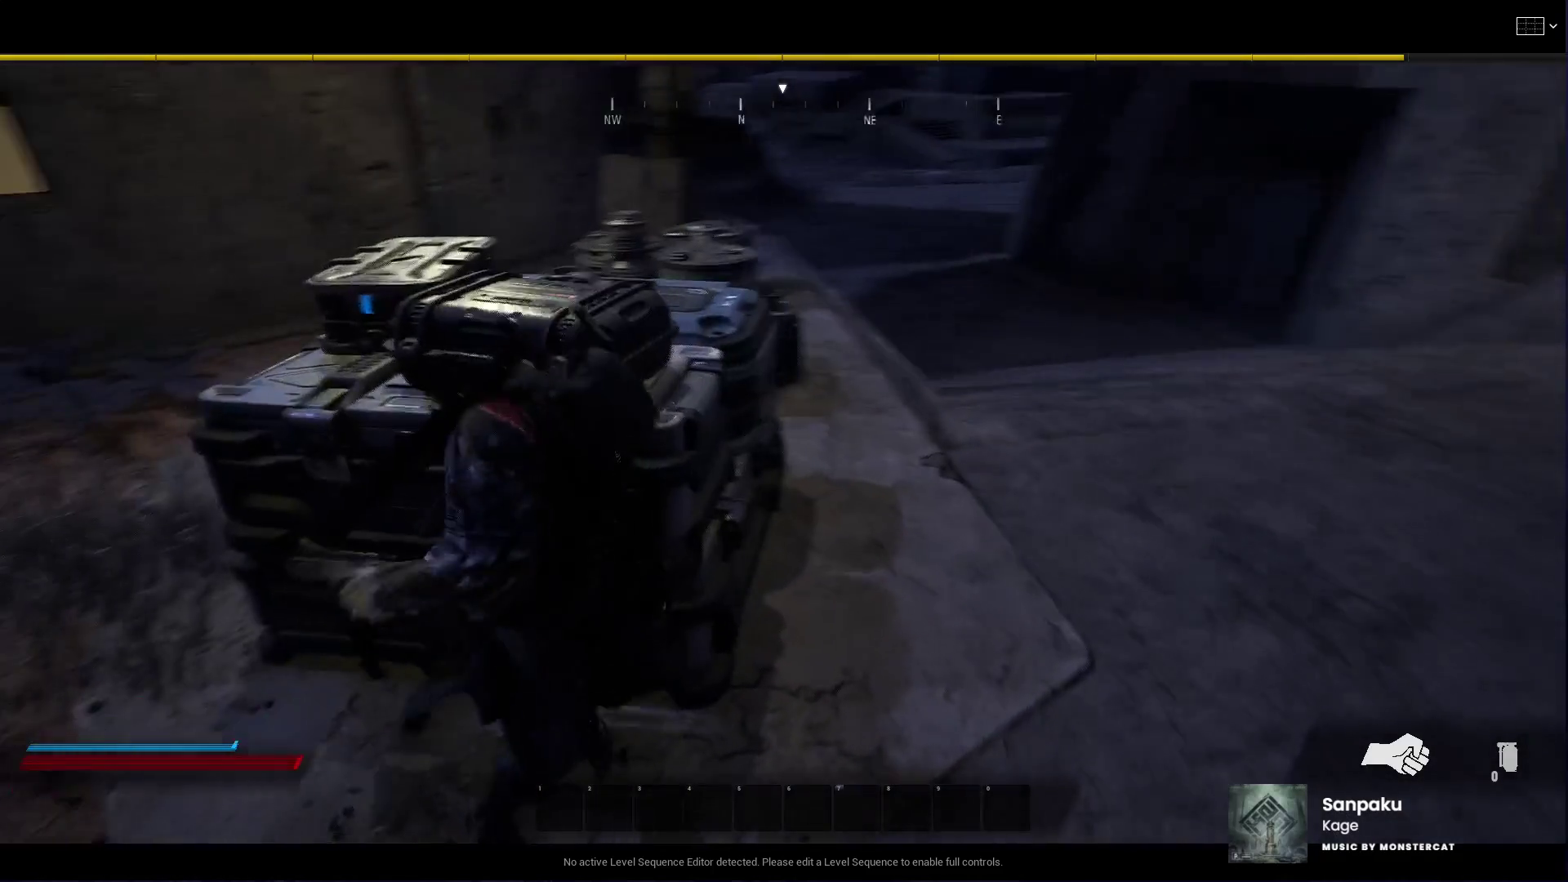
pyautogui.press('w')
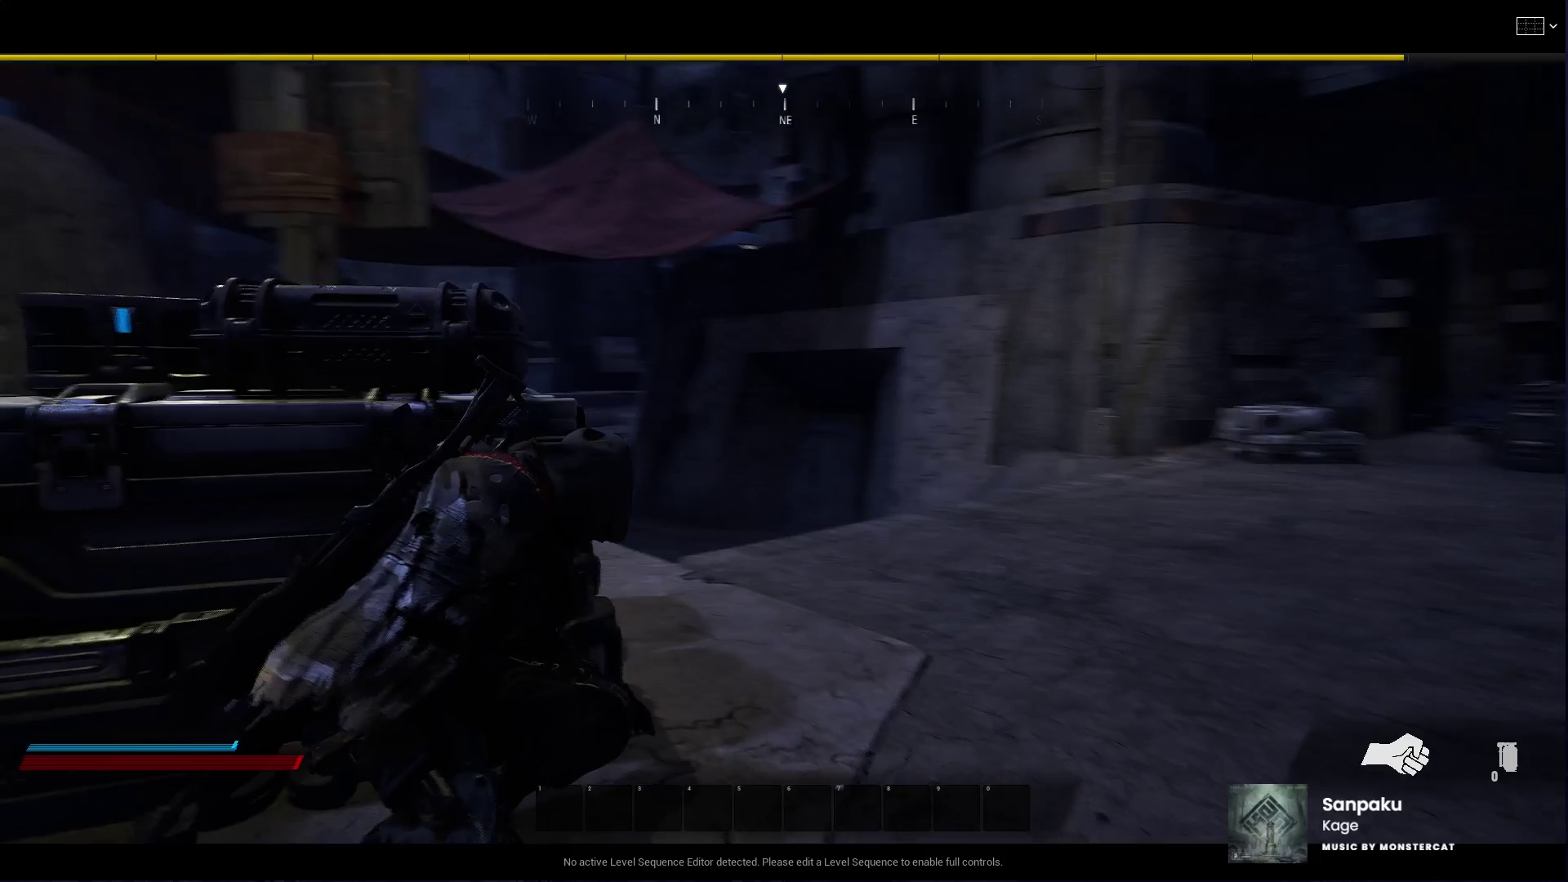
pyautogui.press('1')
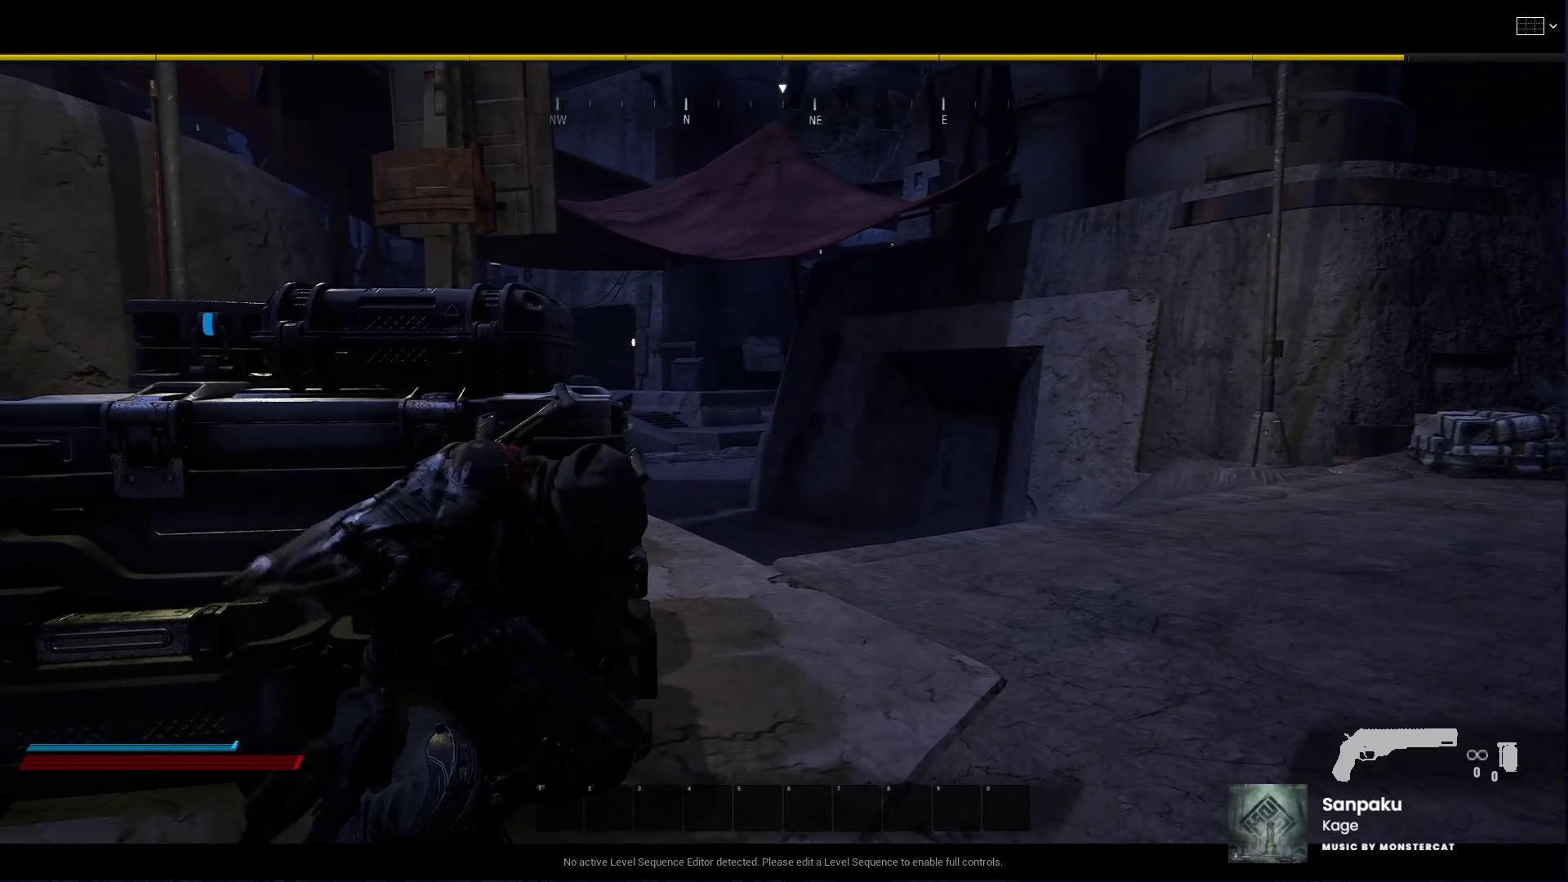
pyautogui.press('w')
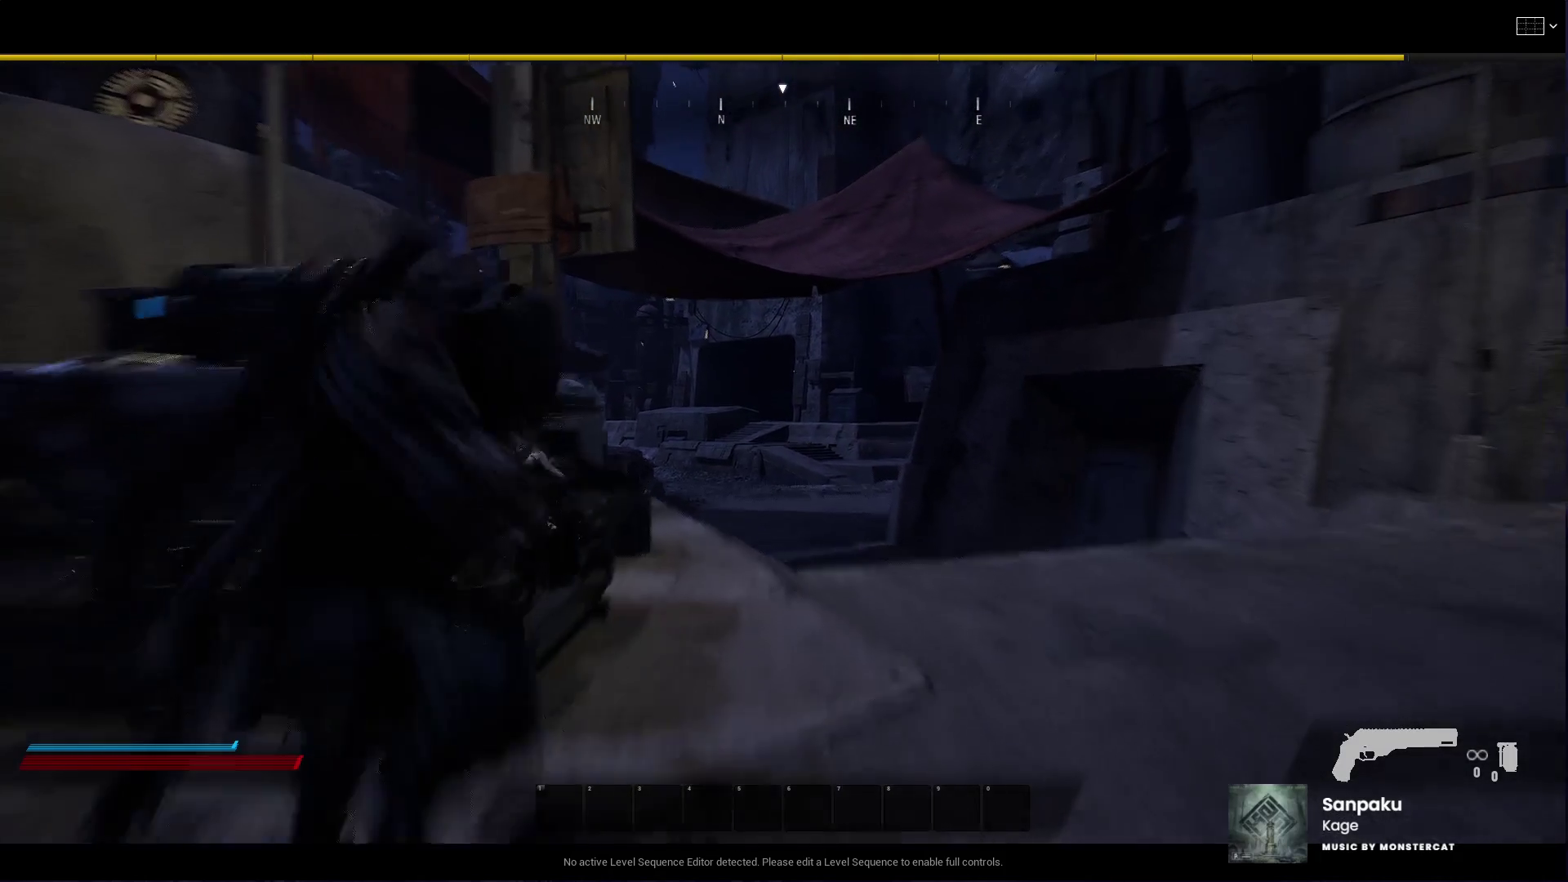
pyautogui.press('w')
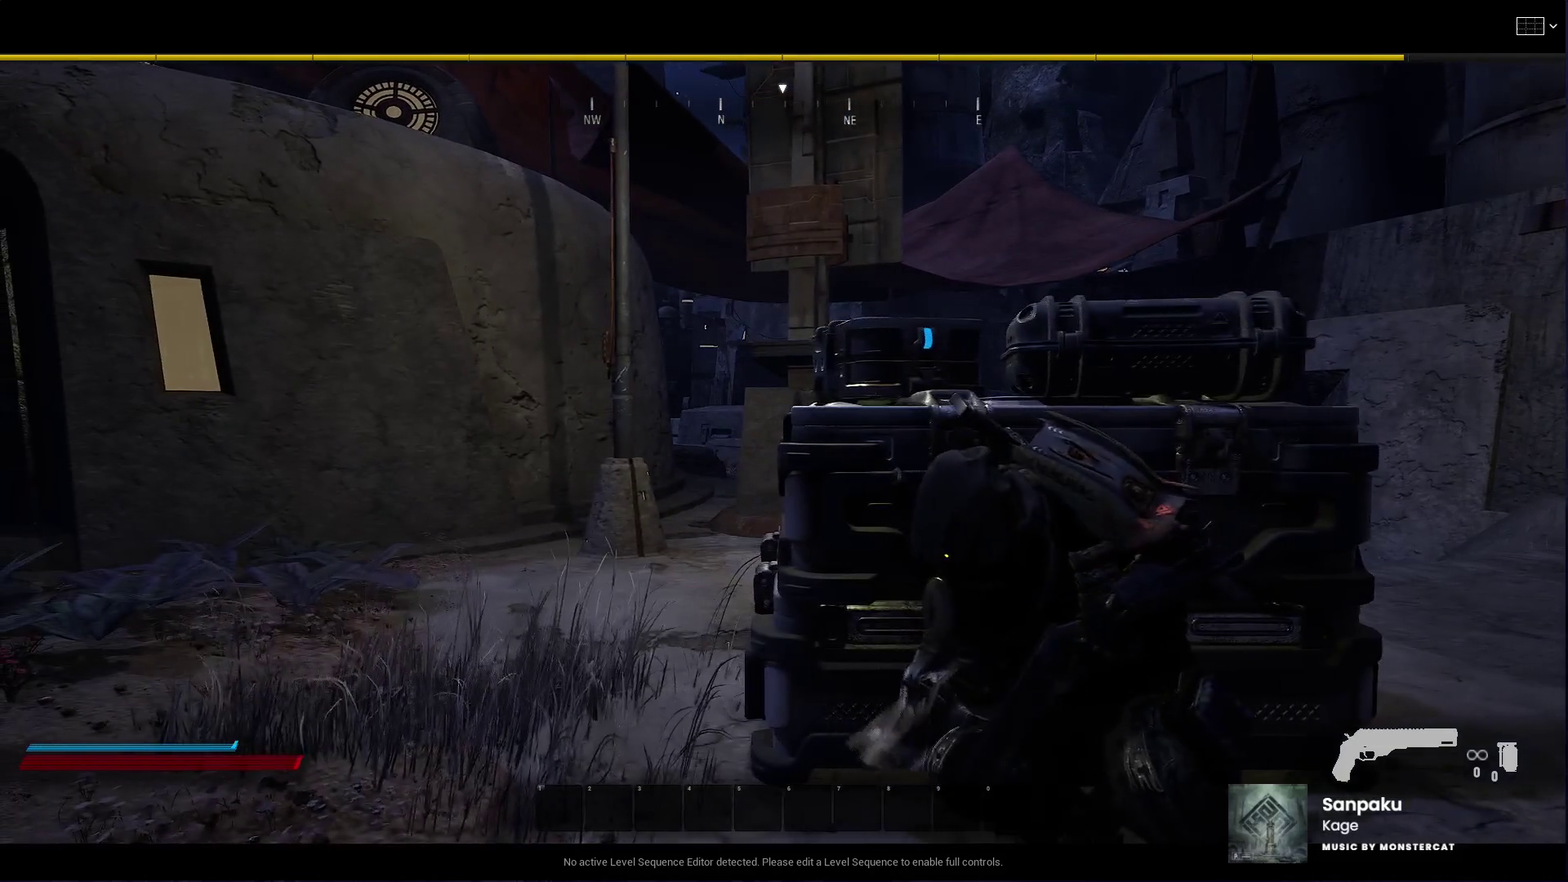
# Step: Strafe along the crates into the alley, aiming, then back away from cover
pyautogui.press('d')
pyautogui.press('w')
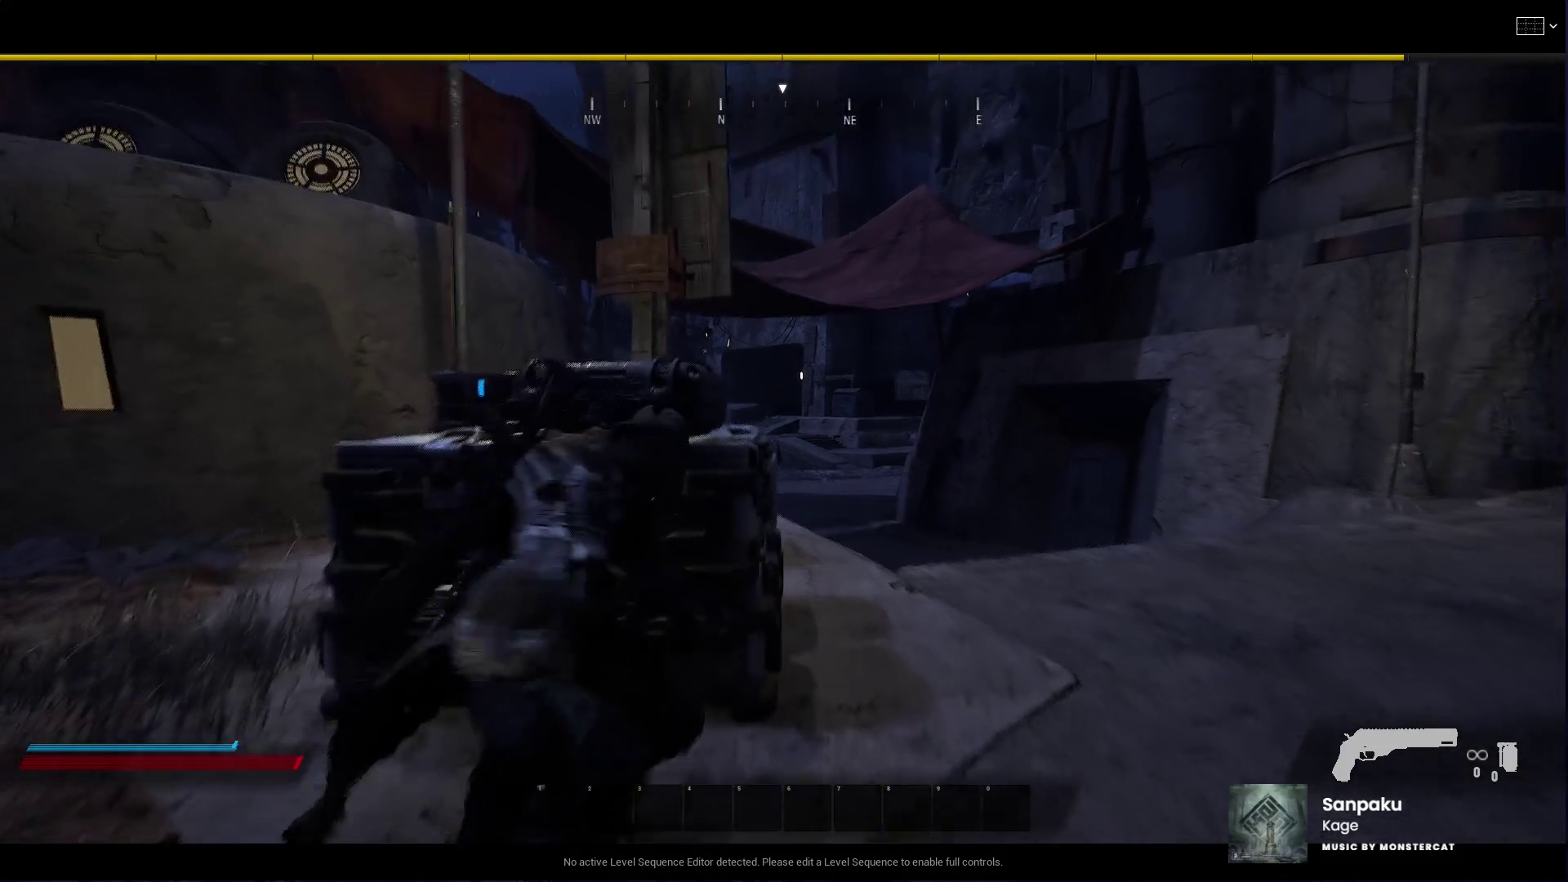
pyautogui.press('a')
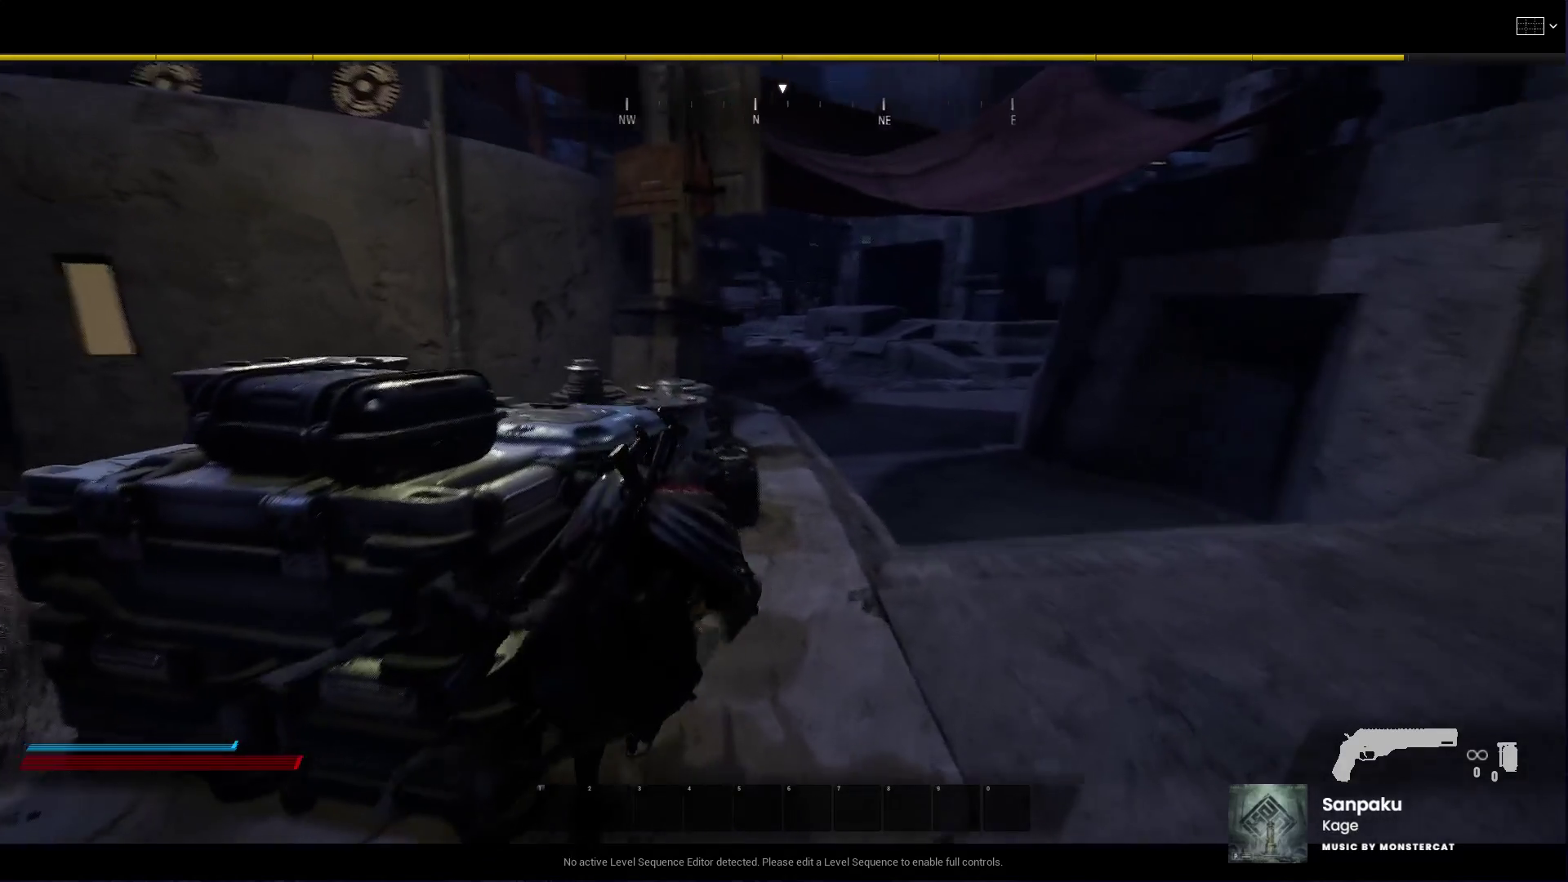
pyautogui.press('a')
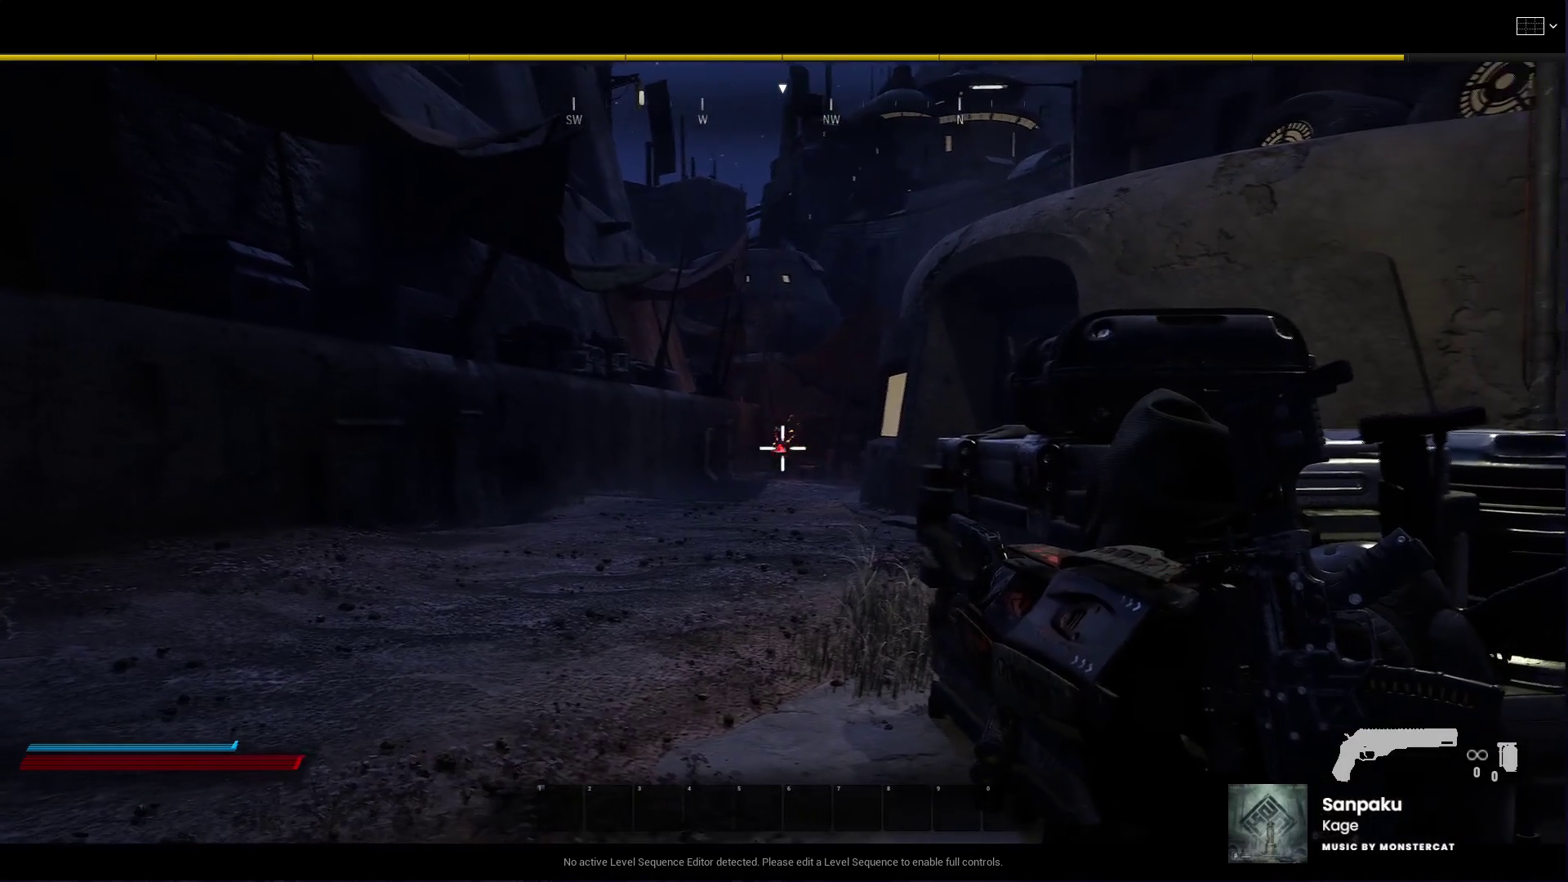
pyautogui.press('d')
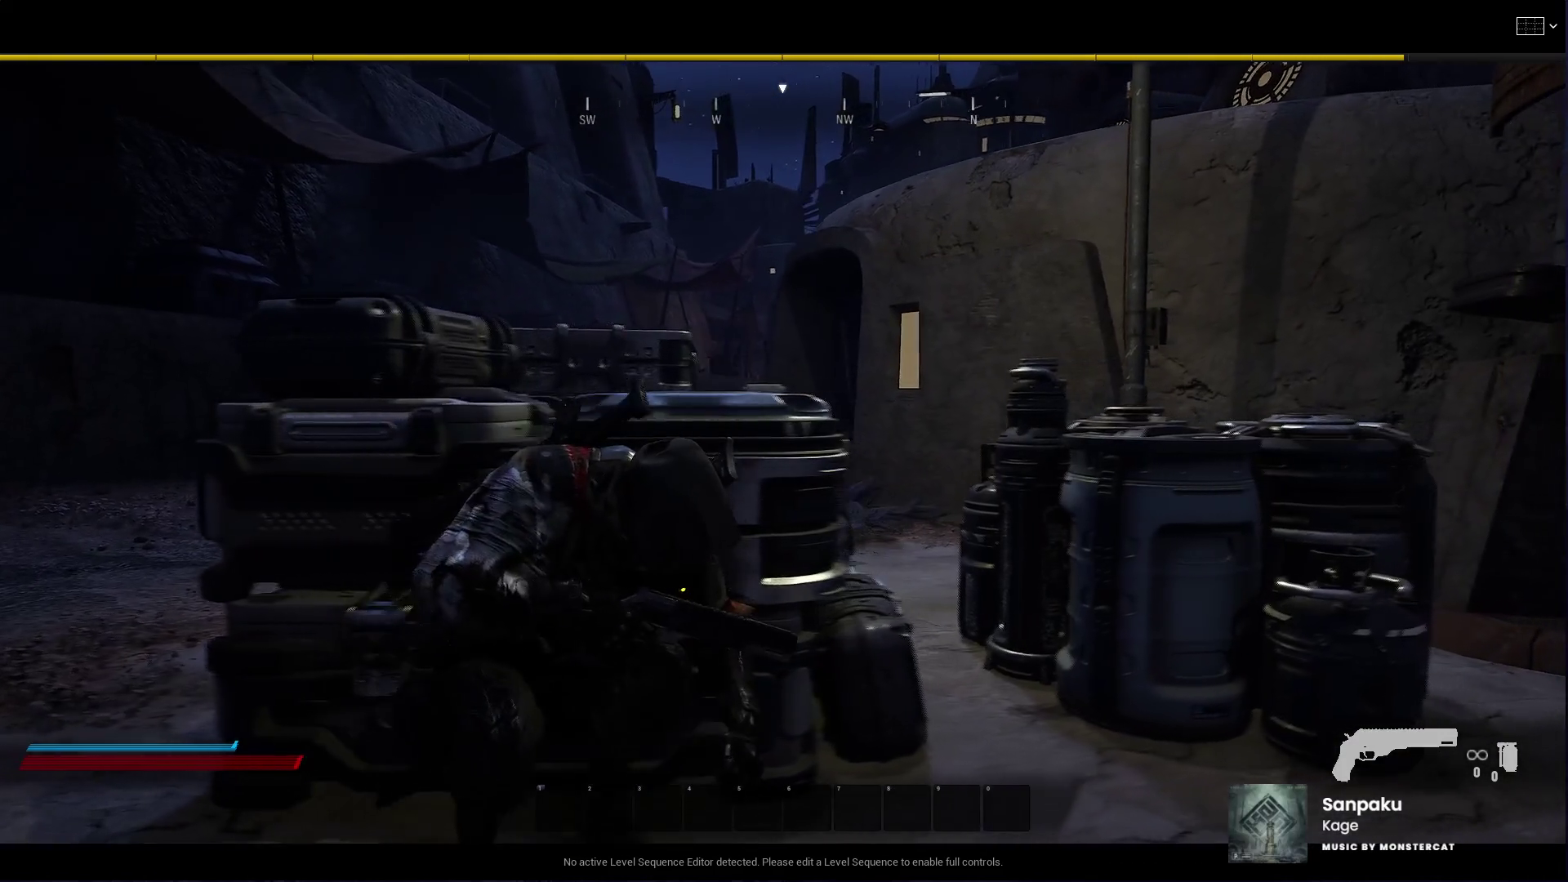
pyautogui.press('a')
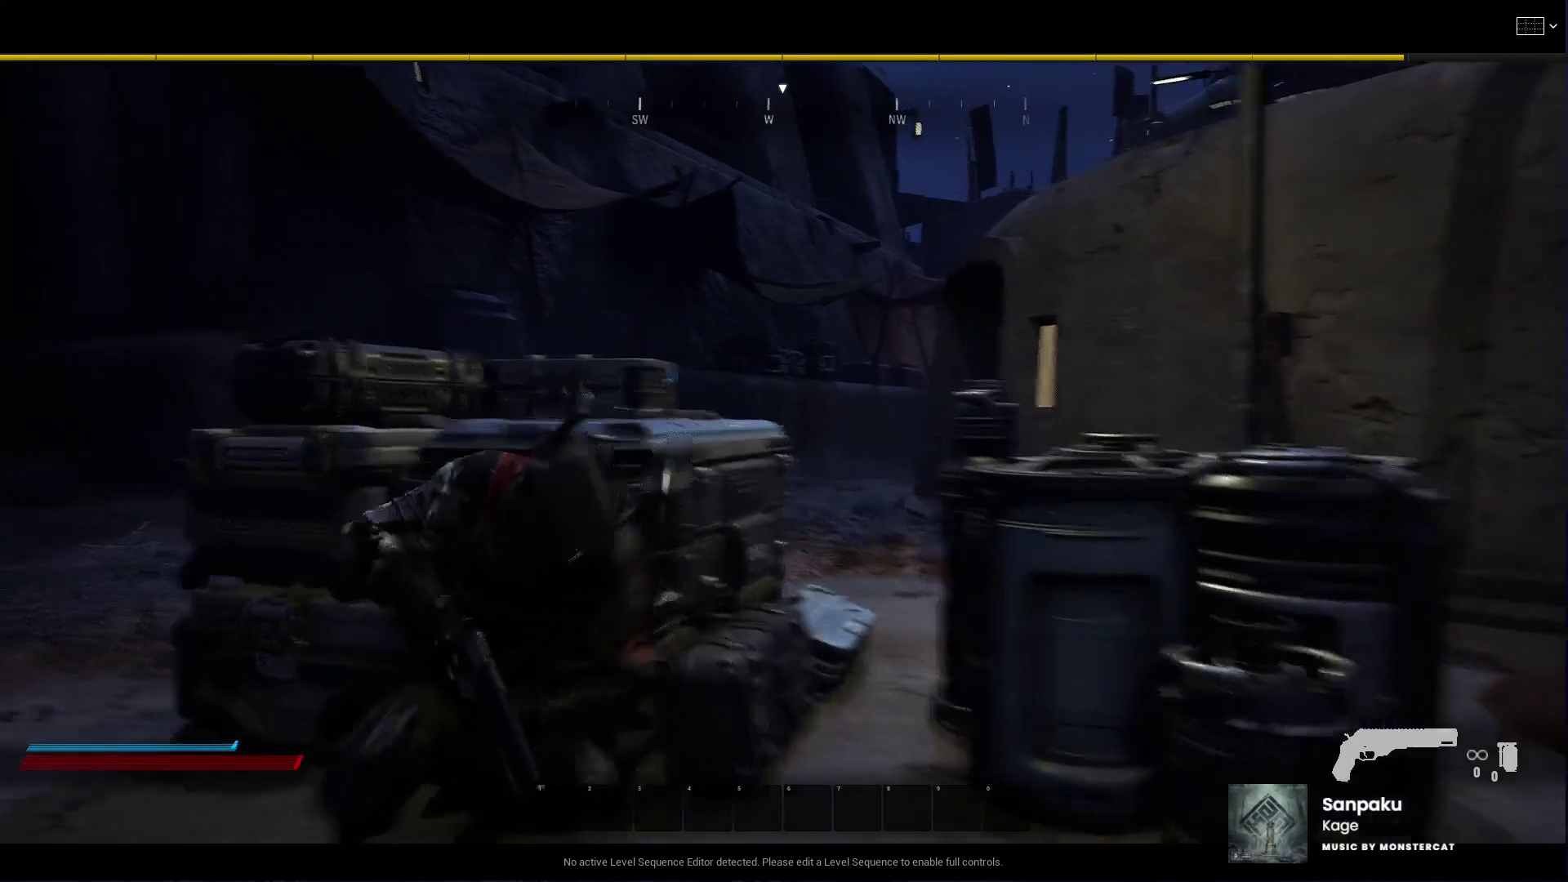
pyautogui.press('d')
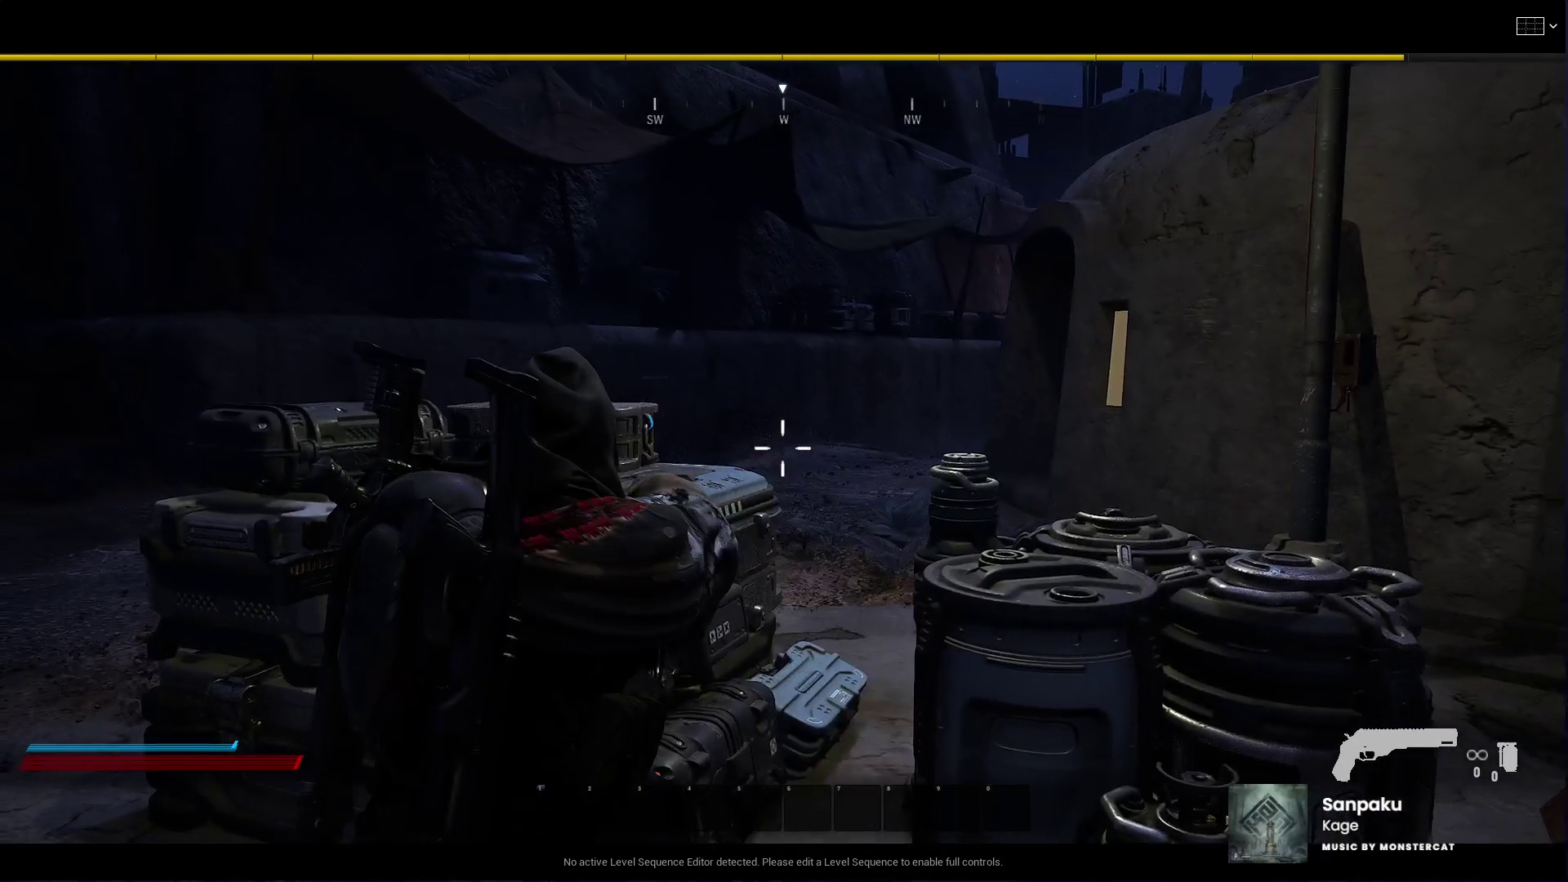
pyautogui.press('s')
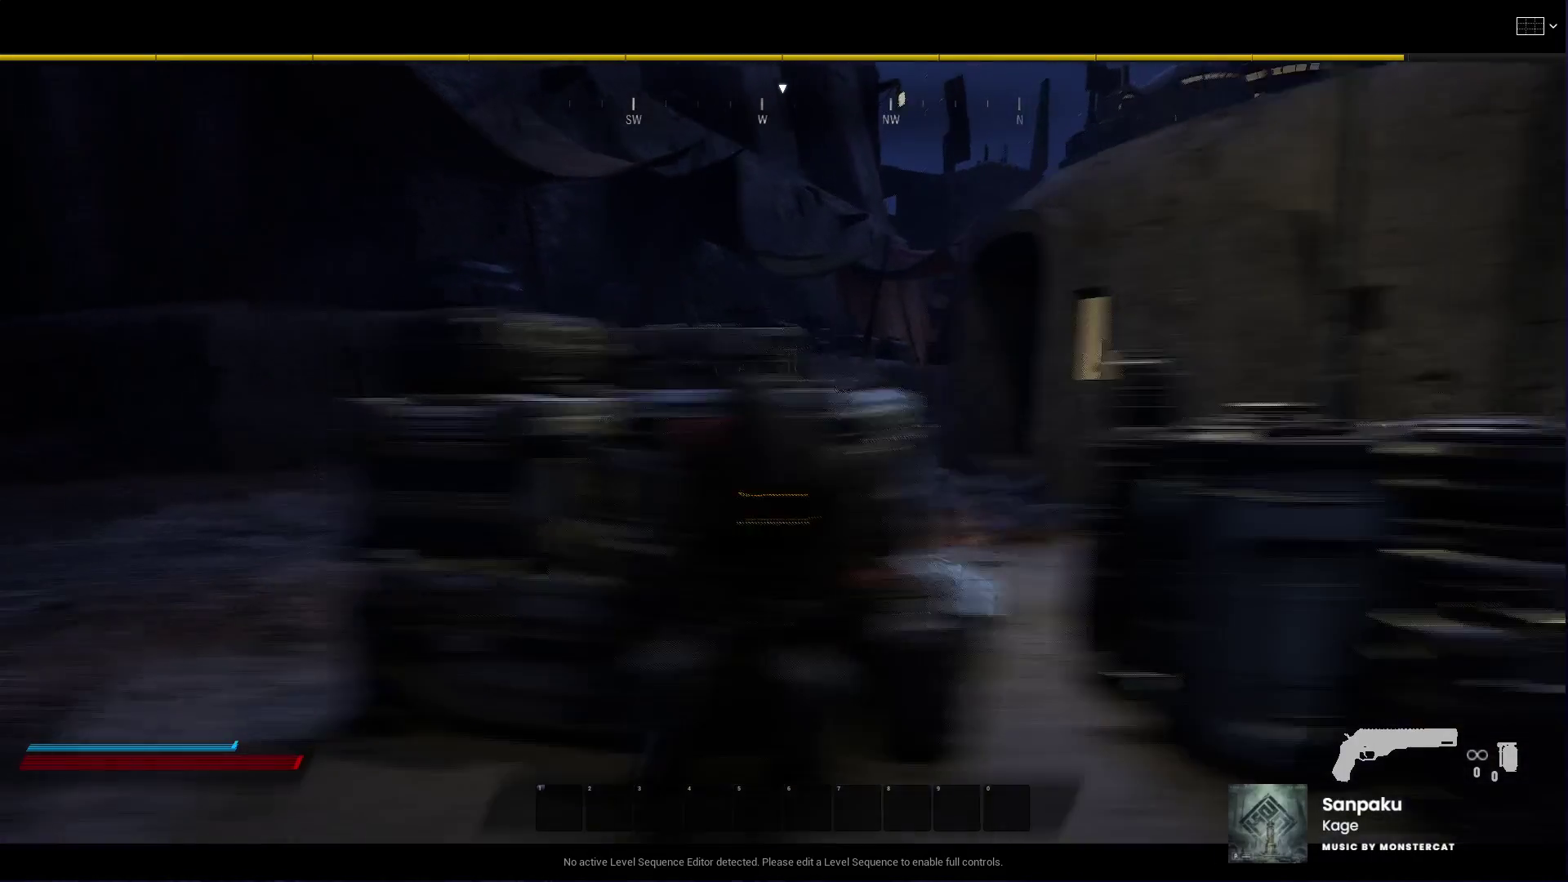
# Step: Run through the dark passage into the courtyard, aiming at the buildings while strafing
pyautogui.press('w')
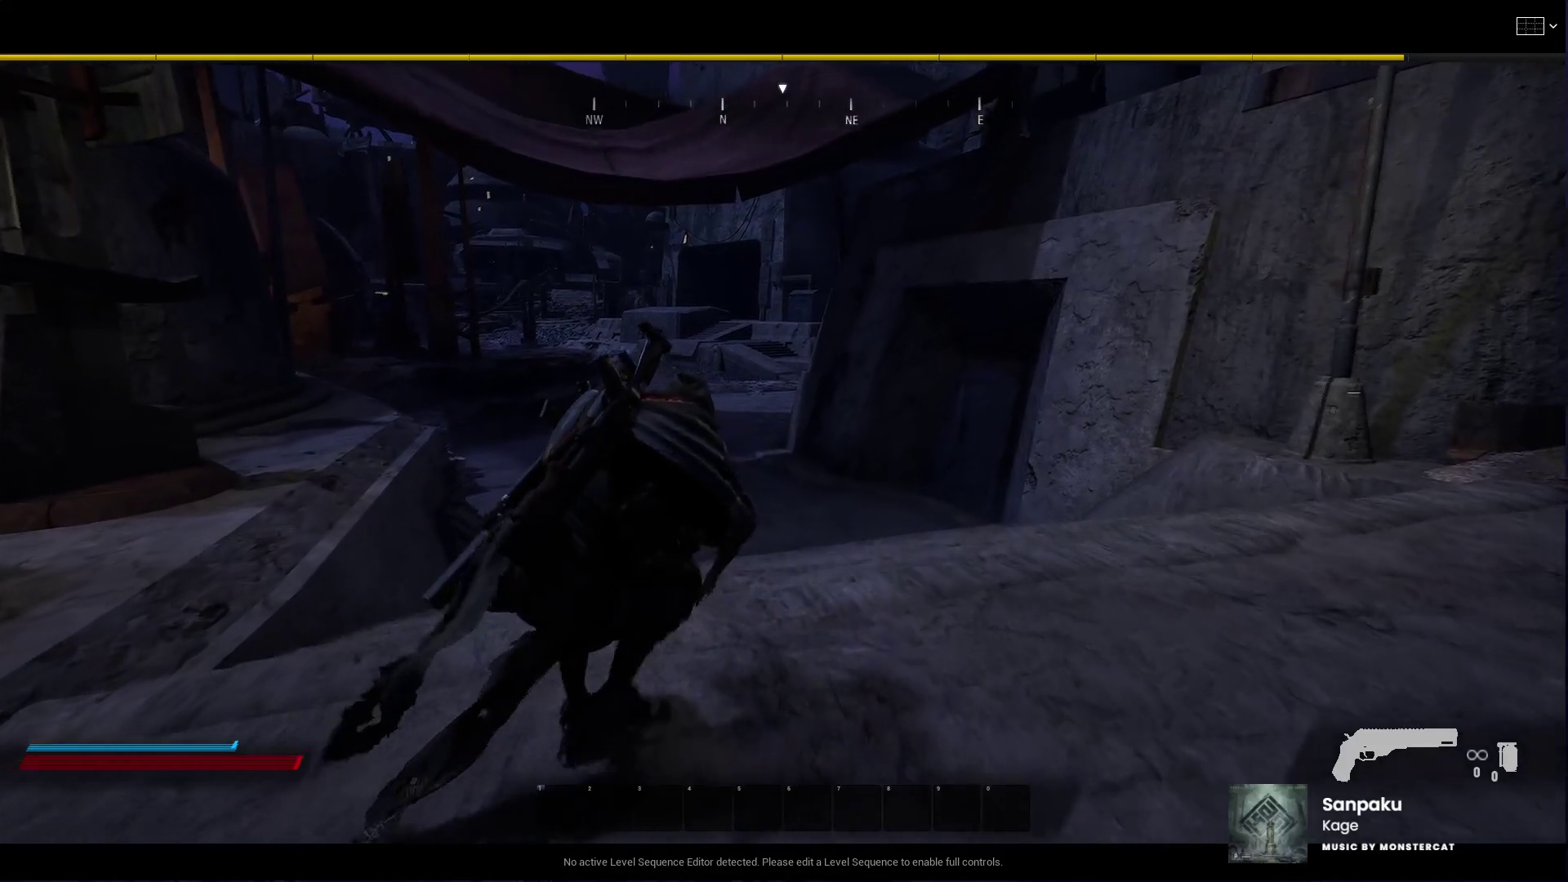
pyautogui.press('w')
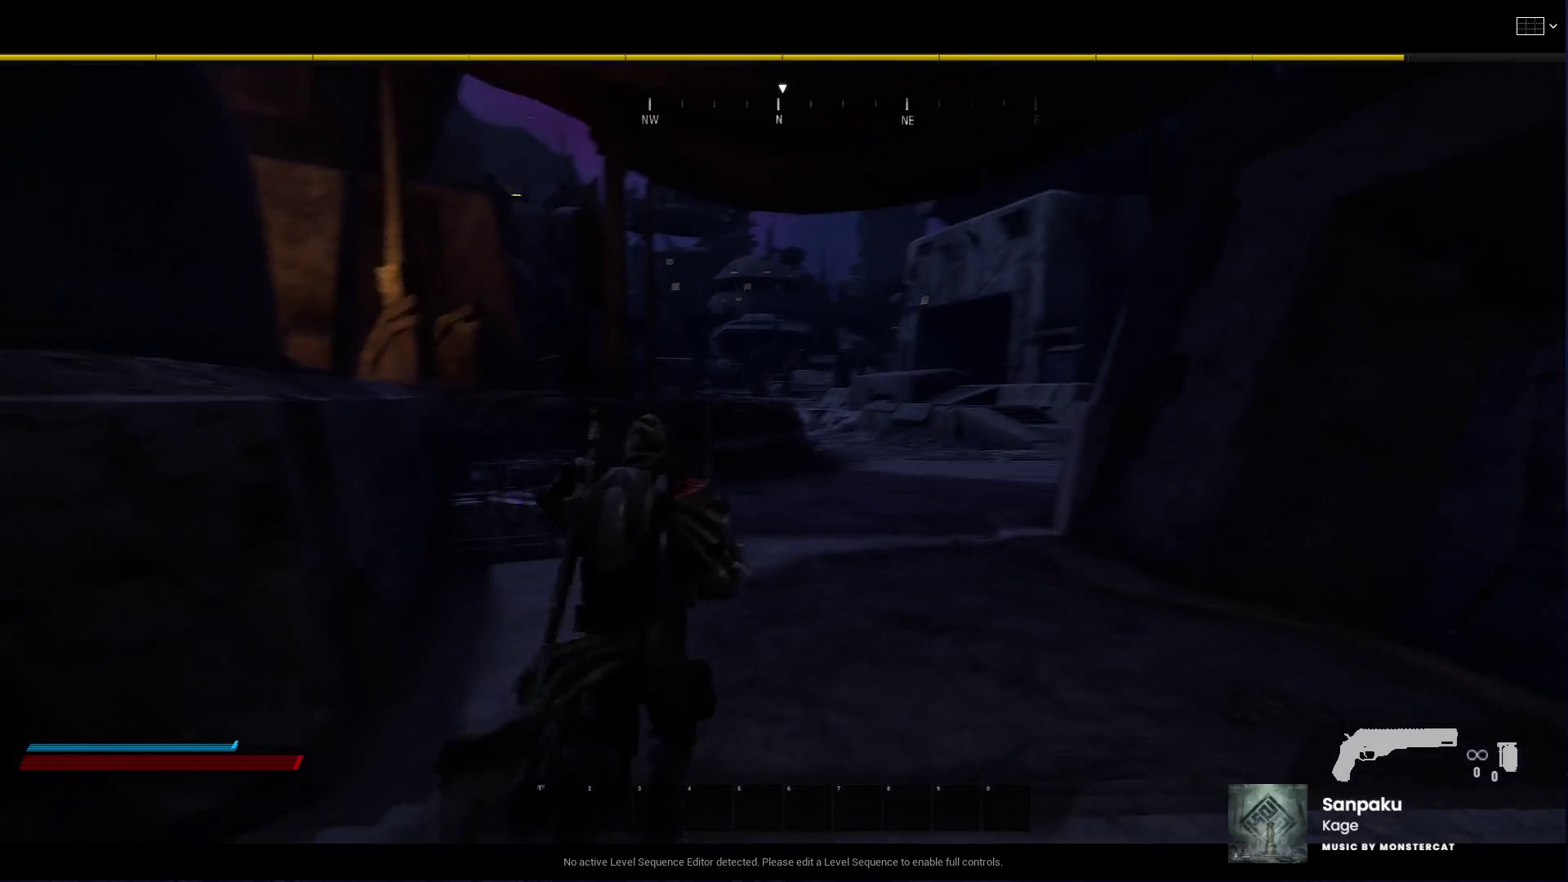
pyautogui.press('w')
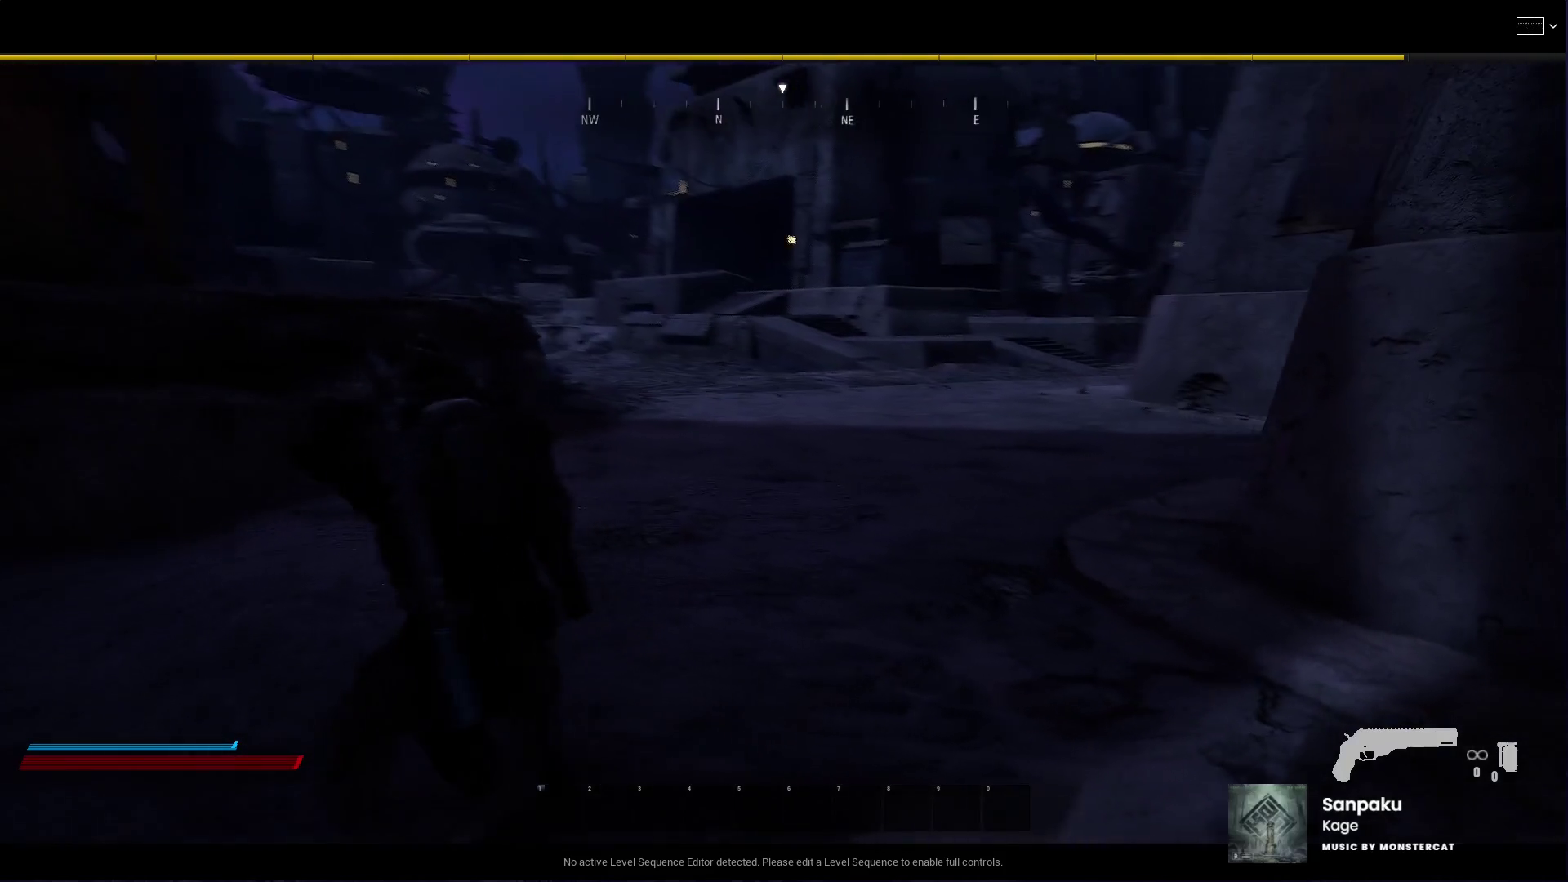
pyautogui.press('w')
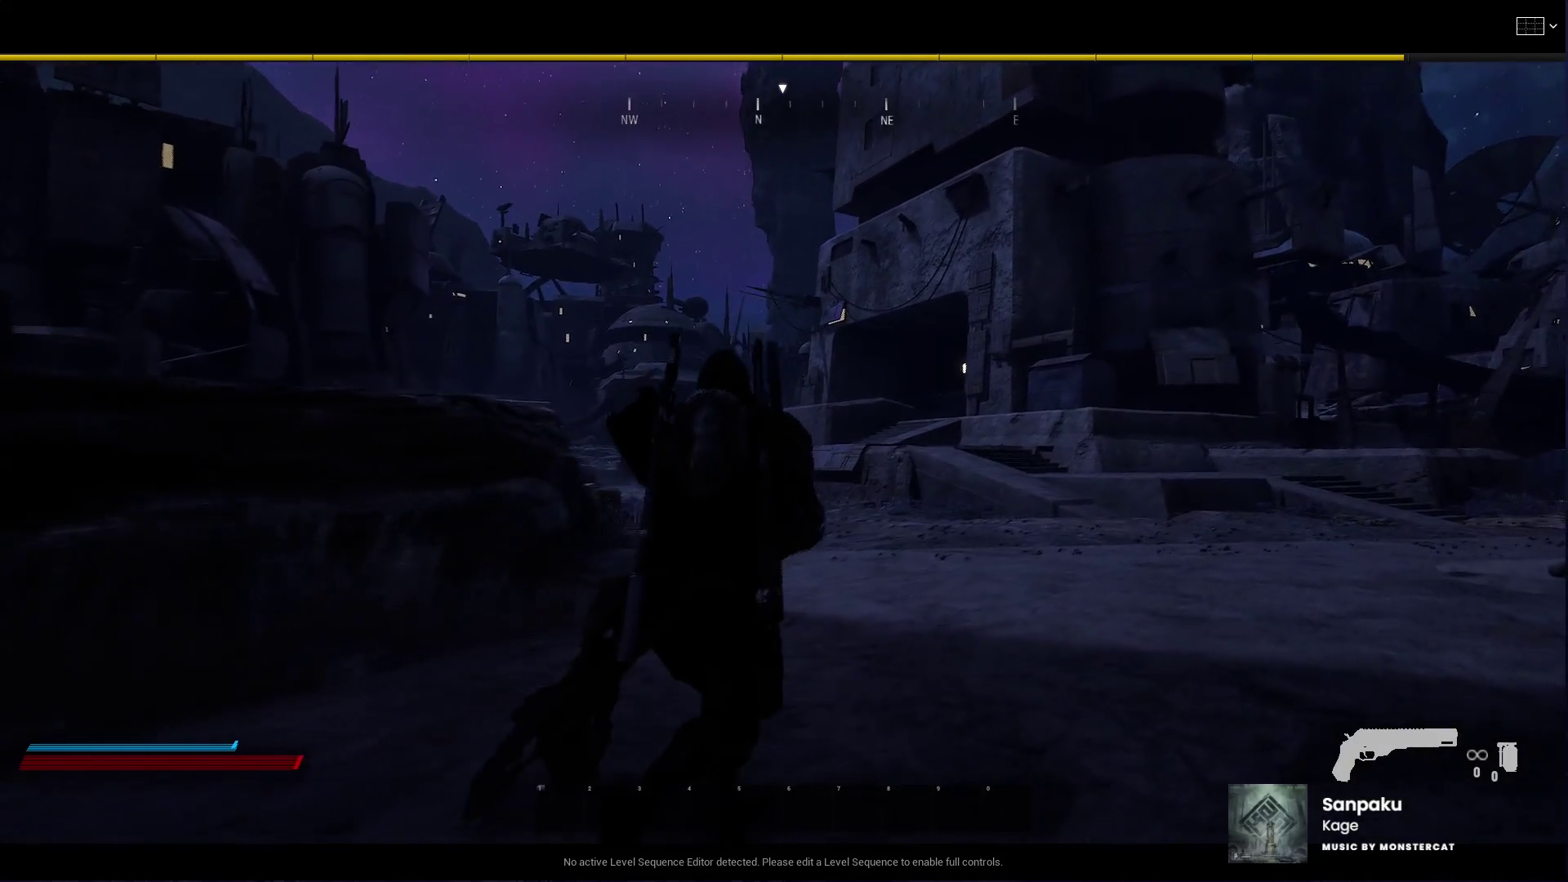
pyautogui.press('w')
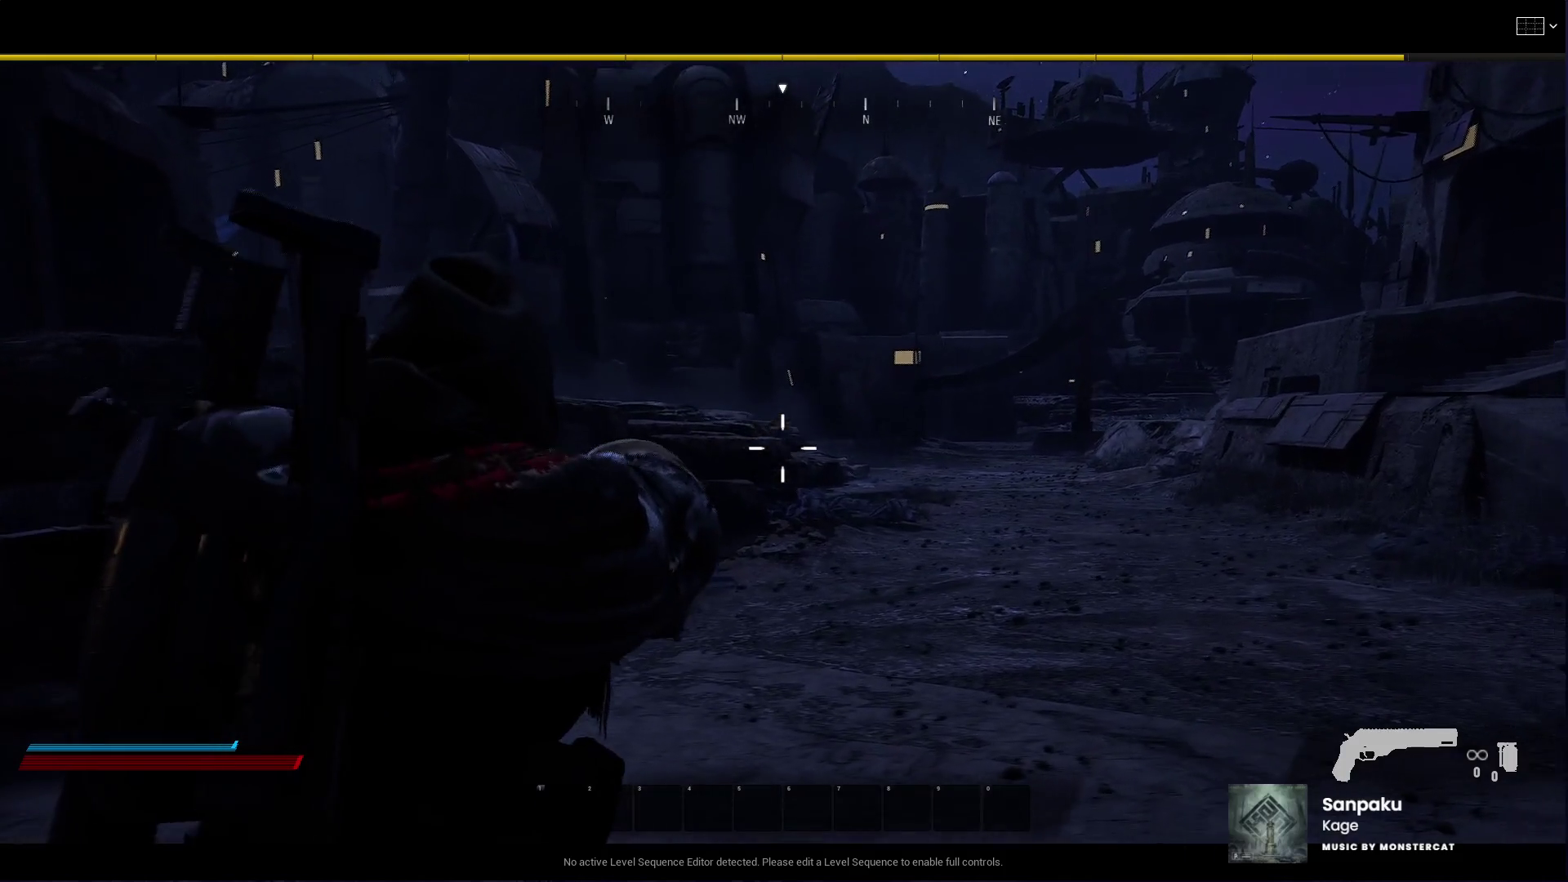
pyautogui.press('w')
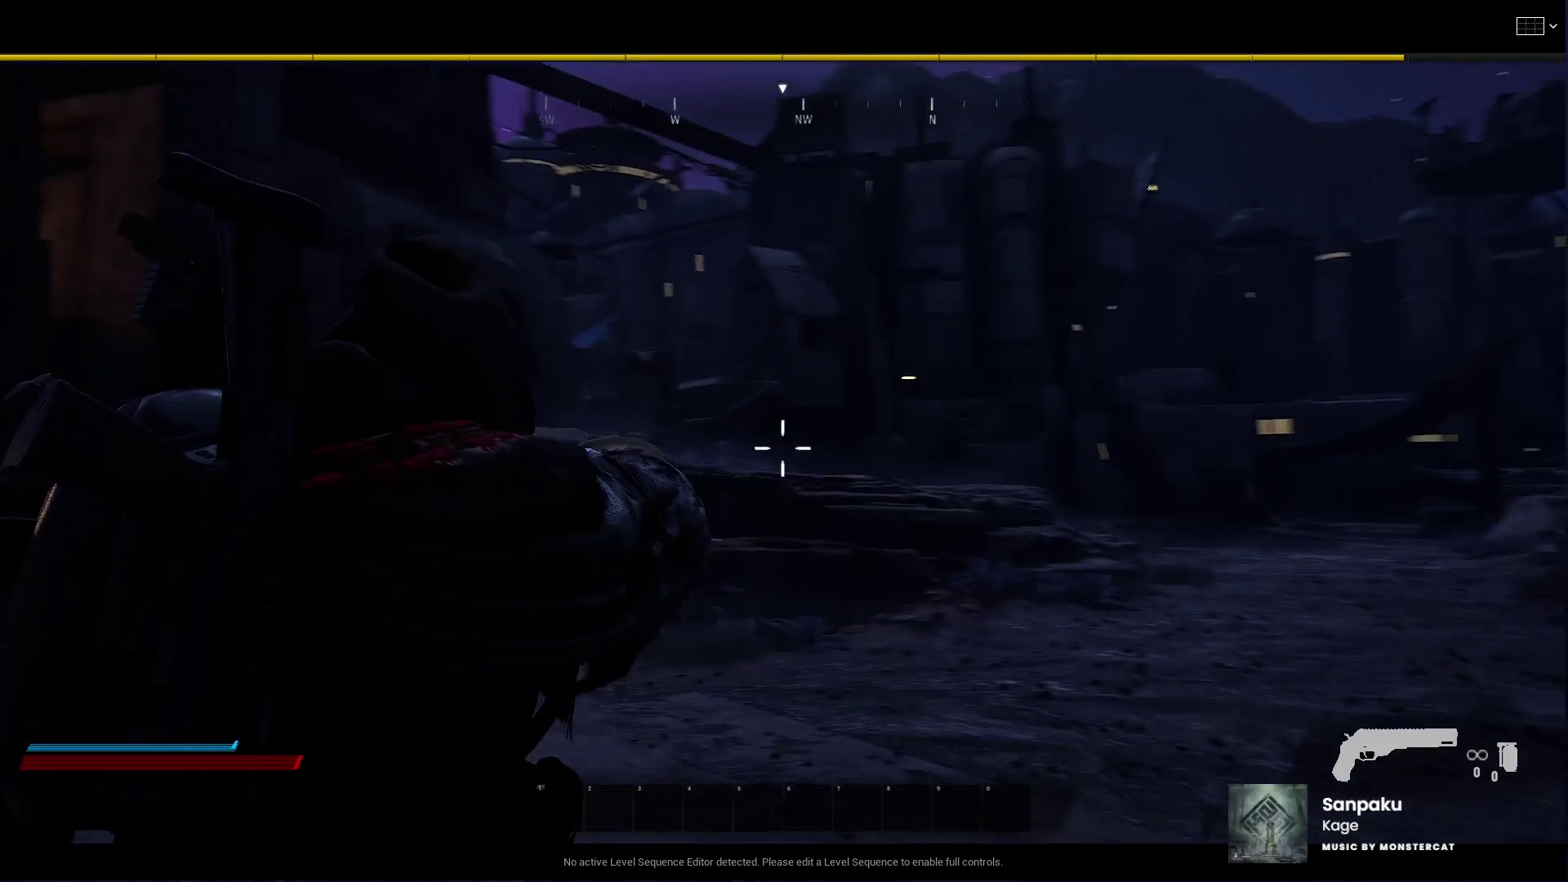
pyautogui.press('d')
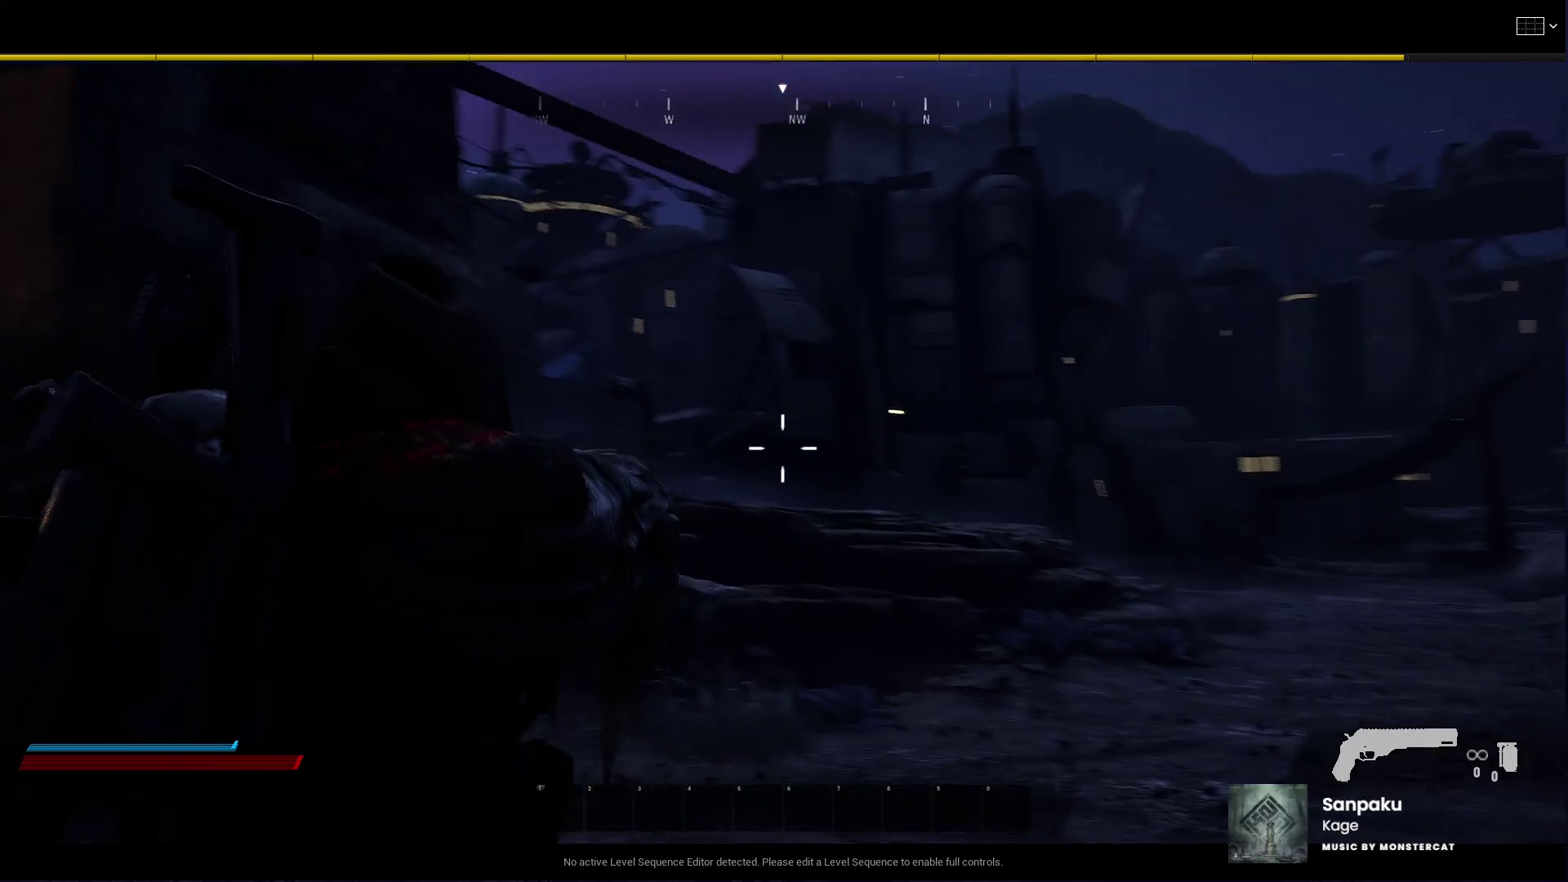
# Step: Sprint down the alley, up the staircase and across the courtyard to the lit pillar
pyautogui.press('w')
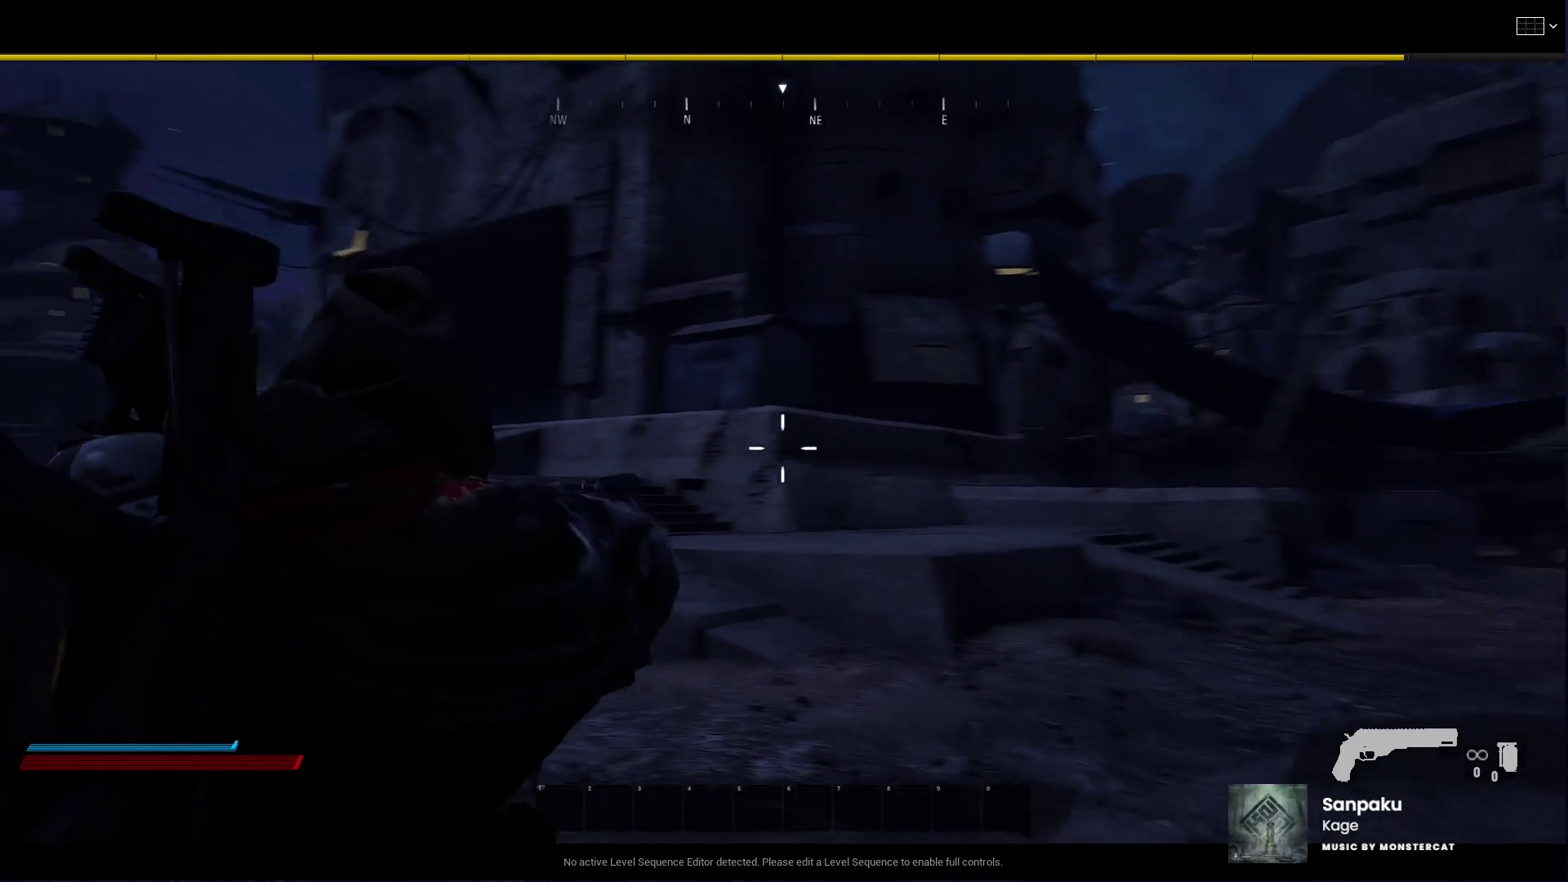
pyautogui.press('w')
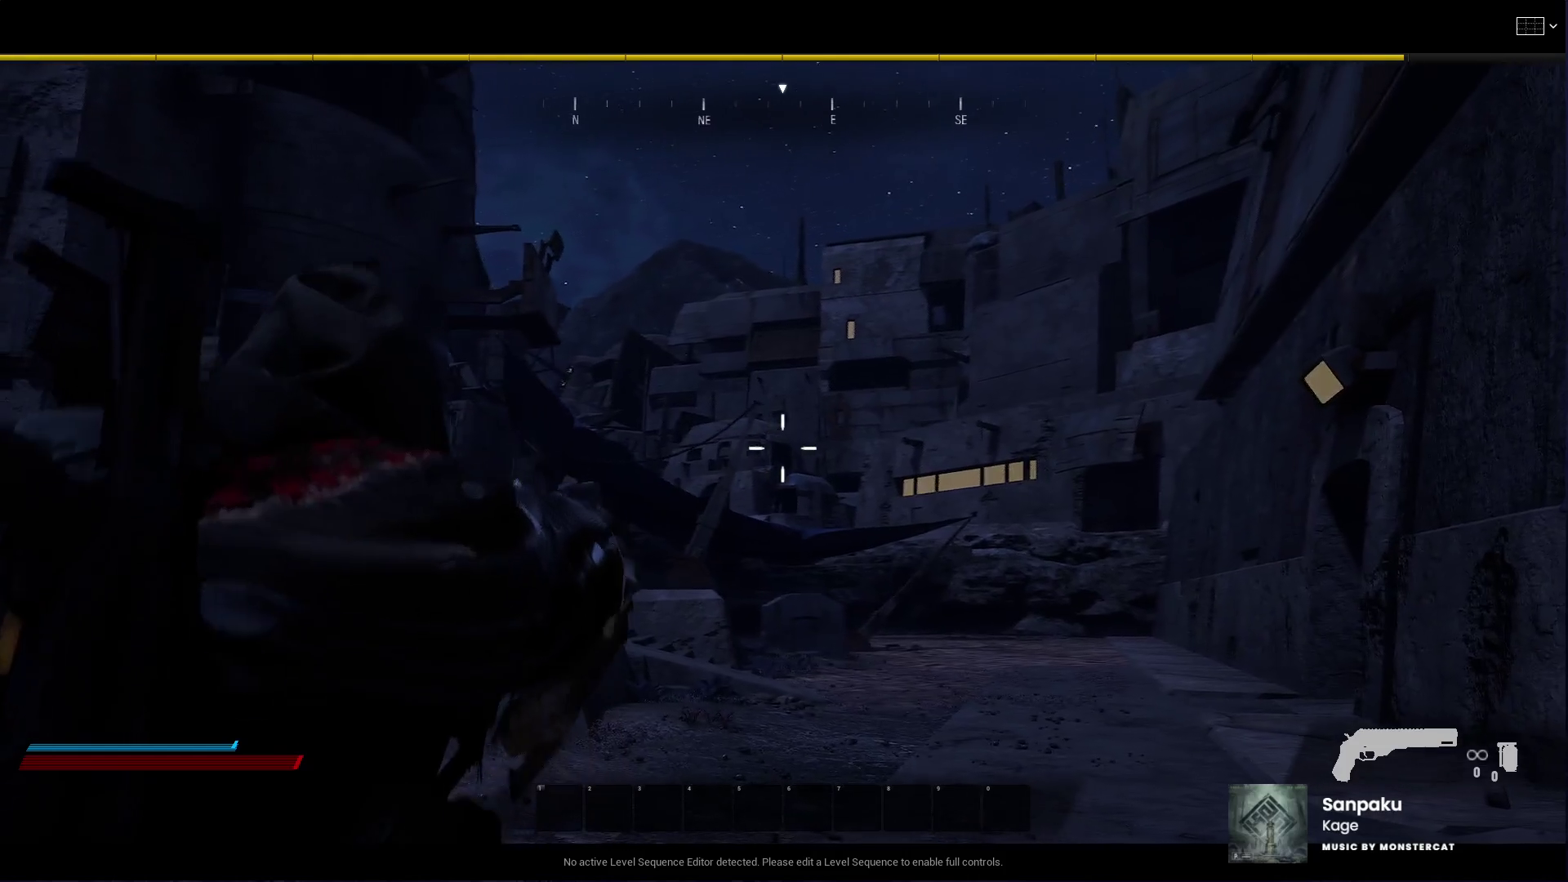
pyautogui.press('w')
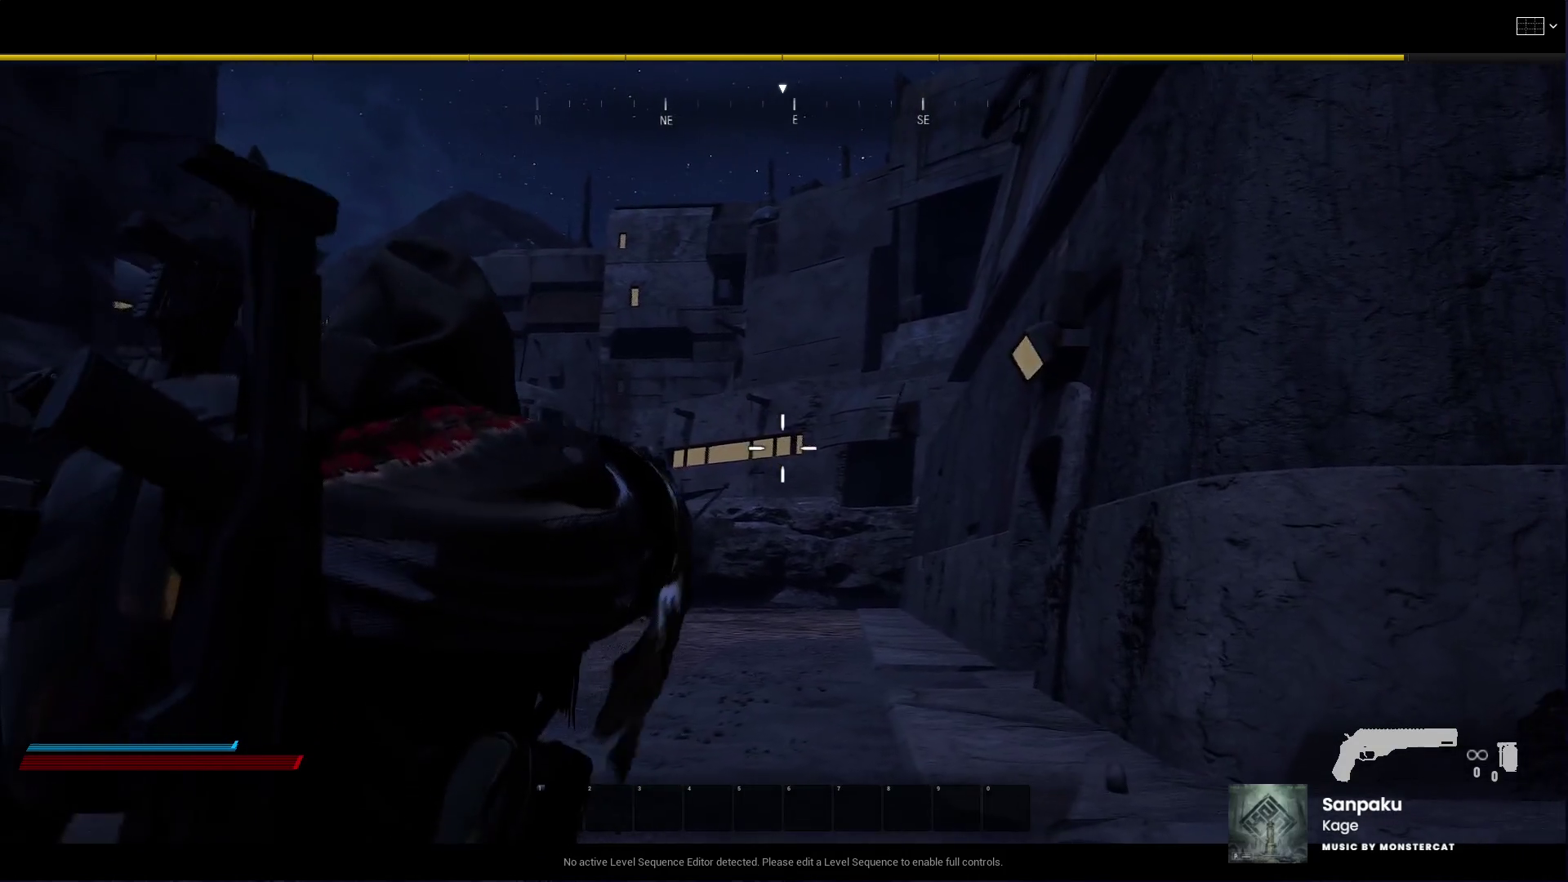
pyautogui.press('w')
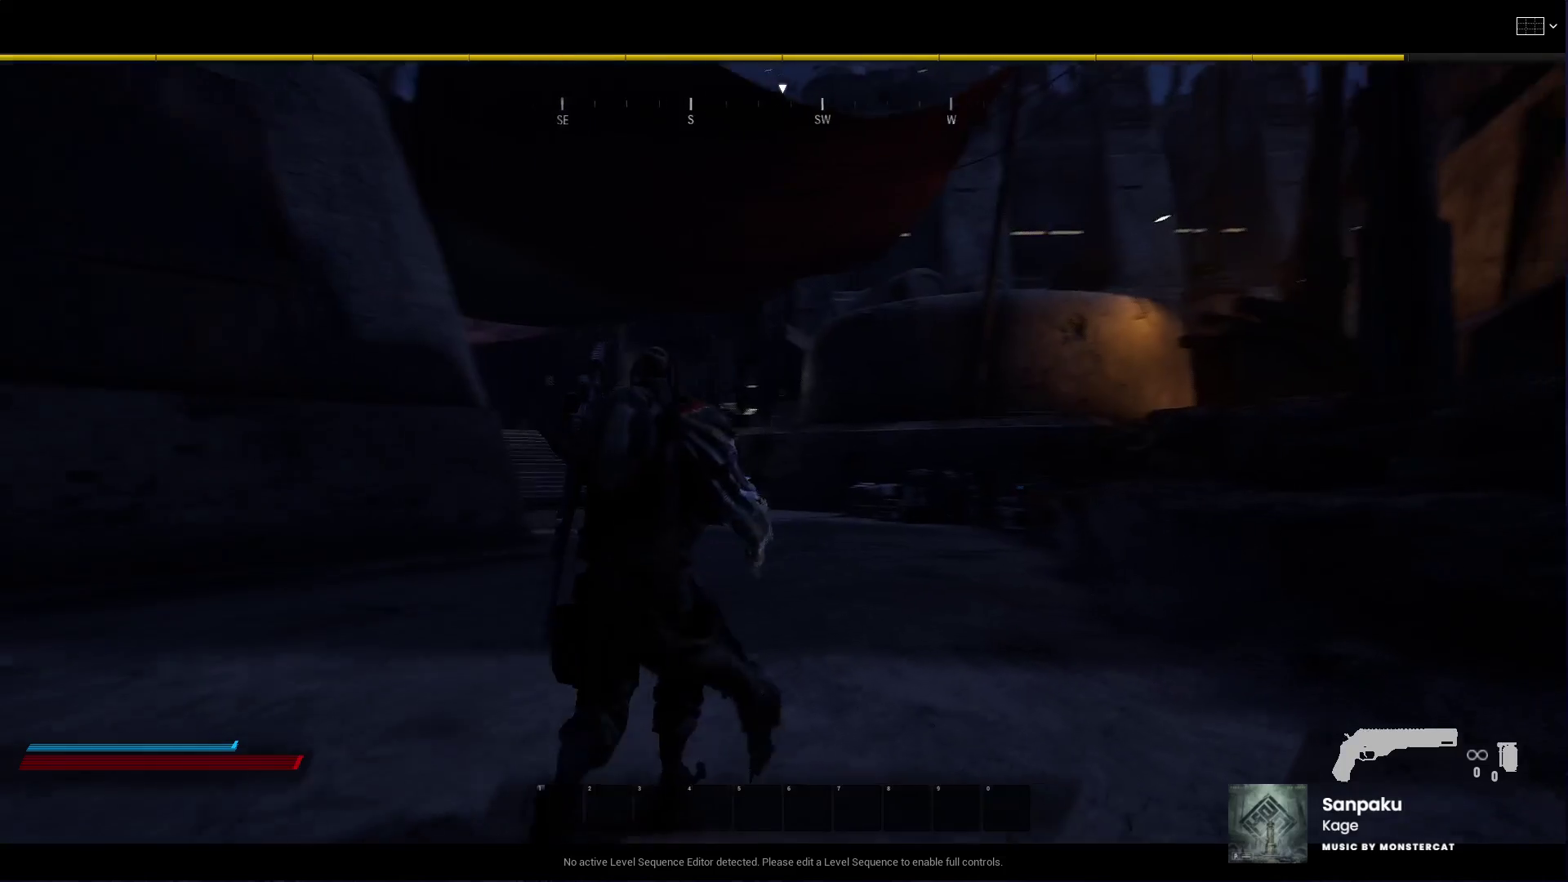
pyautogui.press('w')
pyautogui.press('w')
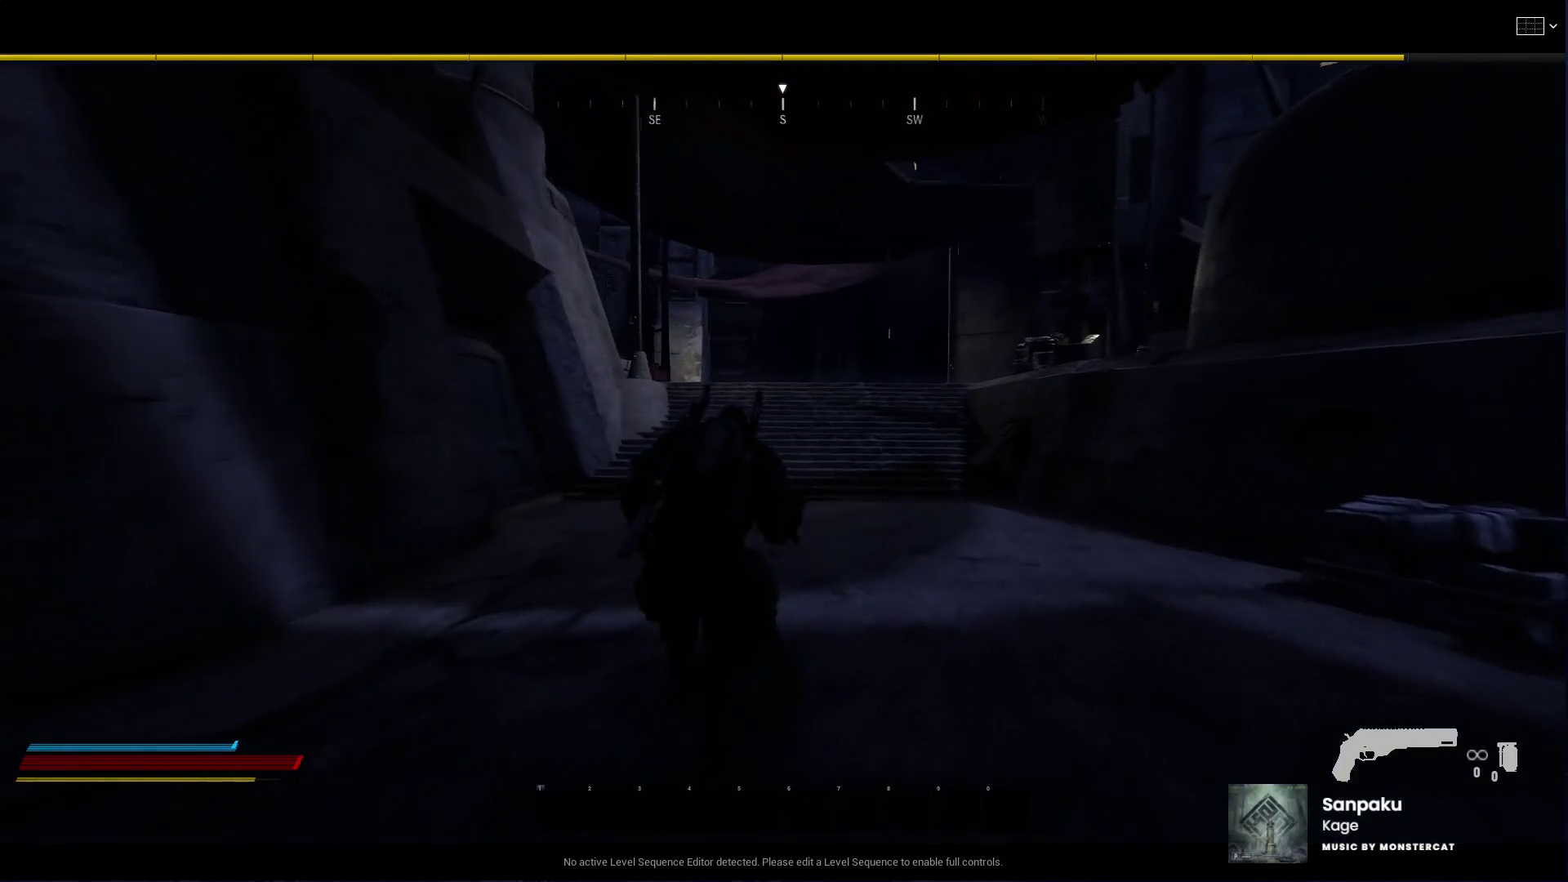
pyautogui.press('w')
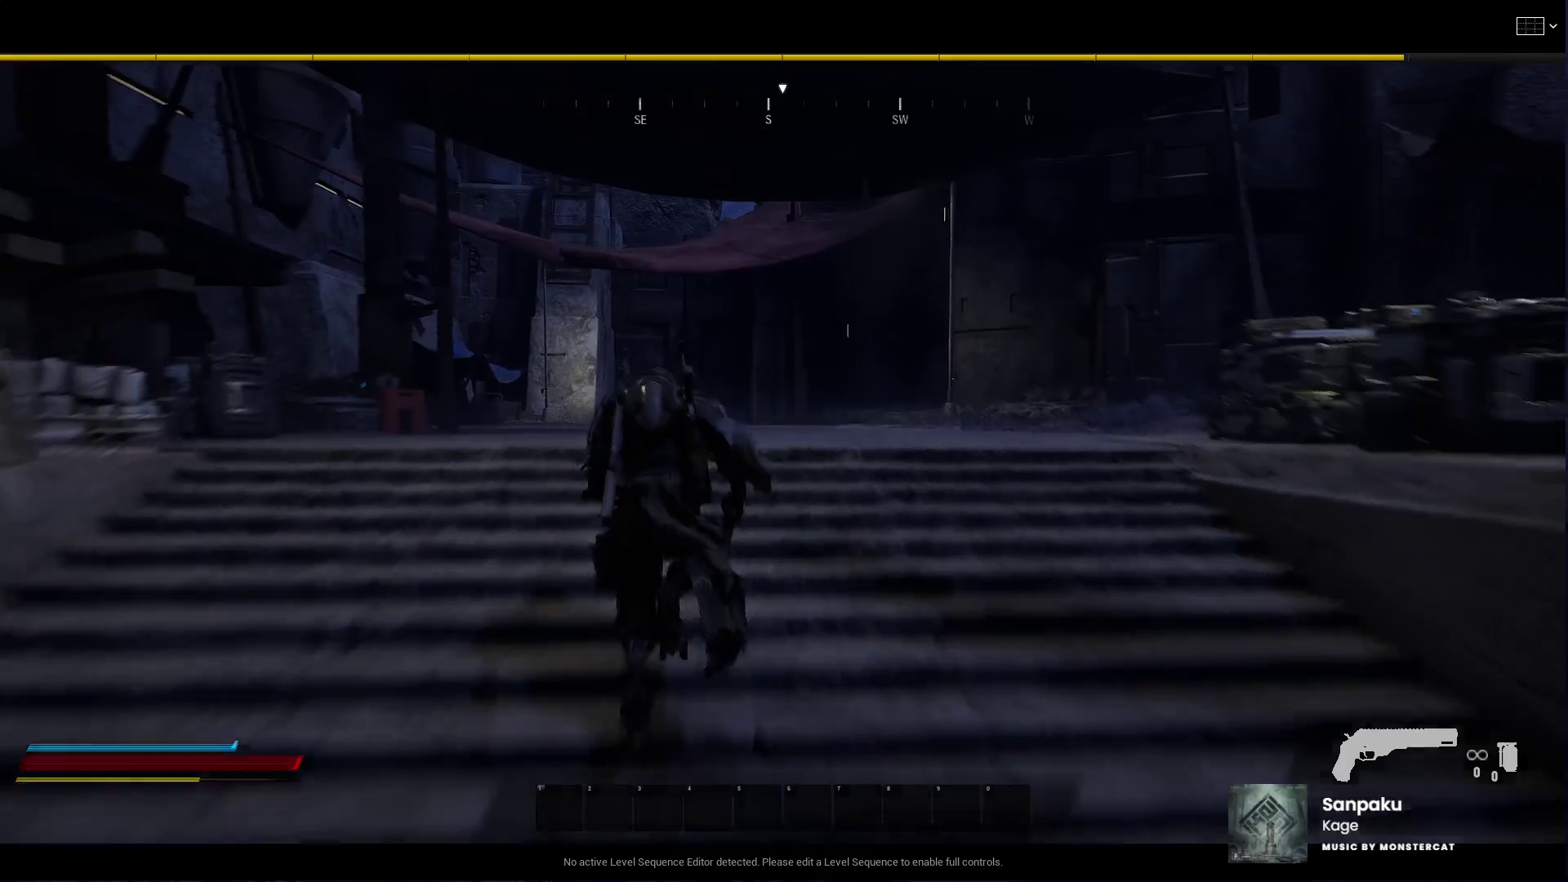
pyautogui.press('w')
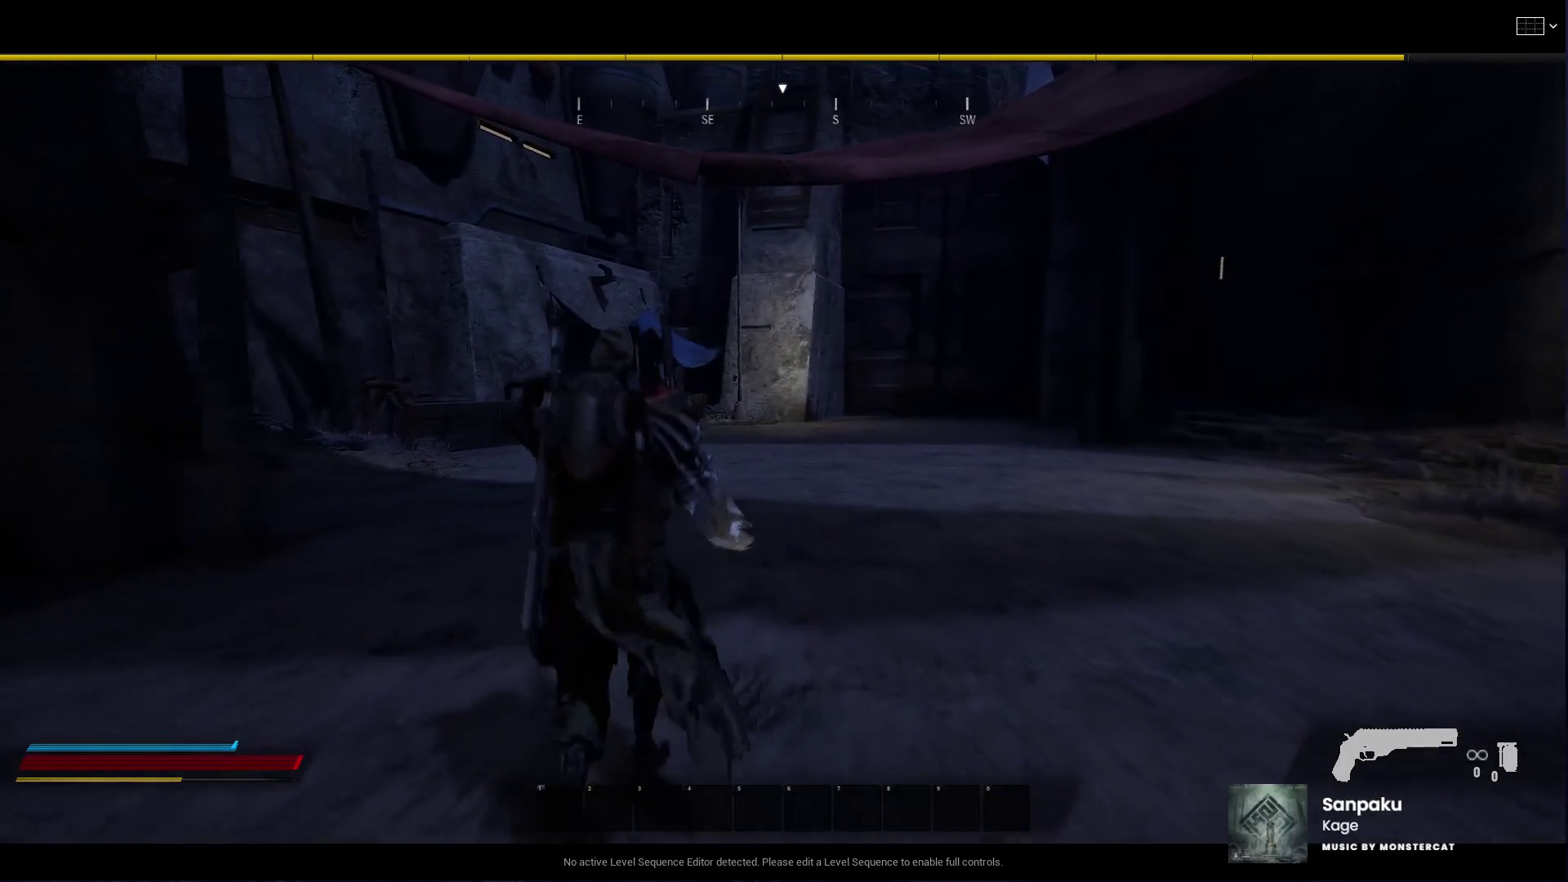
pyautogui.press('w')
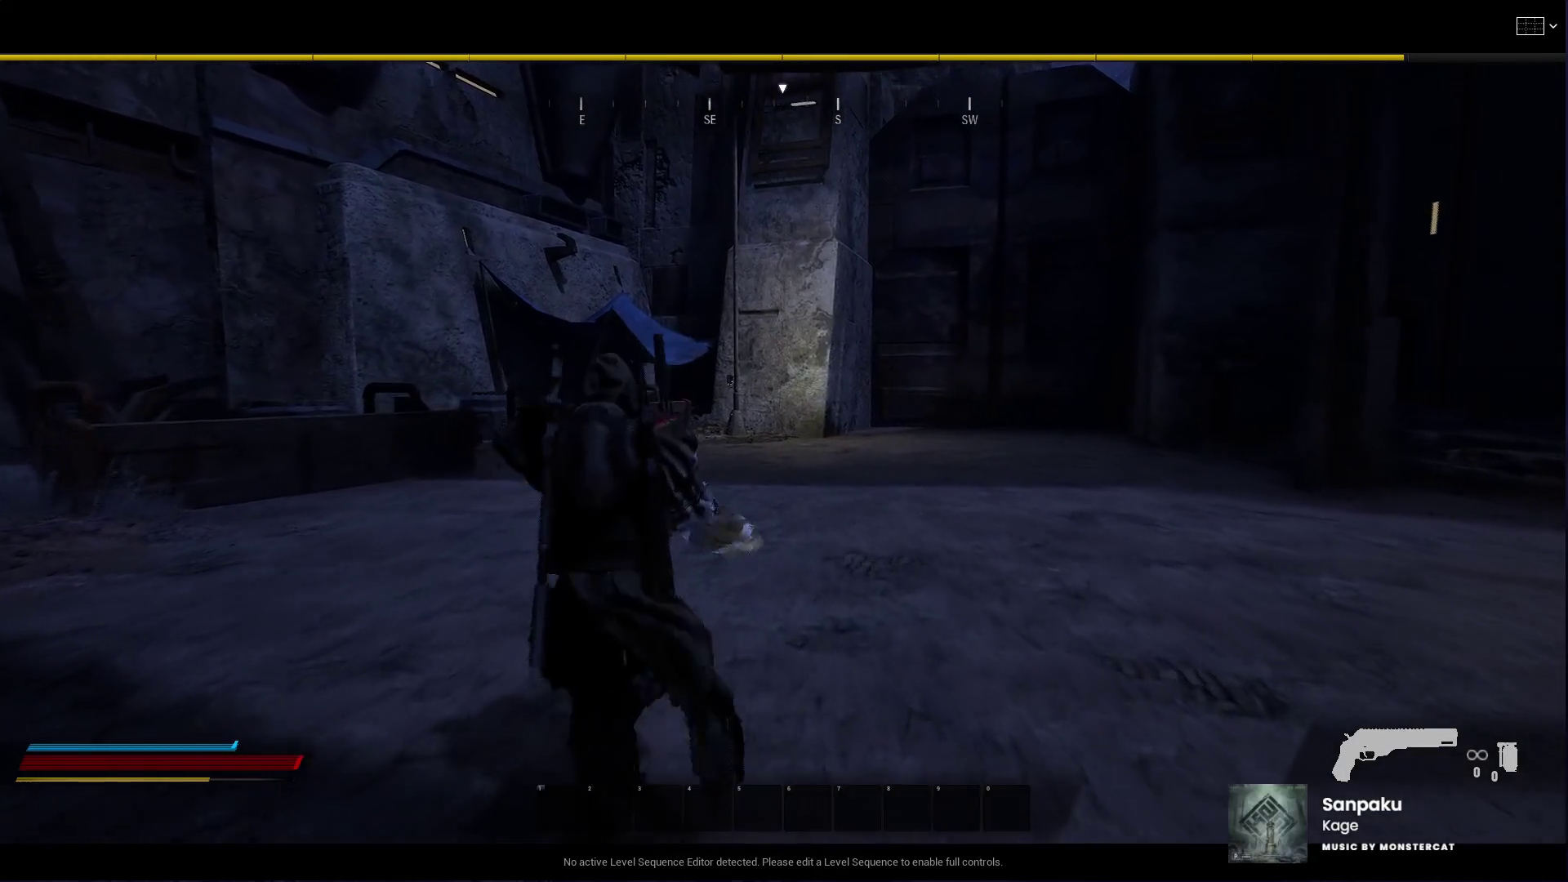
pyautogui.press('w')
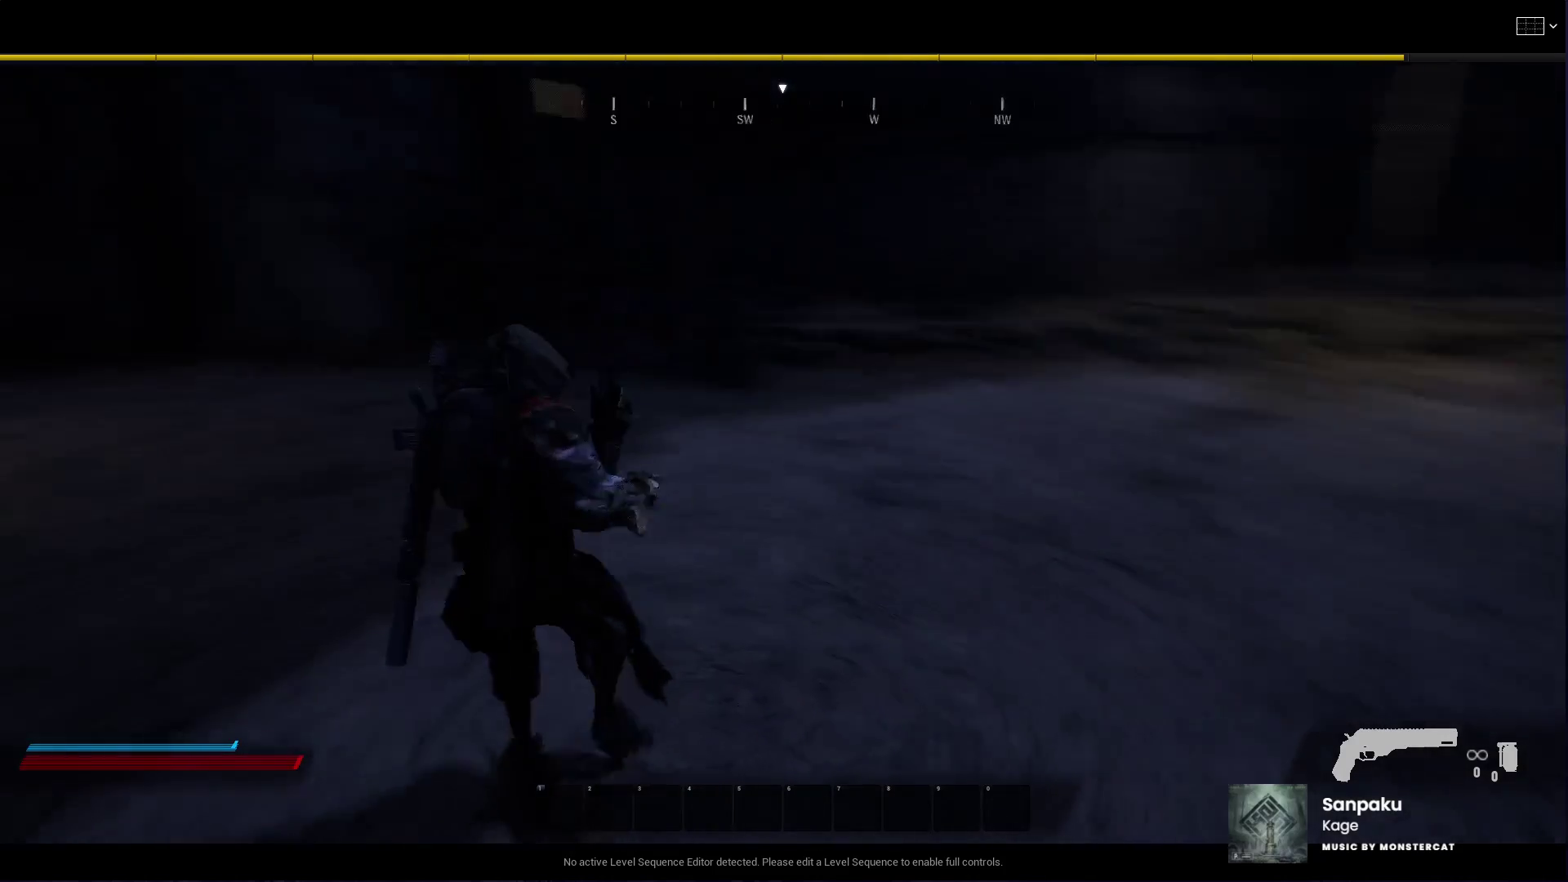
pyautogui.press('w')
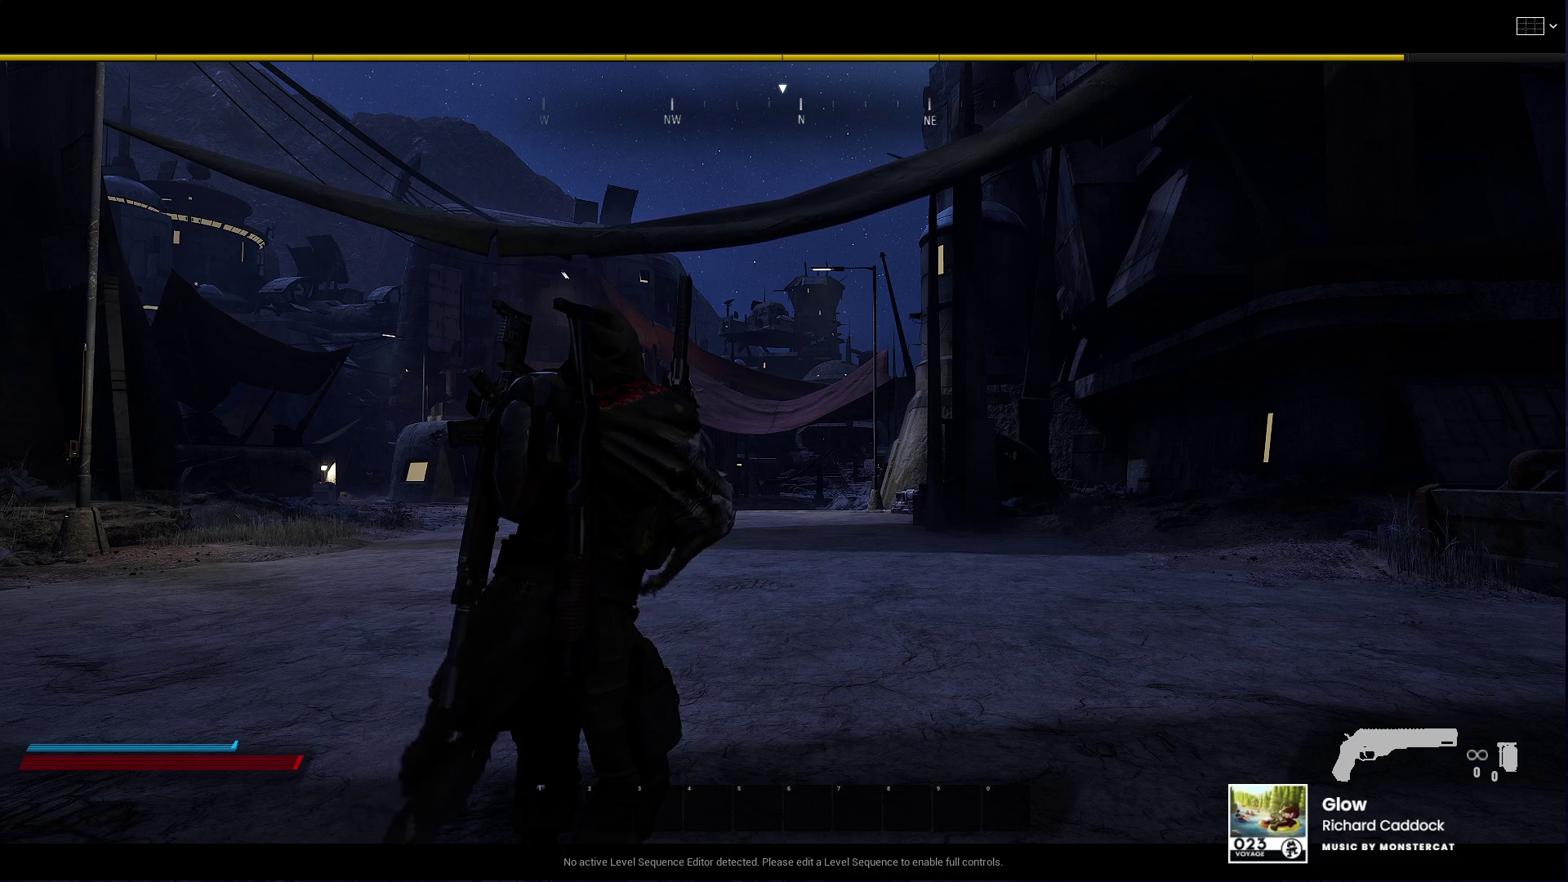
# Step: Sprint down the street, climb the domed building, leap off, then end the playtest
pyautogui.hotkey('shift', 'w')
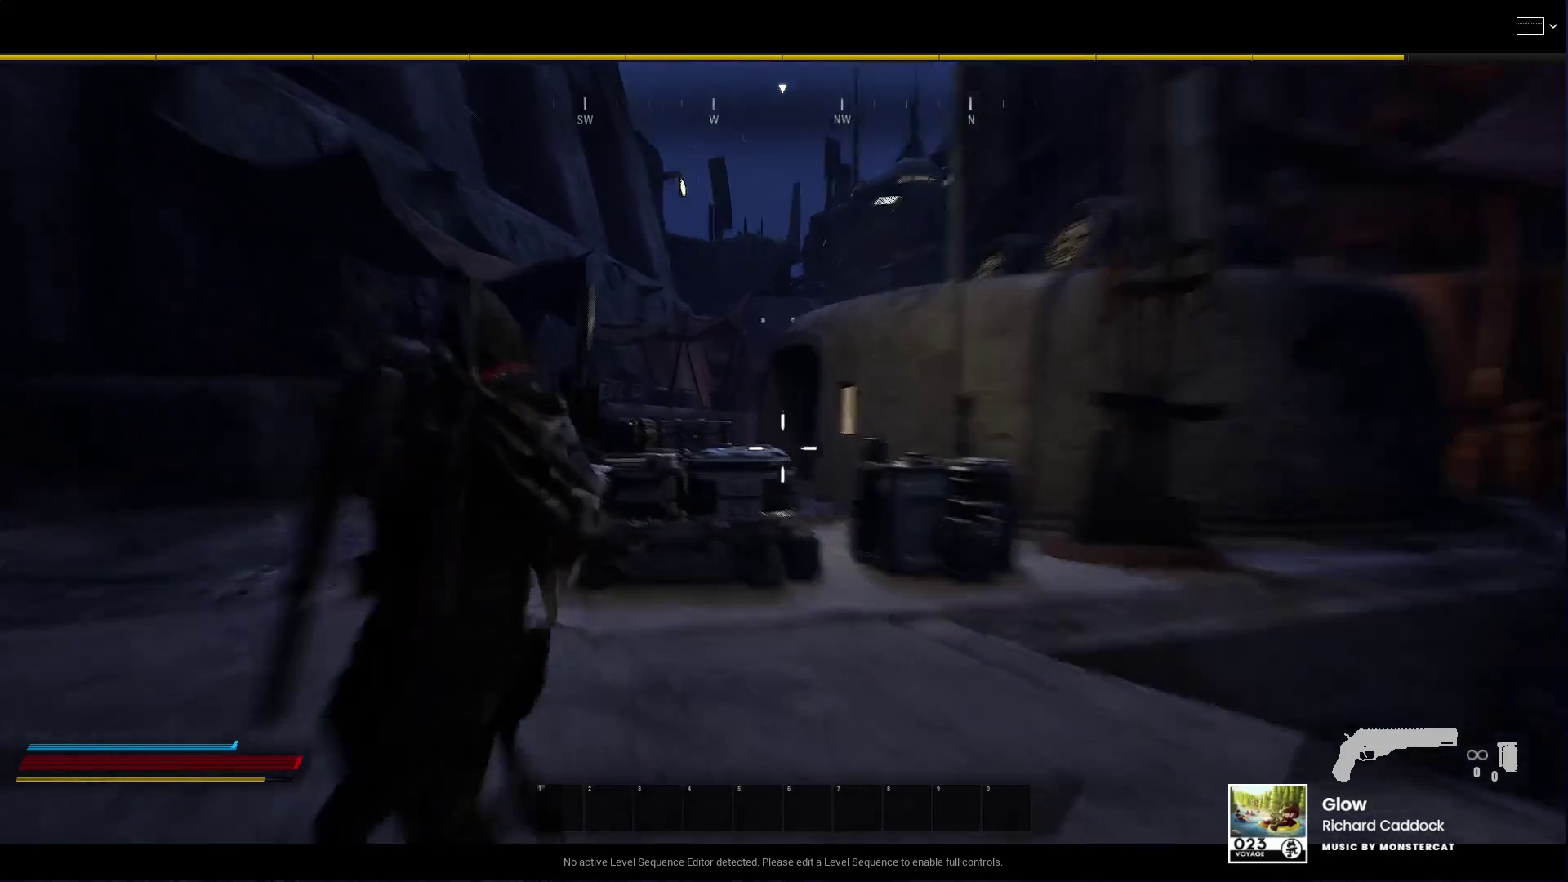
pyautogui.rightClick(782, 448)
pyautogui.rightClick(783, 448)
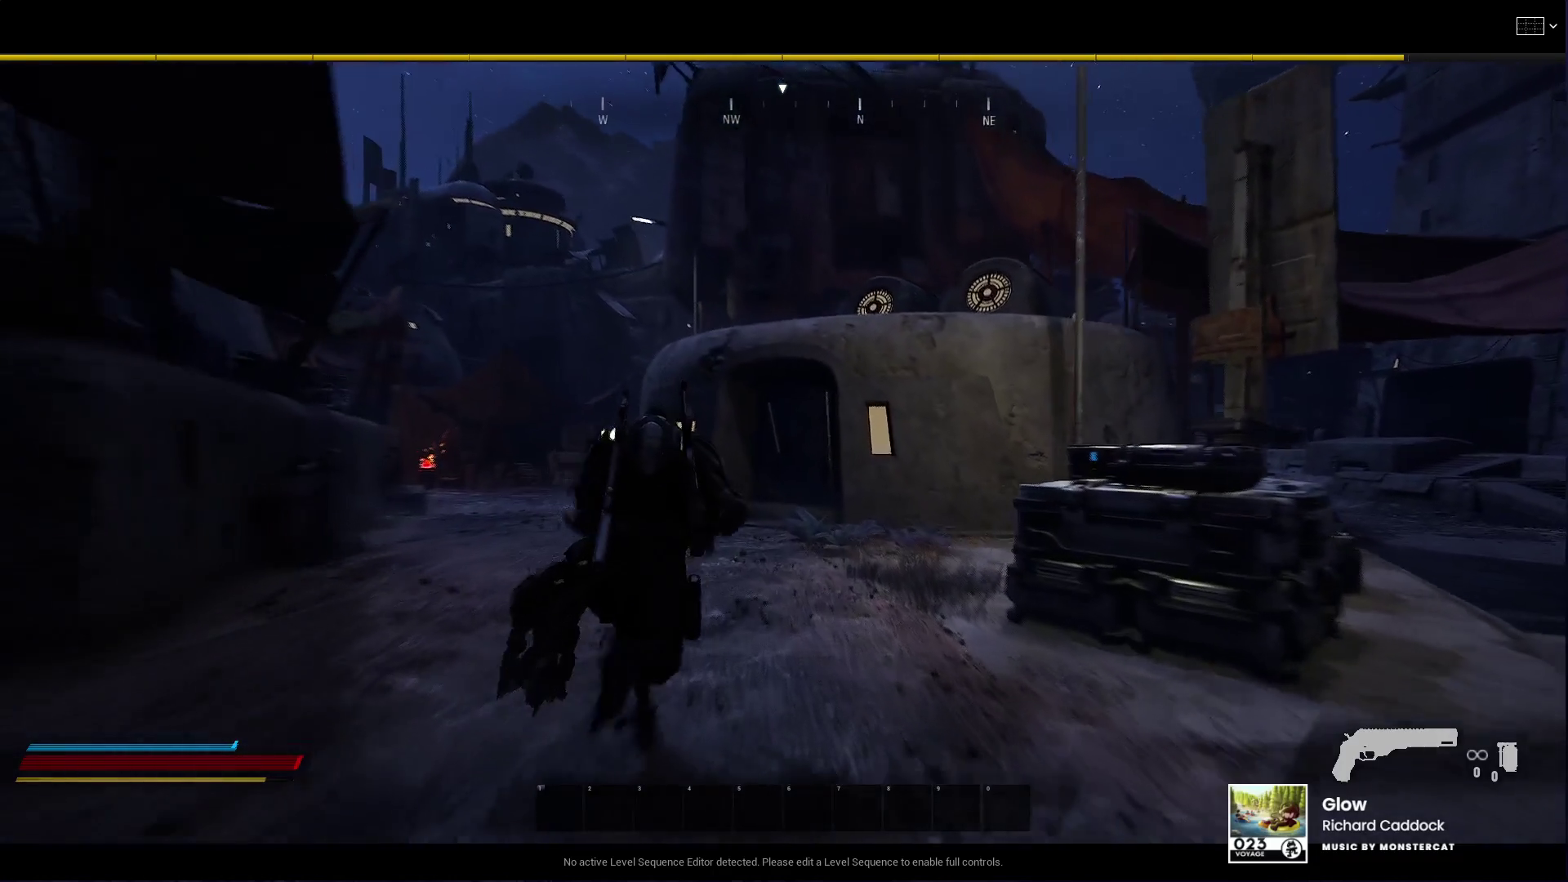
pyautogui.press('space')
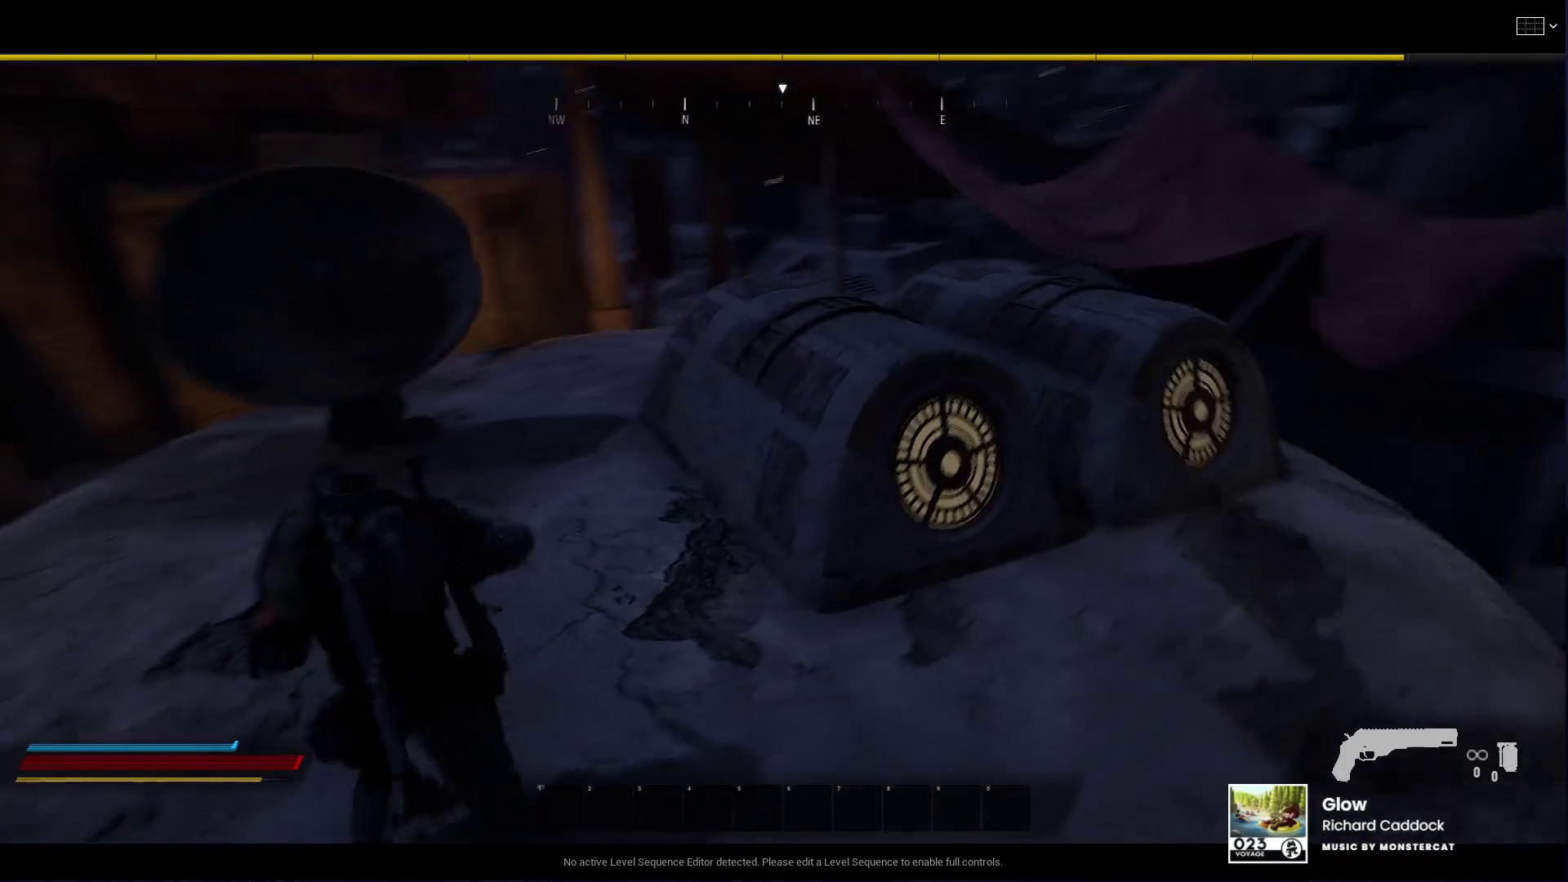
pyautogui.press('space')
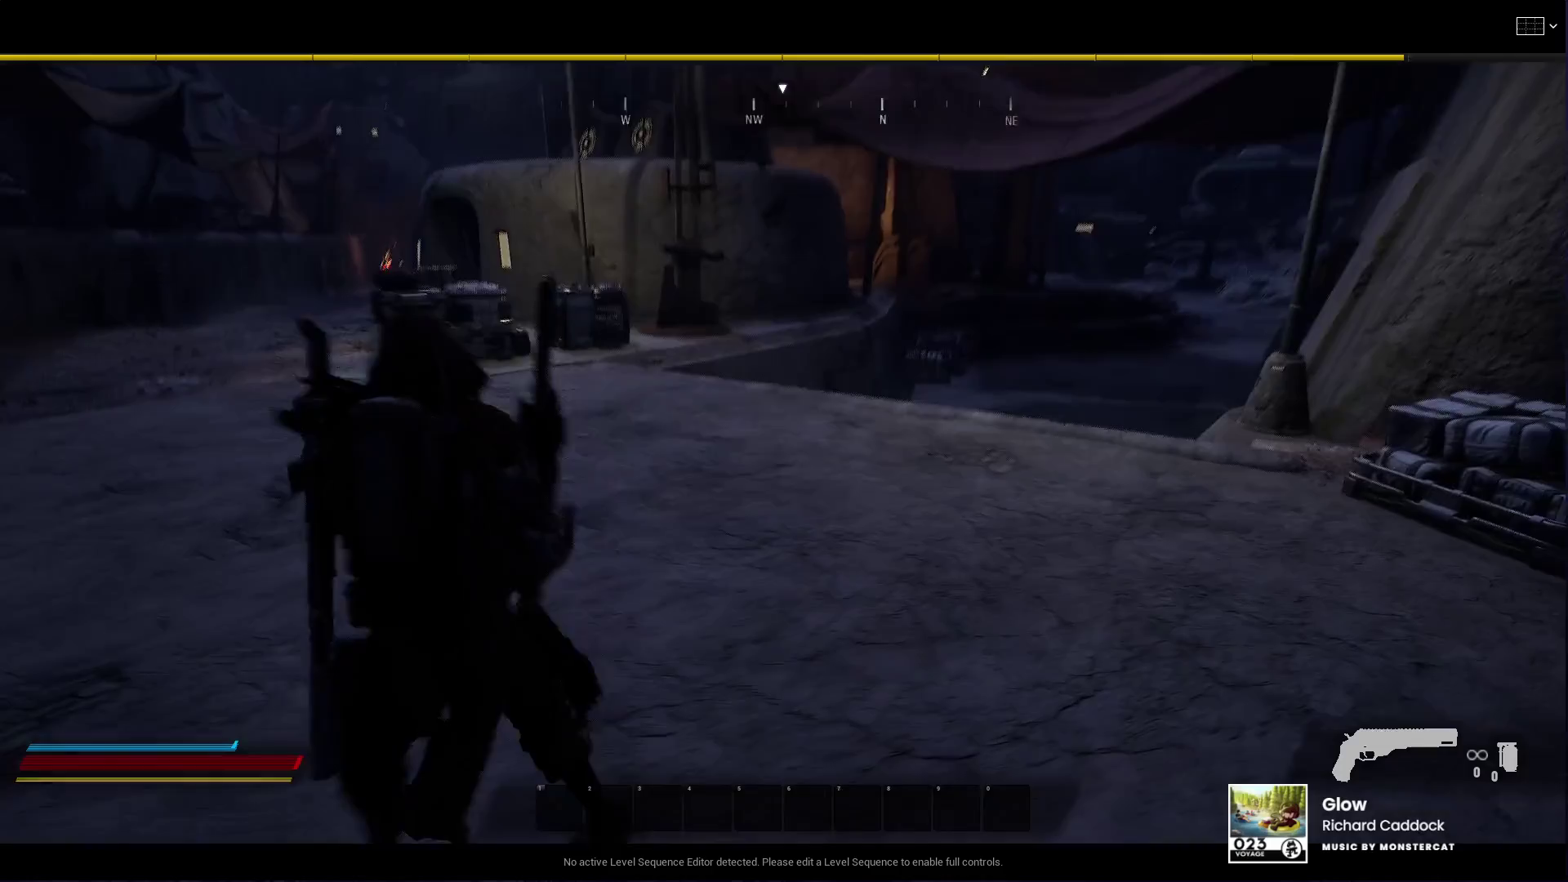
pyautogui.rightClick(784, 441)
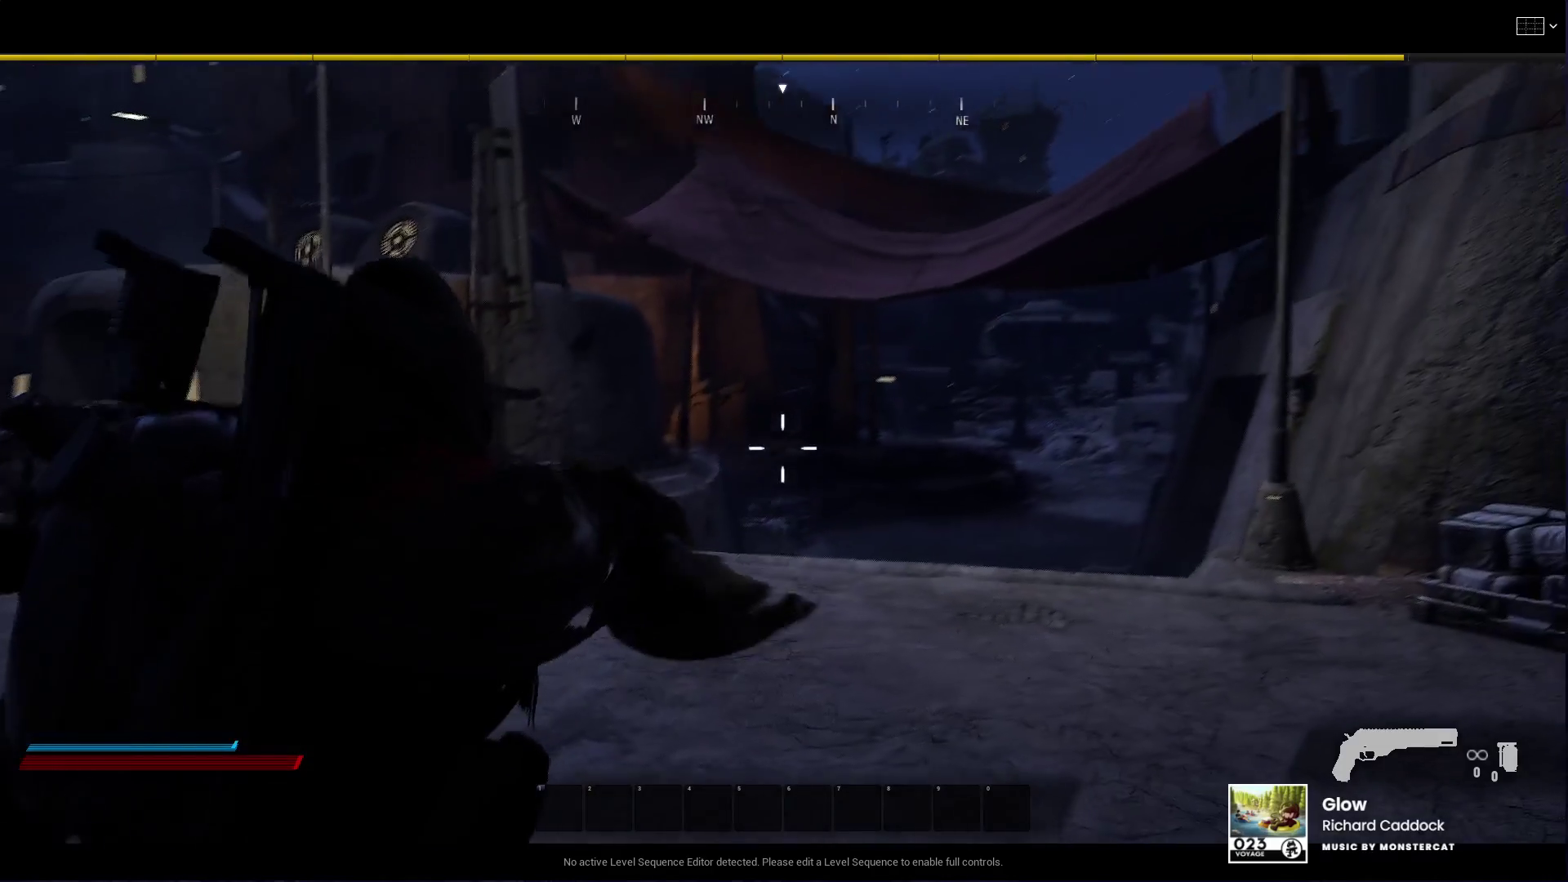
pyautogui.press('w')
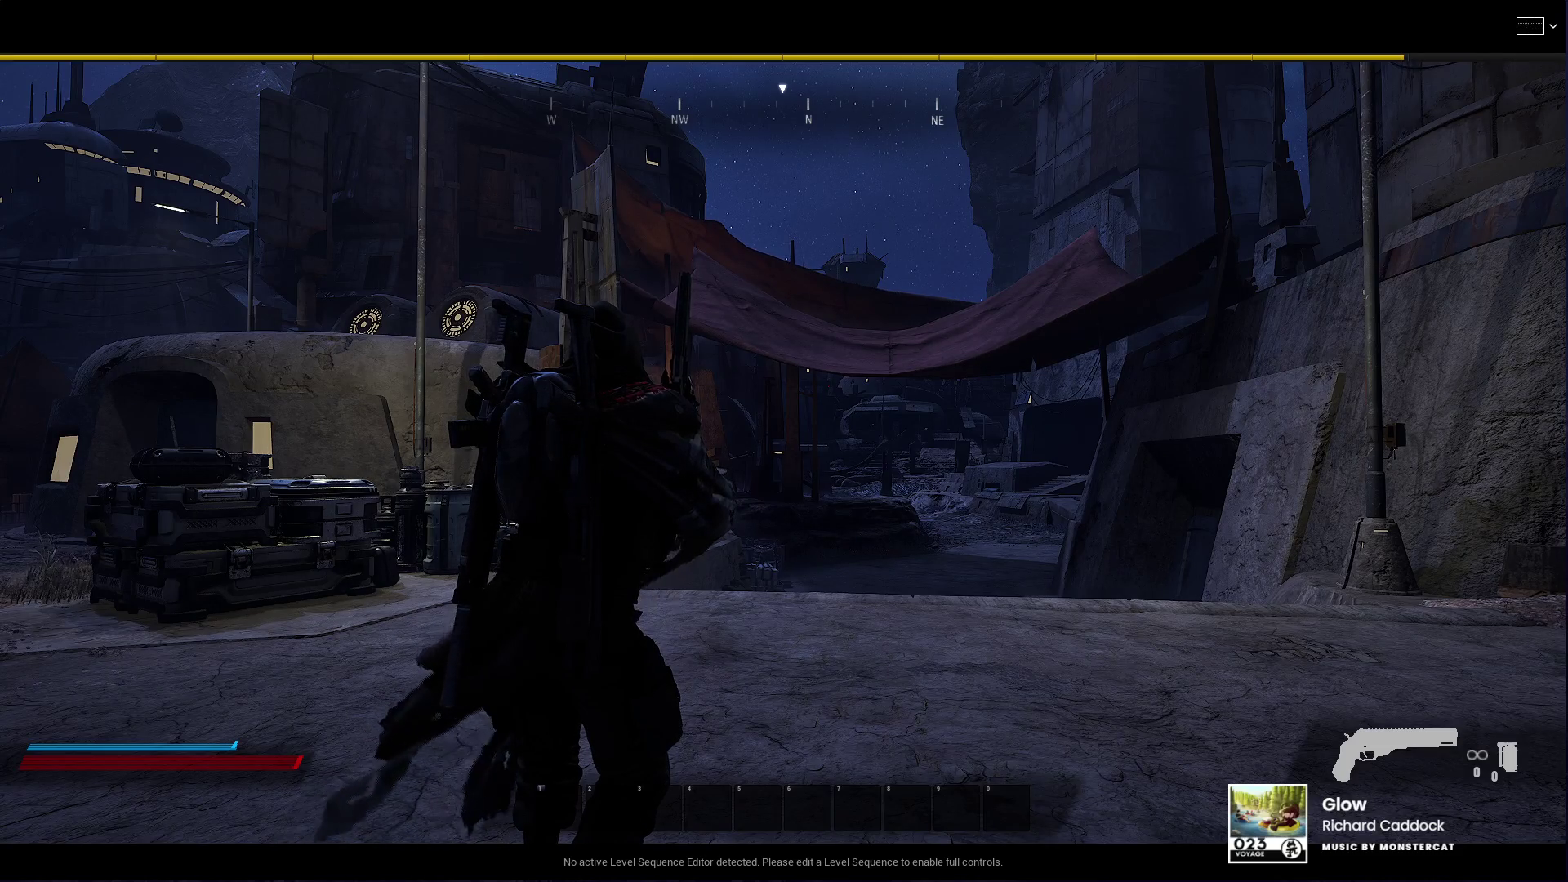
pyautogui.press('Escape')
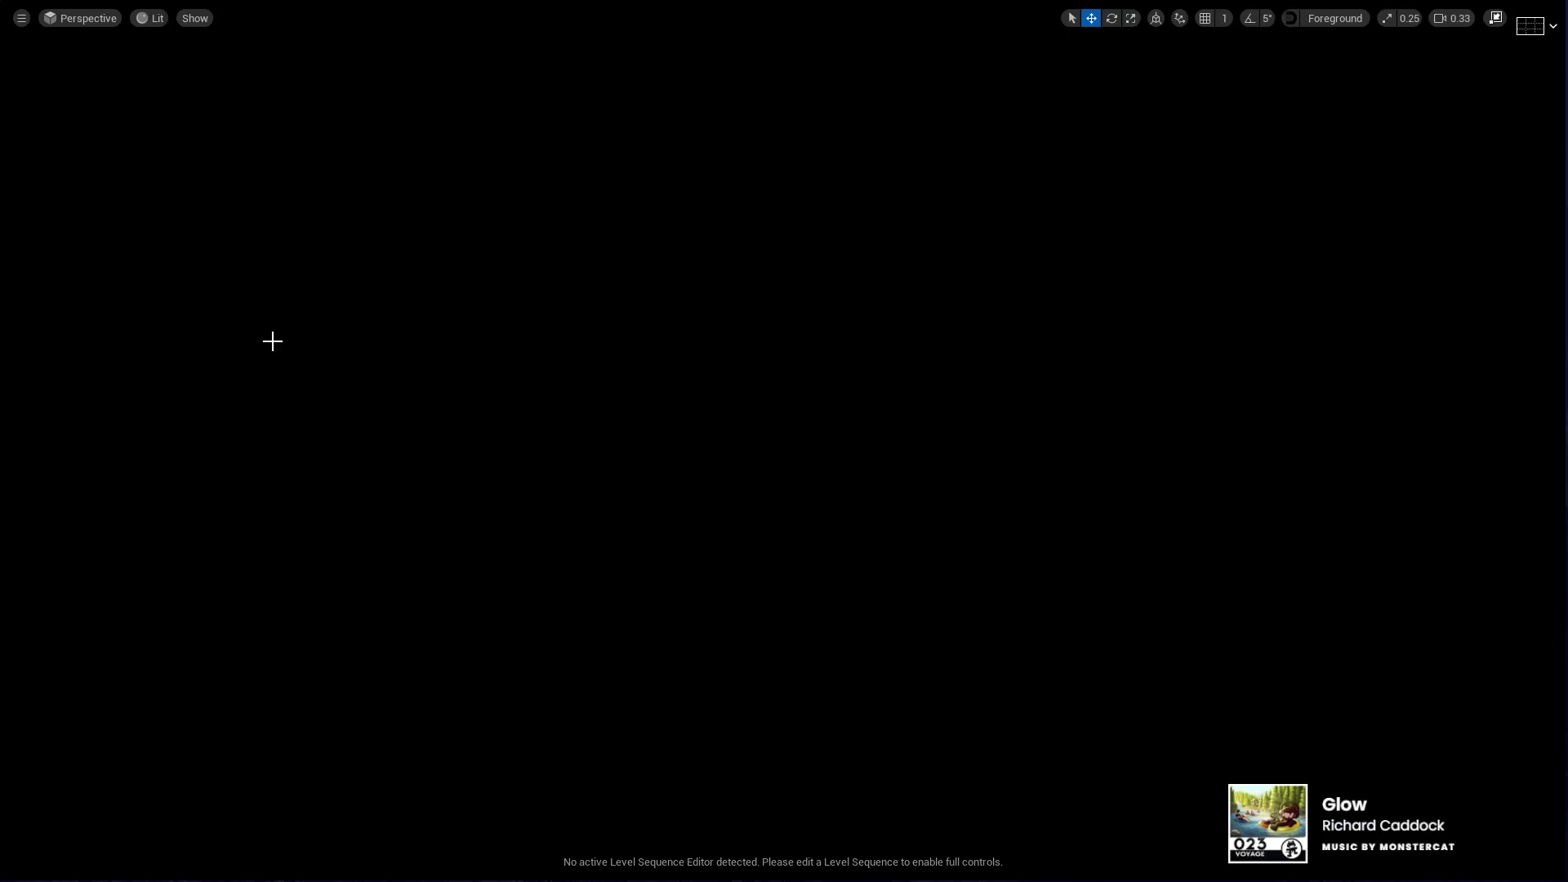
# Step: Fly the editor camera under the red awning through the alley toward the lit wooden building
pyautogui.press('w')
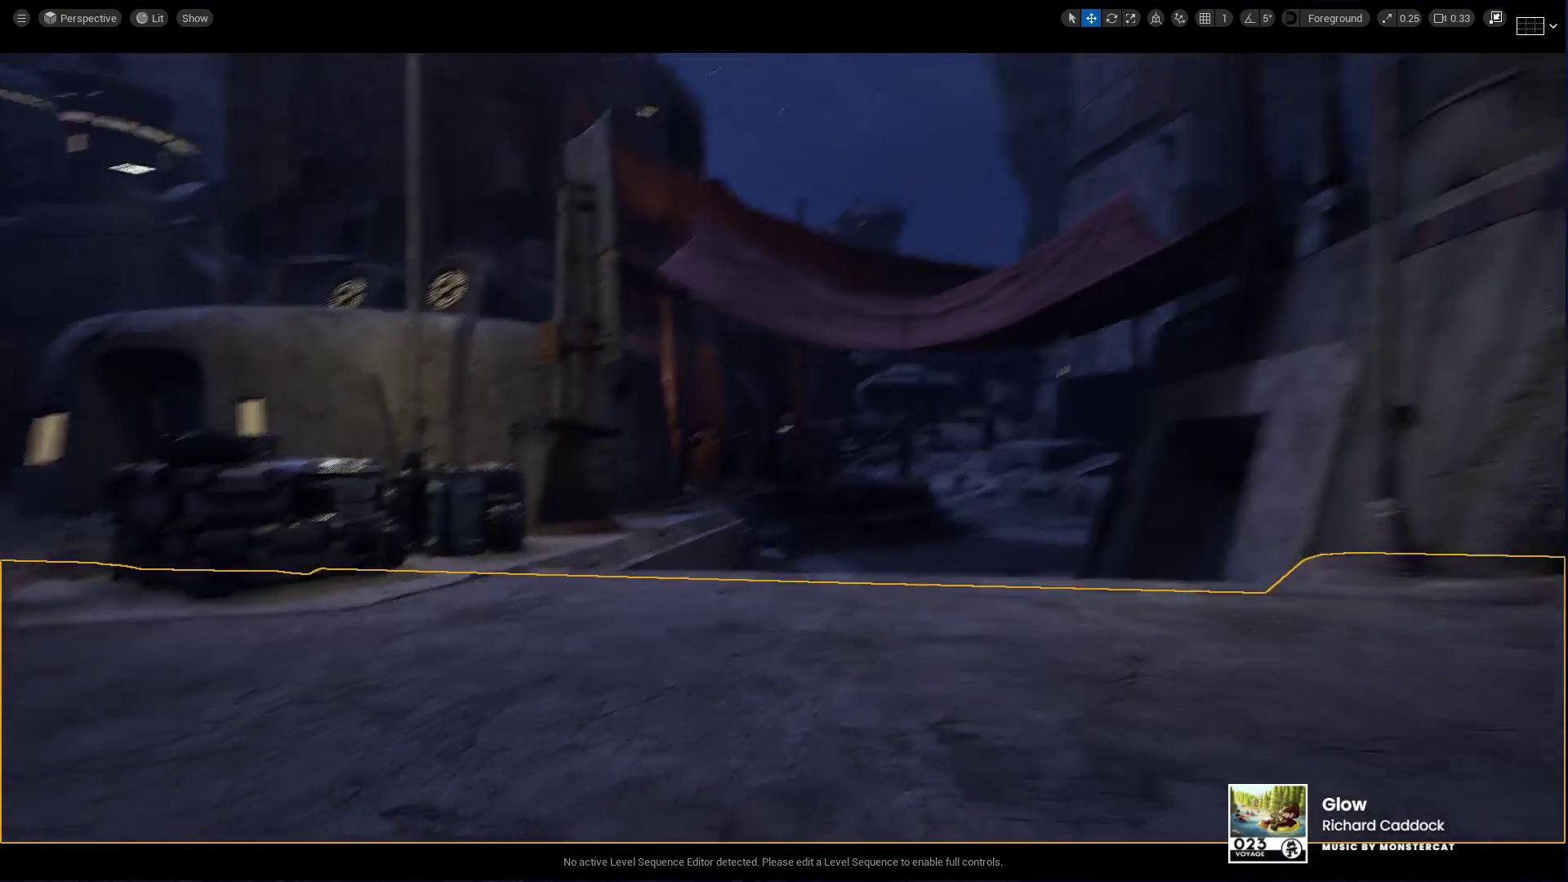
pyautogui.press('w')
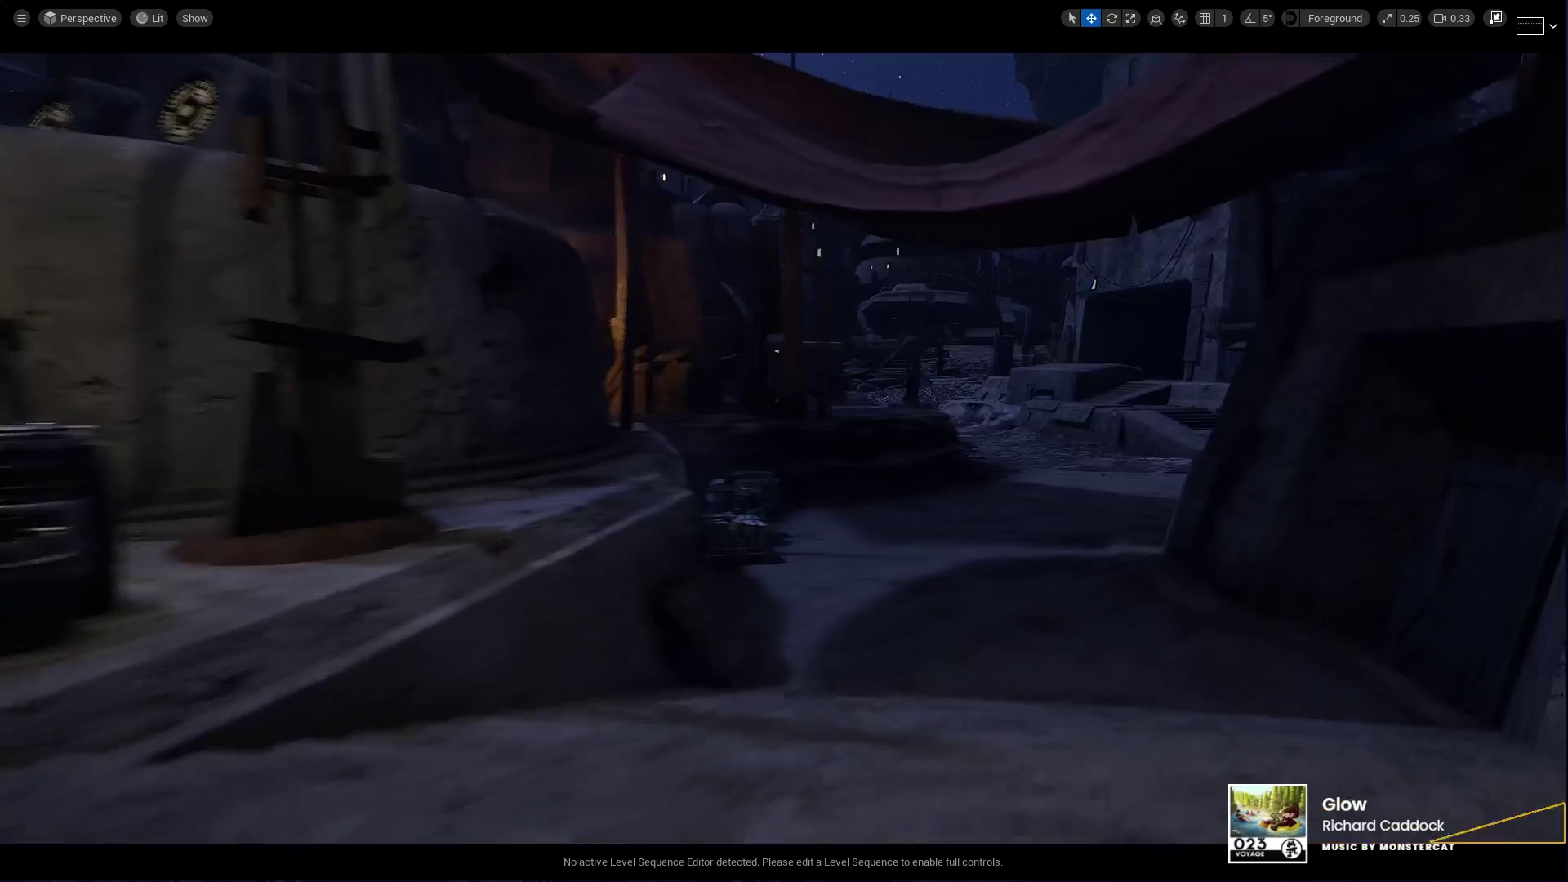
pyautogui.press('w')
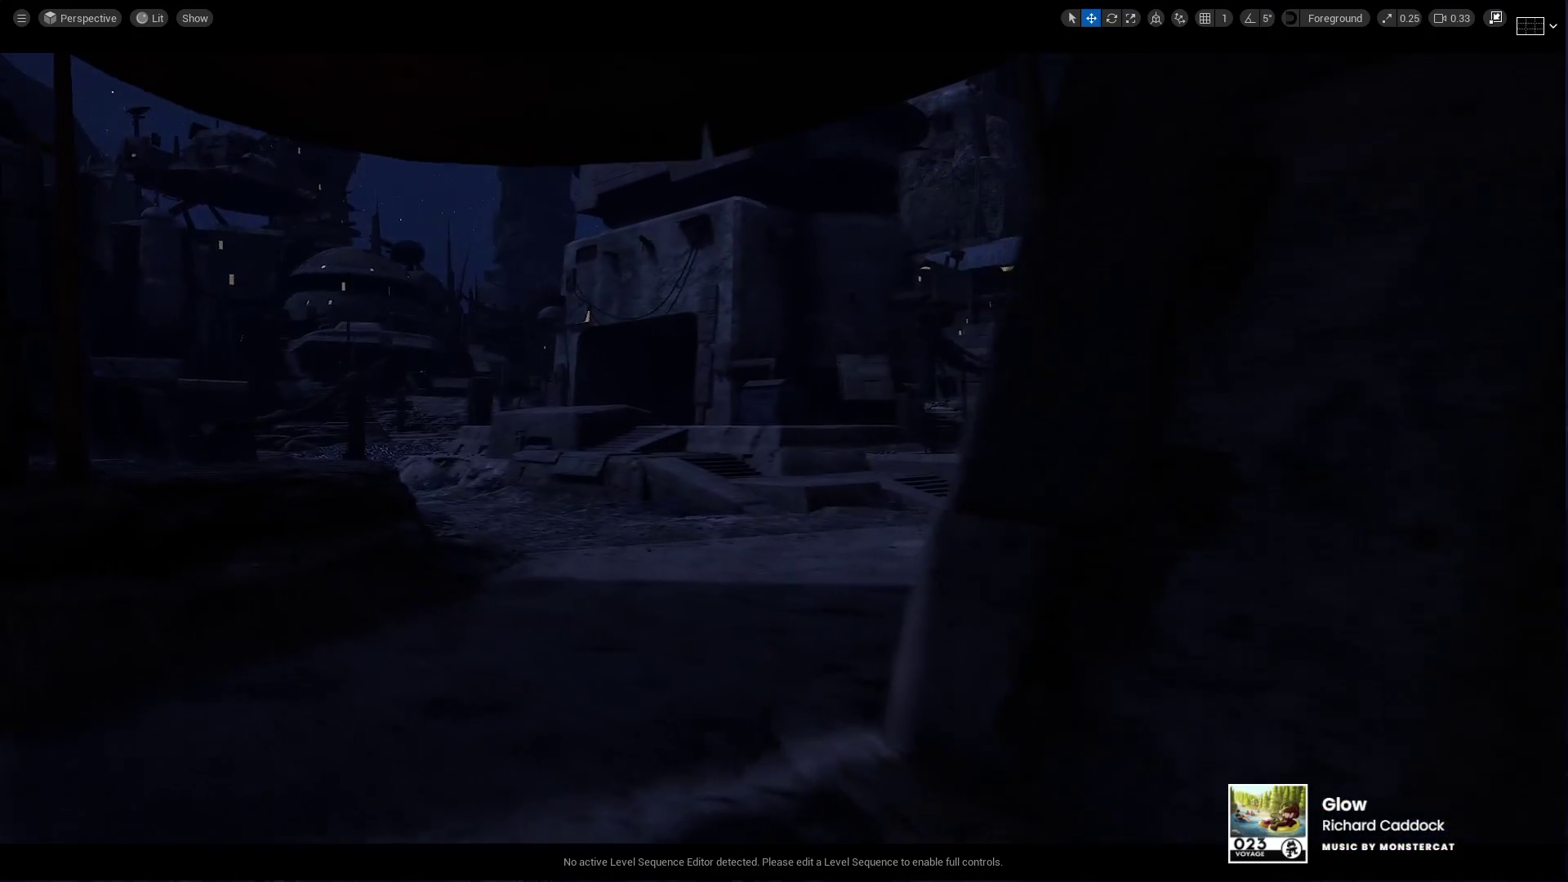
pyautogui.press('w')
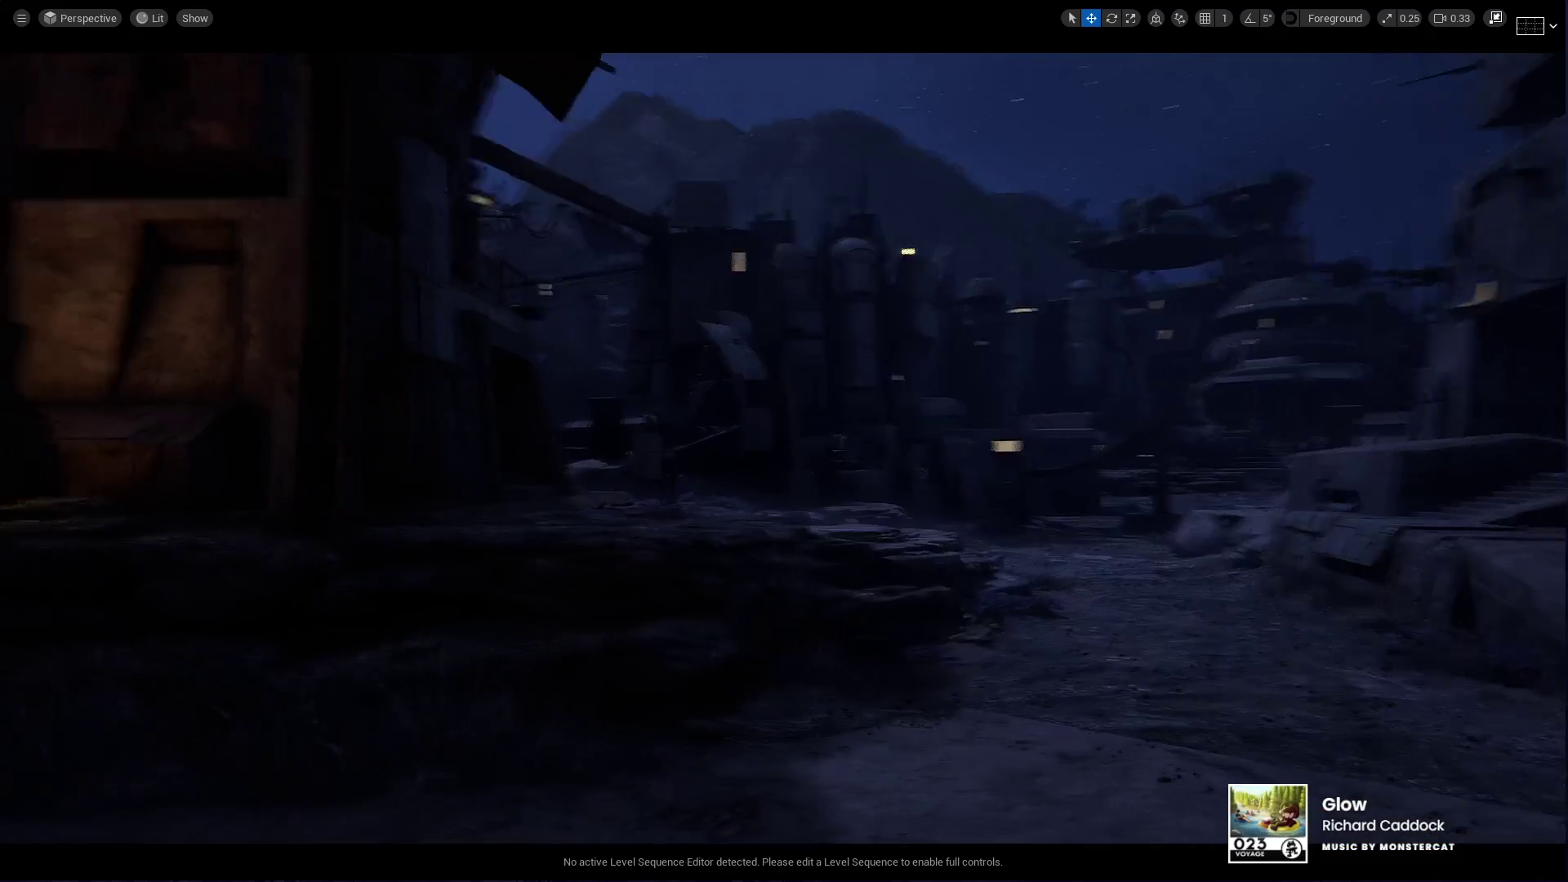
pyautogui.press('w')
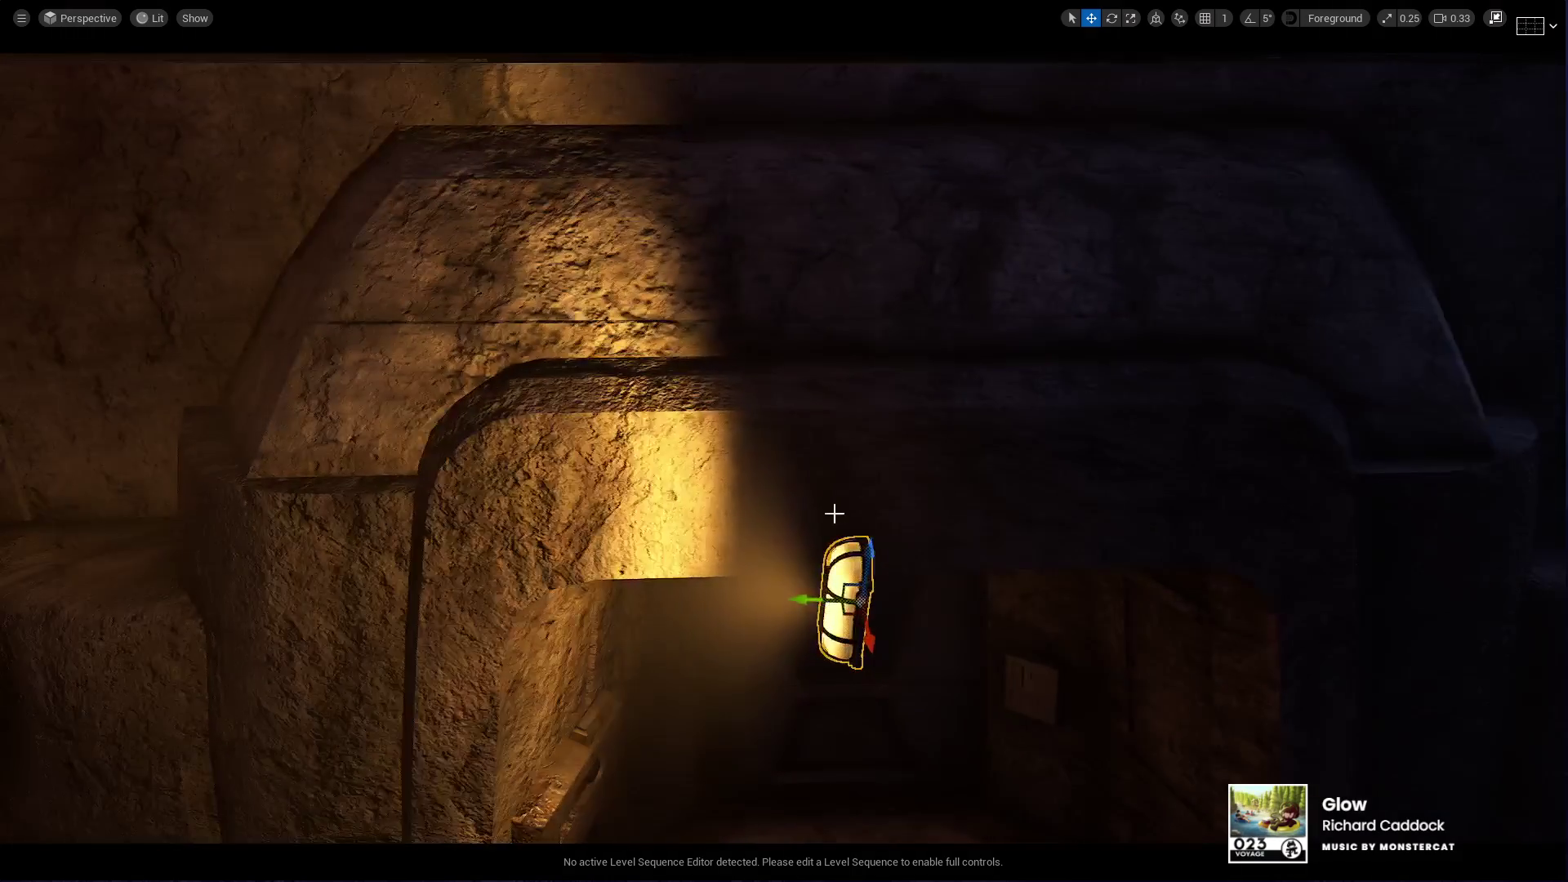
# Step: Rotate the wall lamp about -100 degrees, undoing a first trial turn
pyautogui.press('e')
pyautogui.moveTo(816, 642)
pyautogui.mouseDown()
pyautogui.moveTo(976, 641)
pyautogui.moveTo(973, 606)
pyautogui.moveTo(718, 658)
pyautogui.mouseUp()
pyautogui.hotkey('ctrl', 'z')
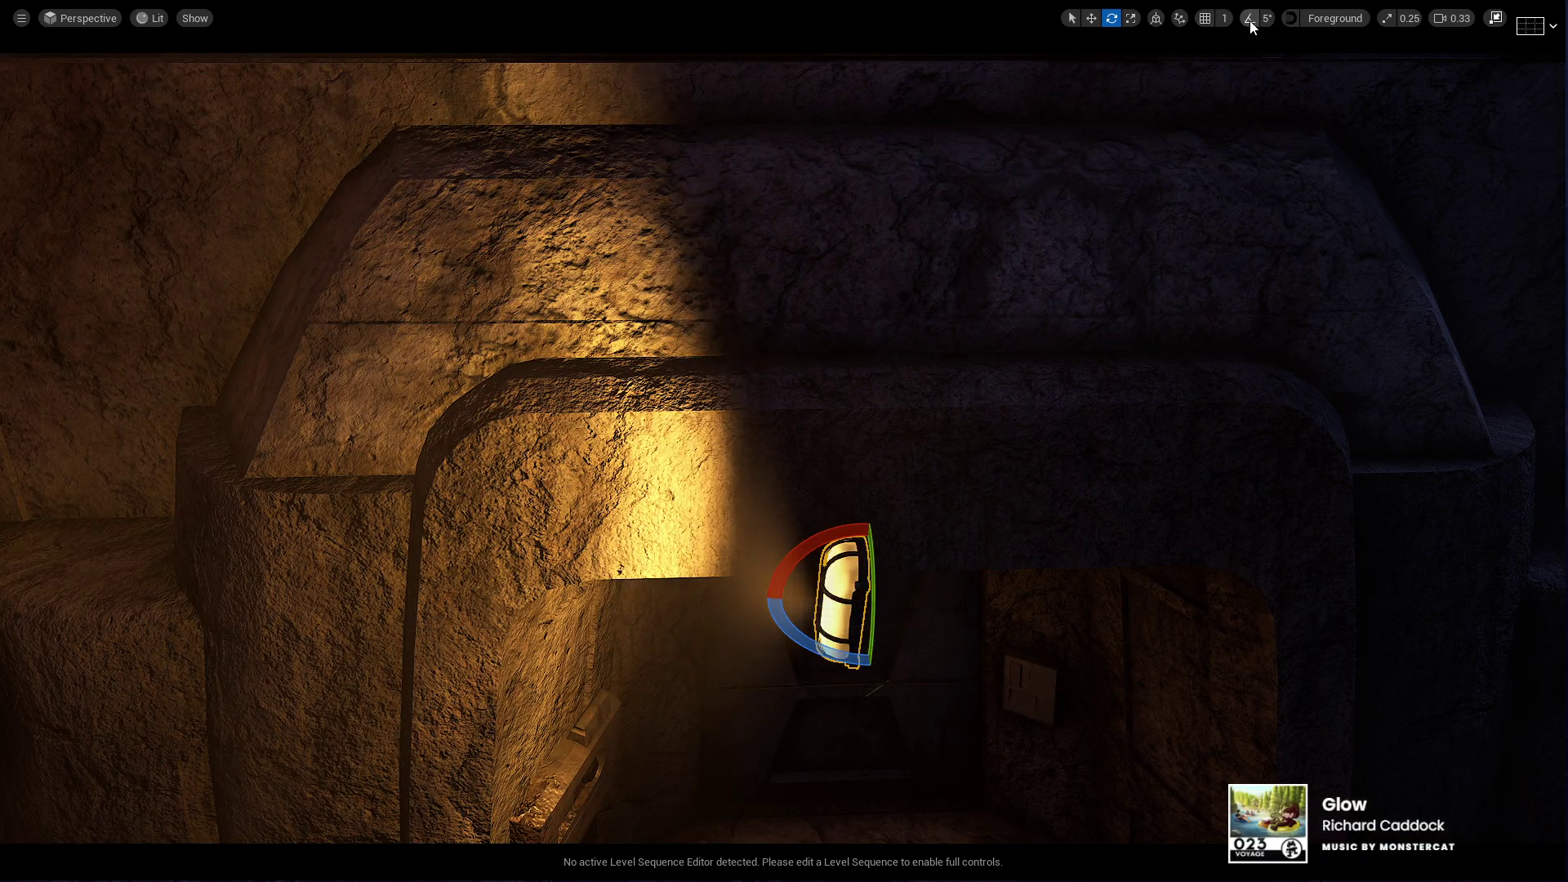
pyautogui.moveTo(797, 635)
pyautogui.mouseDown()
pyautogui.moveTo(919, 682)
pyautogui.moveTo(968, 609)
pyautogui.moveTo(951, 596)
pyautogui.mouseUp()
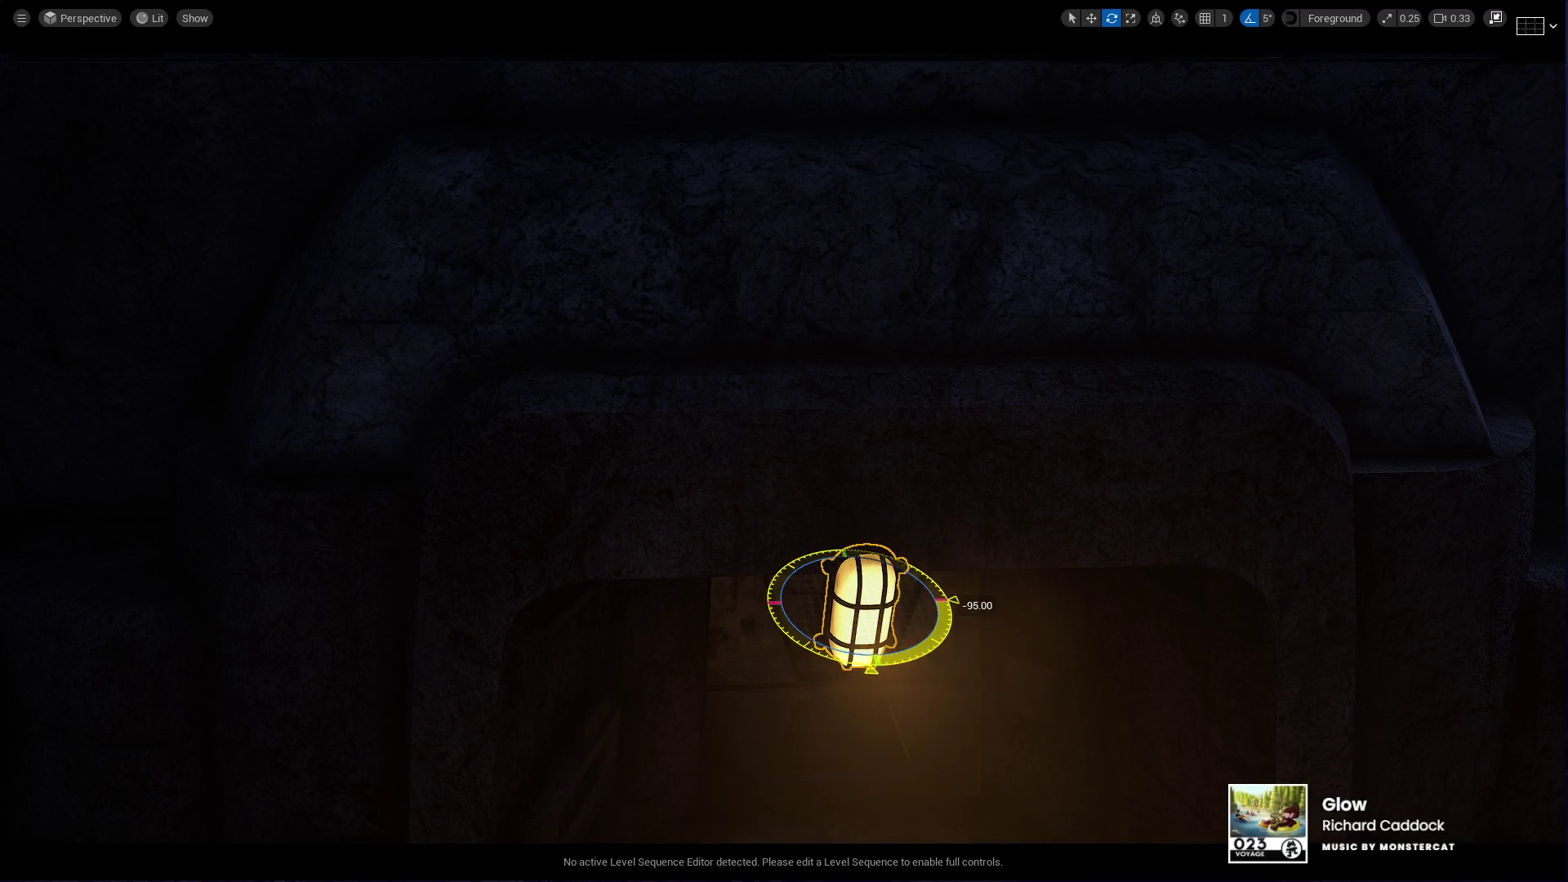
# Step: Slide the lamp along X flush against the rock wall and tilt it another -10 degrees
pyautogui.moveTo(951, 600)
pyautogui.mouseDown()
pyautogui.moveTo(825, 506)
pyautogui.moveTo(571, 602)
pyautogui.mouseUp()
pyautogui.press('w')
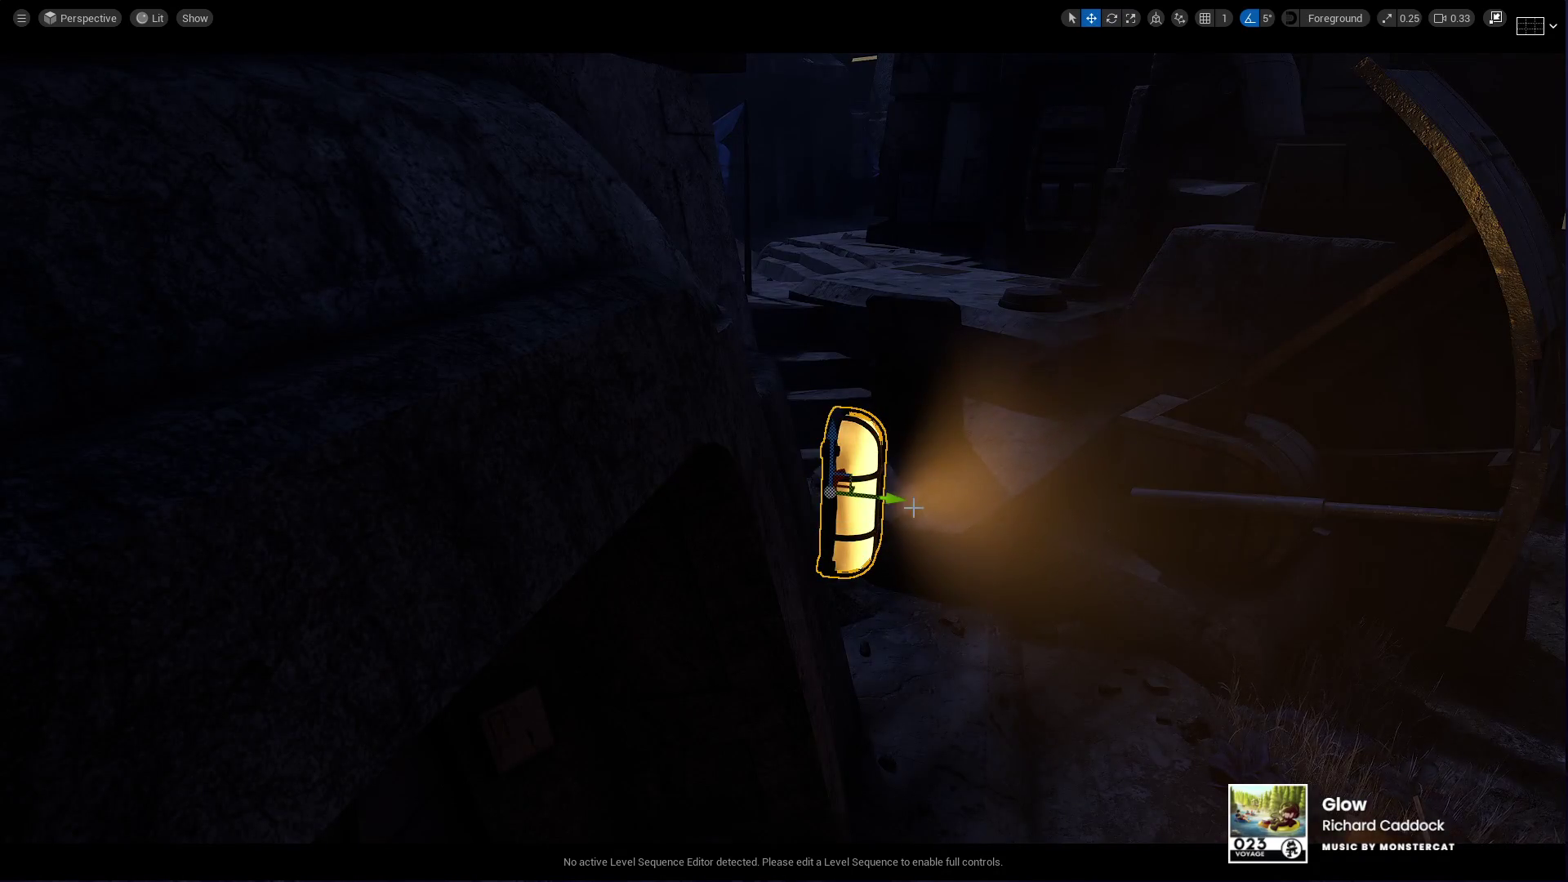
pyautogui.moveTo(905, 497)
pyautogui.mouseDown()
pyautogui.moveTo(648, 493)
pyautogui.moveTo(757, 494)
pyautogui.mouseUp()
pyautogui.press('f')
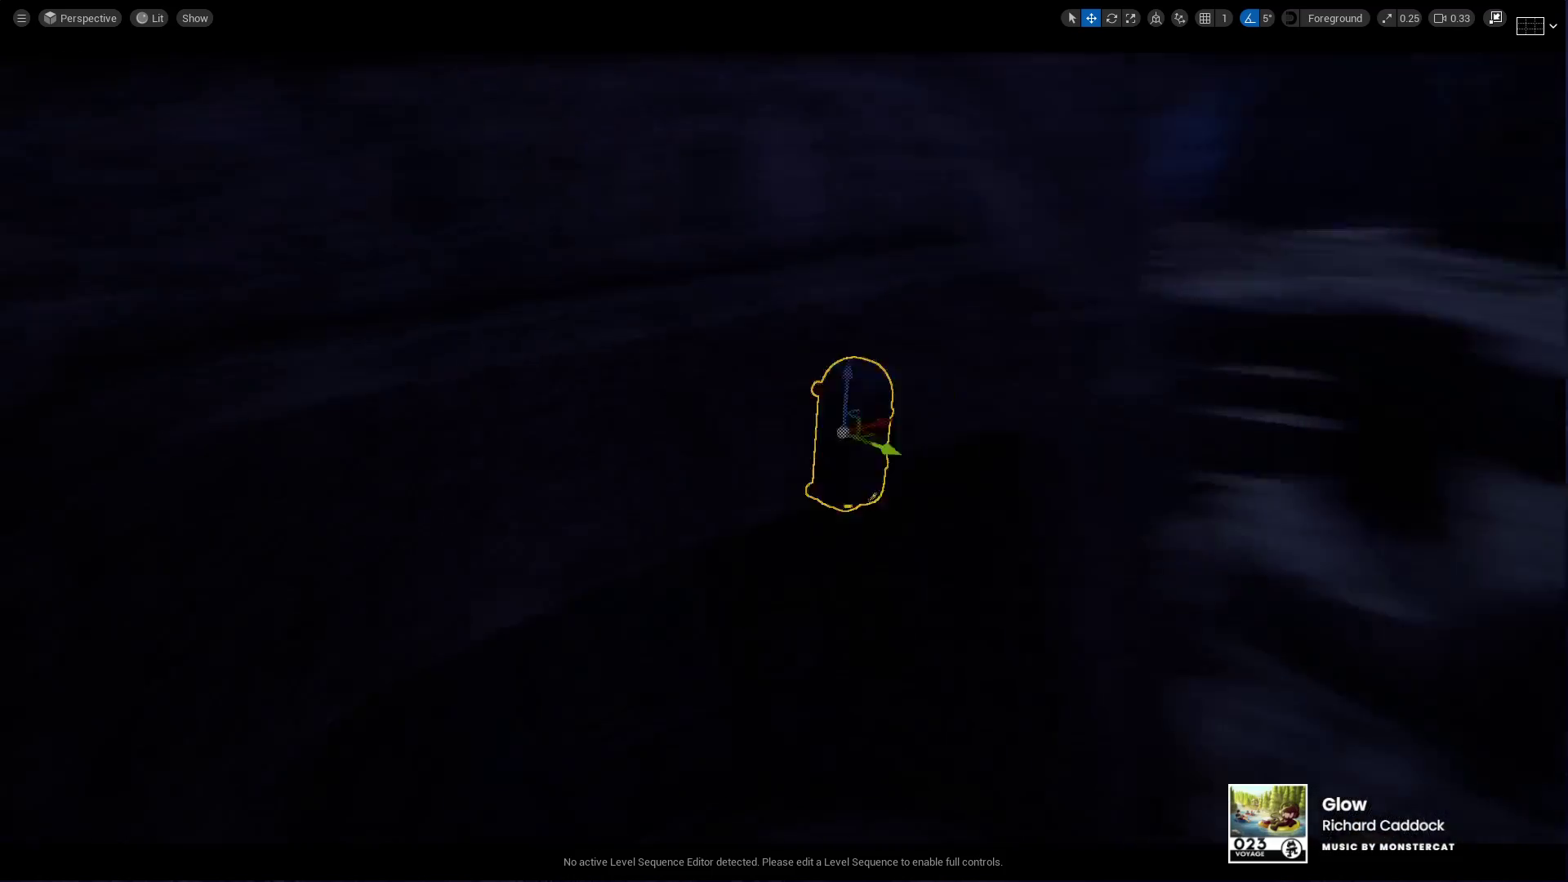
pyautogui.moveTo(757, 586)
pyautogui.mouseDown()
pyautogui.moveTo(858, 563)
pyautogui.moveTo(757, 586)
pyautogui.mouseUp()
pyautogui.press('e')
pyautogui.moveTo(763, 505)
pyautogui.mouseDown()
pyautogui.moveTo(762, 527)
pyautogui.moveTo(716, 496)
pyautogui.mouseUp()
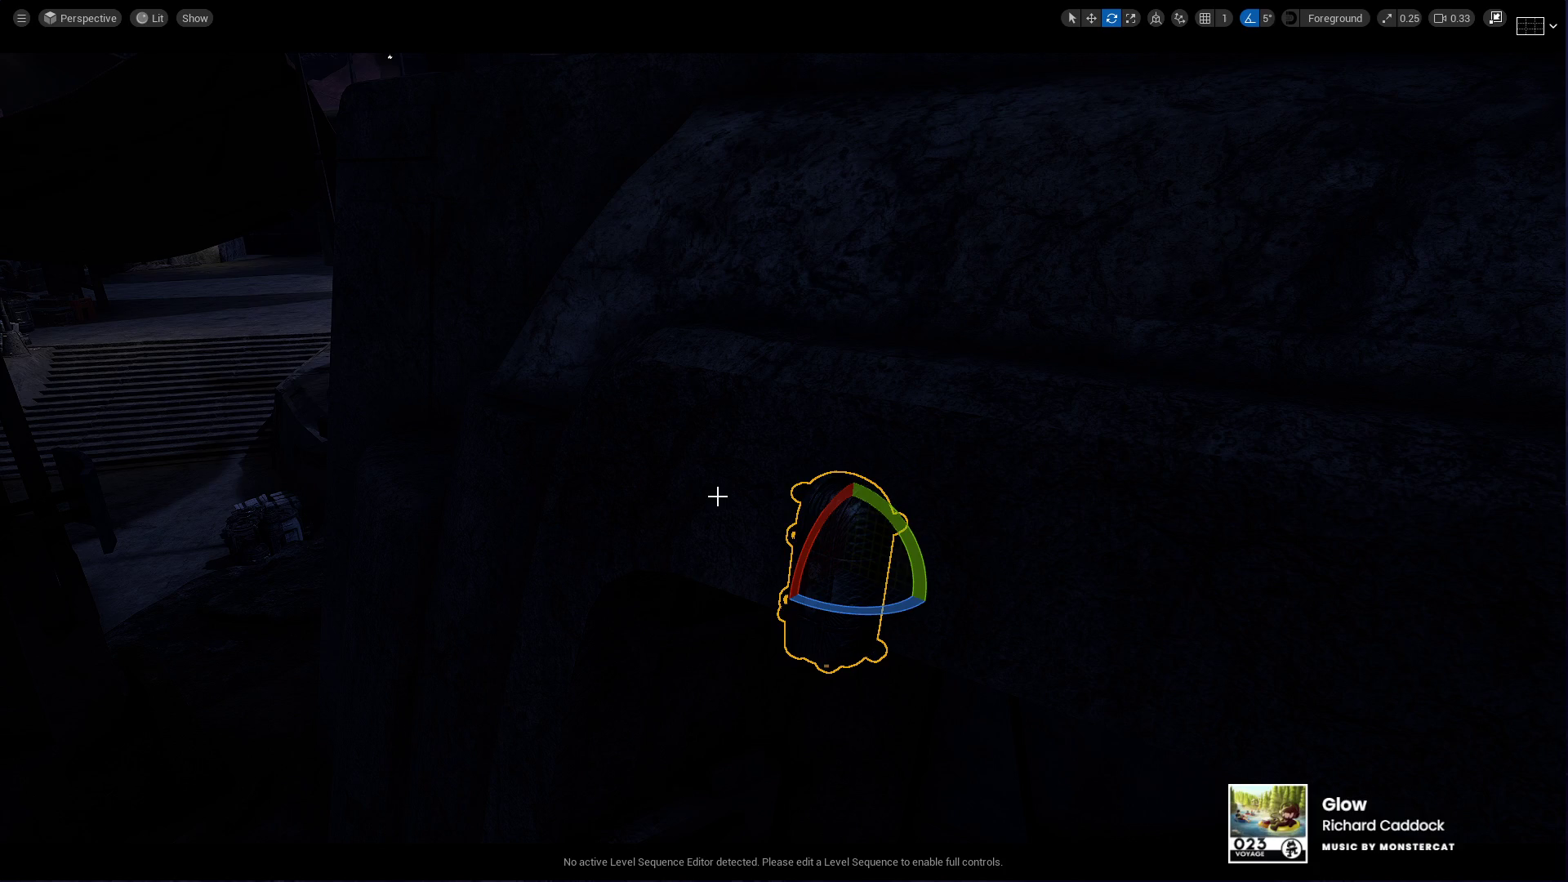
pyautogui.moveTo(717, 496)
pyautogui.mouseDown()
pyautogui.moveTo(621, 498)
pyautogui.moveTo(826, 495)
pyautogui.mouseUp()
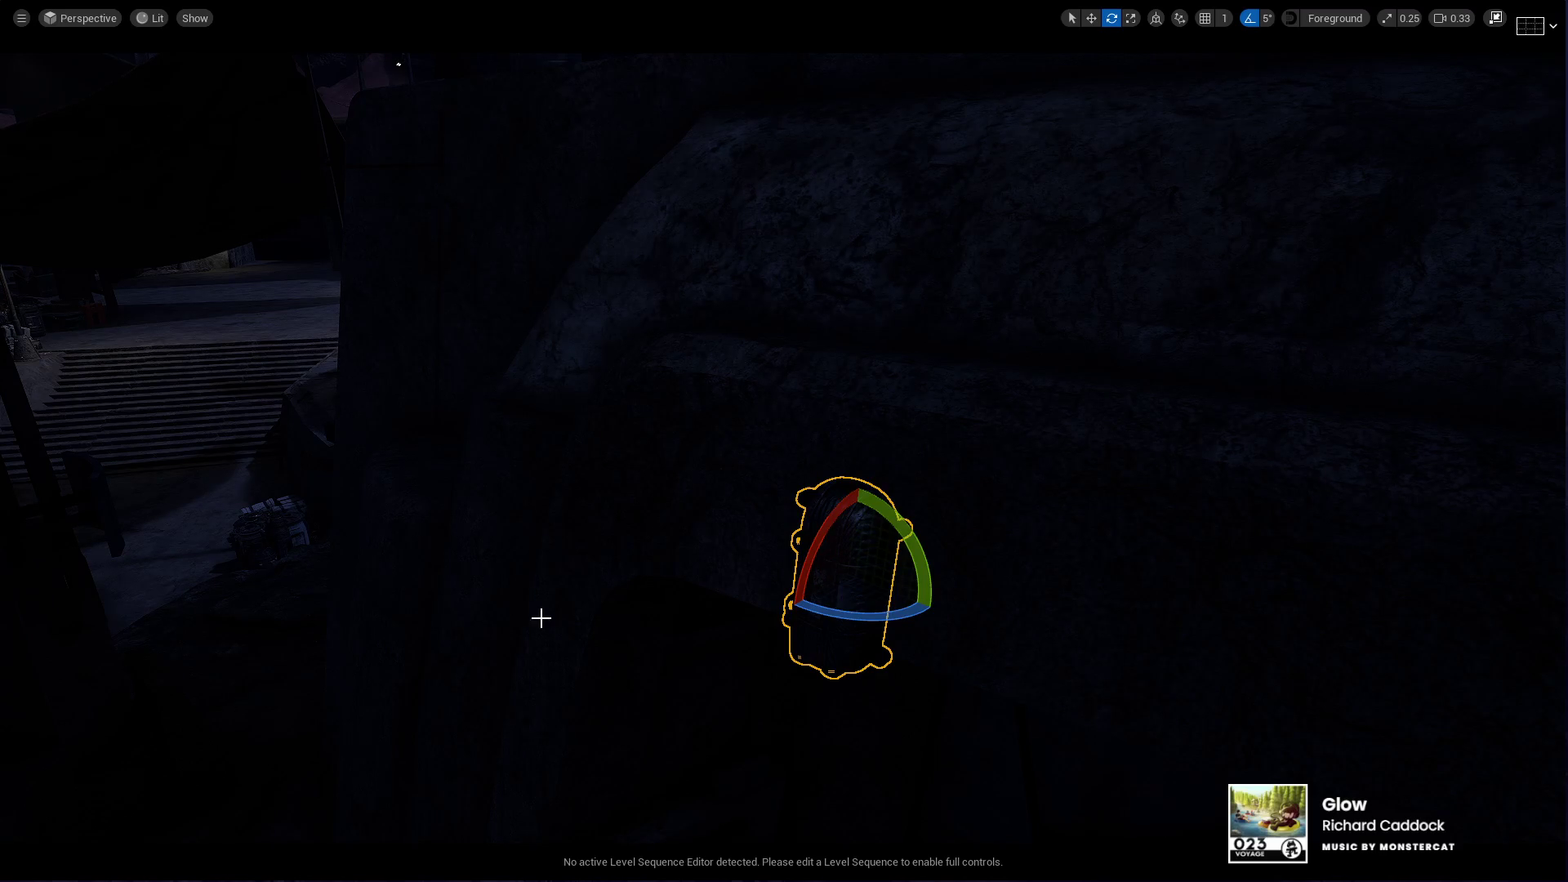
pyautogui.moveTo(667, 558)
pyautogui.mouseDown()
pyautogui.moveTo(424, 572)
pyautogui.moveTo(686, 572)
pyautogui.moveTo(648, 549)
pyautogui.moveTo(490, 560)
pyautogui.mouseUp()
pyautogui.click(619, 553)
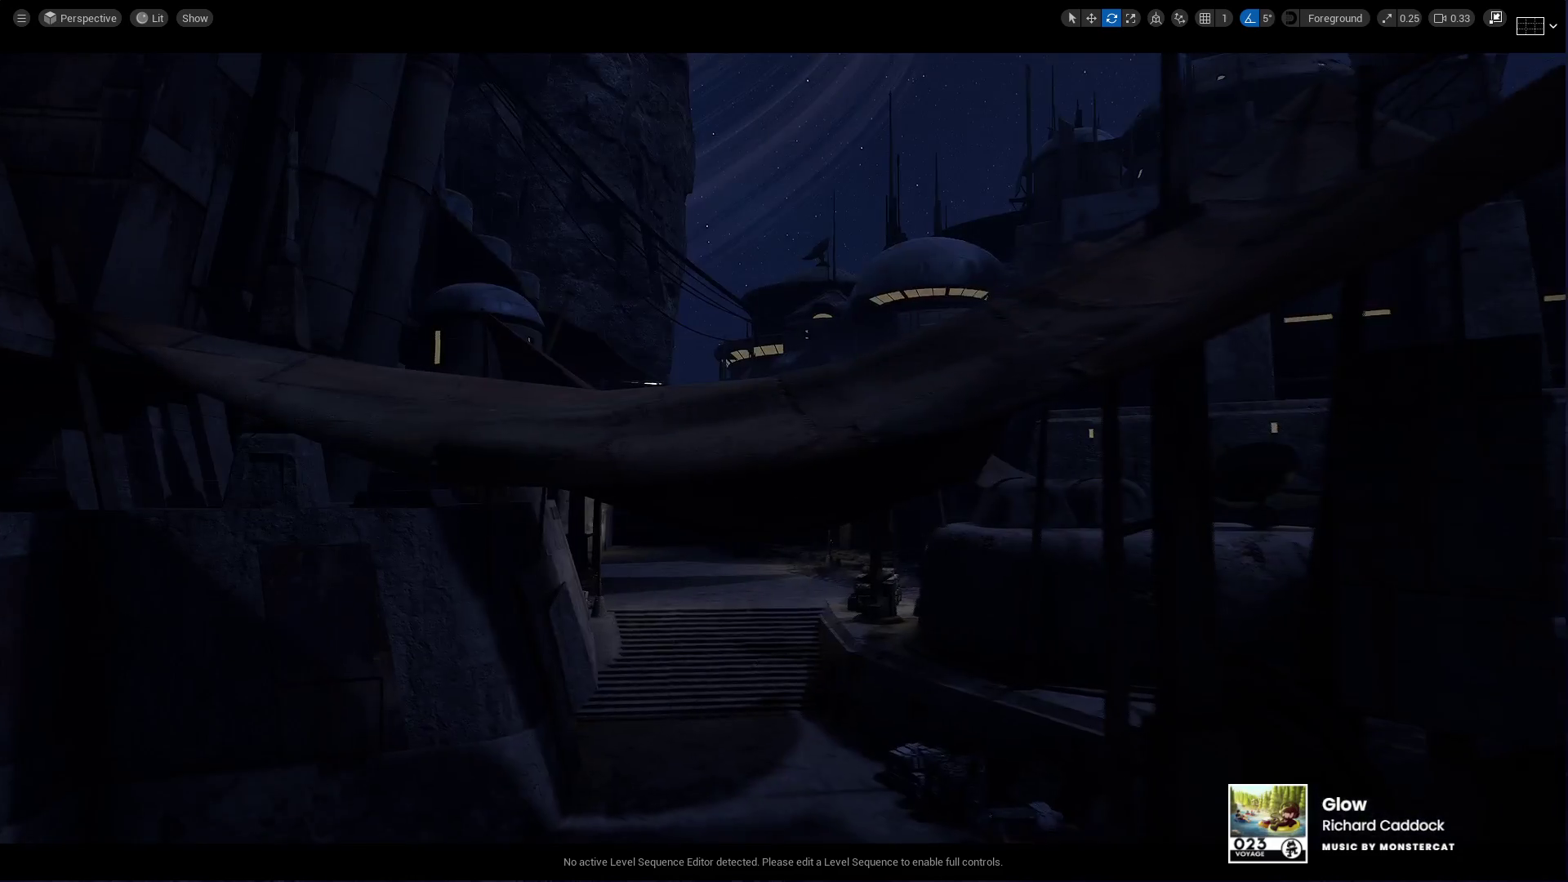
# Step: Restore the full editor layout and save the FightMap level with Ctrl+S
pyautogui.click(1495, 18)
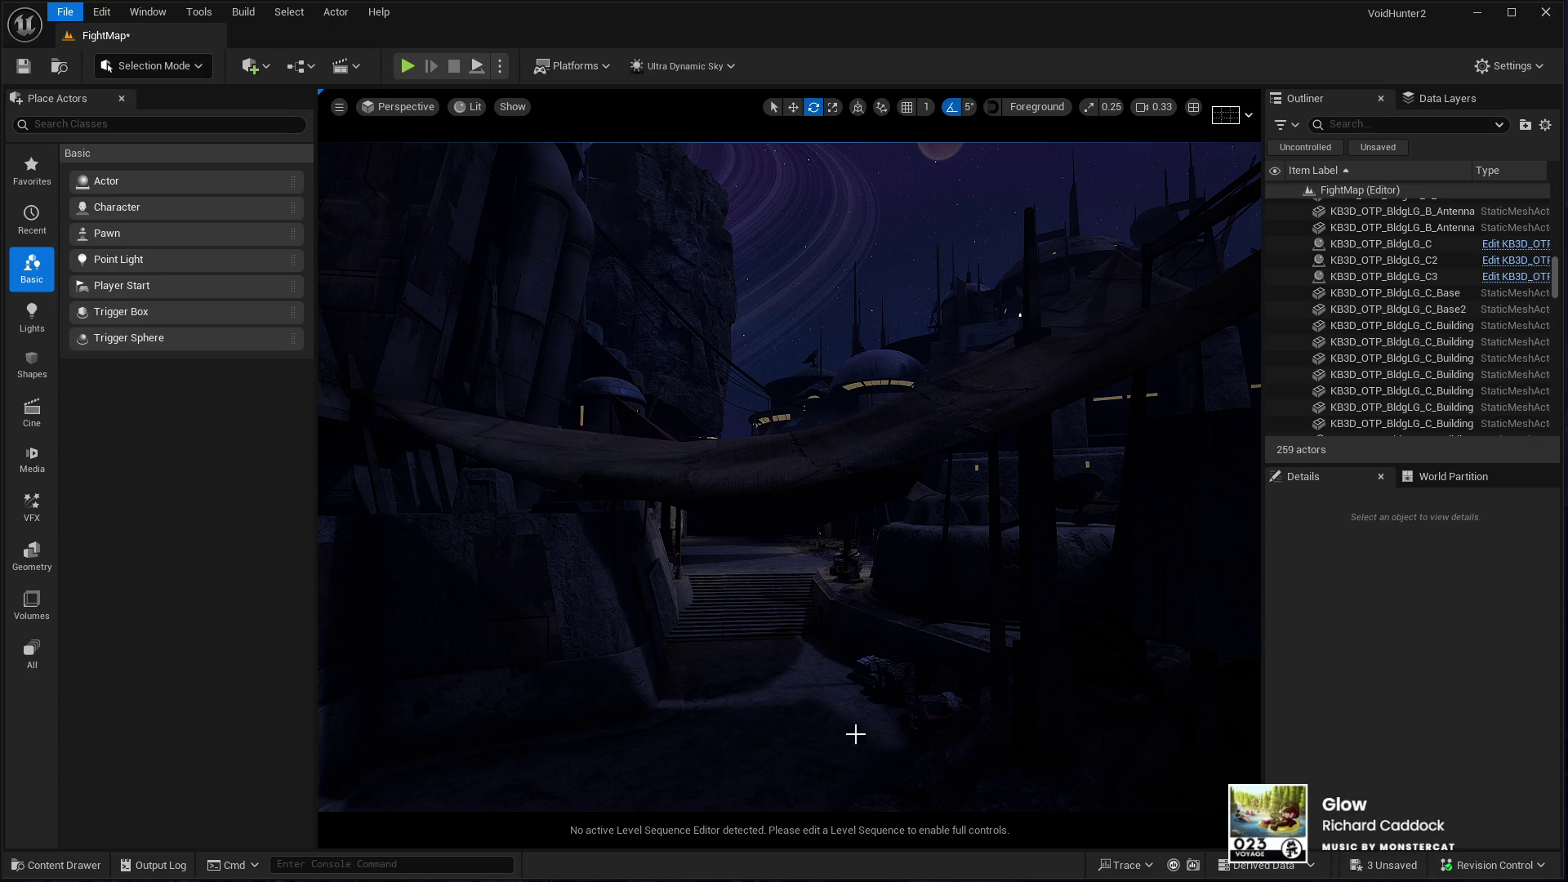
pyautogui.hotkey('ctrl', 's')
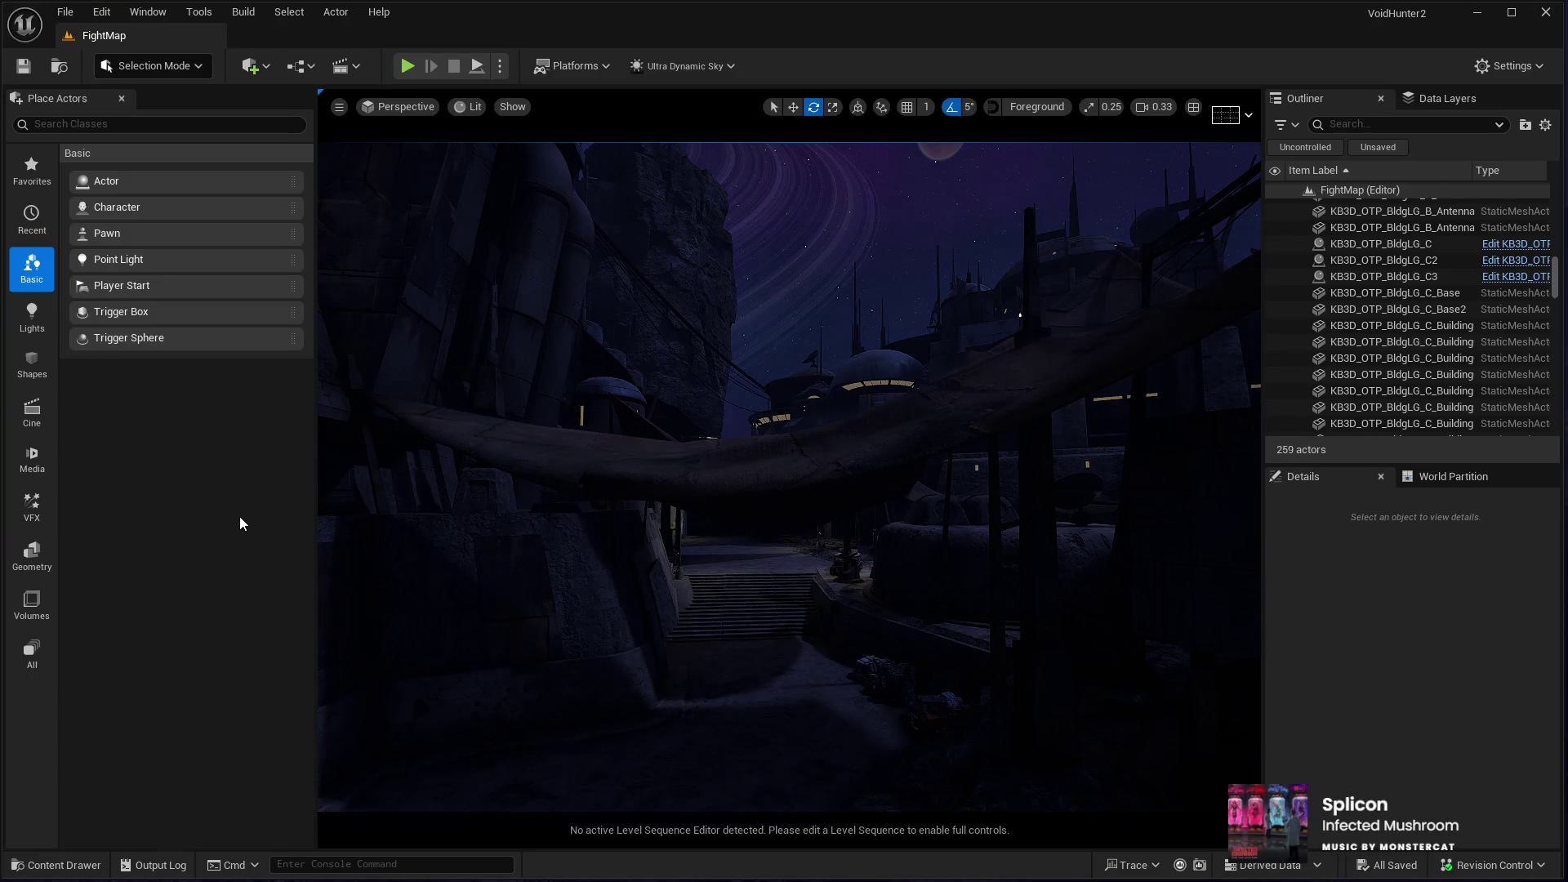